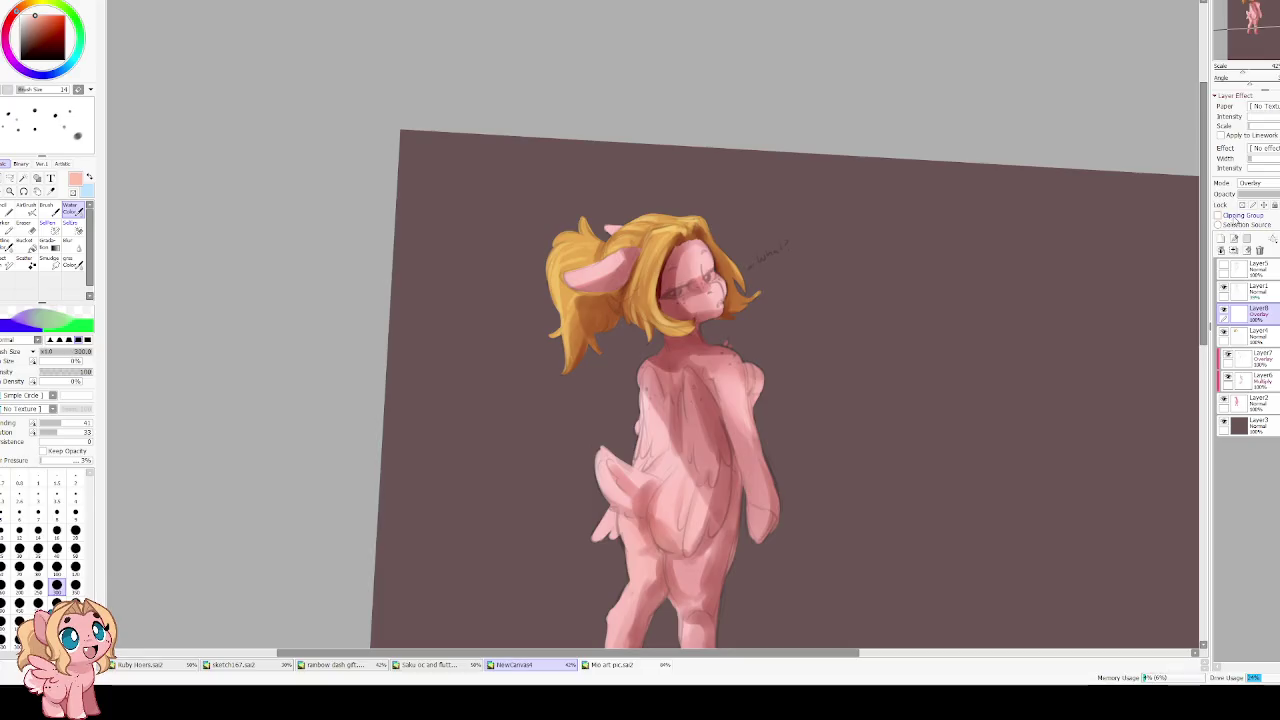
Clip an Overlay layer and test dark red shading blended into the left side of the hair
click(1219, 215)
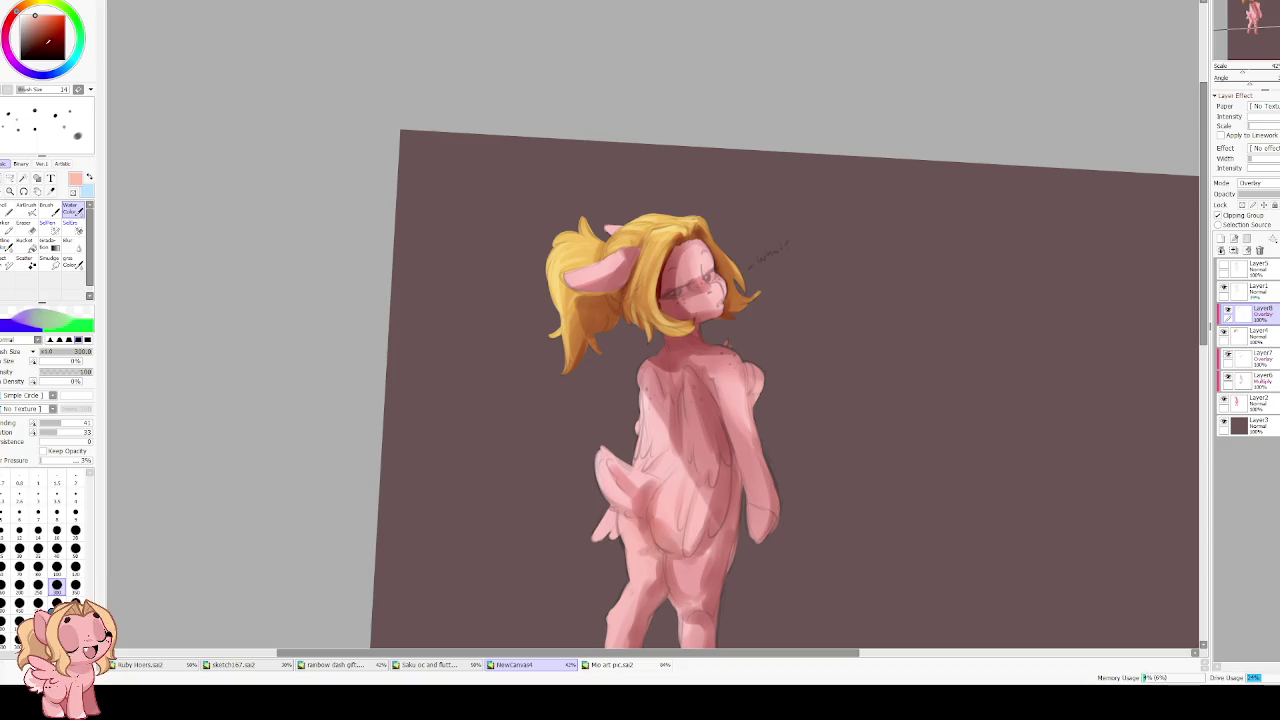
click(45, 48)
mouse_move(620, 290)
mouse_down()
mouse_move(600, 340)
mouse_move(580, 320)
mouse_up()
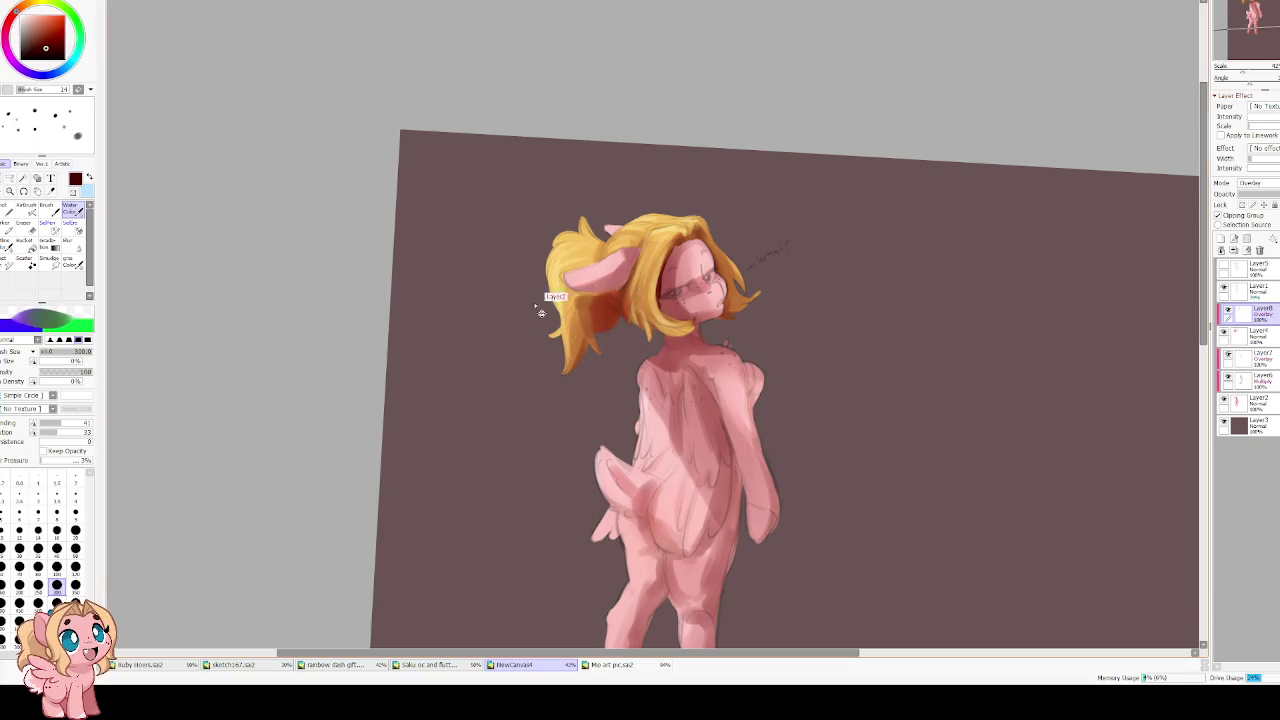
drag(60, 423, 82, 432)
mouse_move(678, 262)
mouse_down()
mouse_move(697, 312)
mouse_move(740, 252)
mouse_move(745, 300)
mouse_move(750, 260)
mouse_up()
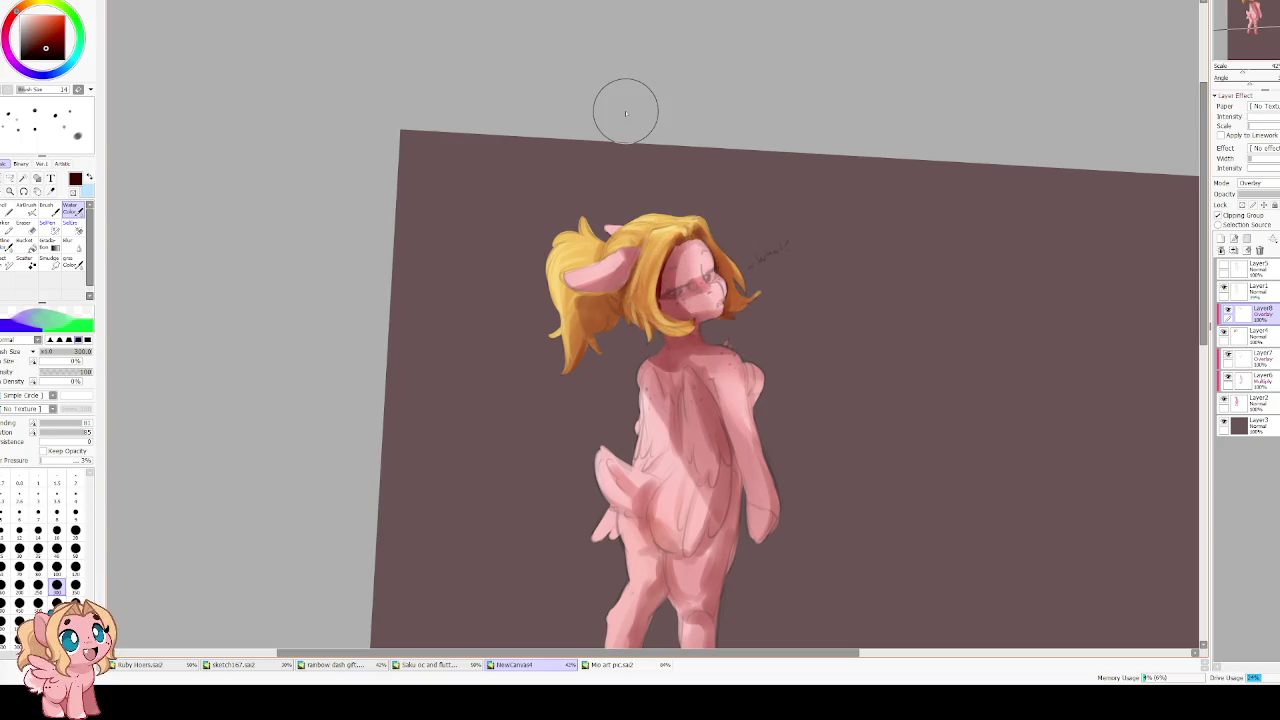
scroll(557, 186, down, 1)
scroll(620, 312, up, 1)
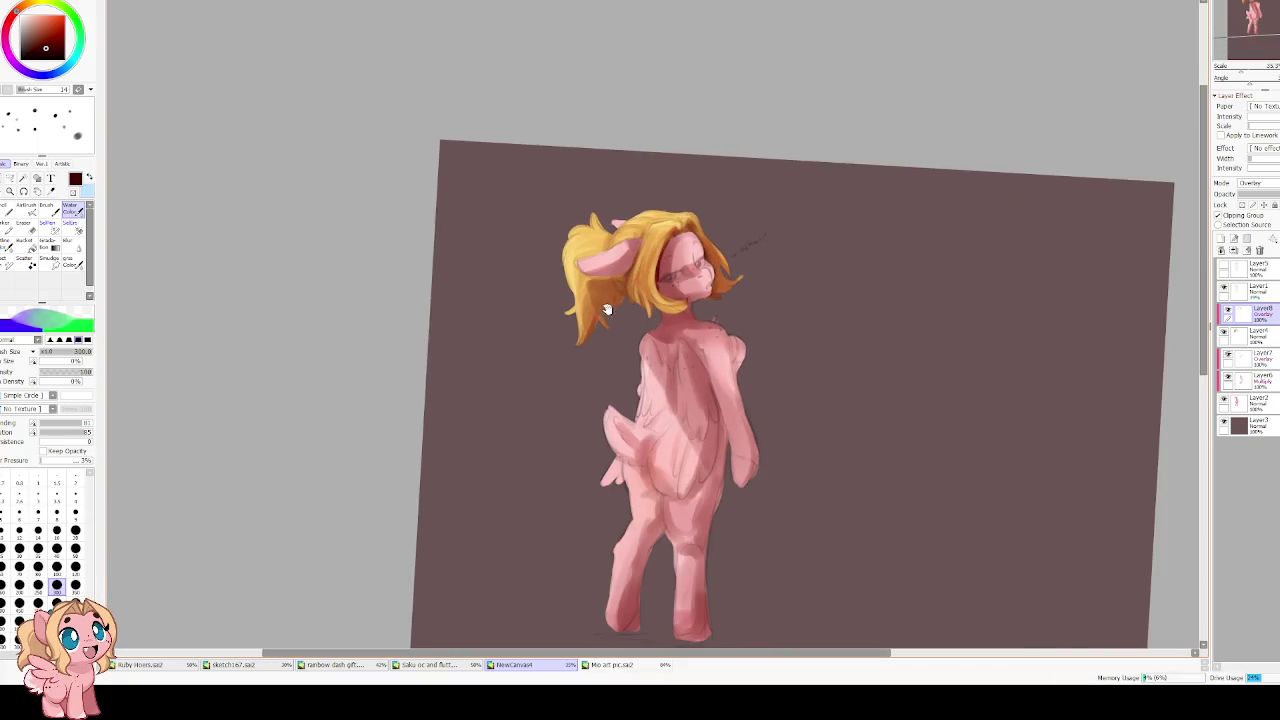
drag(608, 310, 537, 300)
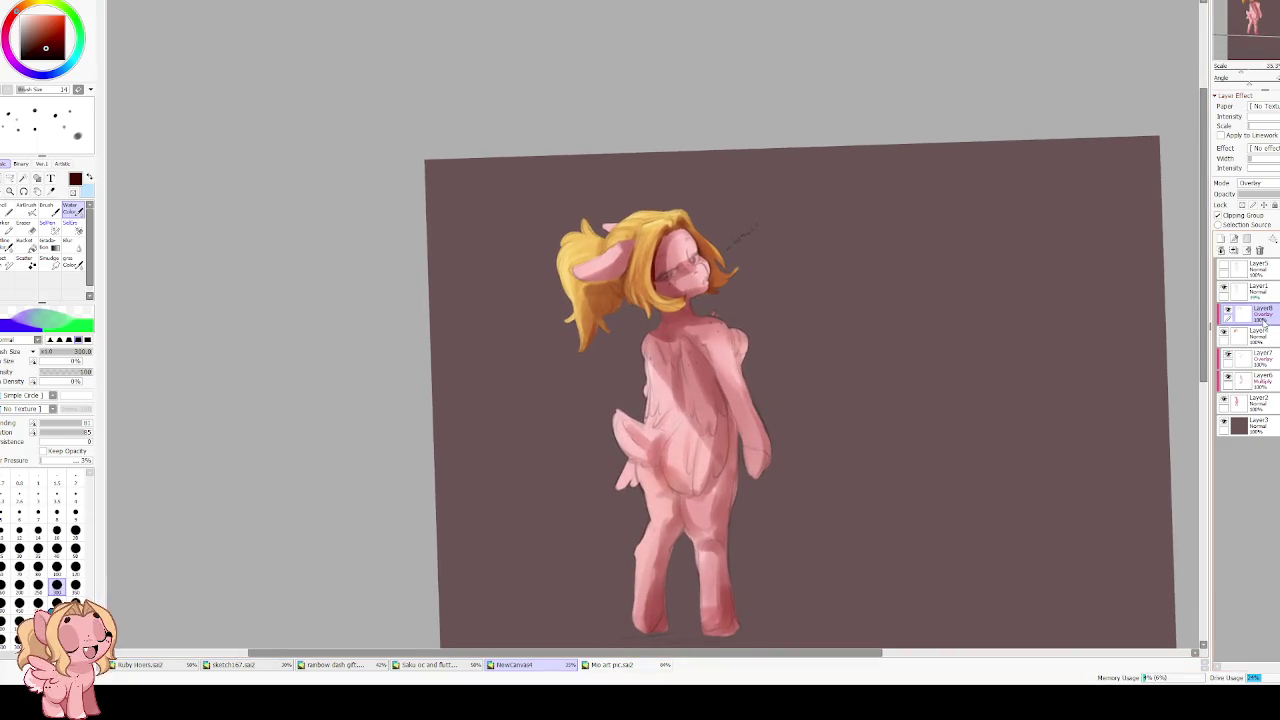
Delete hair overlay Layer8, then merge Layer6 (Multiply) and Layer7 (Overlay) down into Layer2
click(1235, 250)
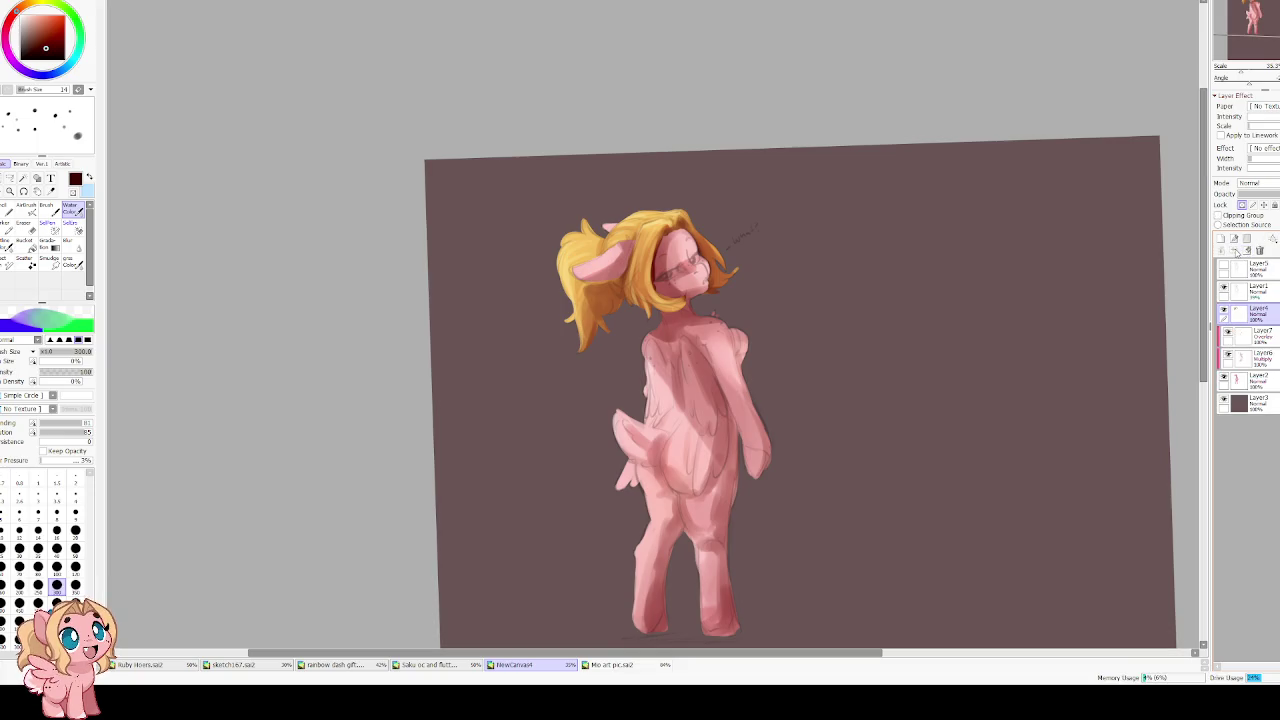
click(1274, 340)
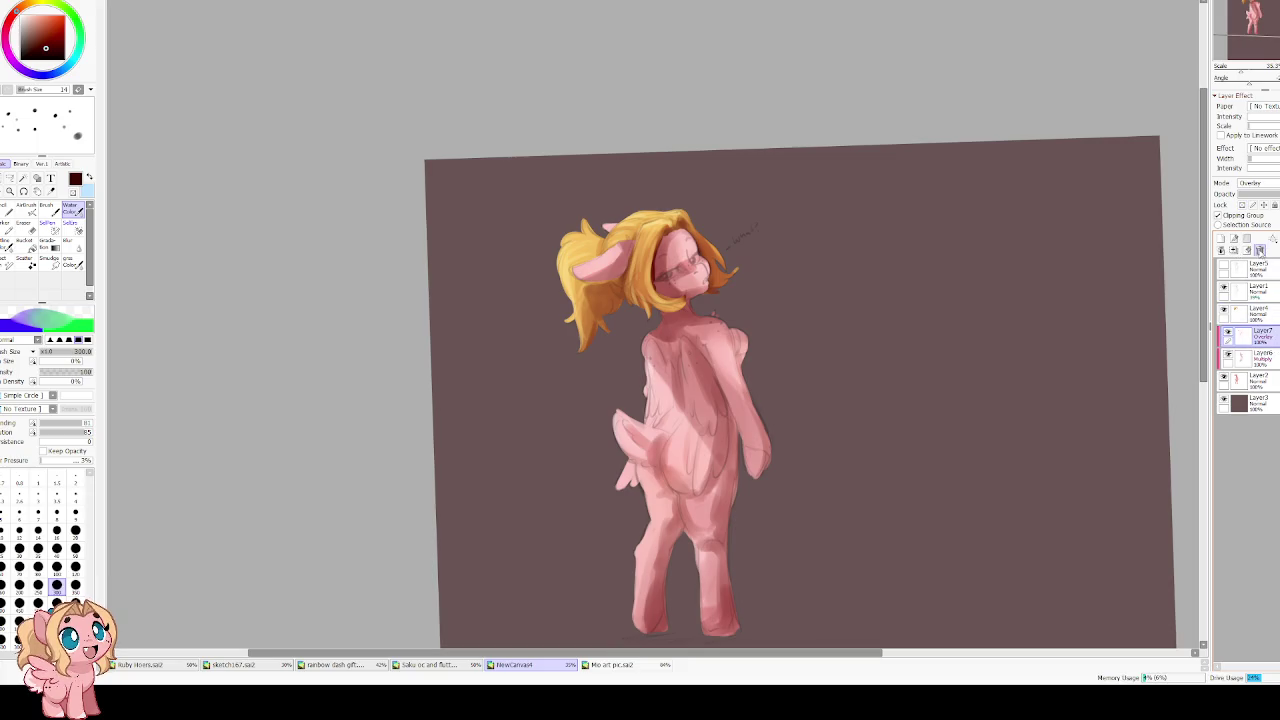
click(1235, 250)
key(ctrl+z)
key(ctrl+z)
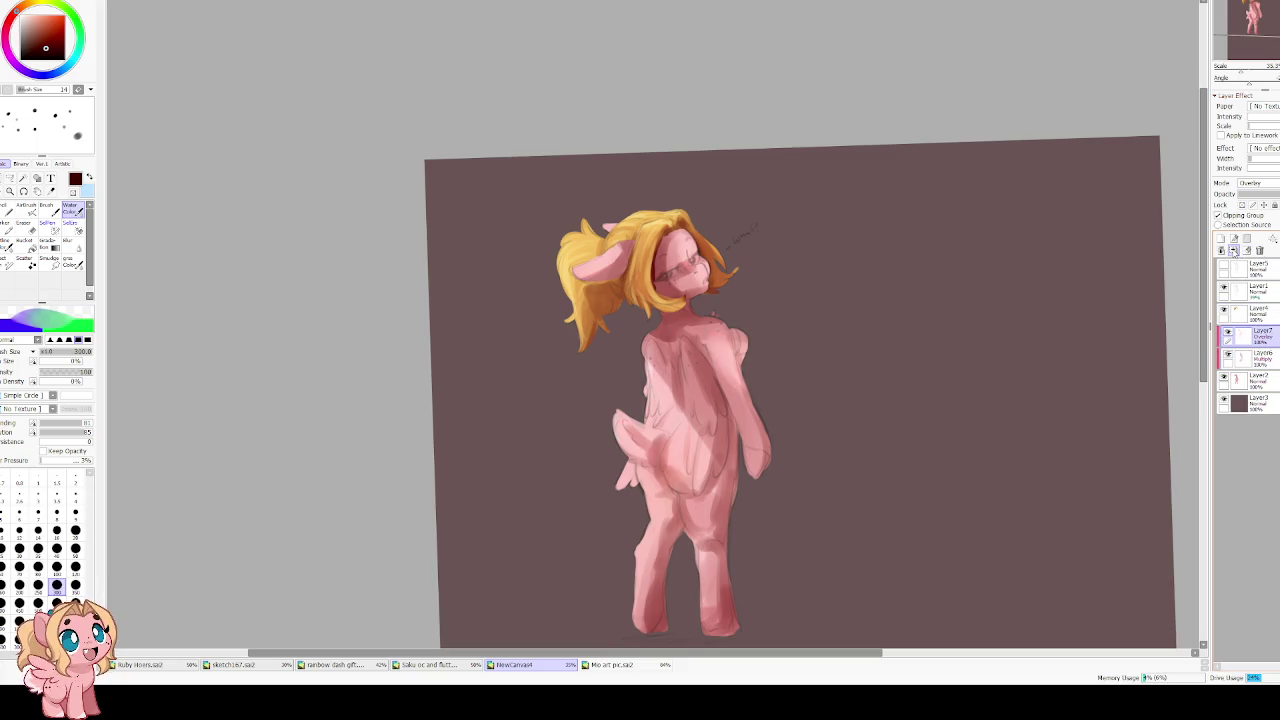
click(1258, 356)
click(1235, 250)
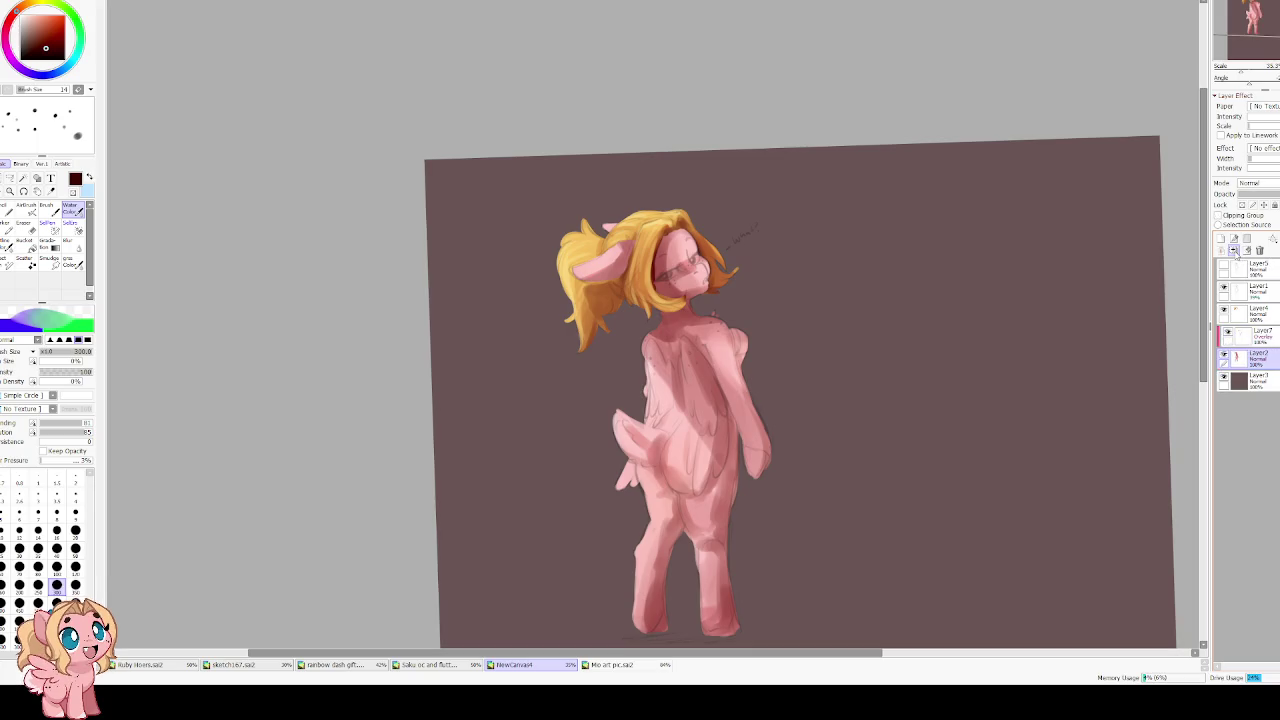
click(1235, 250)
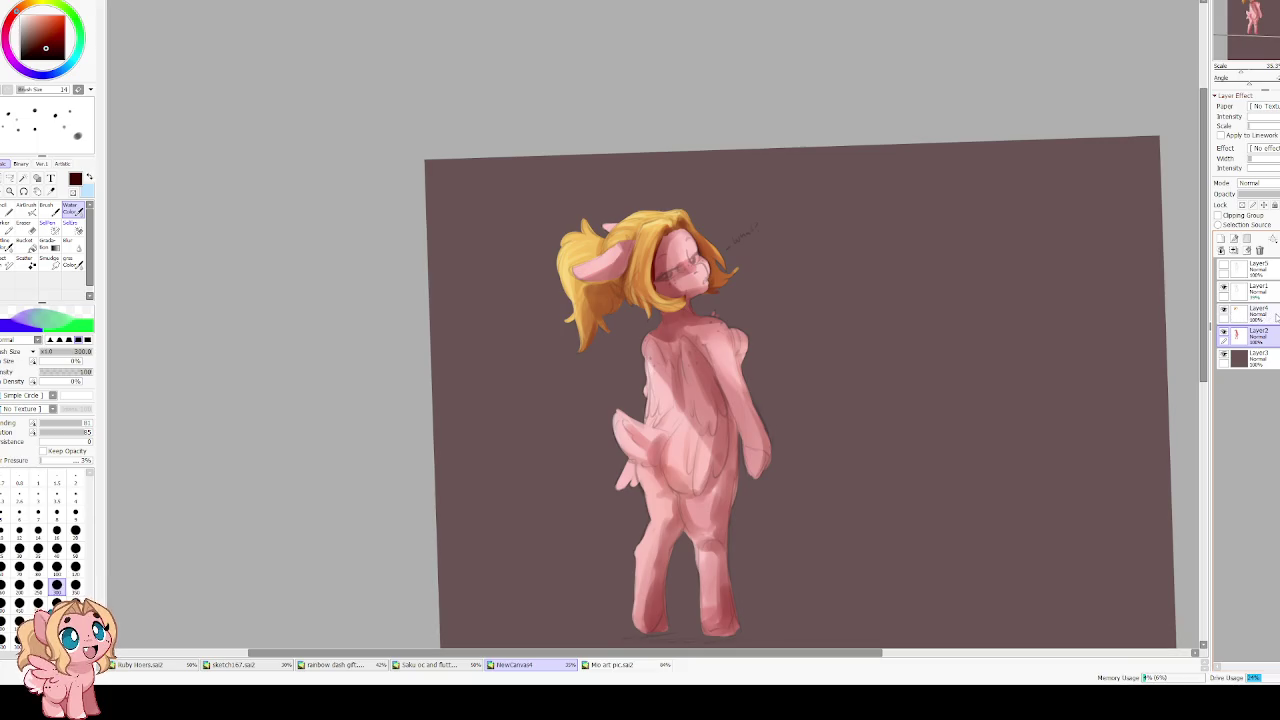
scroll(660, 330, up, 3)
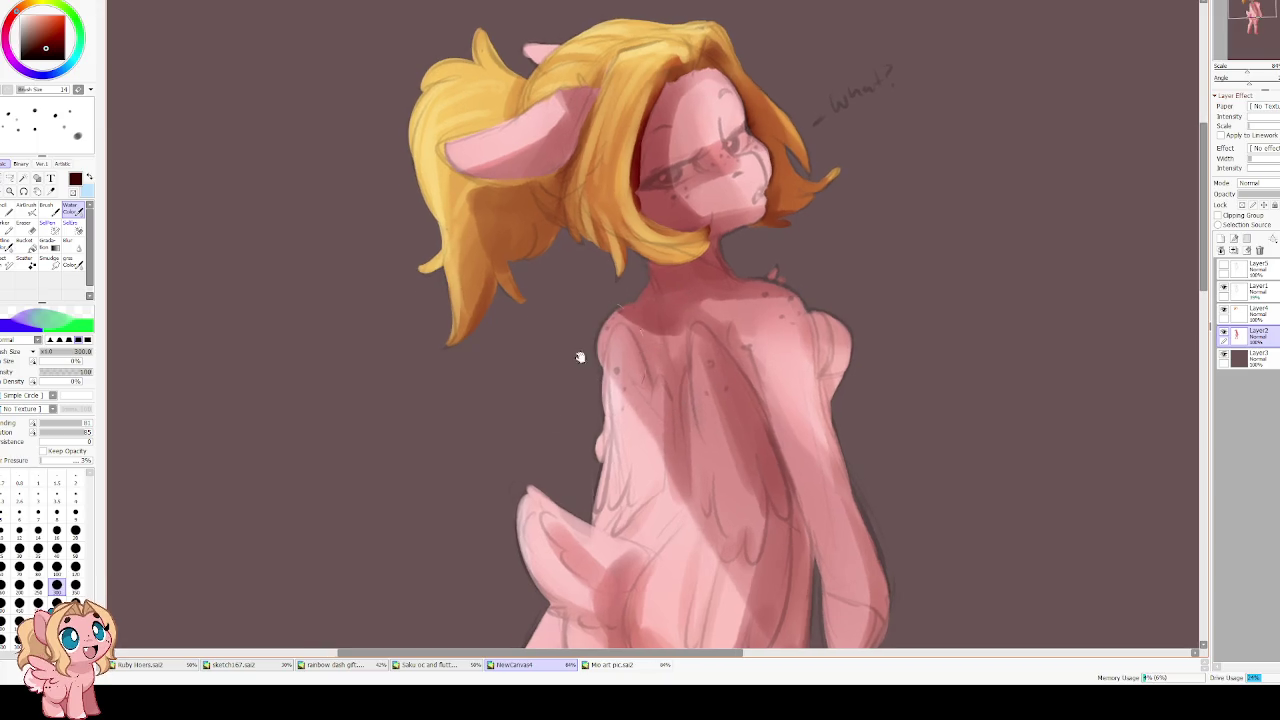
Rotate the view upright, zoom in, and set the brush to low blending and dilution at size 35
alt+click(600, 320)
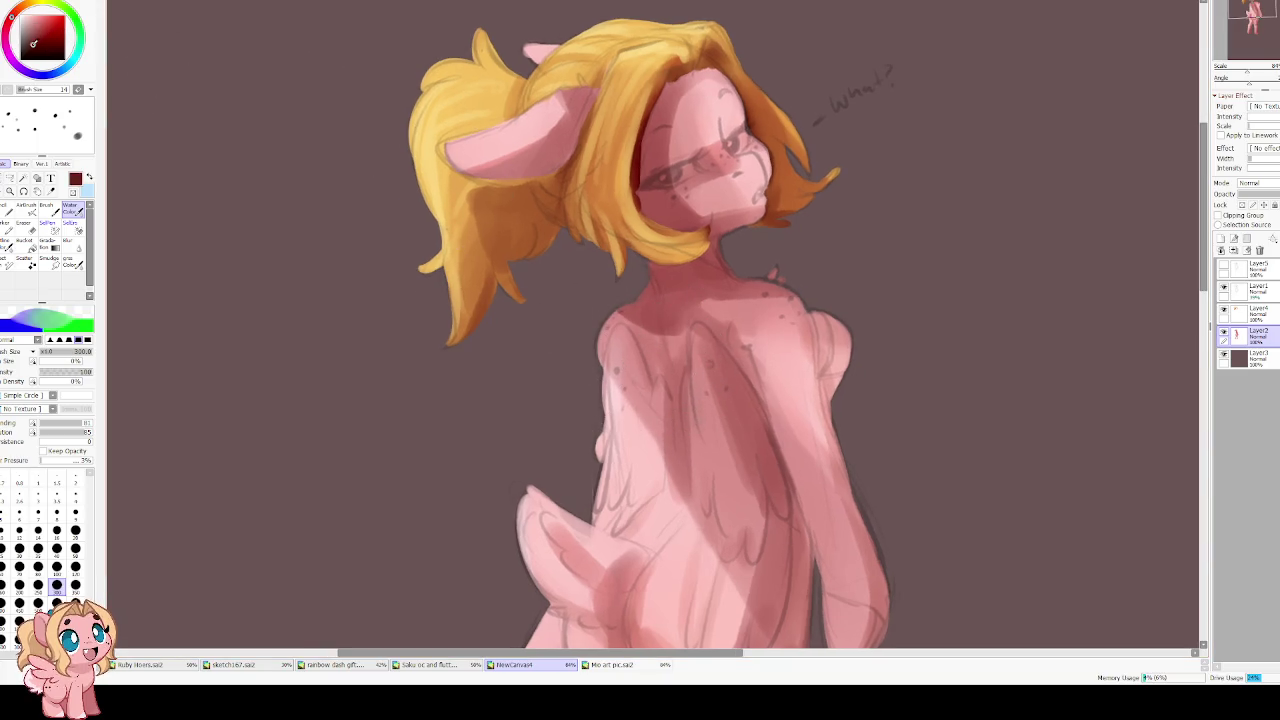
key(bracketleft)
key(bracketleft)
key(bracketleft)
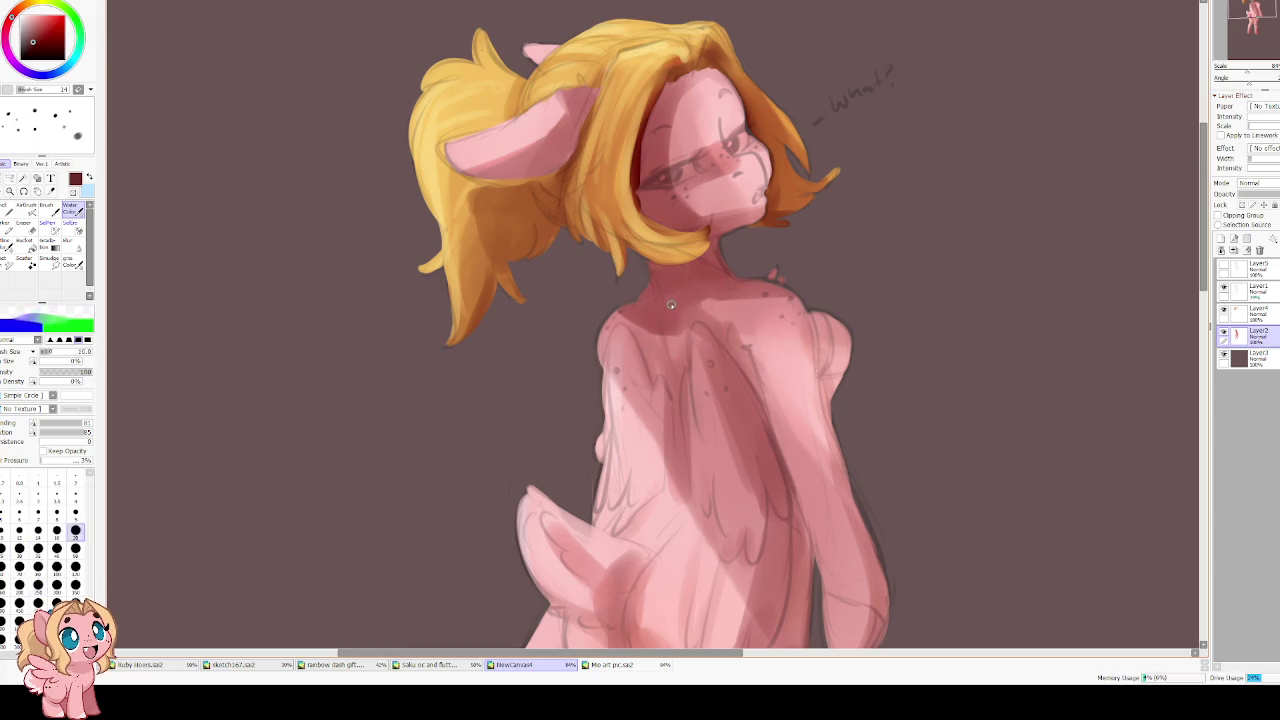
key(bracketright)
key(bracketright)
key(End)
key(End)
key(Delete)
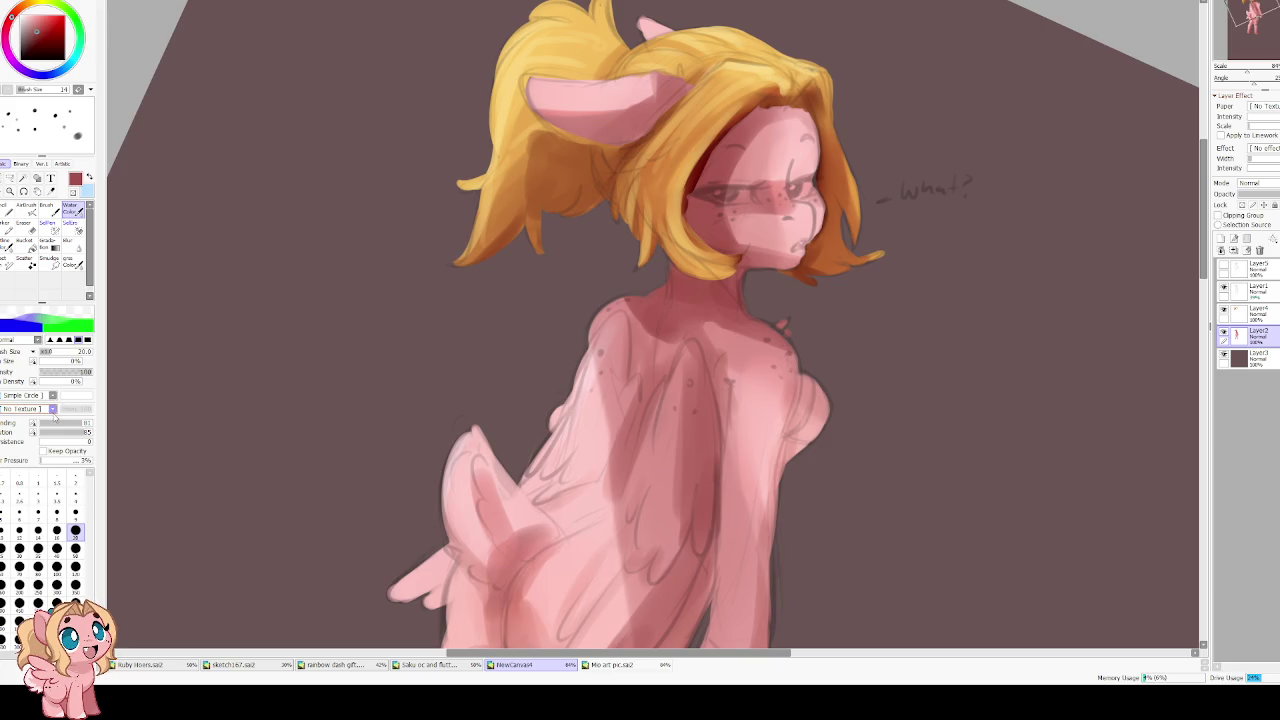
drag(55, 420, 42, 430)
key(bracketright)
key(bracketright)
key(bracketright)
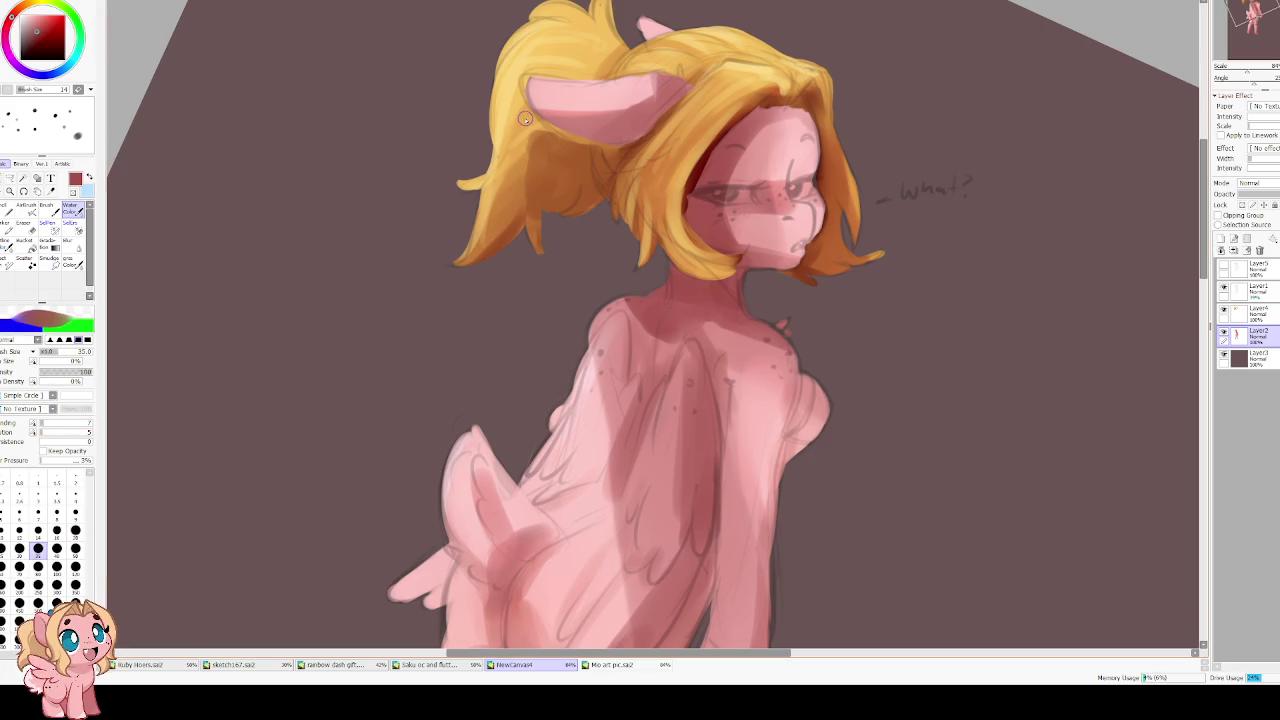
scroll(524, 118, up, 1)
scroll(524, 118, up, 1)
scroll(683, 207, up, 1)
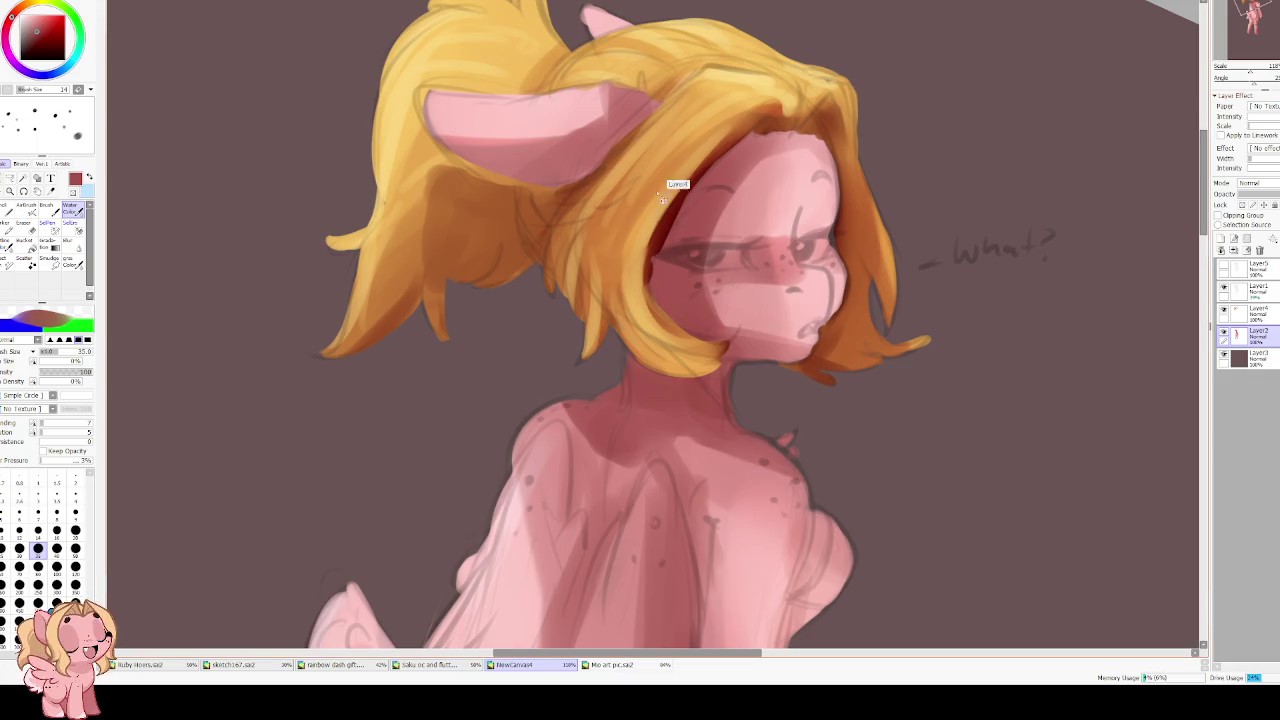
On Layer4, paint the sampled brown-orange hair colour along the hair edge by the face
key(Page_Up)
alt+click(726, 145)
drag(700, 168, 652, 248)
mouse_move(683, 196)
mouse_down()
mouse_move(645, 292)
mouse_move(648, 282)
mouse_up()
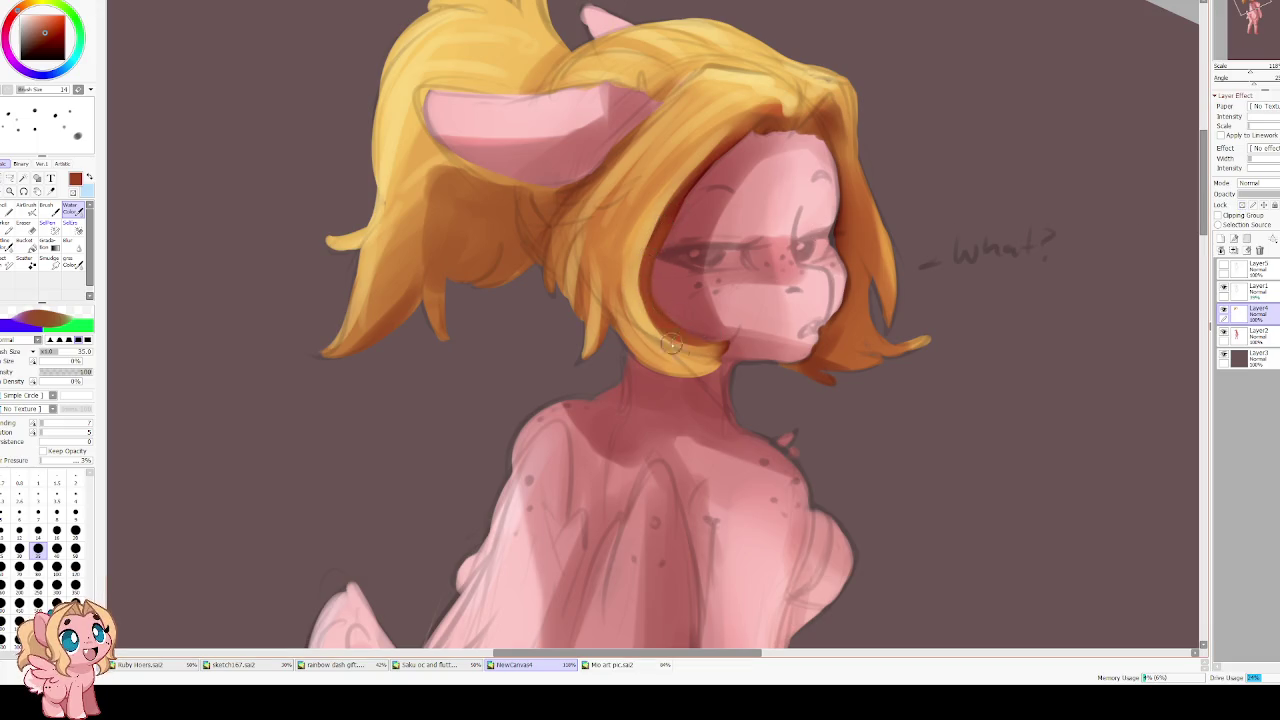
mouse_move(665, 333)
mouse_down()
mouse_move(613, 26)
mouse_move(503, 334)
mouse_up()
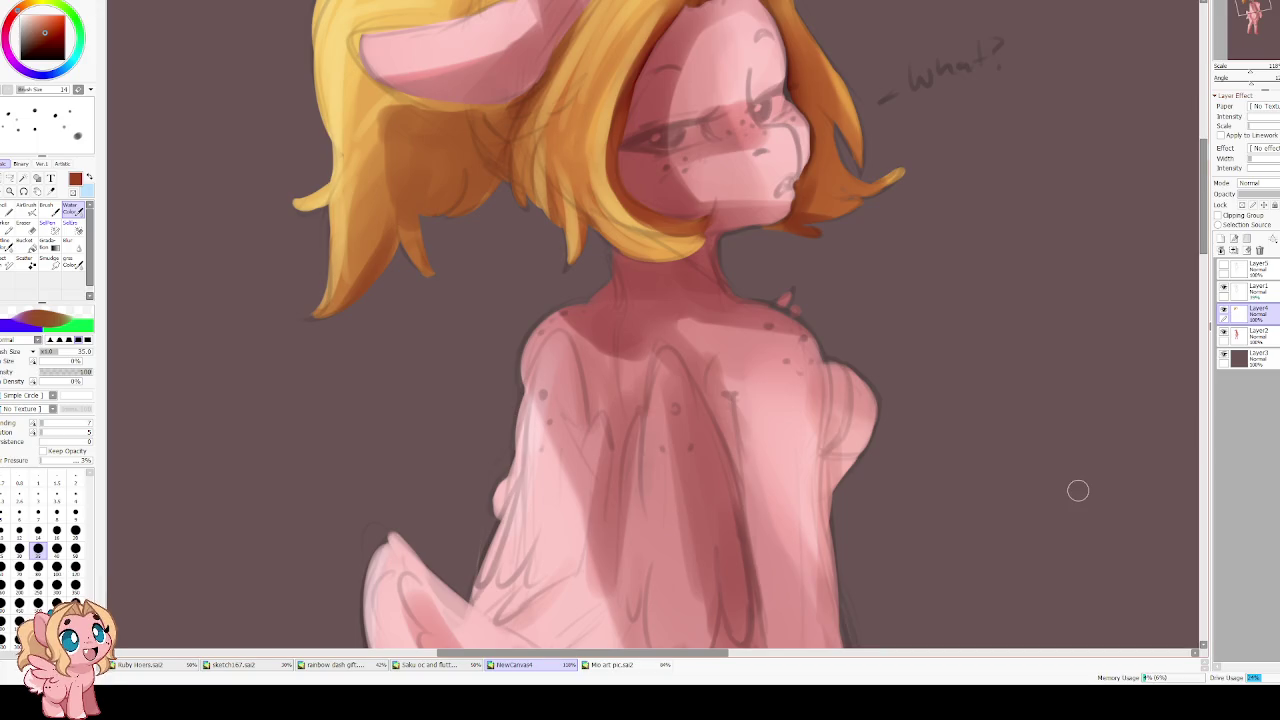
Smooth the left shoulder edge with light pink and start a dark red line down the back
scroll(560, 335, down, 2)
alt+click(548, 330)
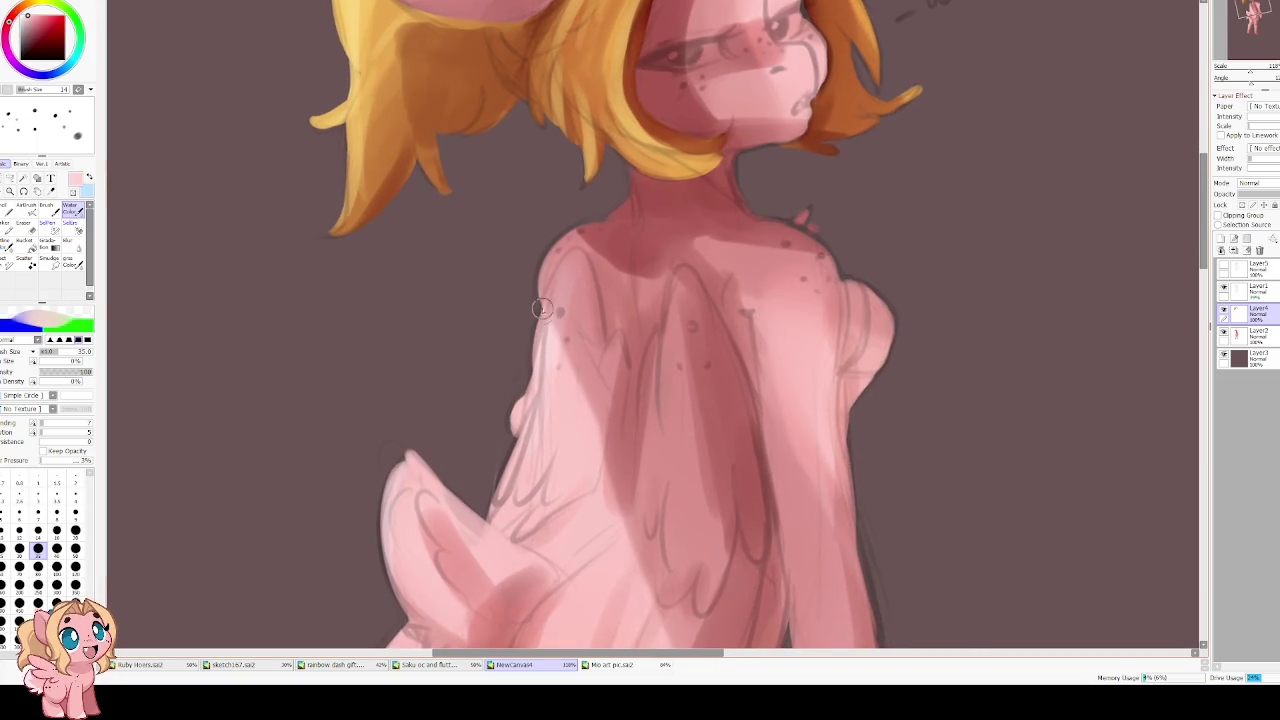
mouse_move(587, 237)
mouse_down()
mouse_move(545, 295)
mouse_move(545, 280)
mouse_move(570, 313)
mouse_up()
alt+click(609, 264)
drag(589, 256, 611, 346)
With the view mirrored, build up dark red shading along the back and lower back
key(h)
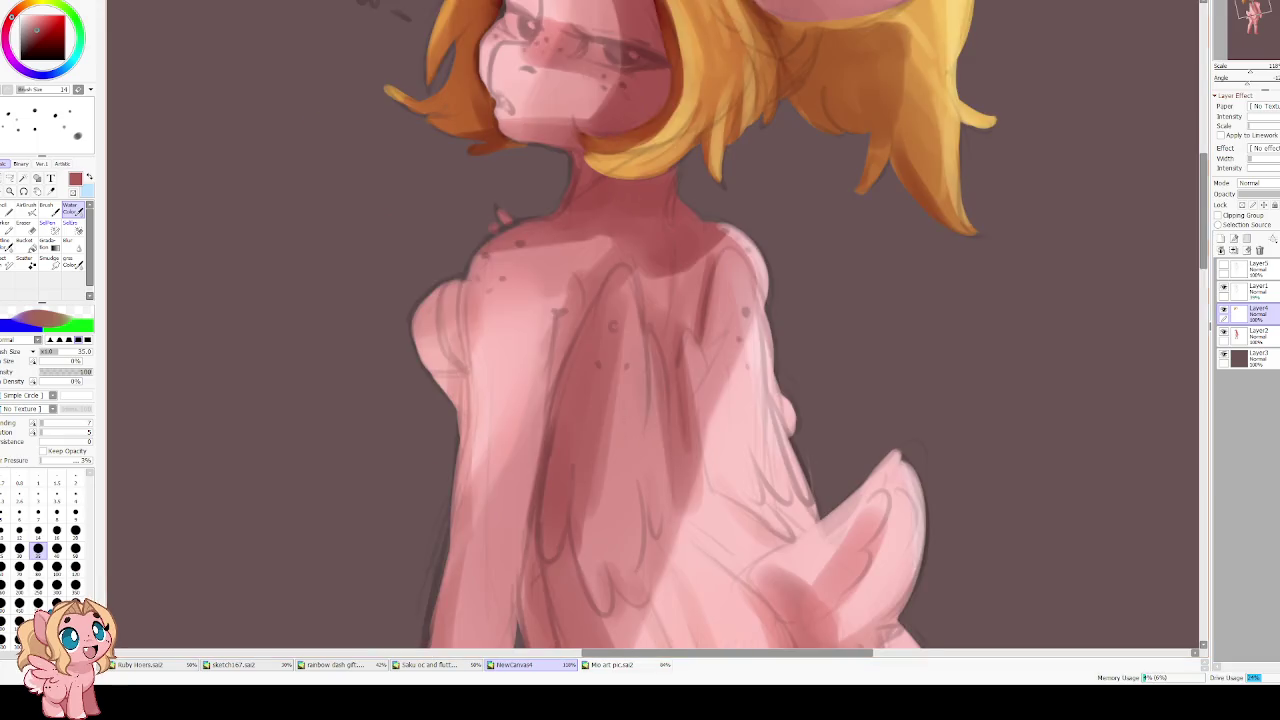
scroll(634, 237, down, 2)
drag(600, 252, 550, 365)
drag(572, 318, 538, 433)
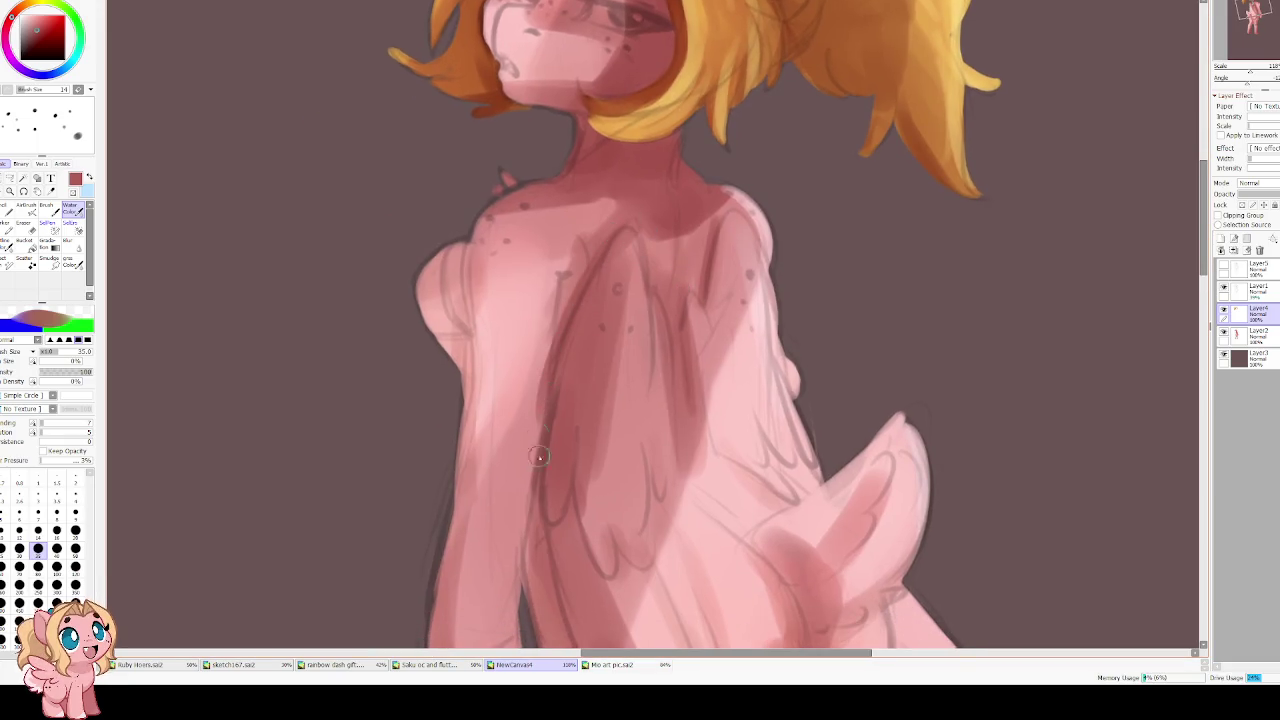
mouse_move(578, 278)
mouse_down()
mouse_move(553, 332)
mouse_move(554, 318)
mouse_up()
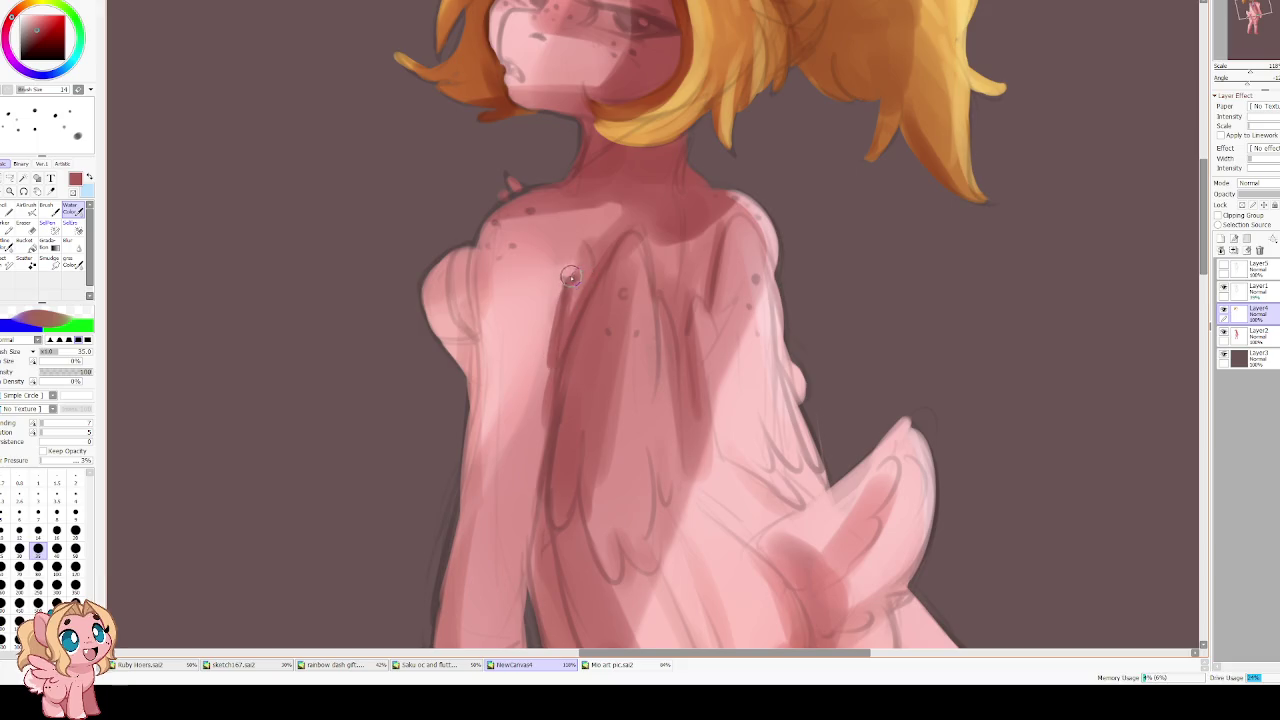
drag(552, 367, 533, 495)
drag(488, 214, 466, 302)
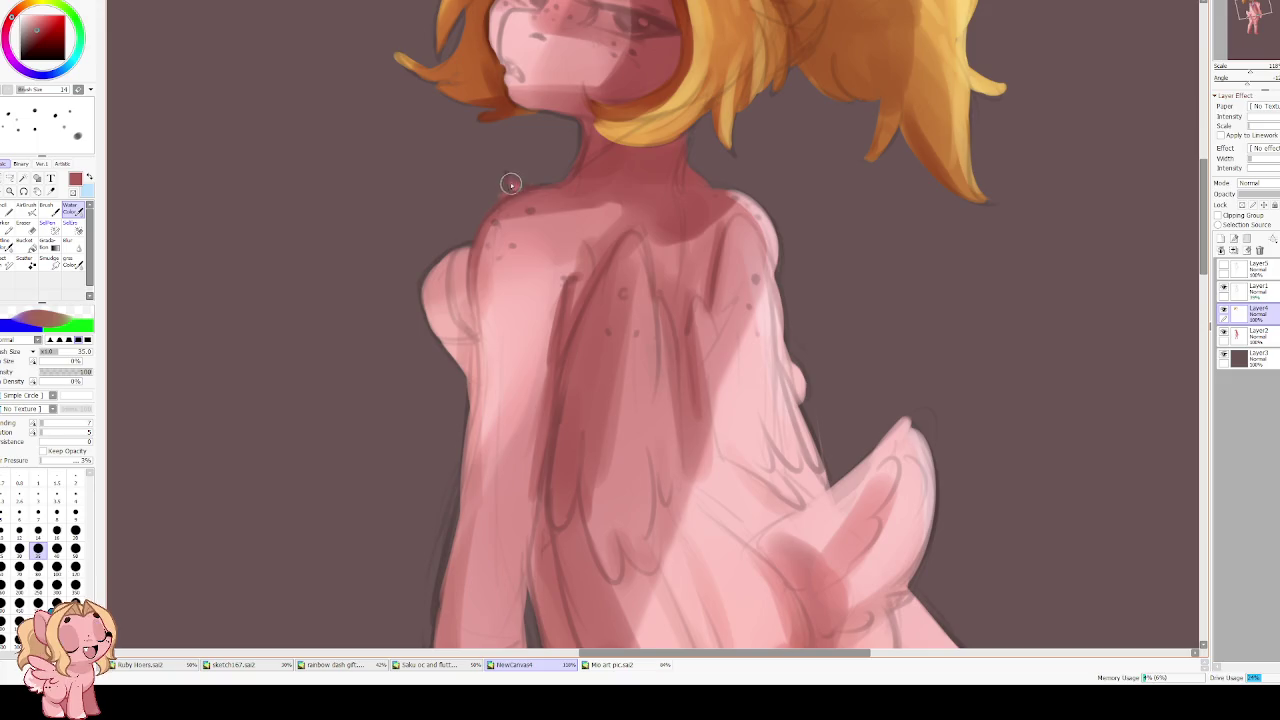
key(h)
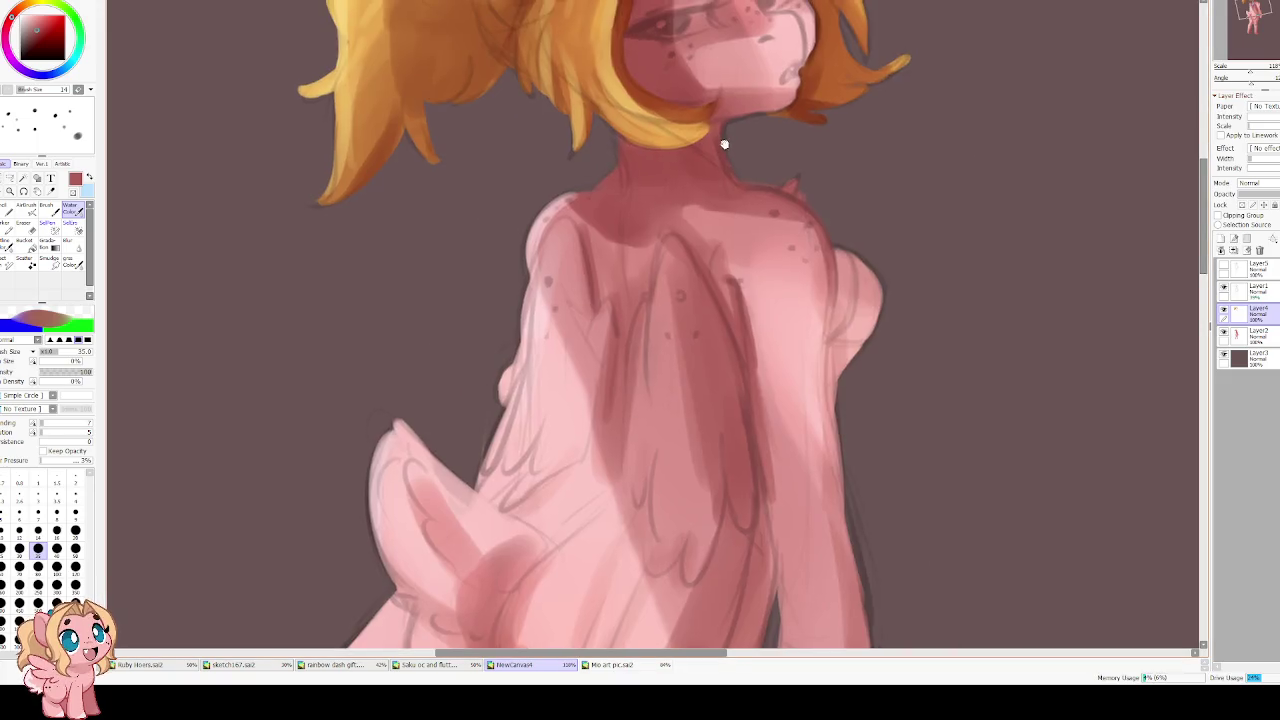
Merge Layer4 down into the layer below and raise the line art to full opacity
drag(728, 128, 641, 258)
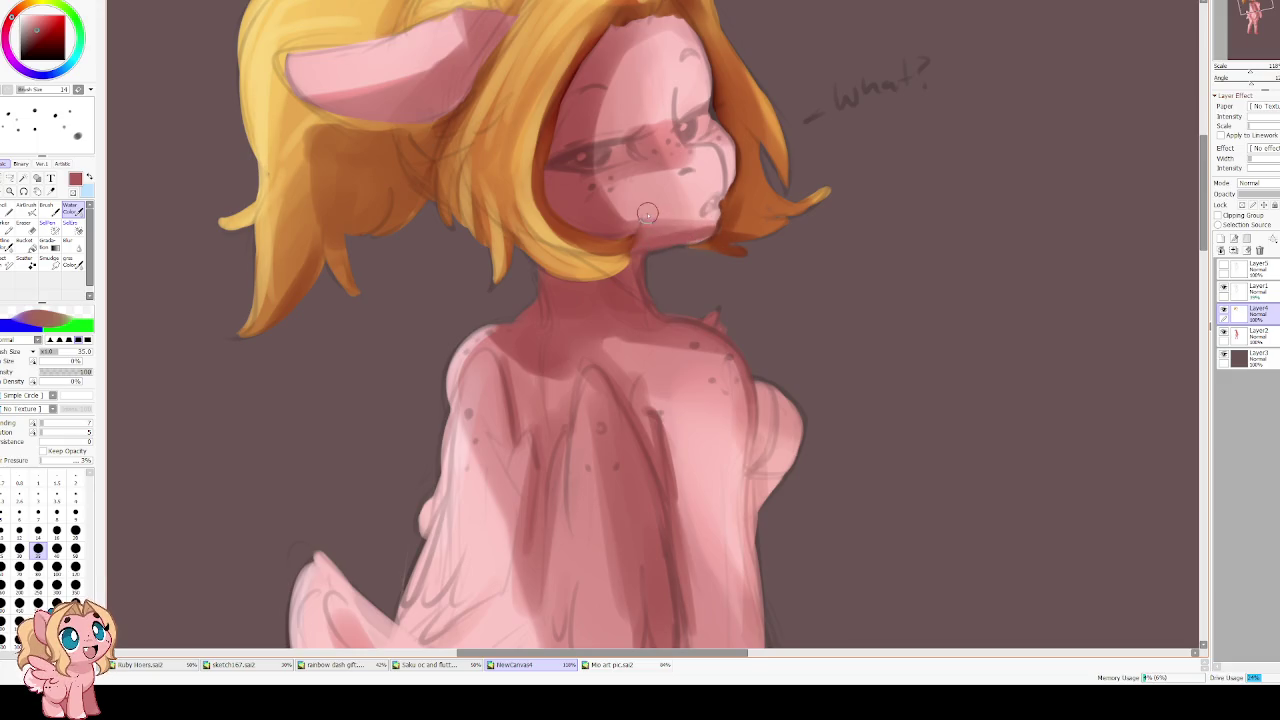
scroll(647, 215, up, 1)
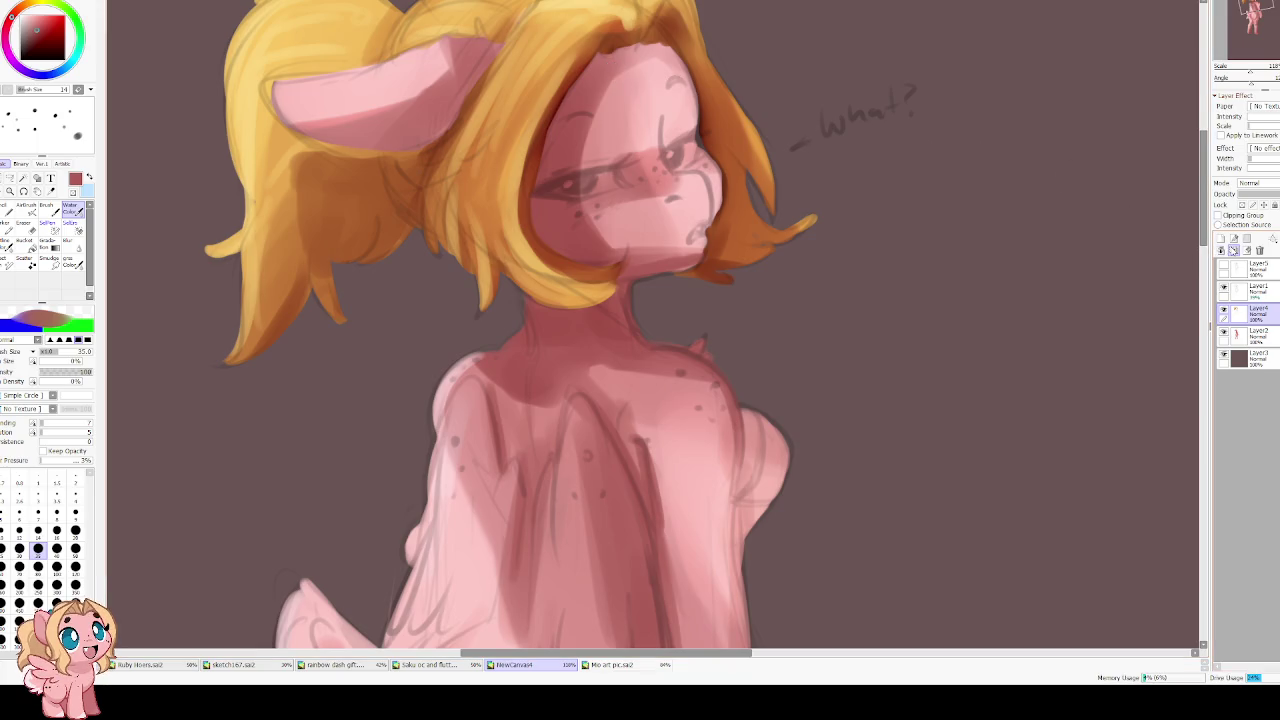
click(1259, 250)
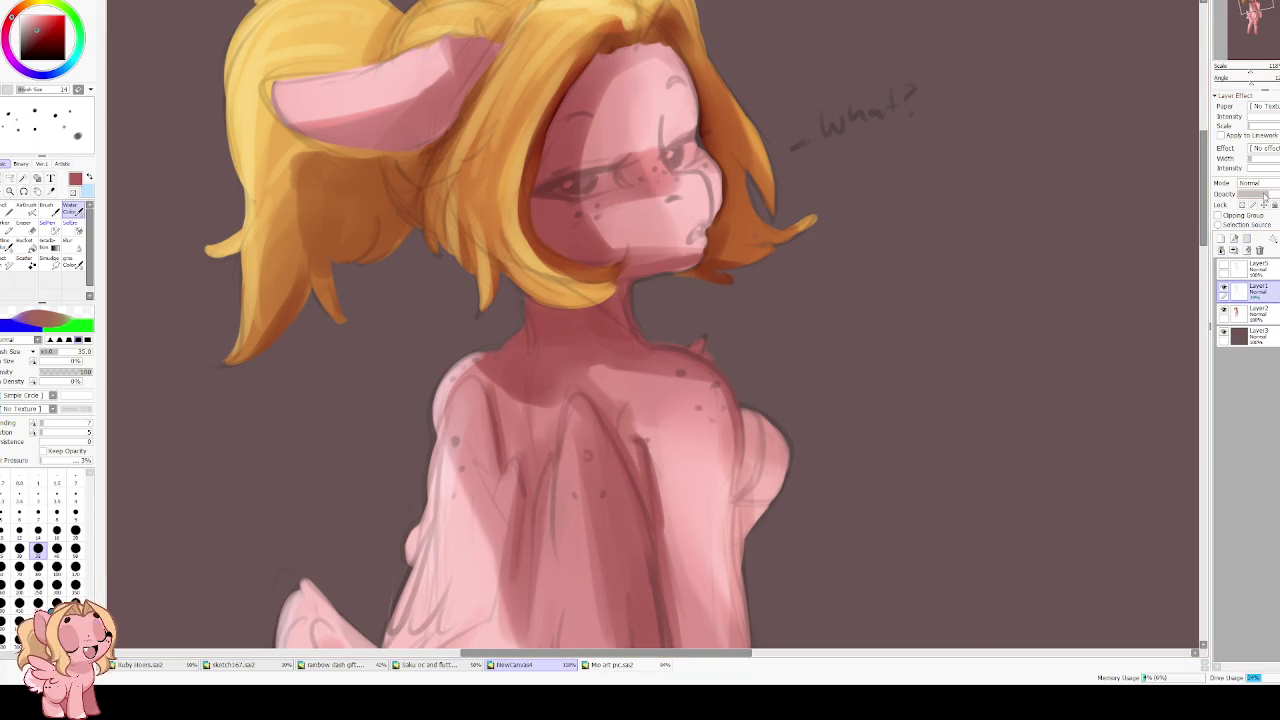
drag(1265, 194, 1275, 194)
Zoom out to the whole character and protect the layer's transparent areas from paint
key(ctrl+minus)
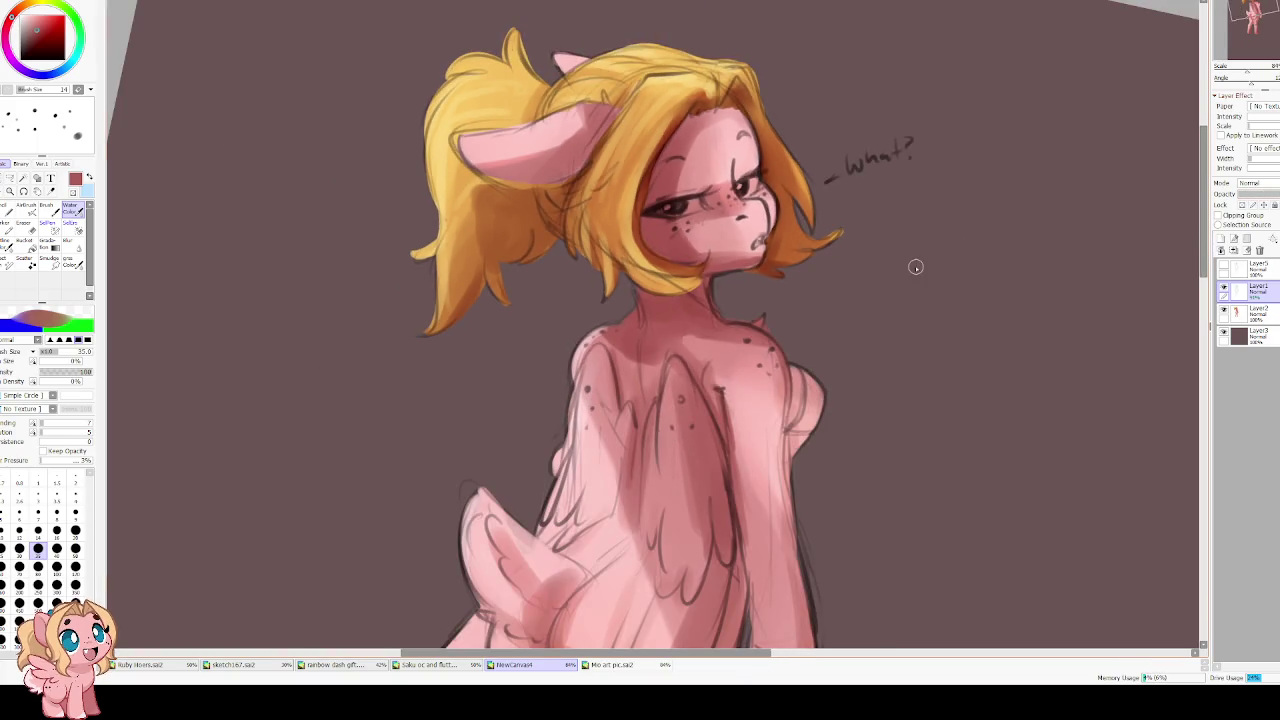
key(g)
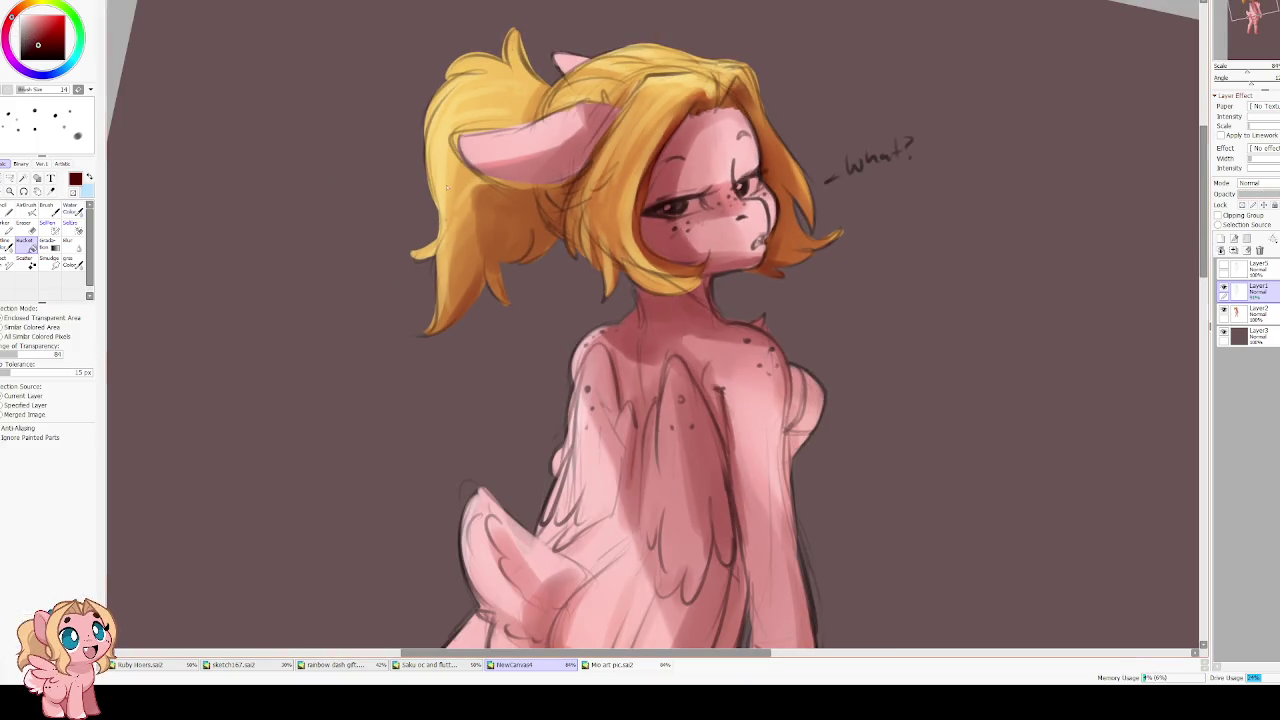
click(1241, 204)
scroll(660, 276, down, 2)
scroll(465, 38, up, 1)
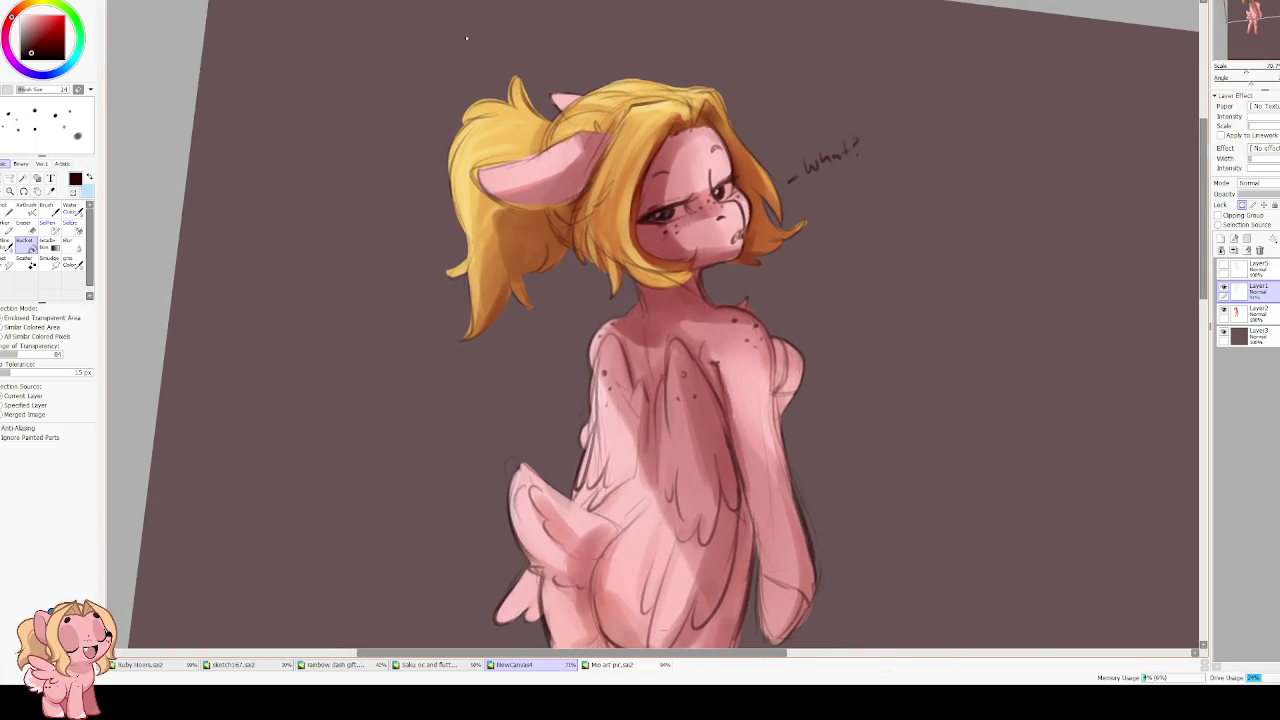
Switch to Water Color and load dark red, after trying orange-yellow and dark brown
key(b)
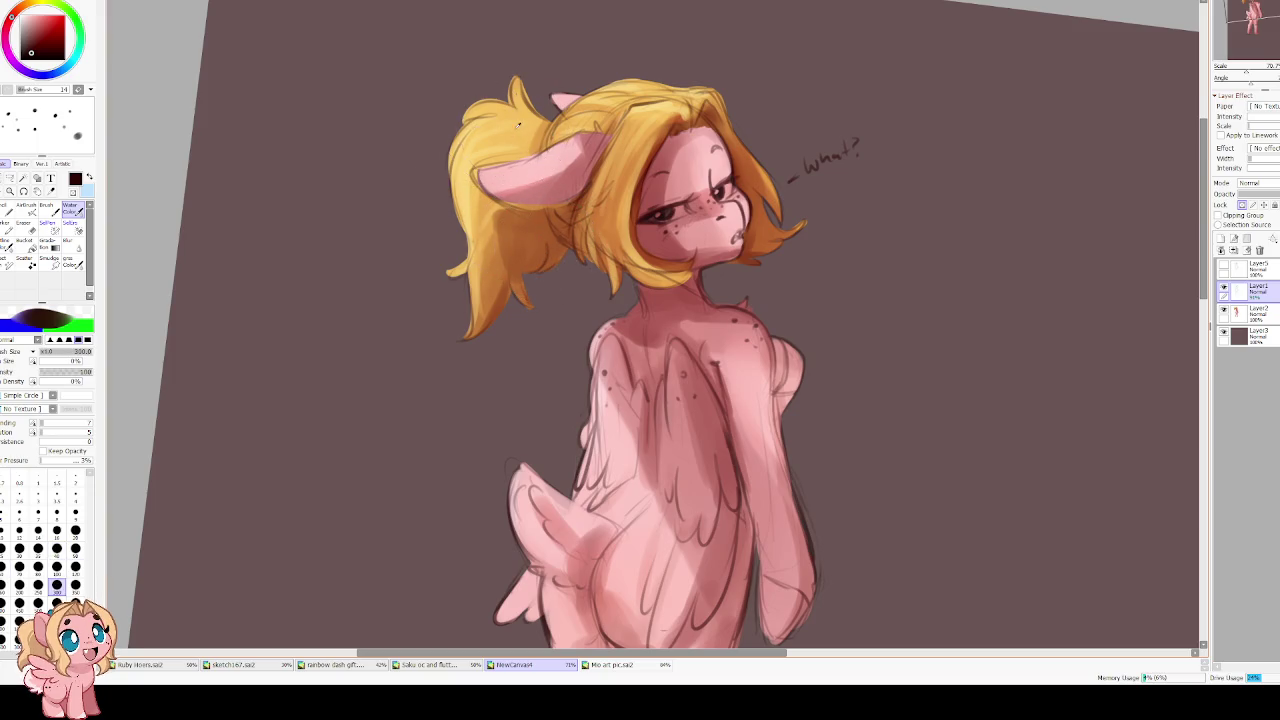
alt+click(519, 124)
alt+click(636, 95)
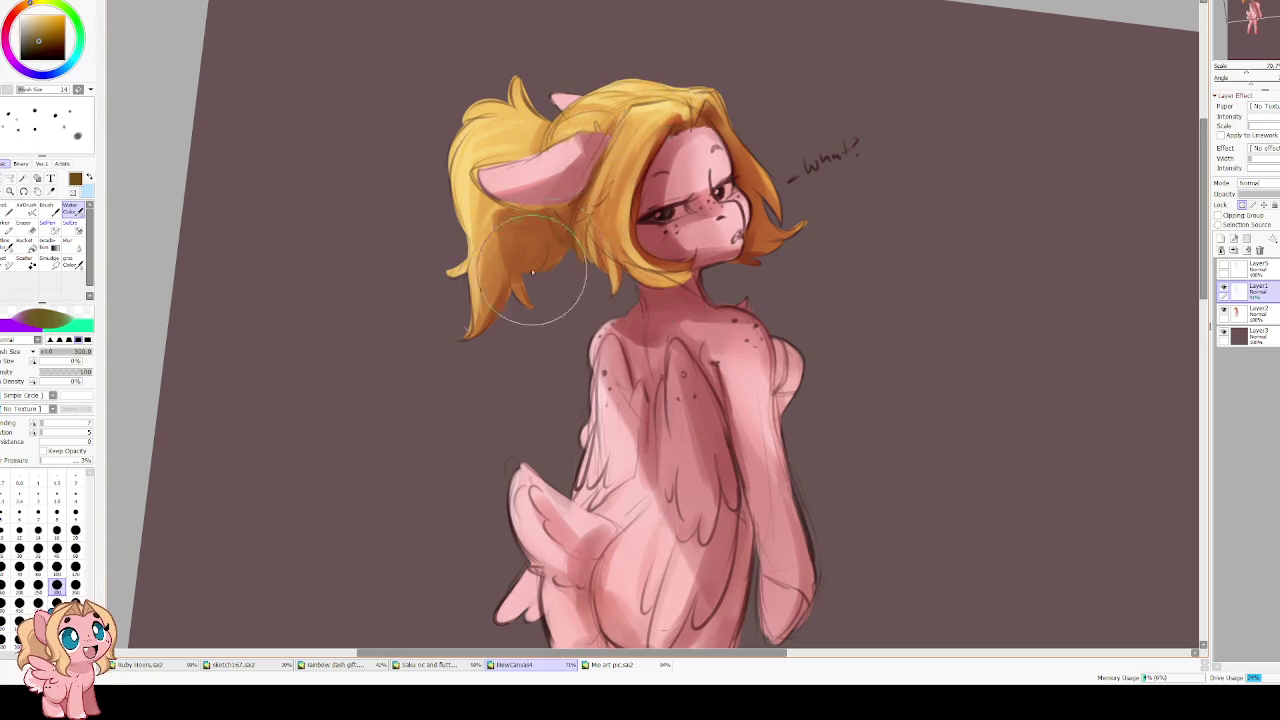
alt+click(580, 200)
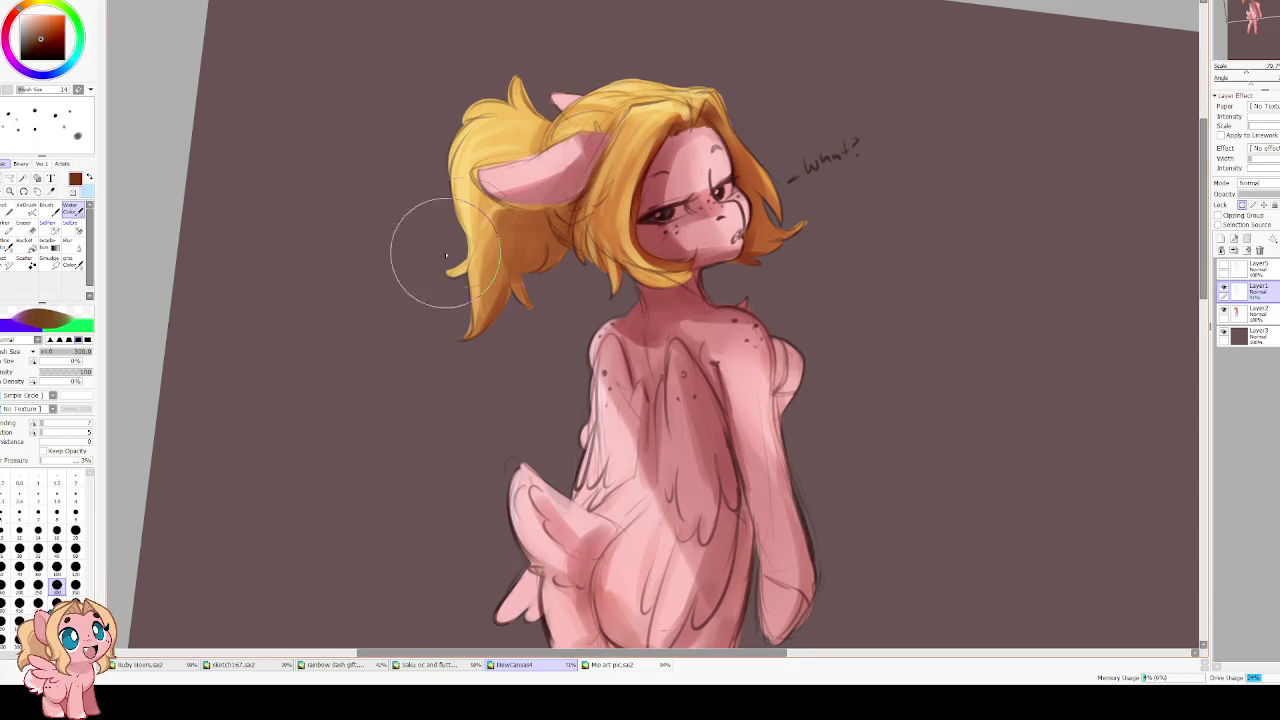
scroll(657, 285, down, 4)
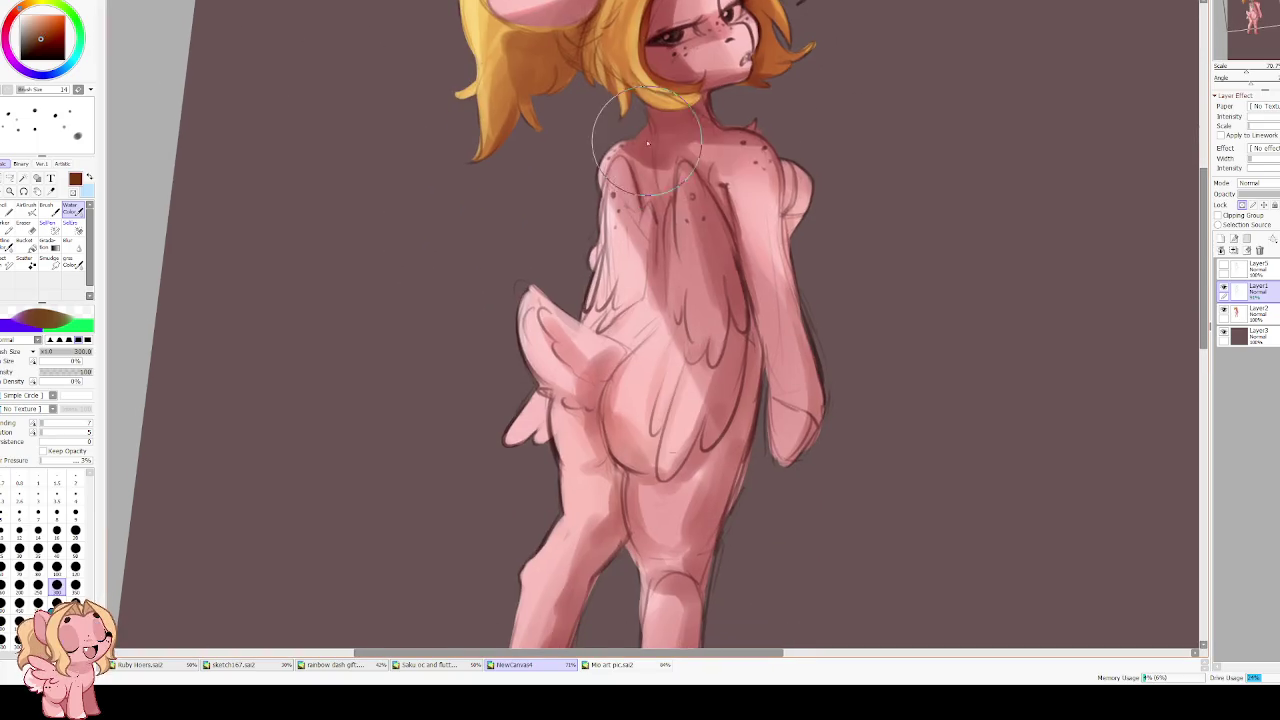
Load dark red for shading the pony's back, wings and legs
key(x)
click(41, 44)
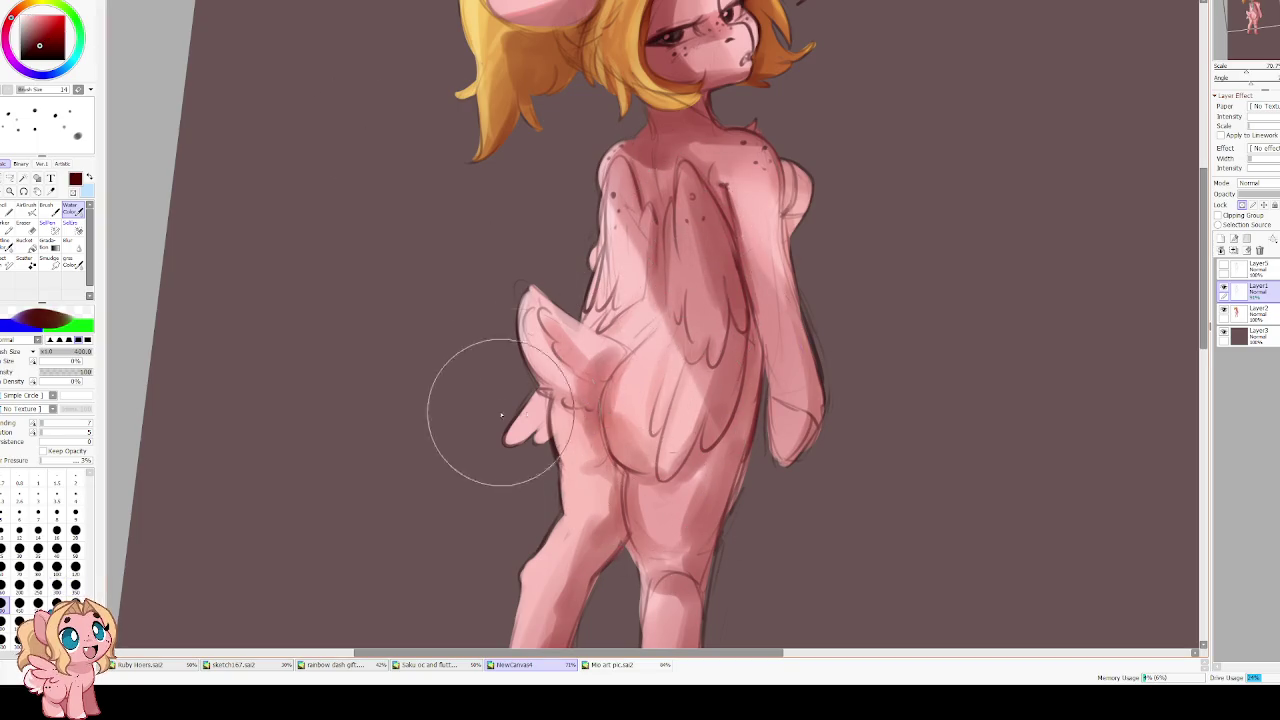
scroll(586, 429, down, 4)
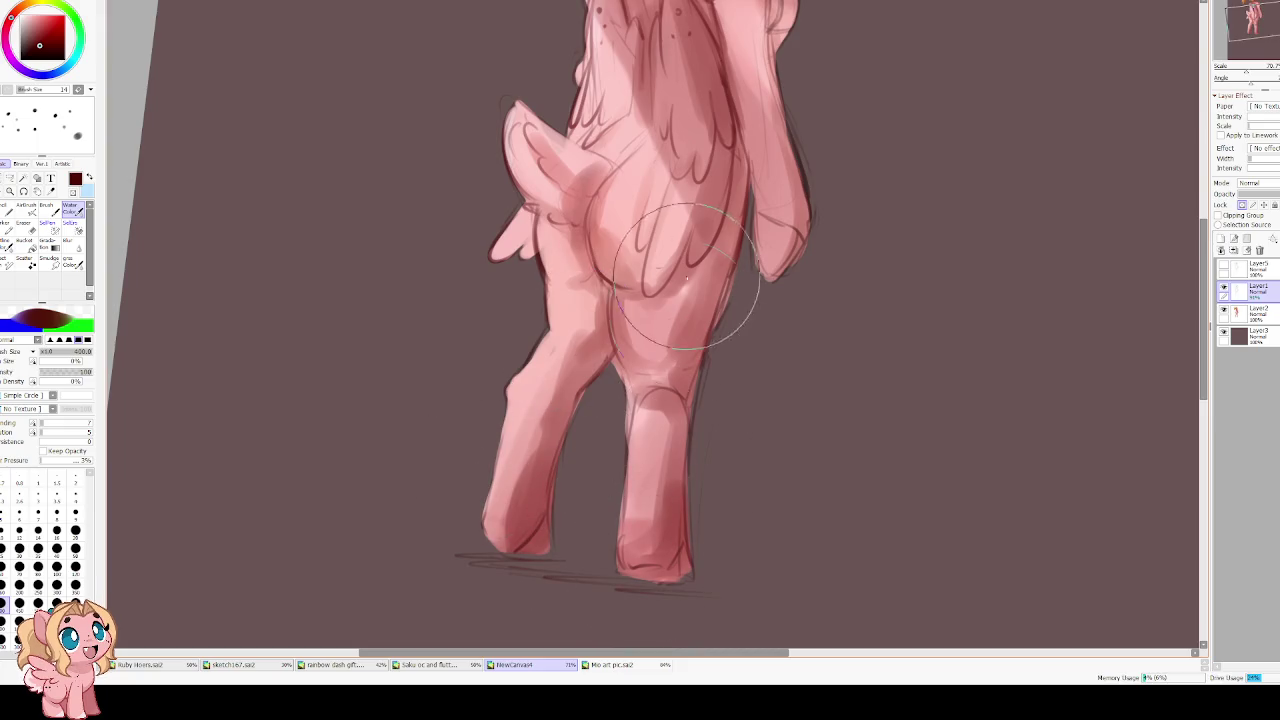
scroll(709, 371, up, 6)
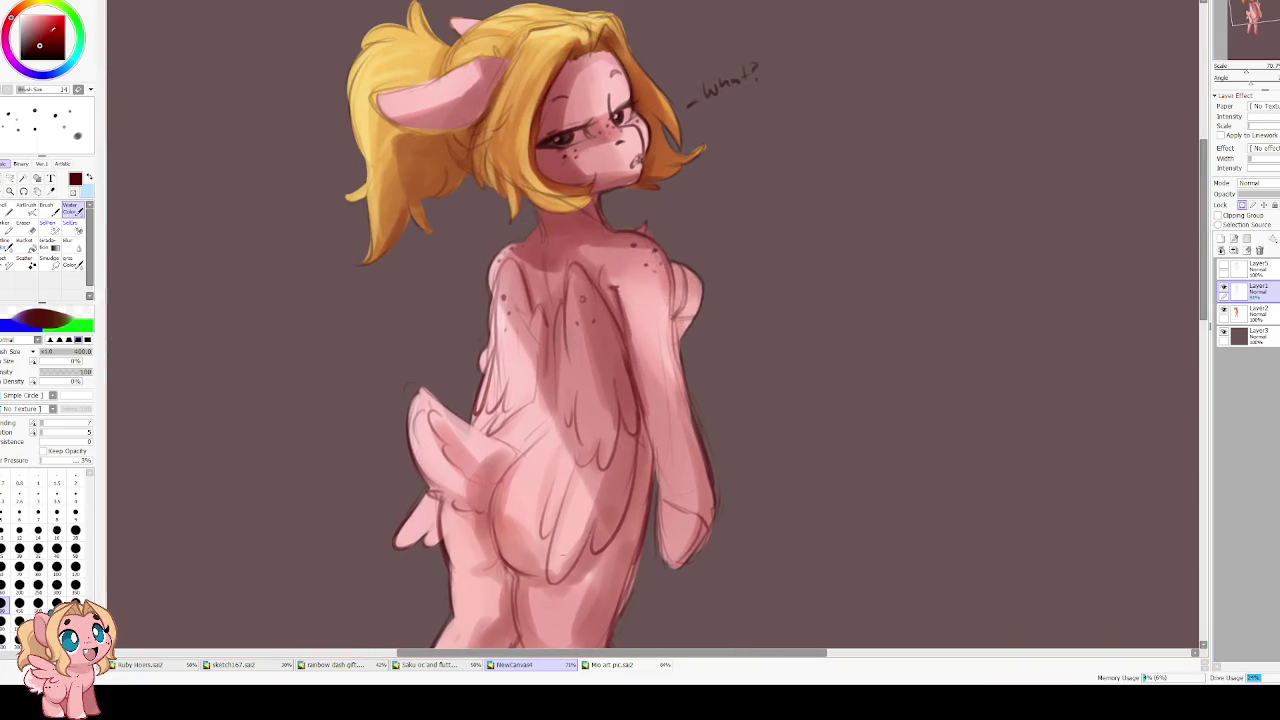
scroll(472, 165, down, 3)
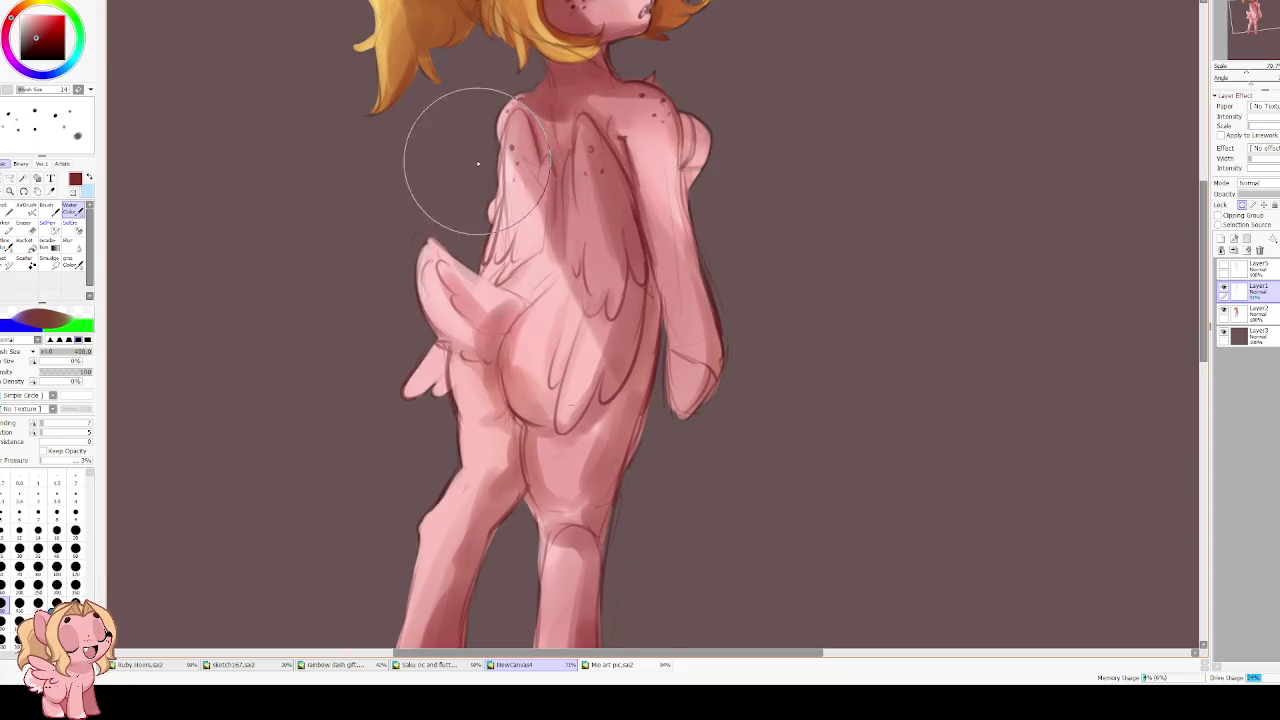
scroll(476, 376, up, 5)
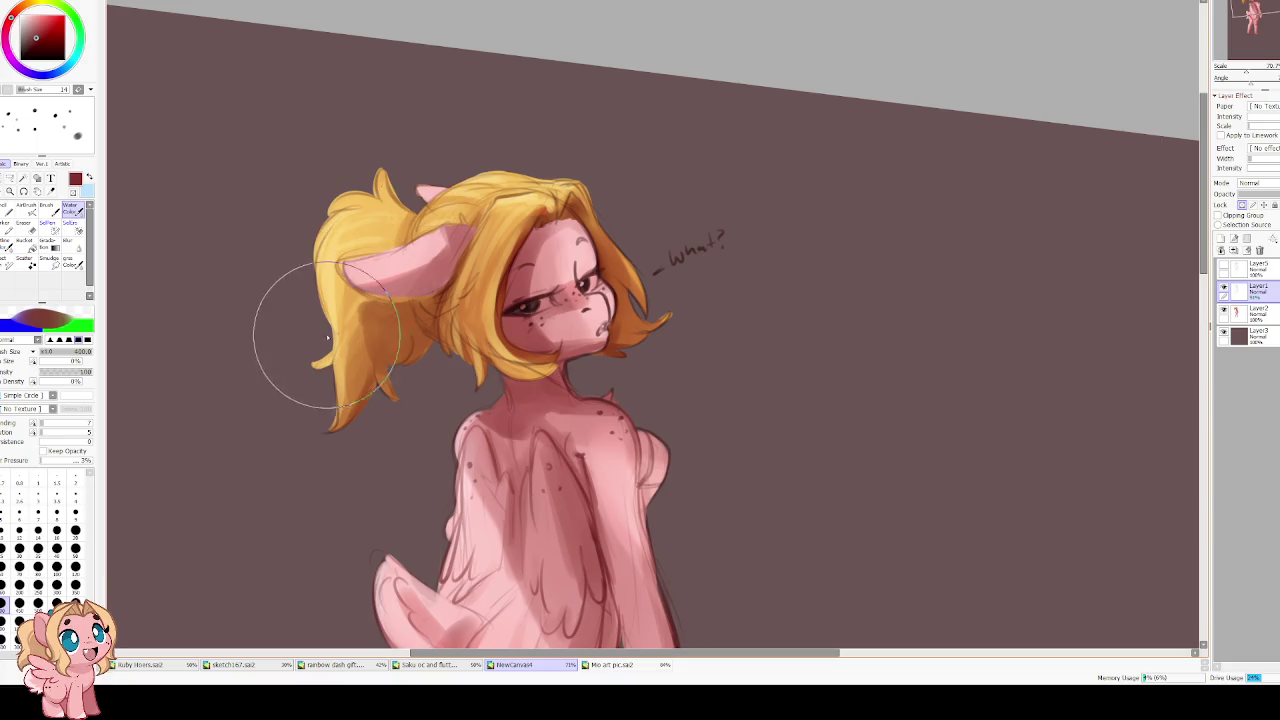
scroll(452, 36, down, 6)
scroll(463, 449, down, 2)
scroll(508, 426, down, 2)
scroll(414, 134, up, 1)
scroll(414, 134, up, 2)
Shade with a lighter muted red, then merge the shading into the body layer
click(33, 34)
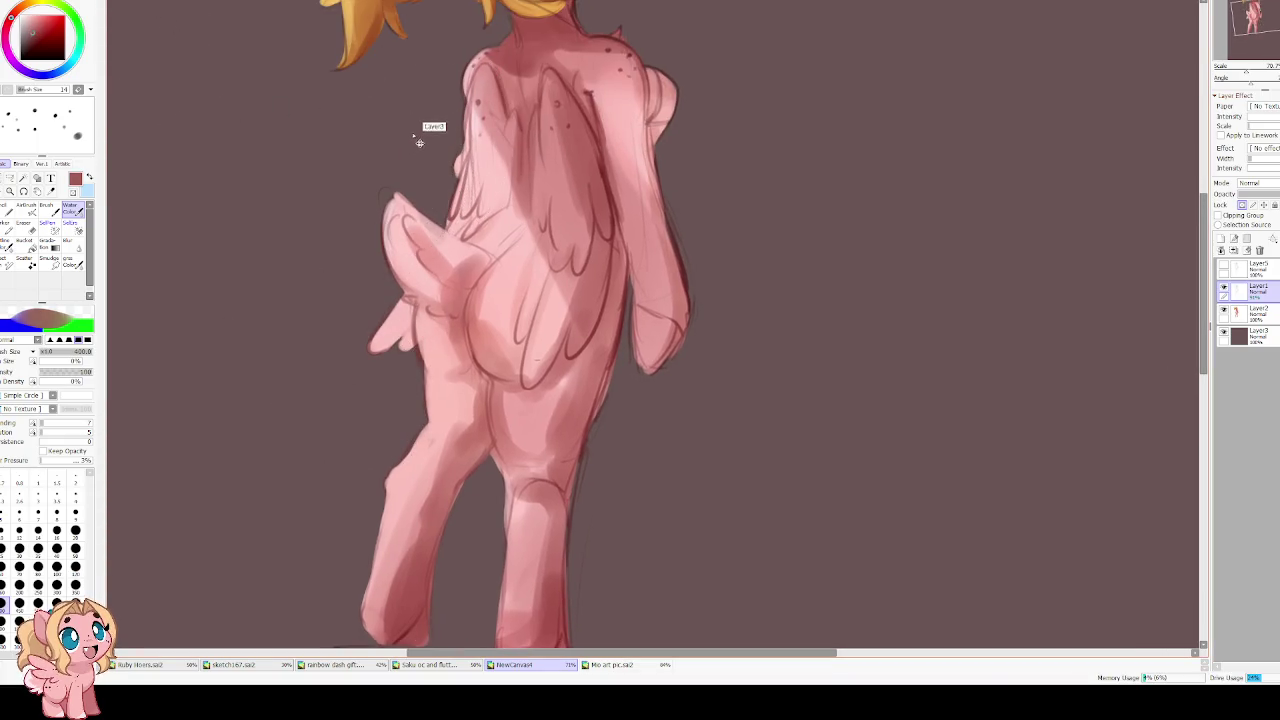
scroll(416, 184, up, 2)
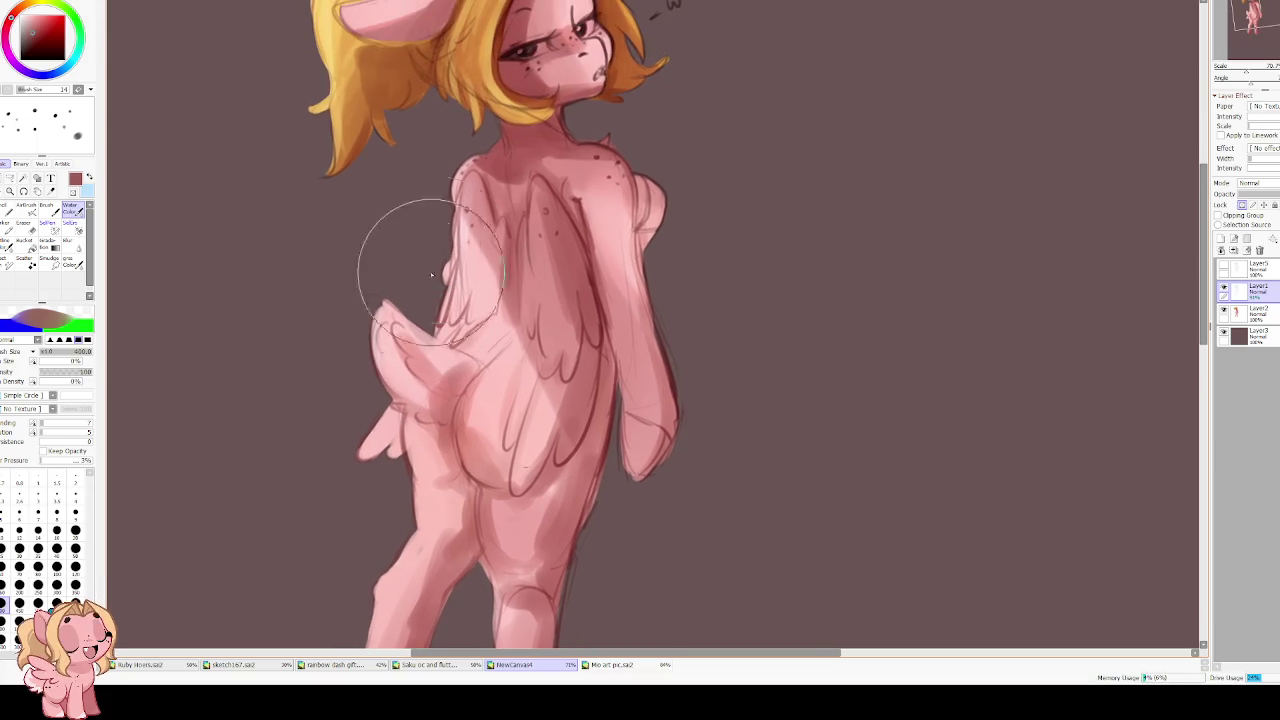
drag(400, 140, 420, 375)
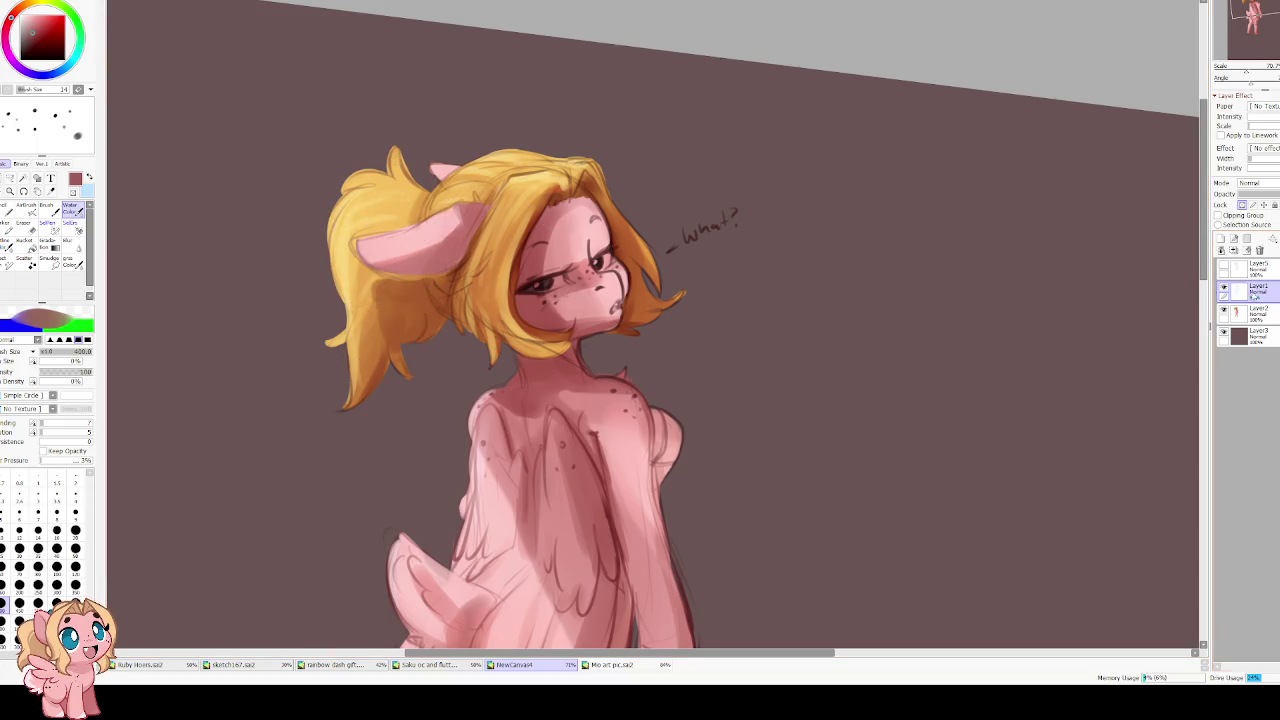
click(1234, 250)
scroll(600, 230, up, 1)
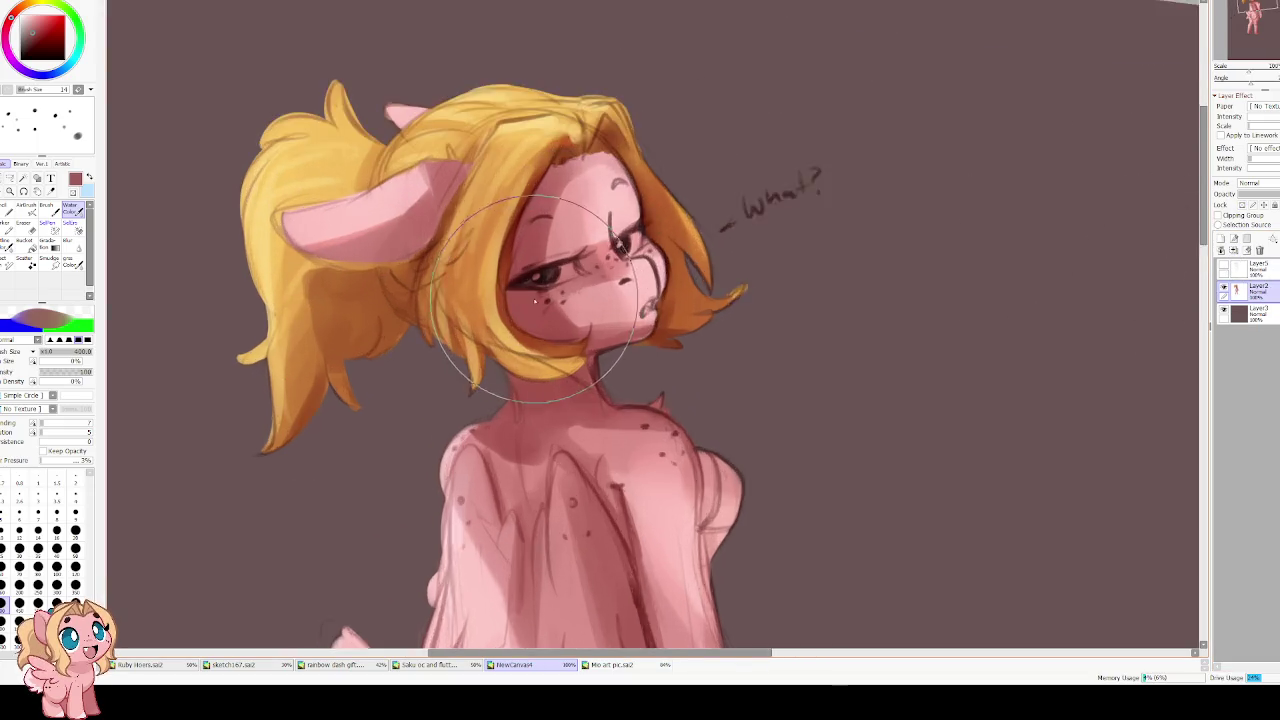
Tilt the view slightly, set brush size 14 and add a new layer above the body layer
scroll(500, 265, up, 3)
key(Delete)
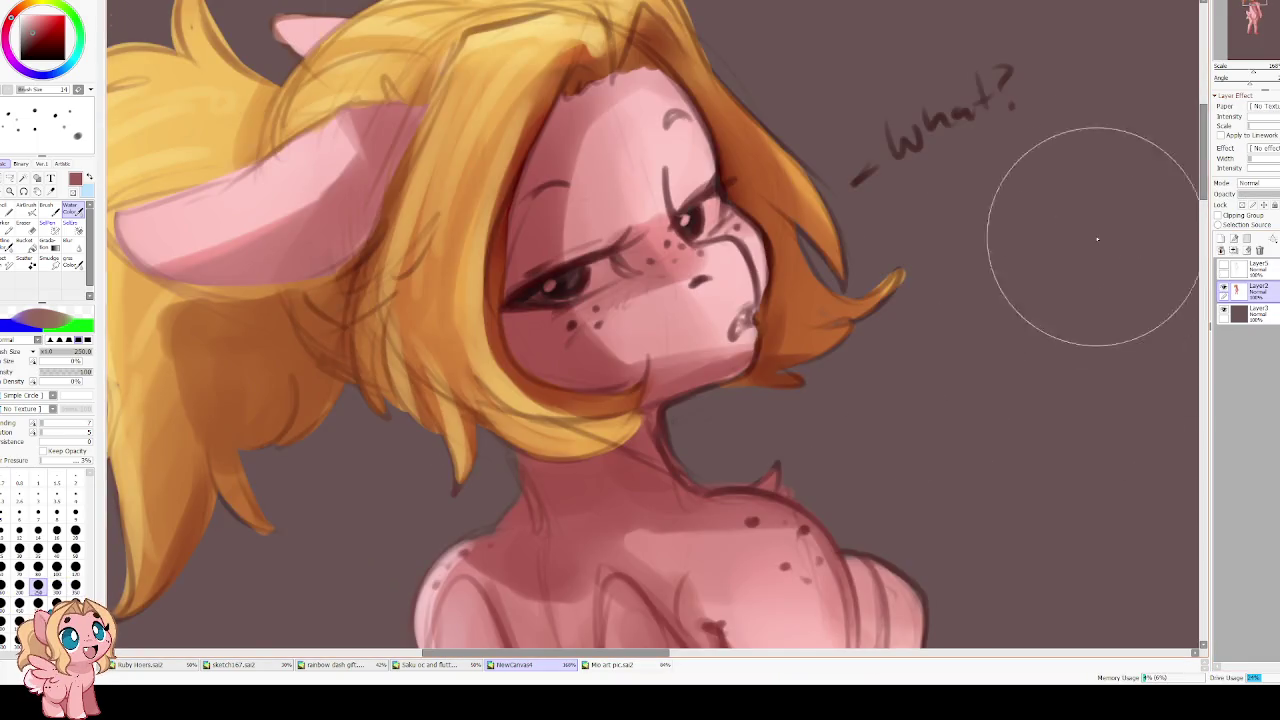
click(38, 530)
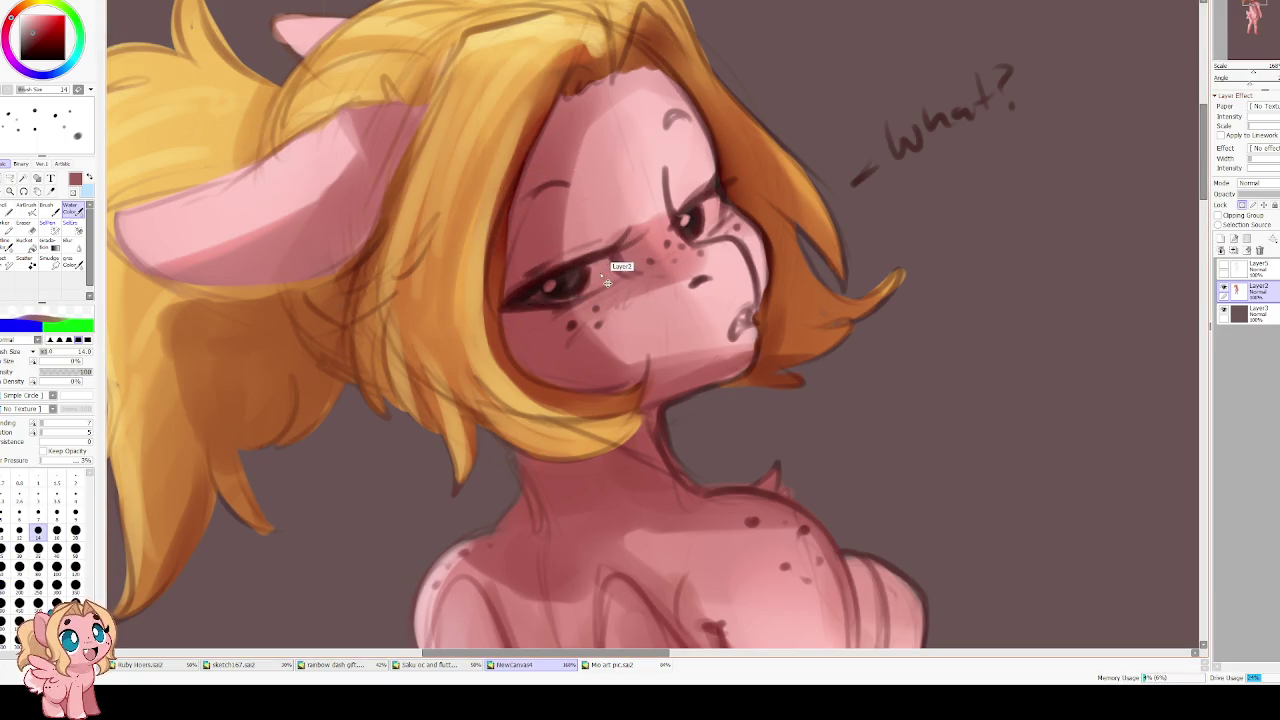
key(ctrl+shift+n)
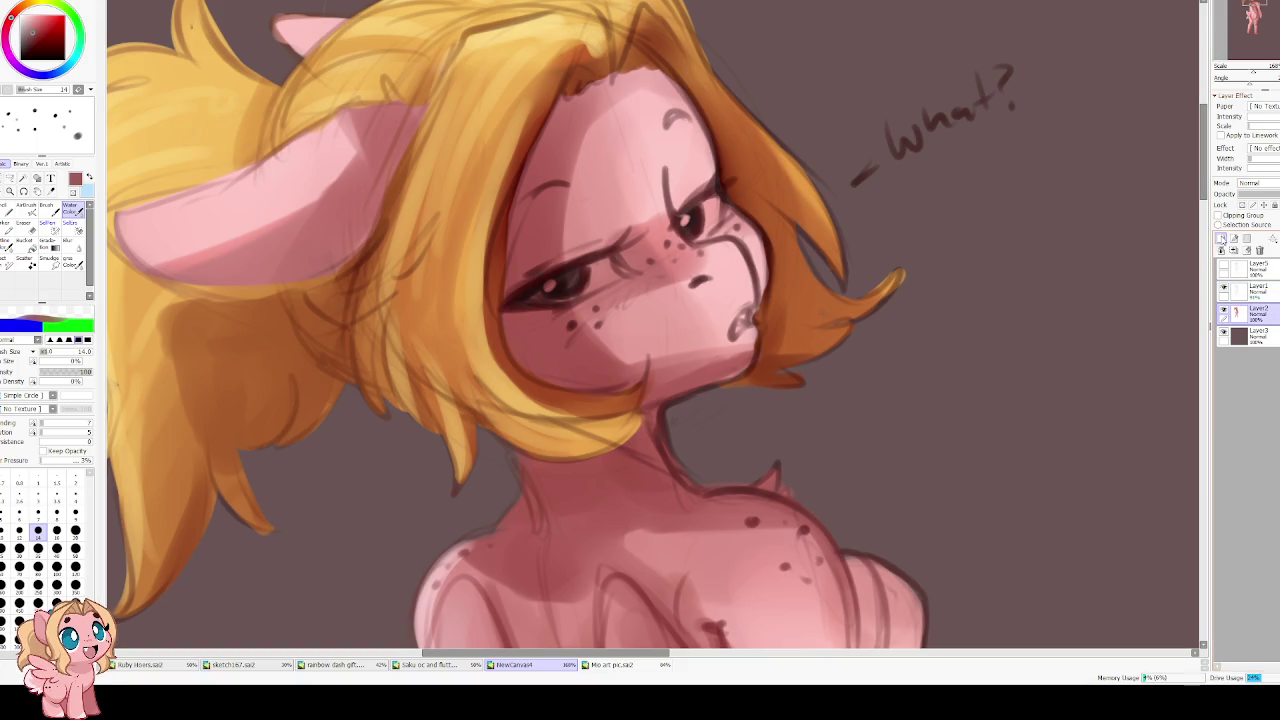
click(1220, 240)
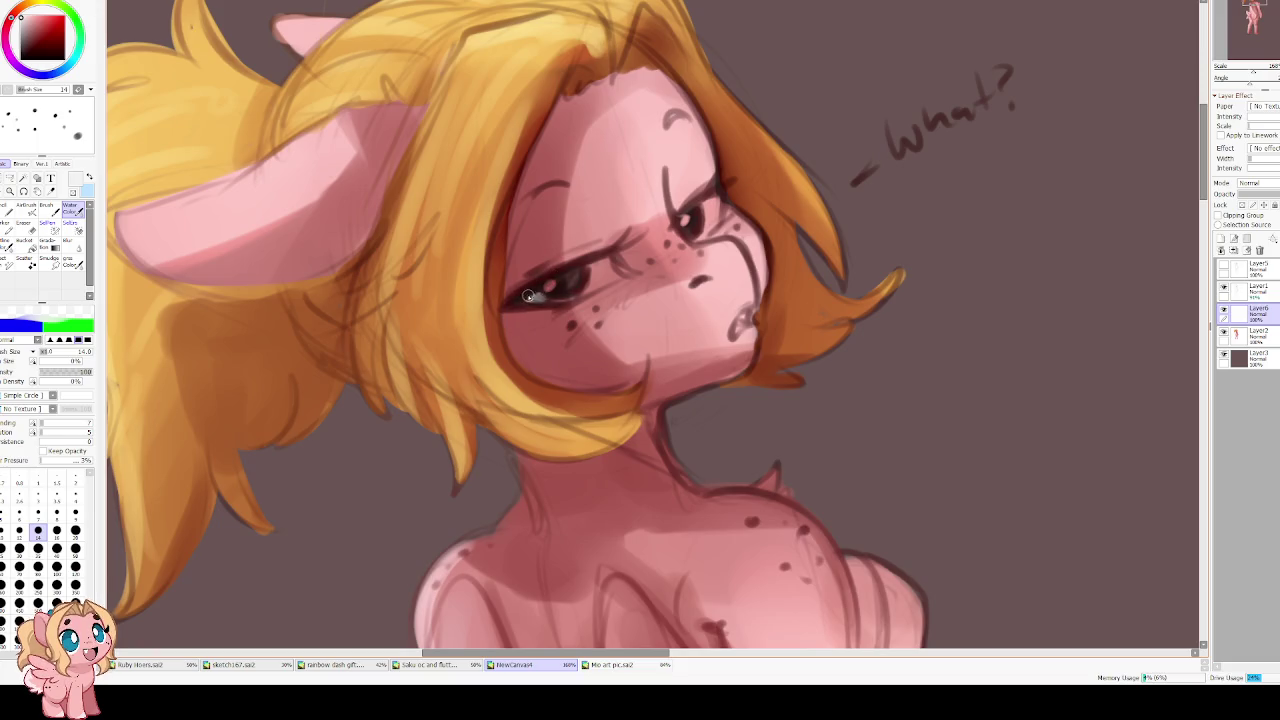
Darken the eye's upper lash line in dark reddish-brown and lighten its inner corner with pink
click(28, 40)
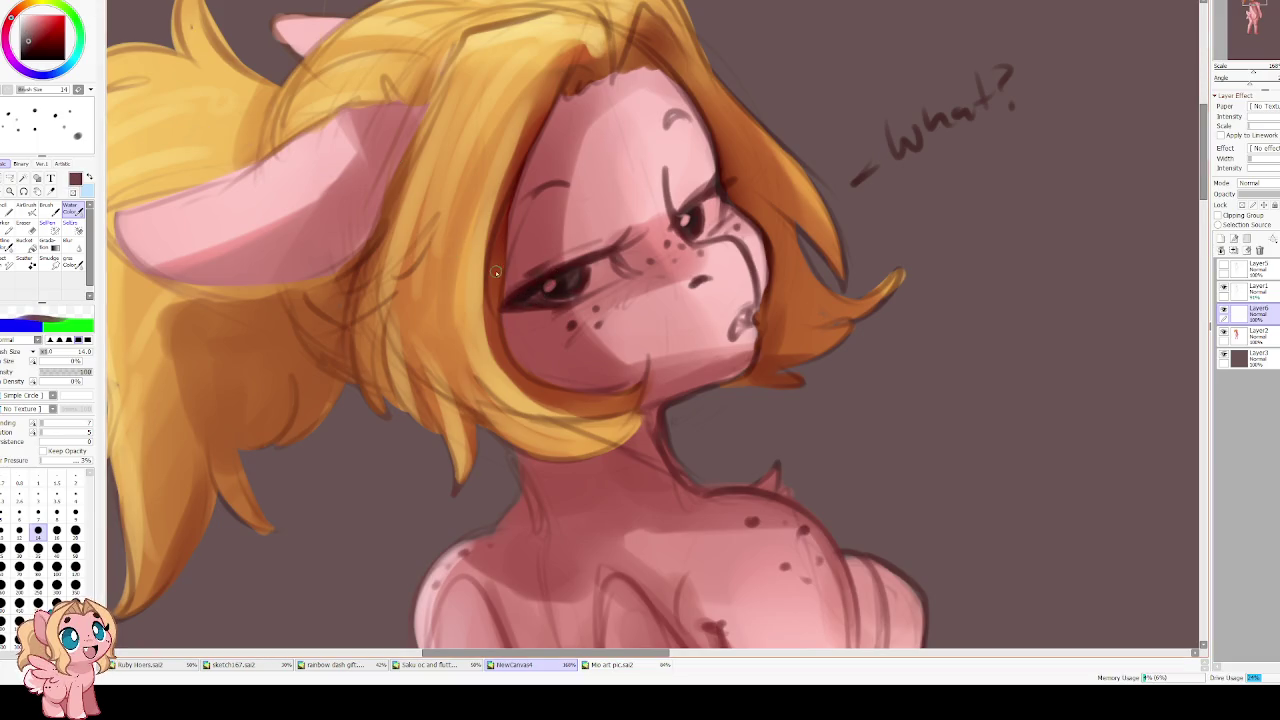
click(75, 530)
mouse_move(558, 293)
mouse_down()
mouse_move(616, 258)
mouse_move(616, 270)
mouse_up()
key(ctrl+z)
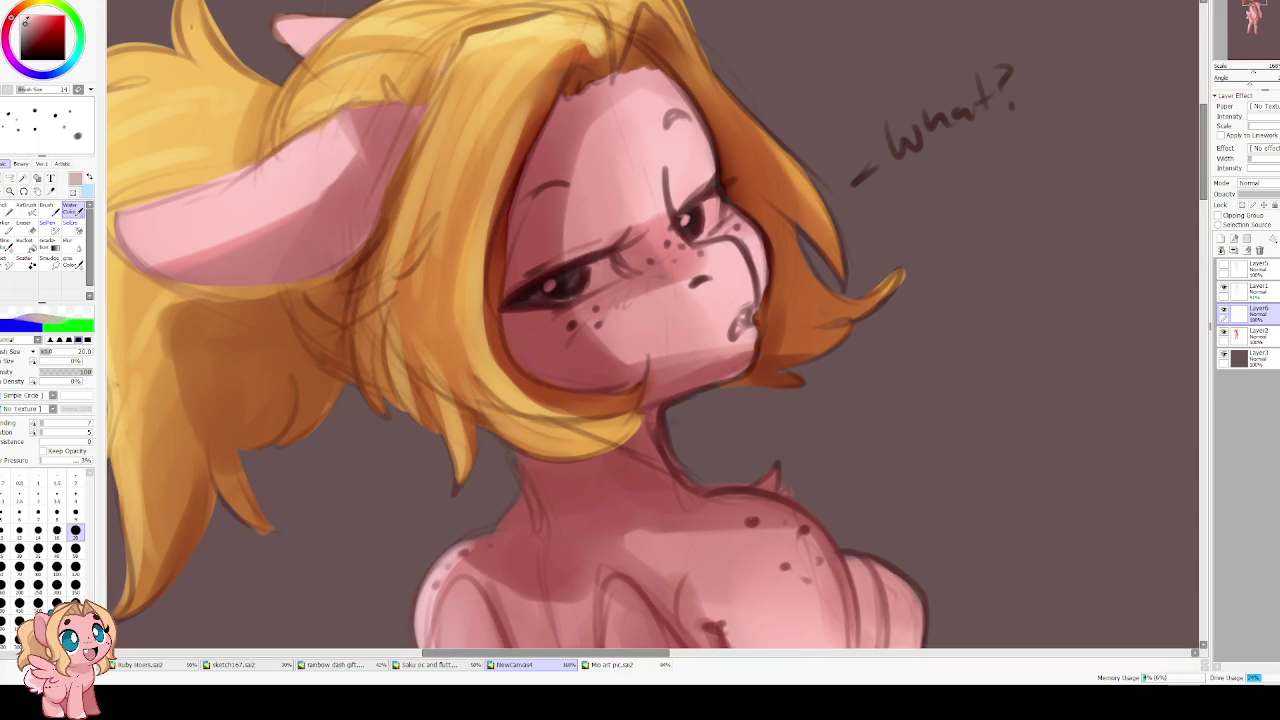
mouse_move(596, 272)
mouse_down()
mouse_move(615, 278)
mouse_move(540, 298)
mouse_move(563, 287)
mouse_up()
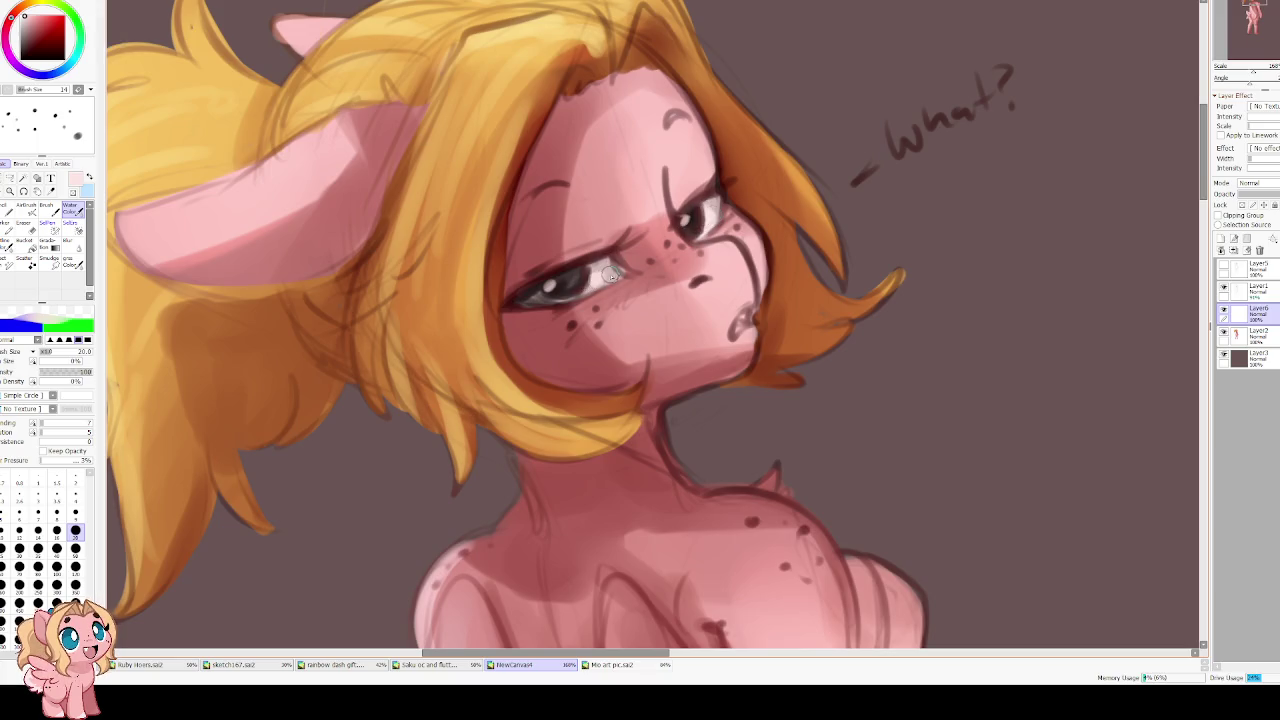
Paint a small open mouth in dark red with a size 12 brush
key(h)
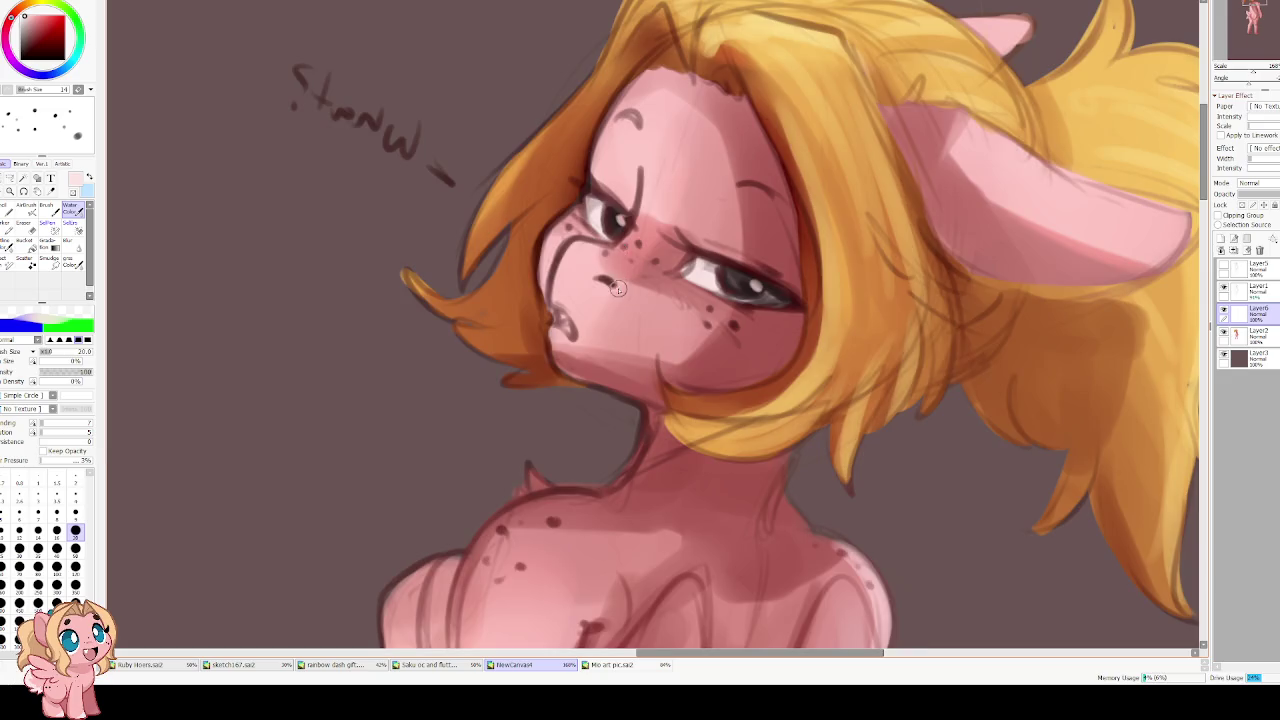
key(h)
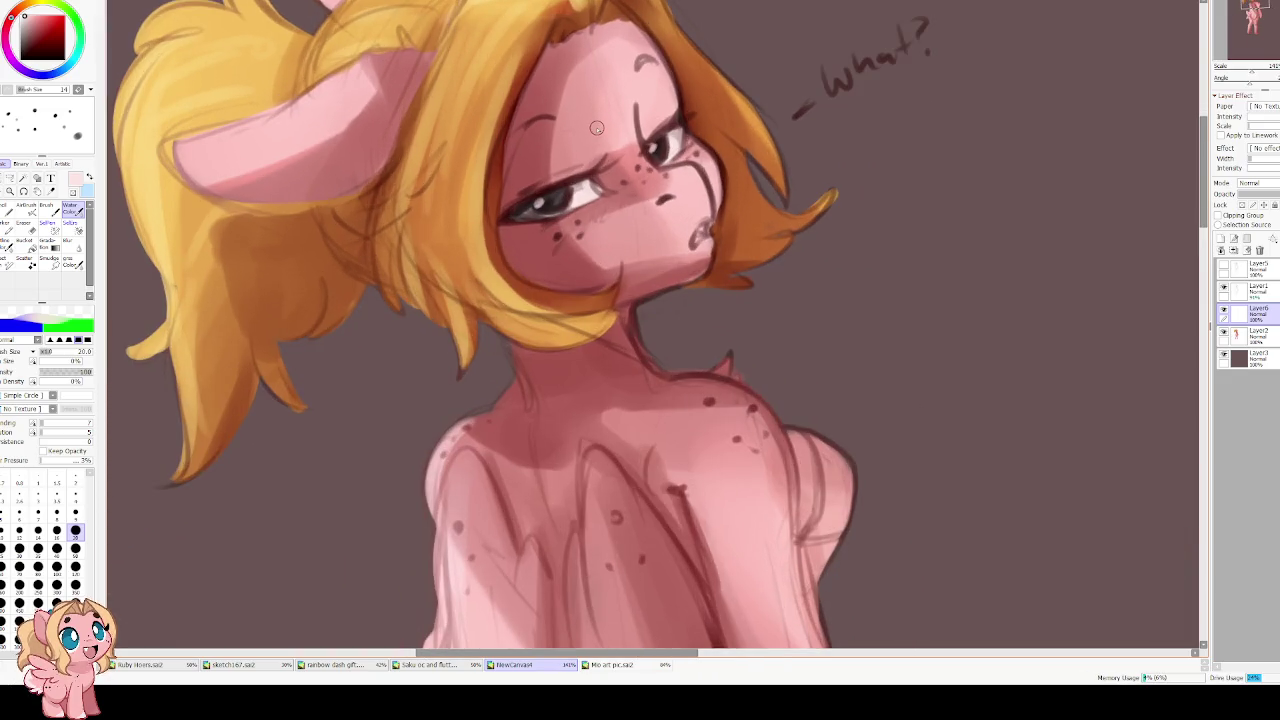
click(46, 40)
key(bracketleft)
key(bracketleft)
key(bracketleft)
drag(702, 230, 700, 234)
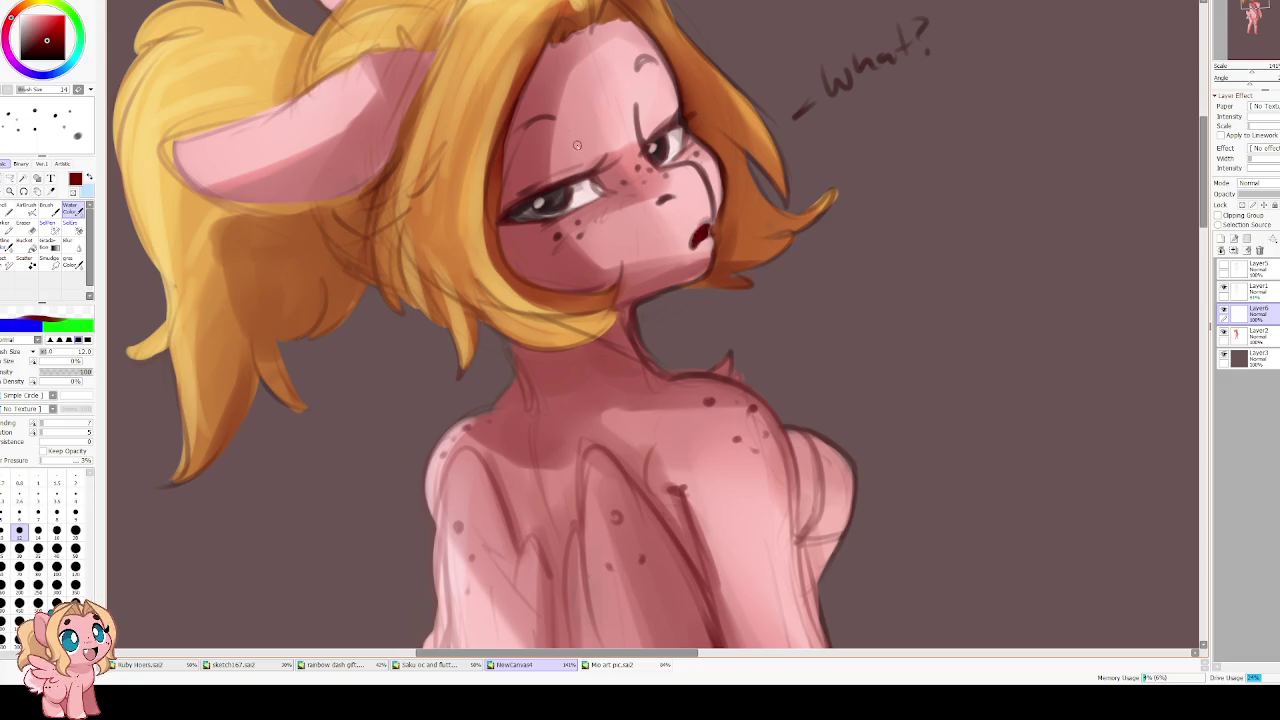
scroll(602, 163, down, 2)
drag(557, 248, 548, 237)
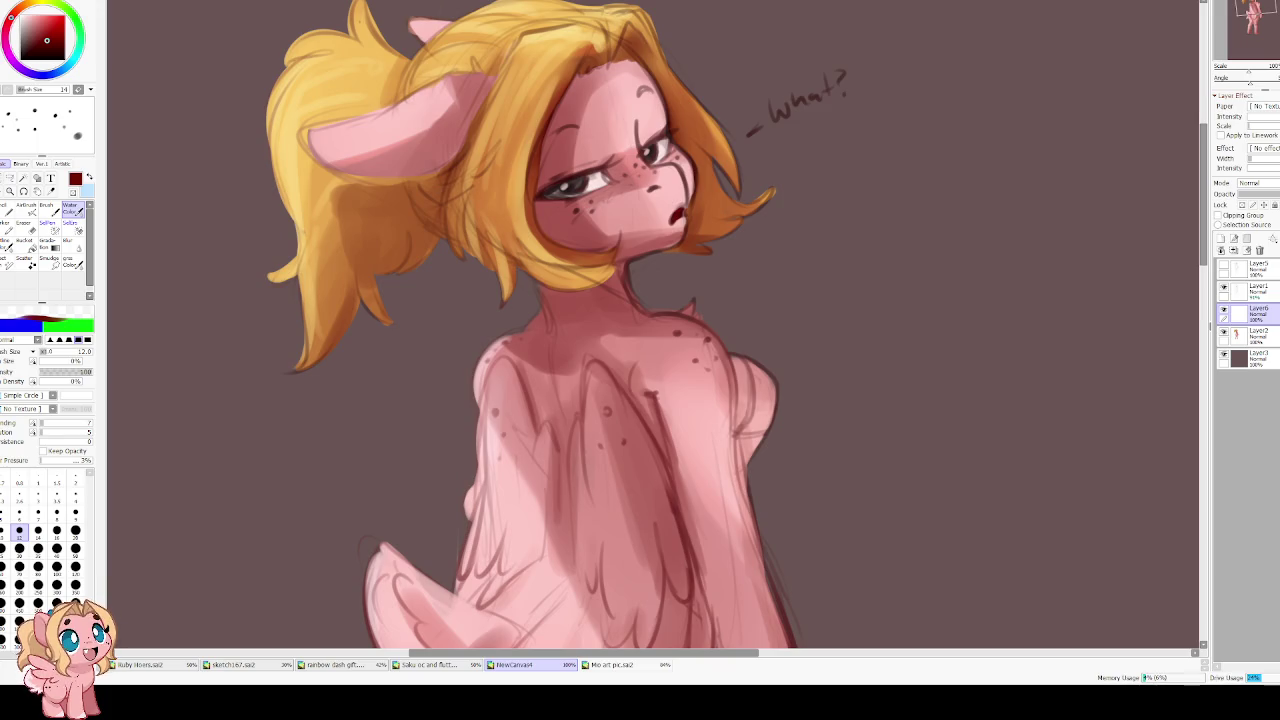
On Layer2, paint dark red shading down the back and wing with a size 20 brush
drag(394, 294, 418, 225)
alt+click(522, 268)
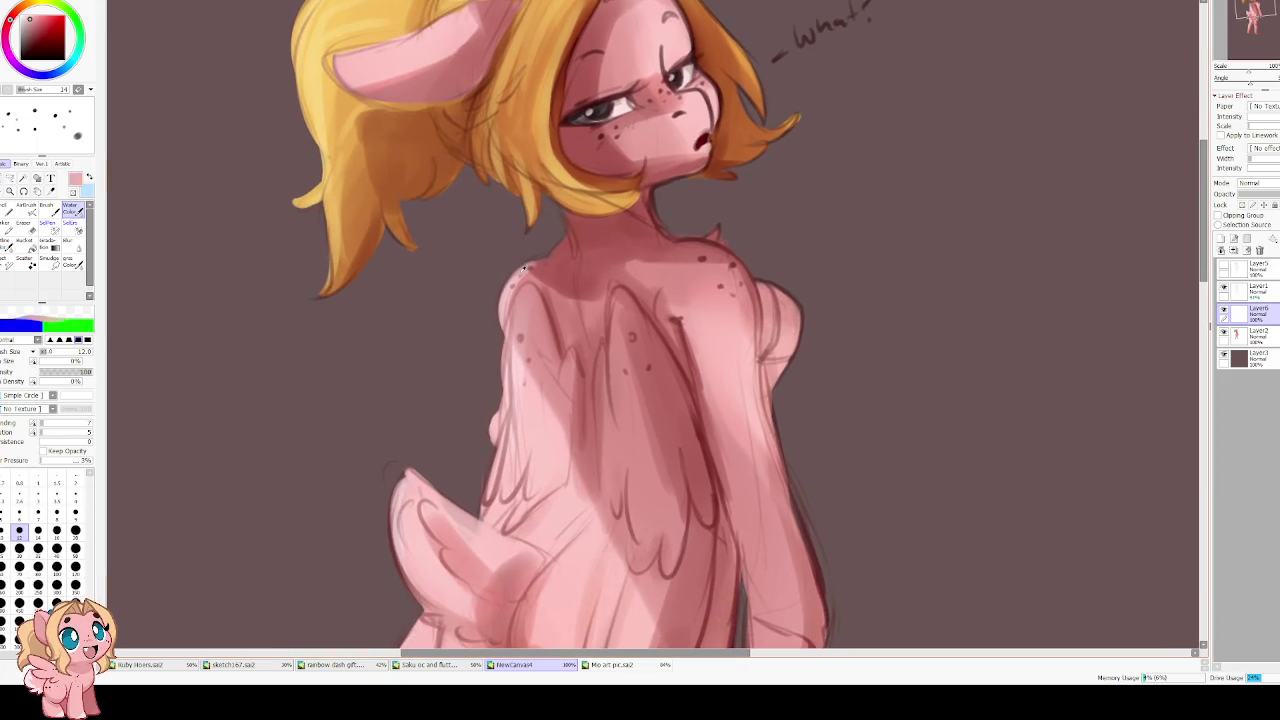
click(1250, 333)
drag(553, 254, 541, 292)
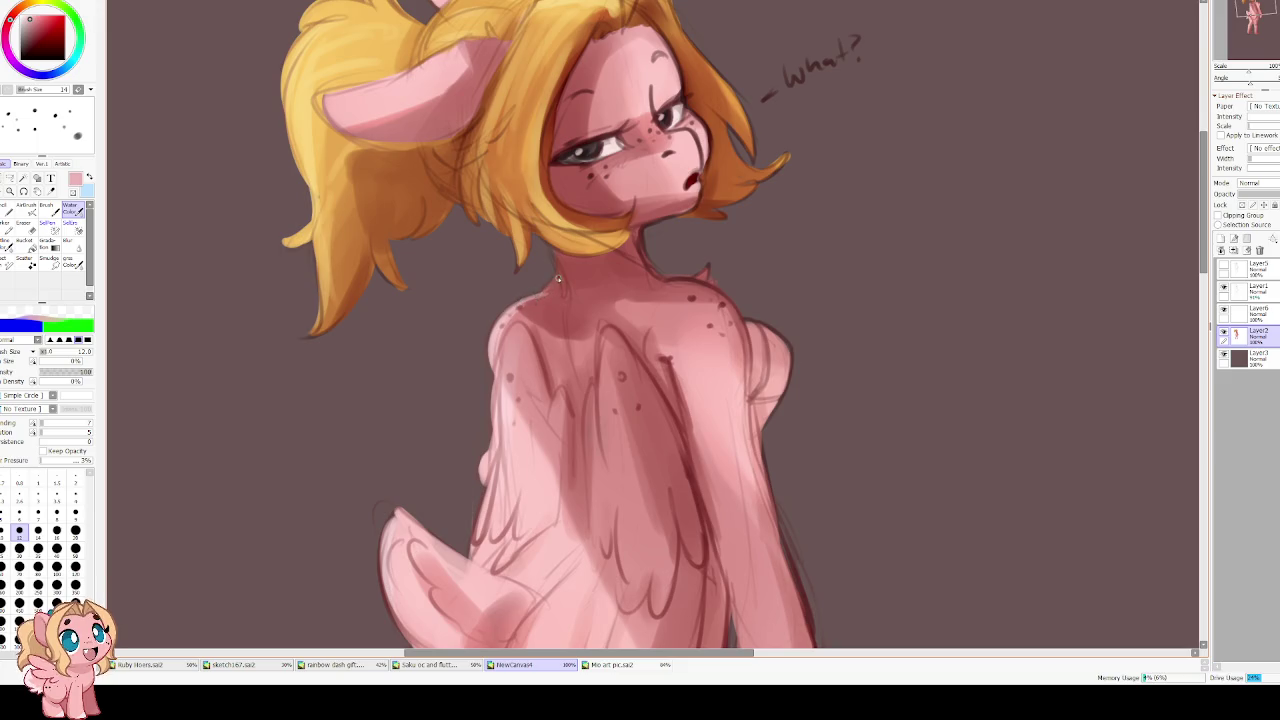
scroll(558, 282, up, 1)
scroll(560, 290, up, 1)
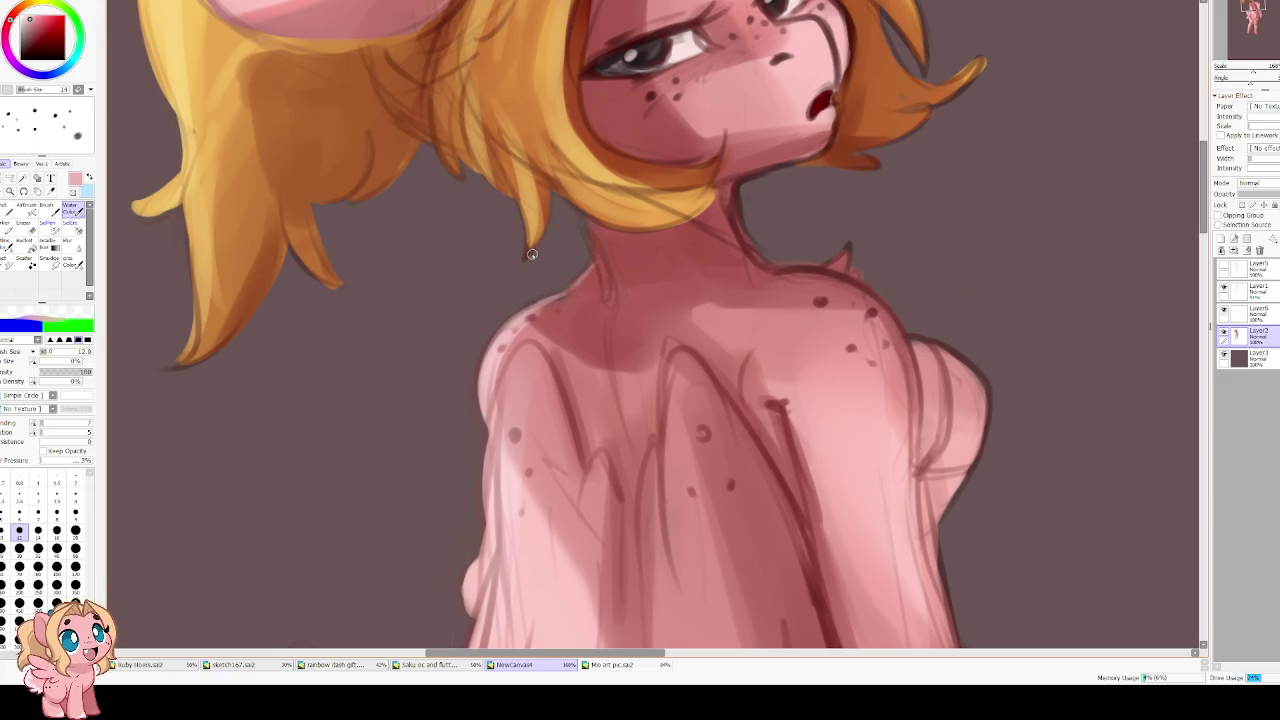
alt+click(601, 344)
key(bracketright)
key(bracketright)
key(bracketright)
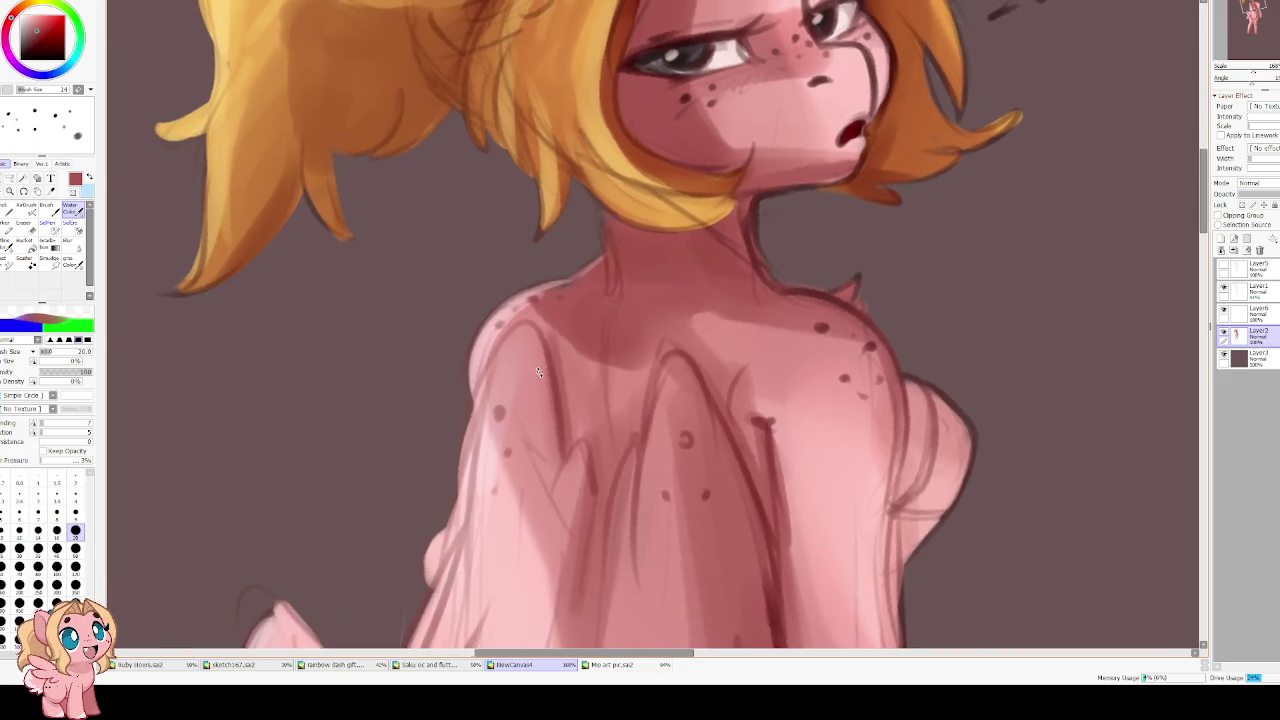
drag(581, 359, 593, 275)
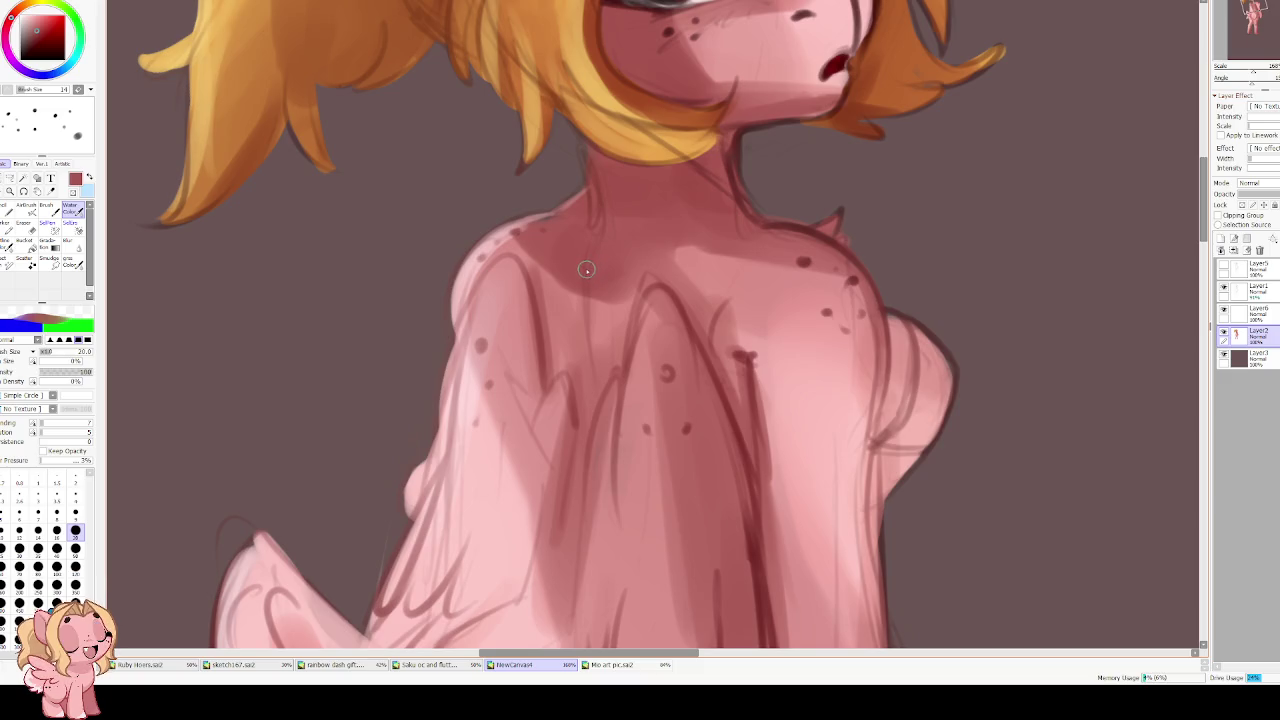
drag(578, 294, 581, 393)
Refine the neck under the hair using sampled orange-brown hair and dark red neck colours
scroll(545, 226, up, 1)
scroll(588, 214, up, 1)
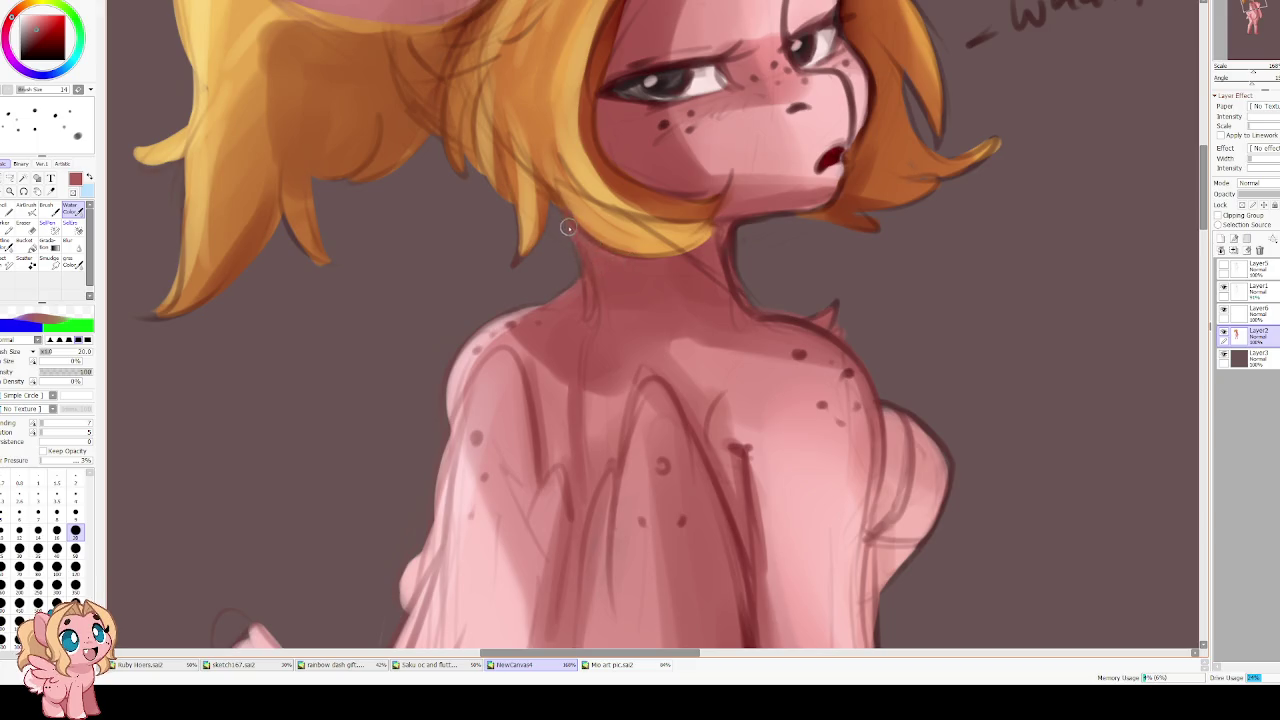
alt+click(575, 212)
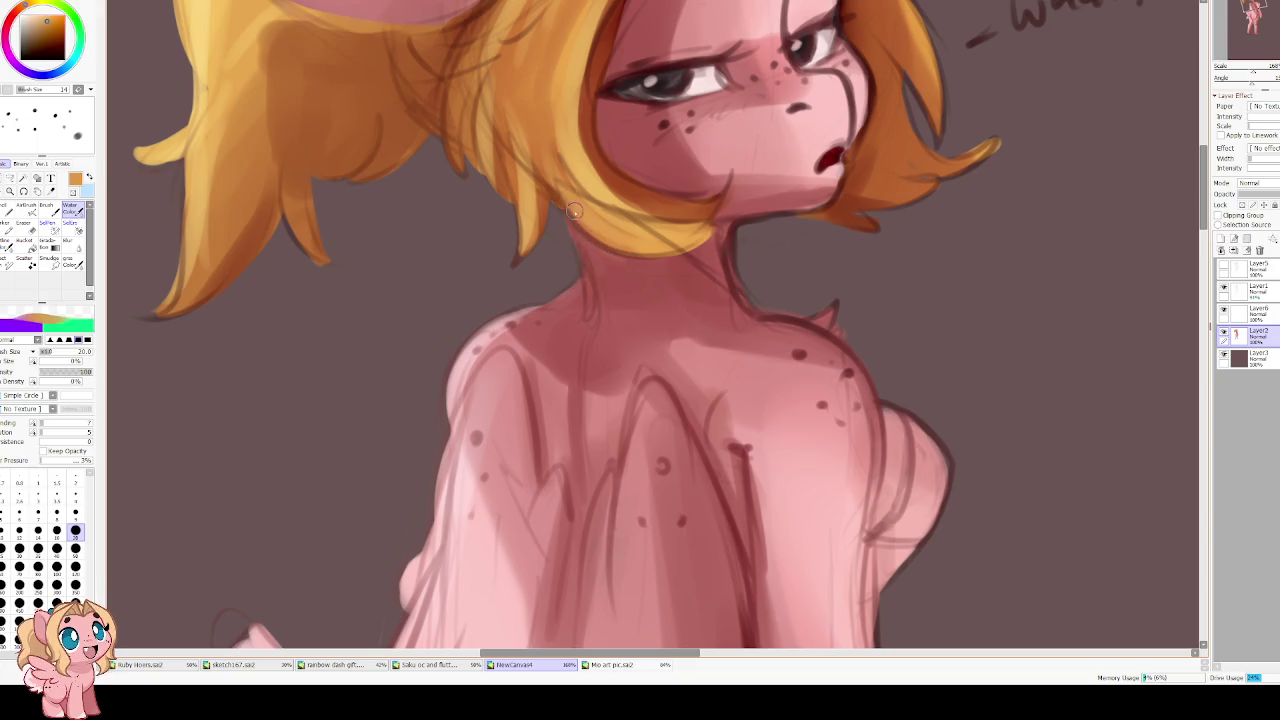
alt+click(610, 264)
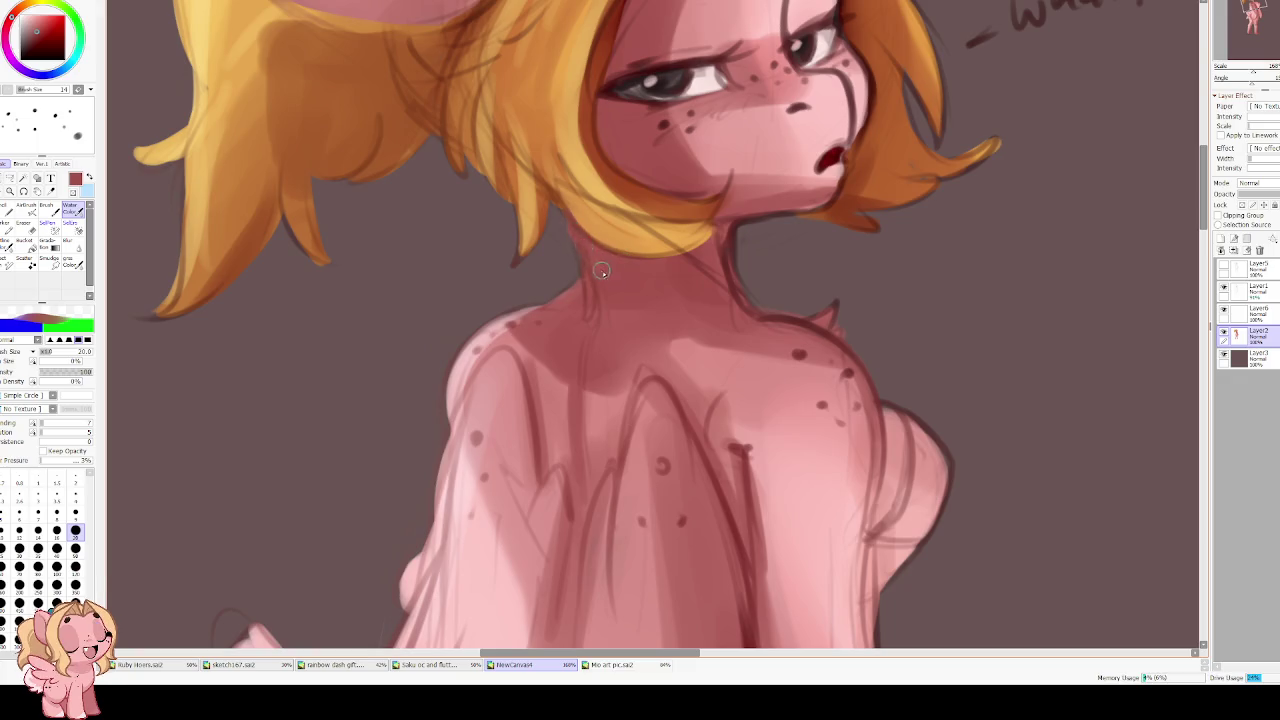
alt+click(580, 212)
alt+click(690, 232)
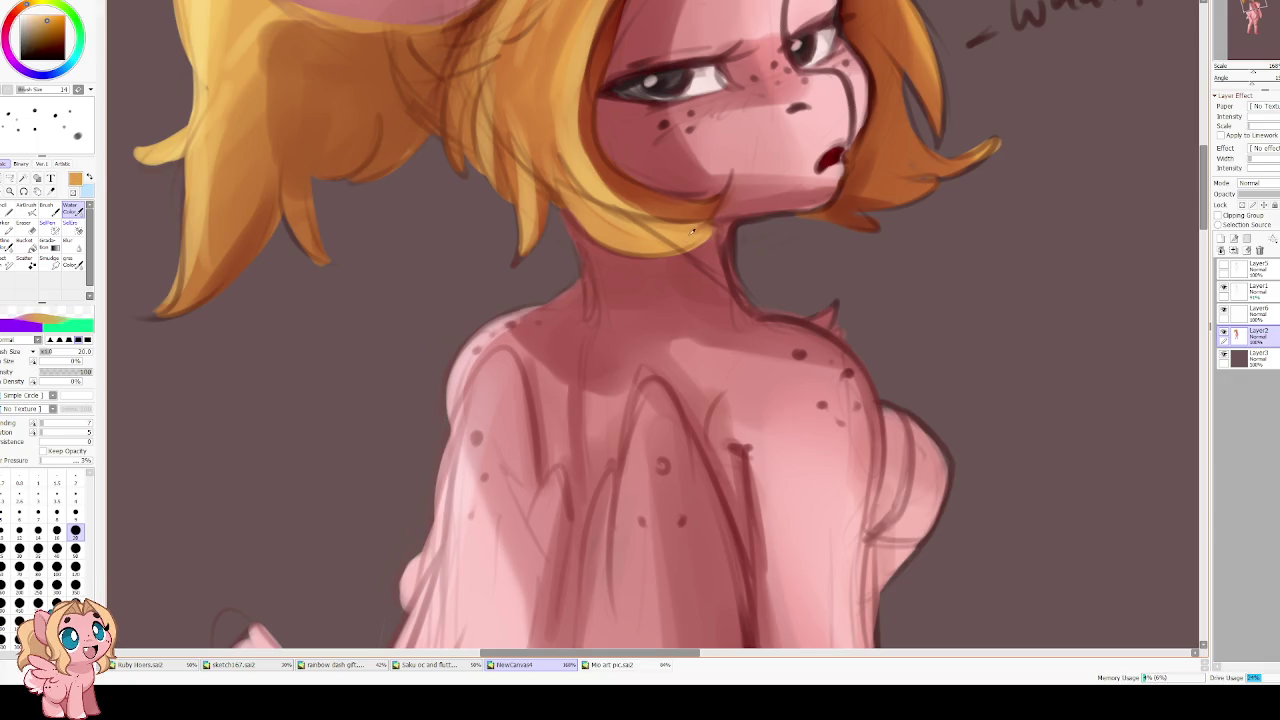
alt+click(726, 226)
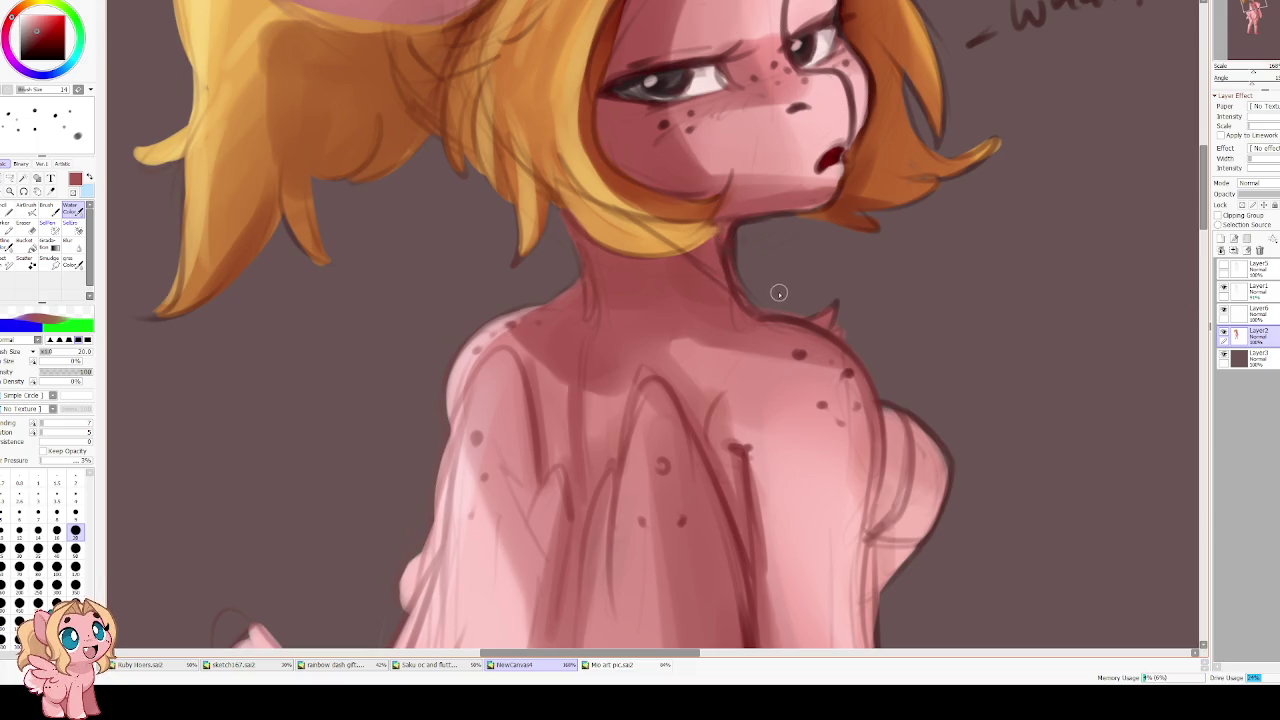
Check the sketch by toggling Layer2, delete Layer4, and add a new layer above Layer2
click(1224, 333)
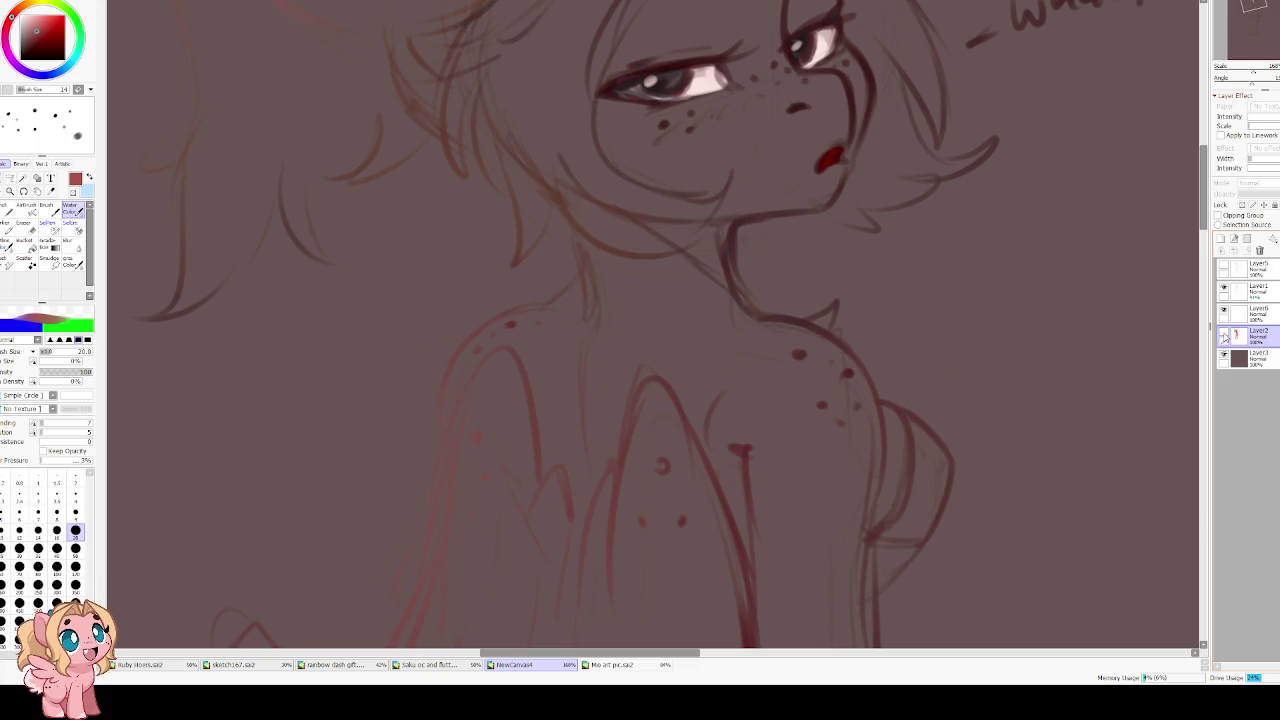
click(1224, 335)
click(1224, 313)
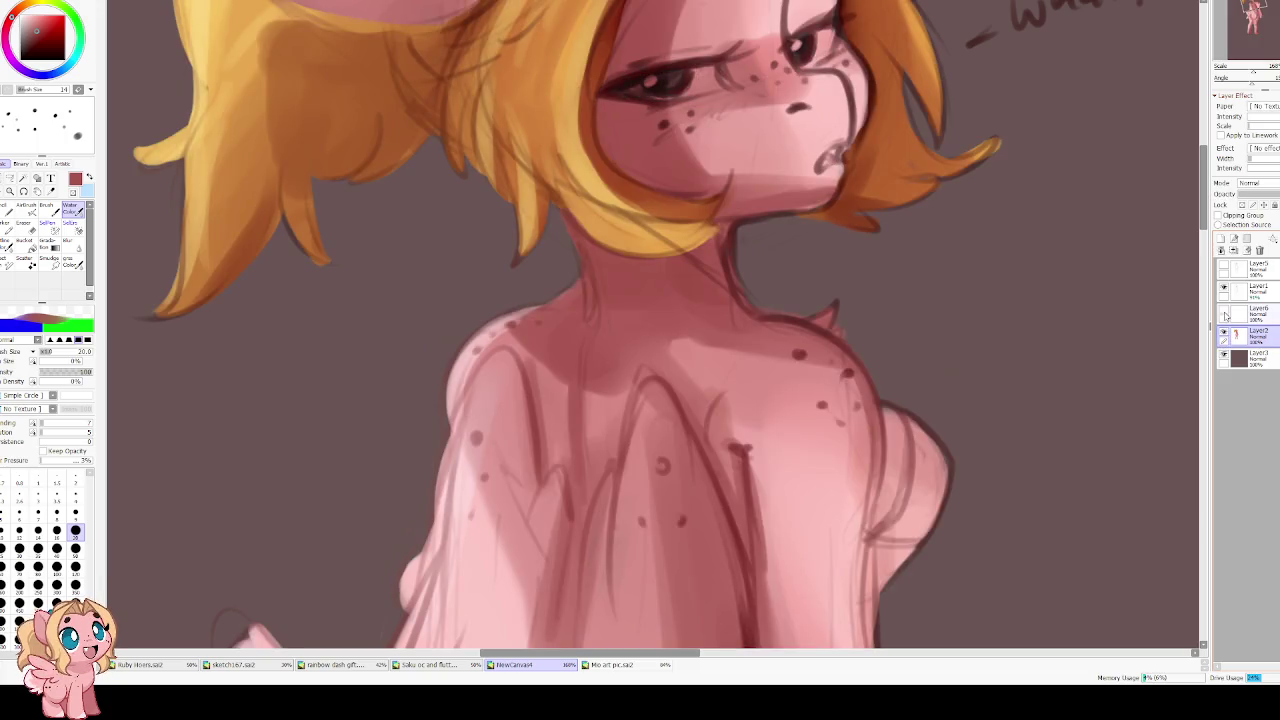
click(1224, 313)
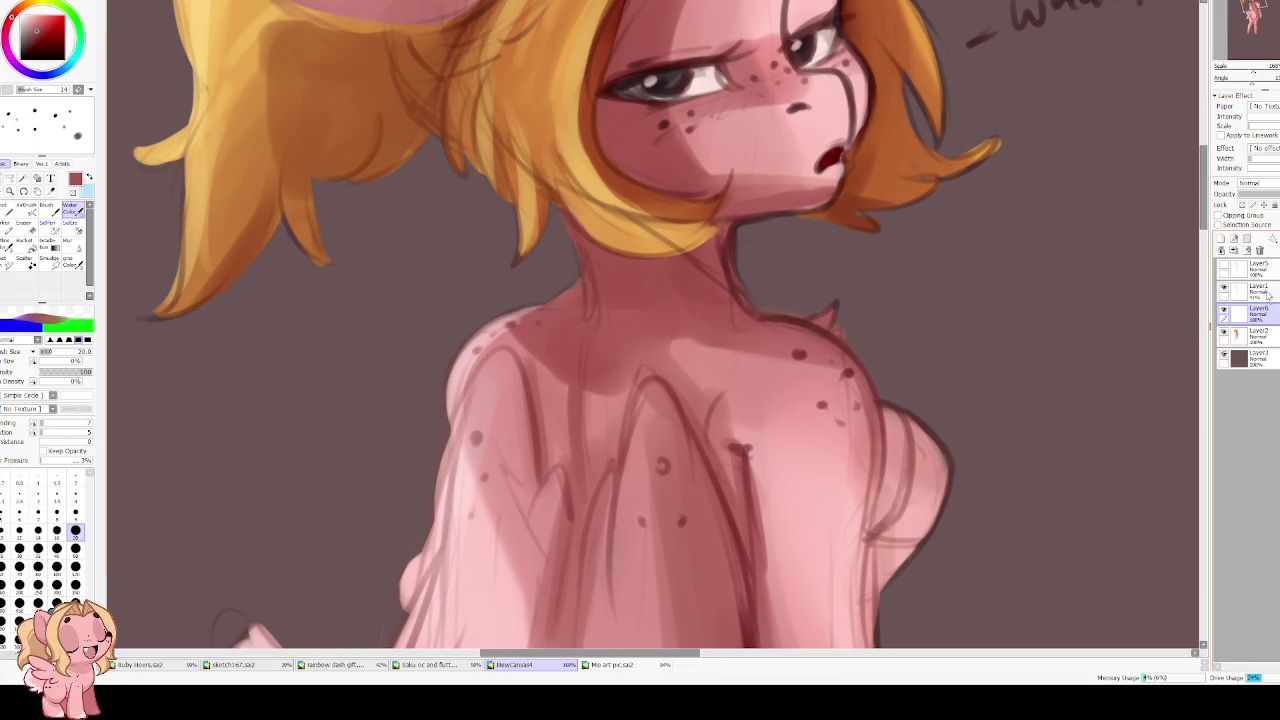
click(1247, 250)
mouse_move(772, 286)
mouse_down()
mouse_move(666, 237)
mouse_move(634, 420)
mouse_move(669, 263)
mouse_move(629, 380)
mouse_up()
click(1221, 250)
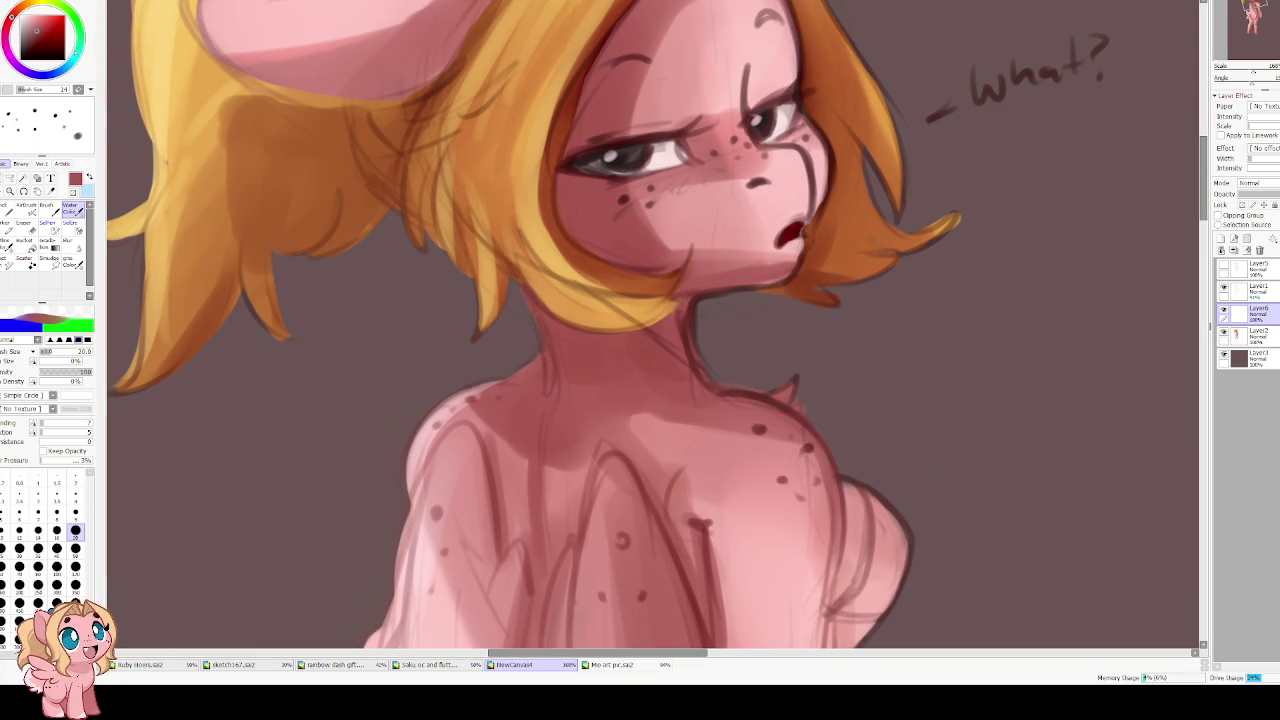
Paint the irises darker teal with a size 10 brush and merge Layer6 into Layer2
click(610, 666)
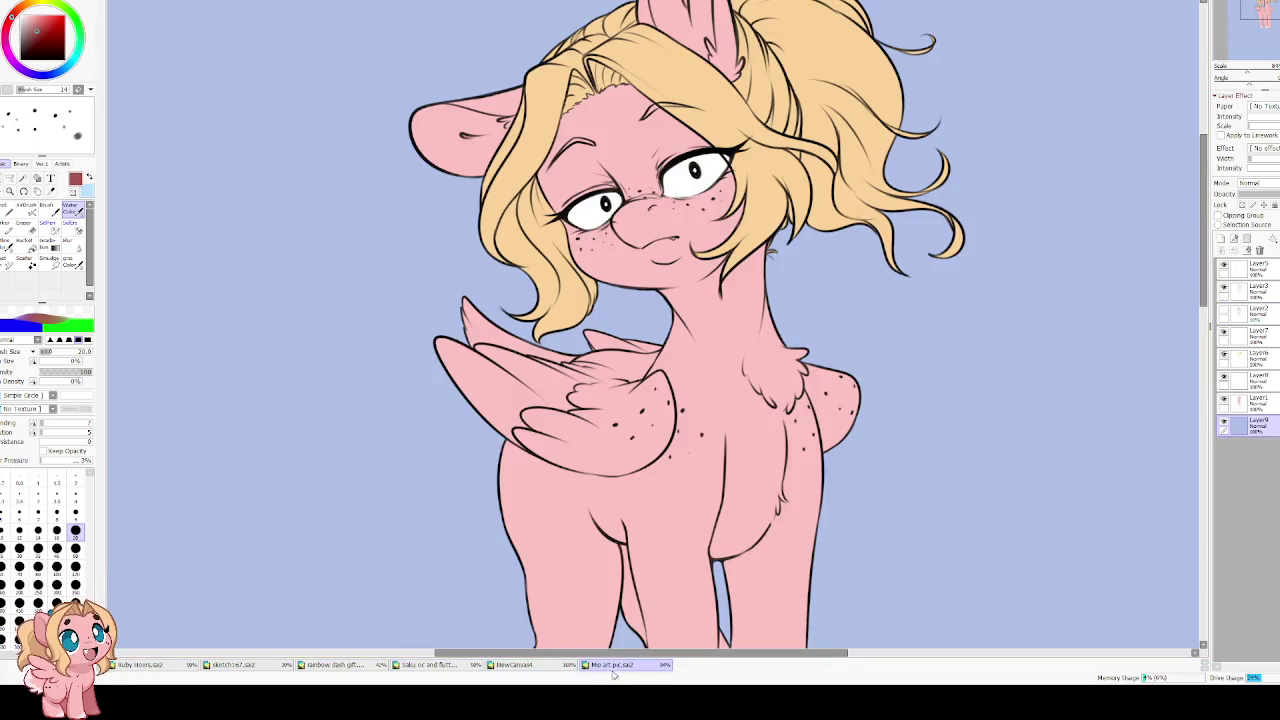
key(ctrl+Tab)
click(68, 66)
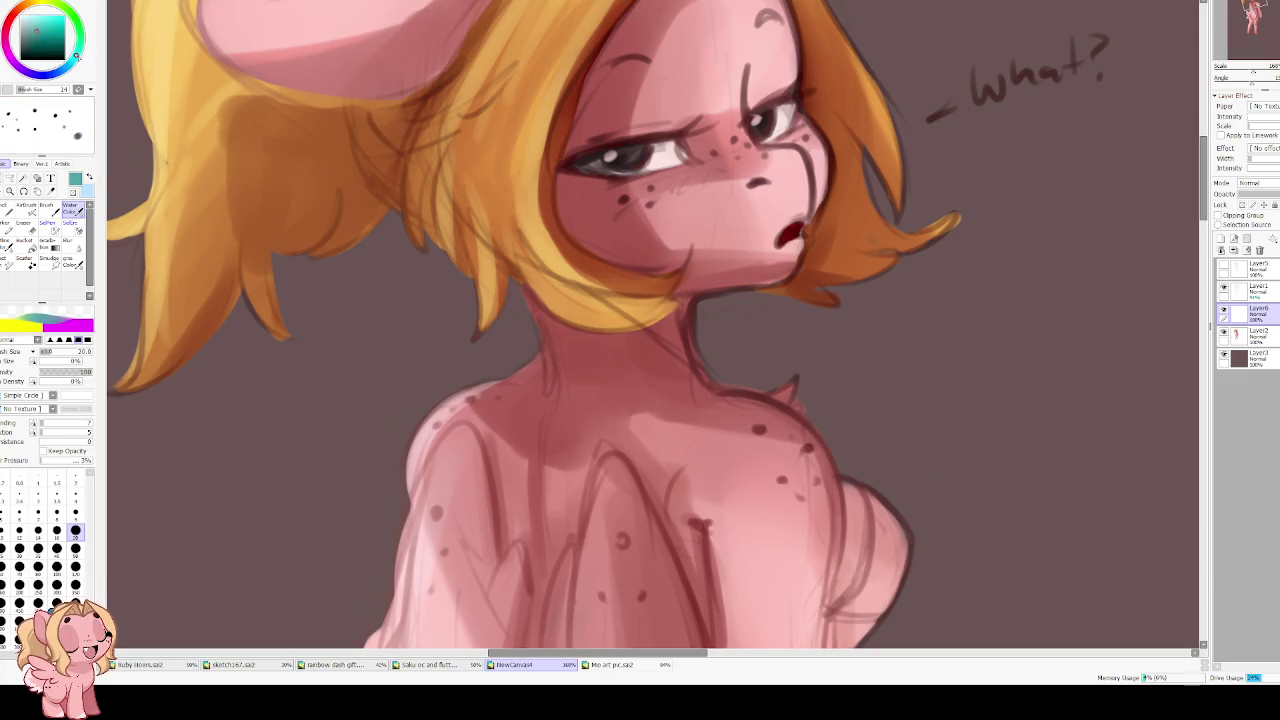
click(56, 40)
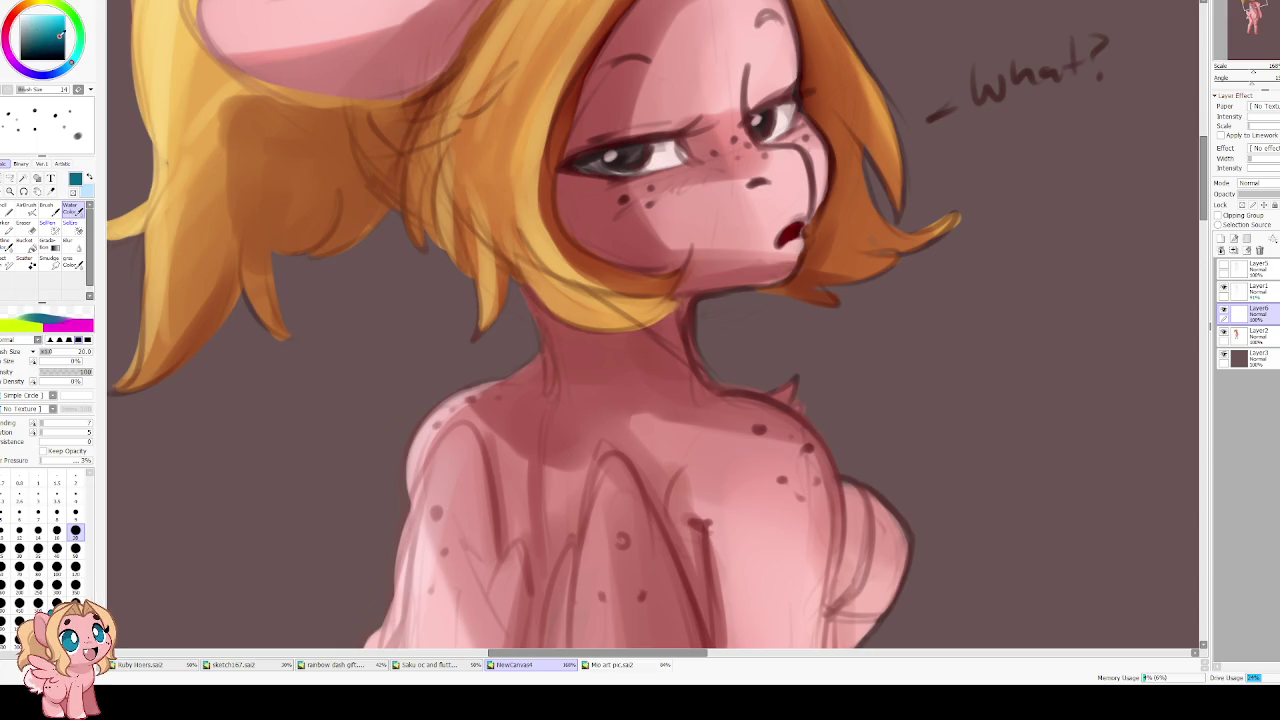
mouse_move(603, 212)
mouse_down()
mouse_move(592, 268)
mouse_move(620, 208)
mouse_move(642, 204)
mouse_move(604, 212)
mouse_up()
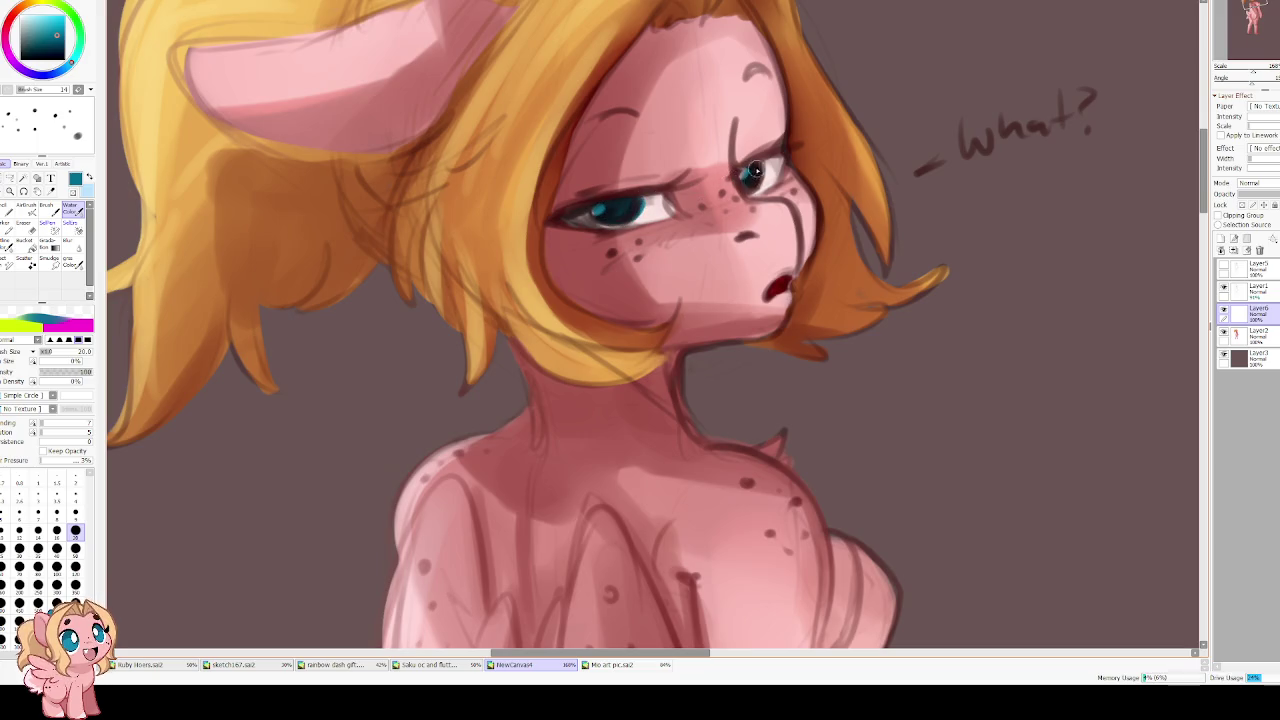
drag(757, 172, 762, 168)
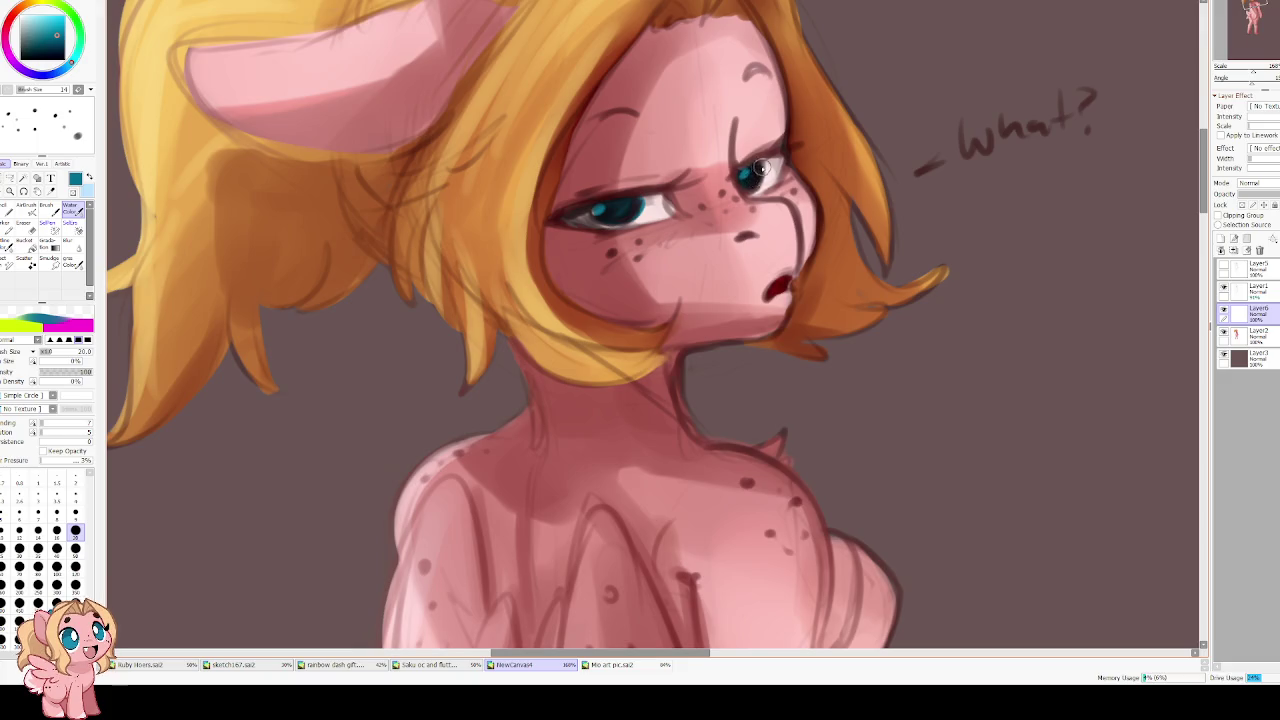
key(bracketleft)
key(bracketleft)
key(bracketleft)
key(bracketleft)
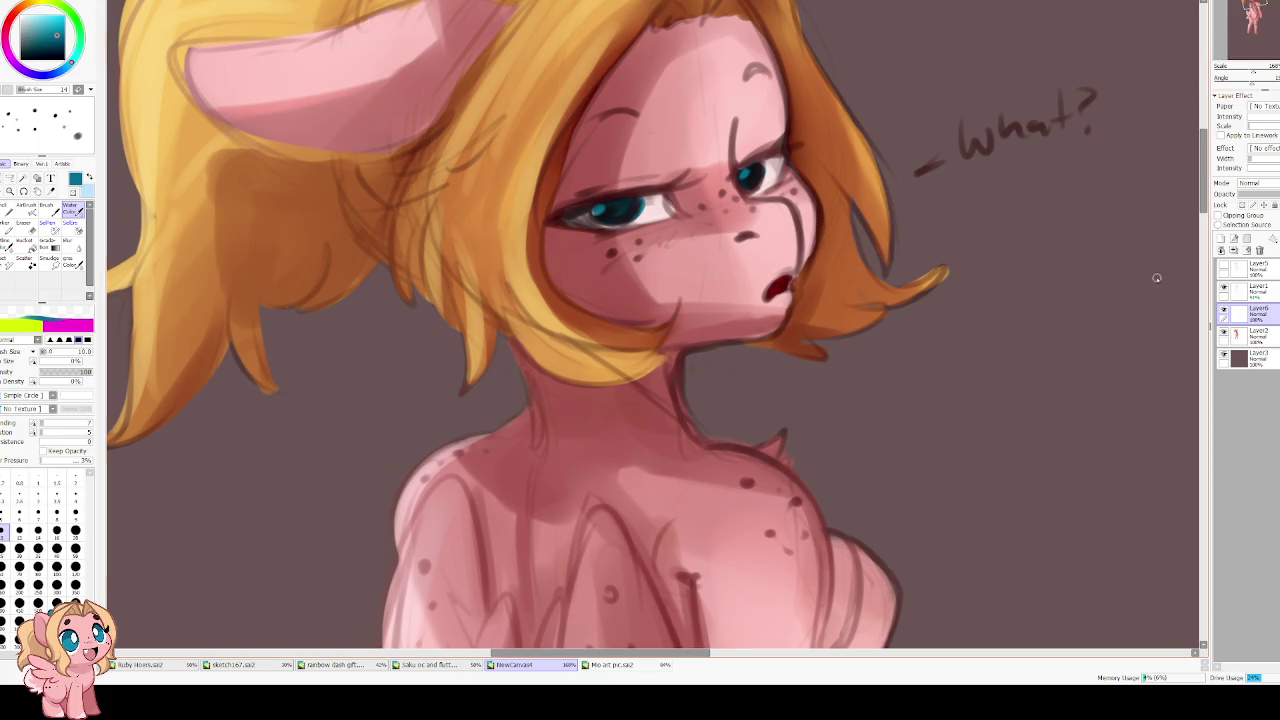
click(1235, 250)
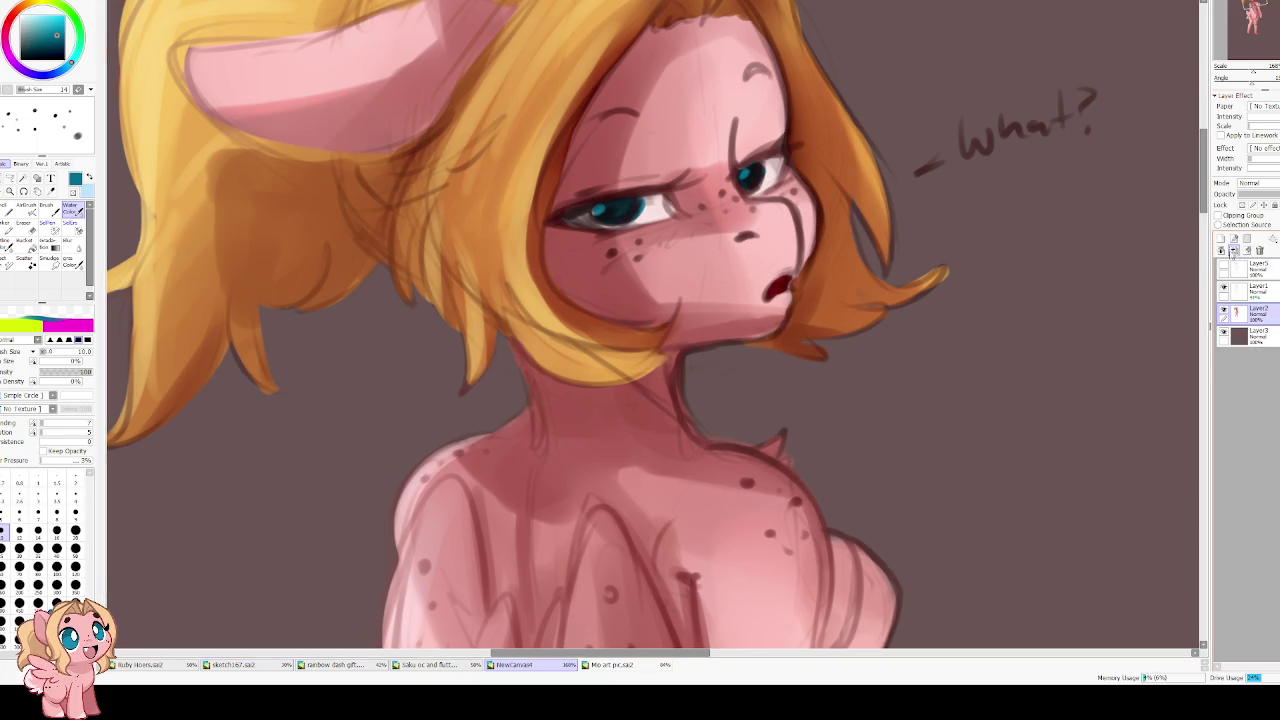
Thicken and darken the far eye's upper lash line
scroll(608, 131, up, 1)
scroll(608, 131, up, 1)
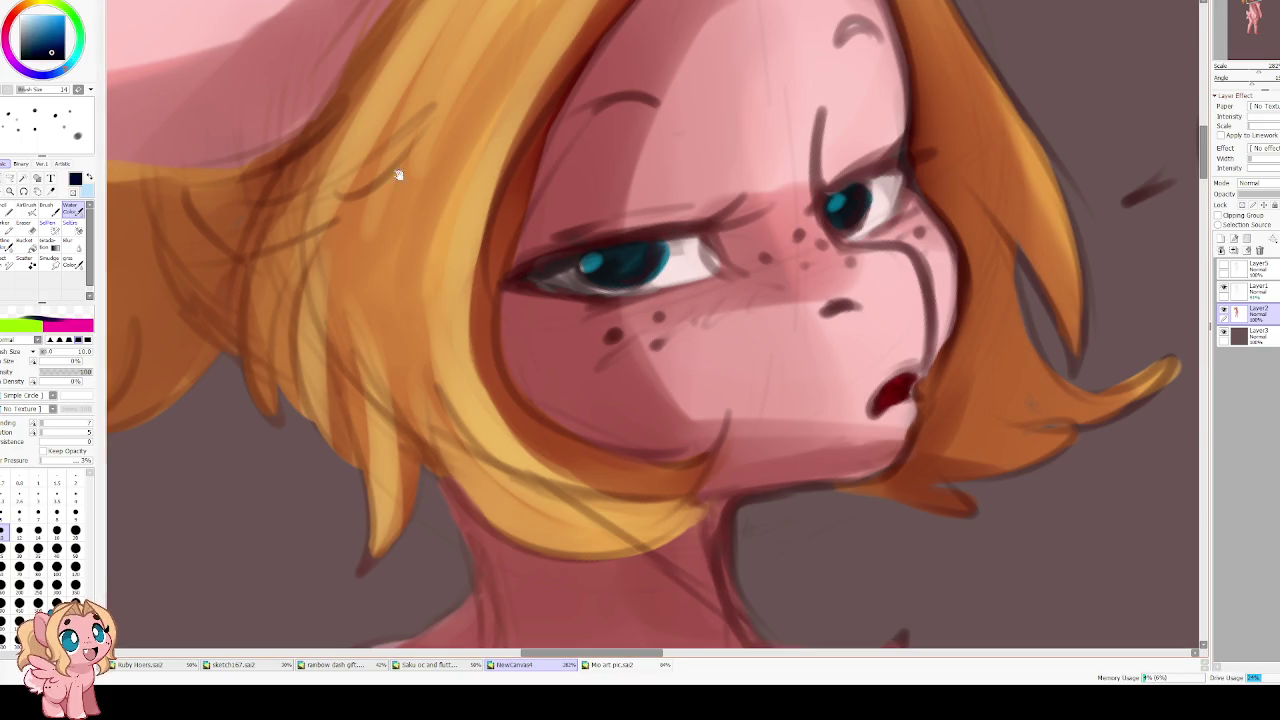
drag(371, 157, 321, 188)
mouse_move(590, 271)
mouse_down()
mouse_move(502, 294)
mouse_move(668, 268)
mouse_up()
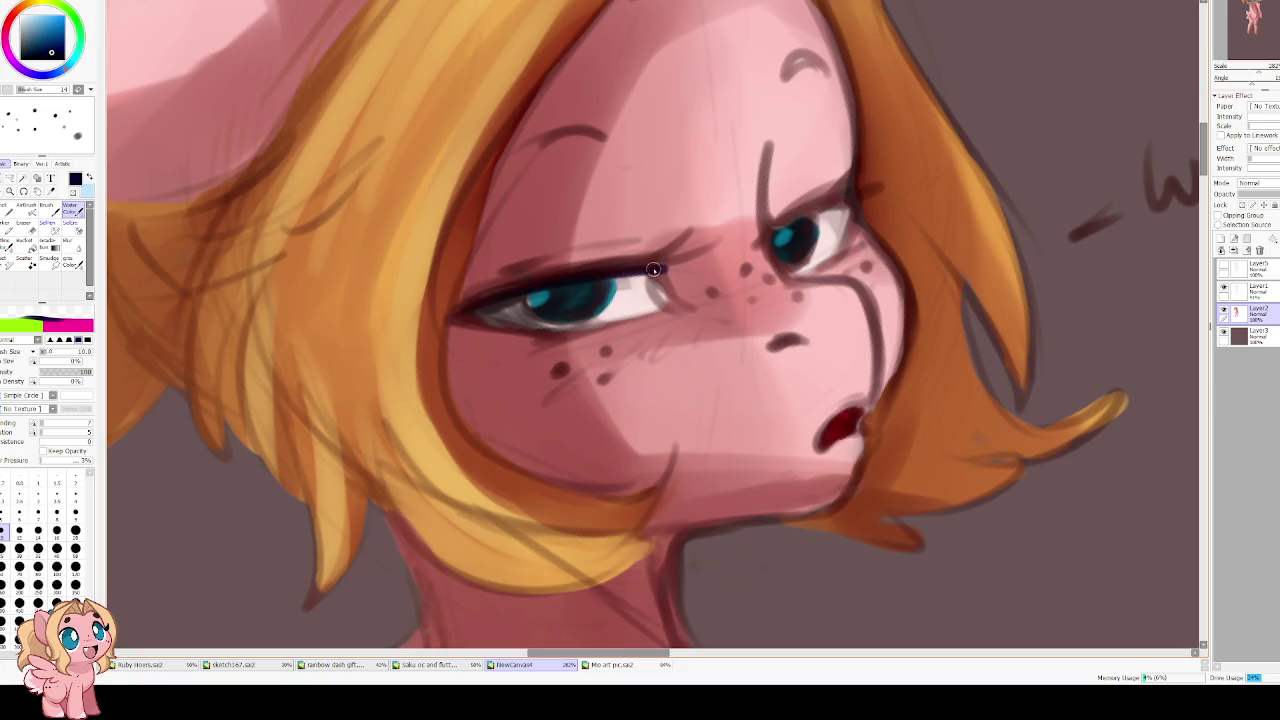
drag(468, 298, 587, 269)
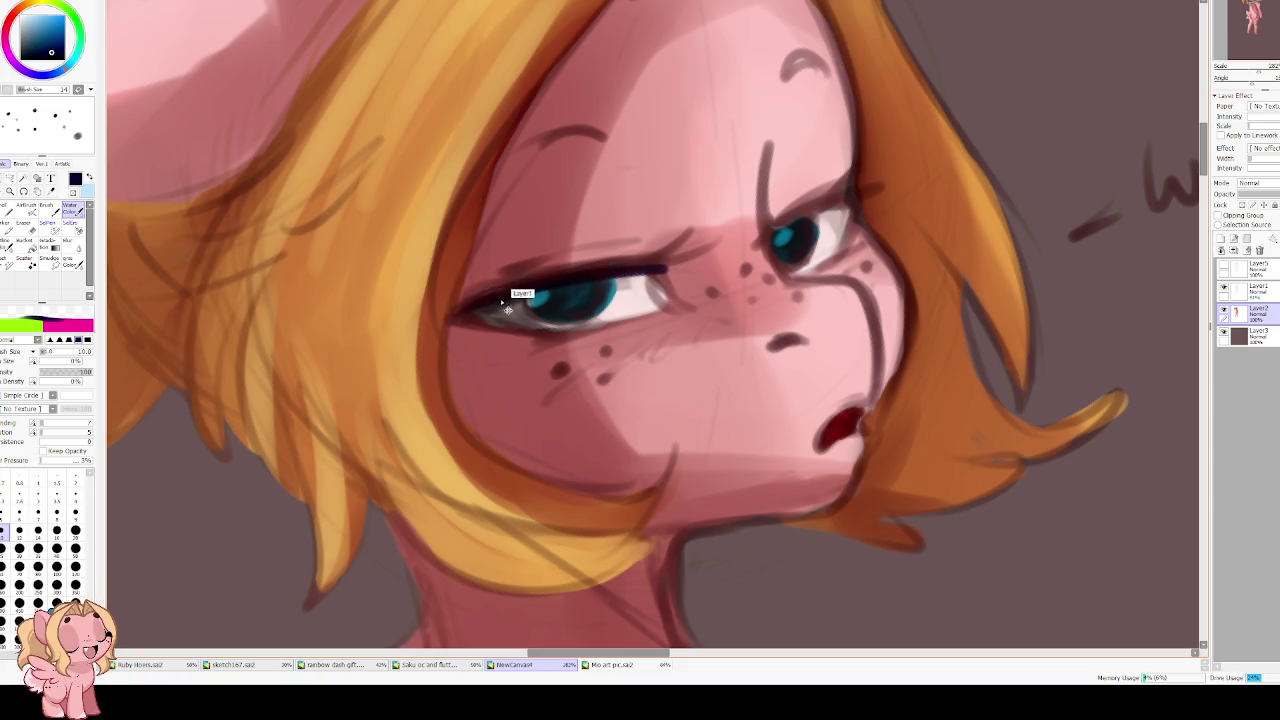
Merge Layer1 down into Layer2
click(1271, 293)
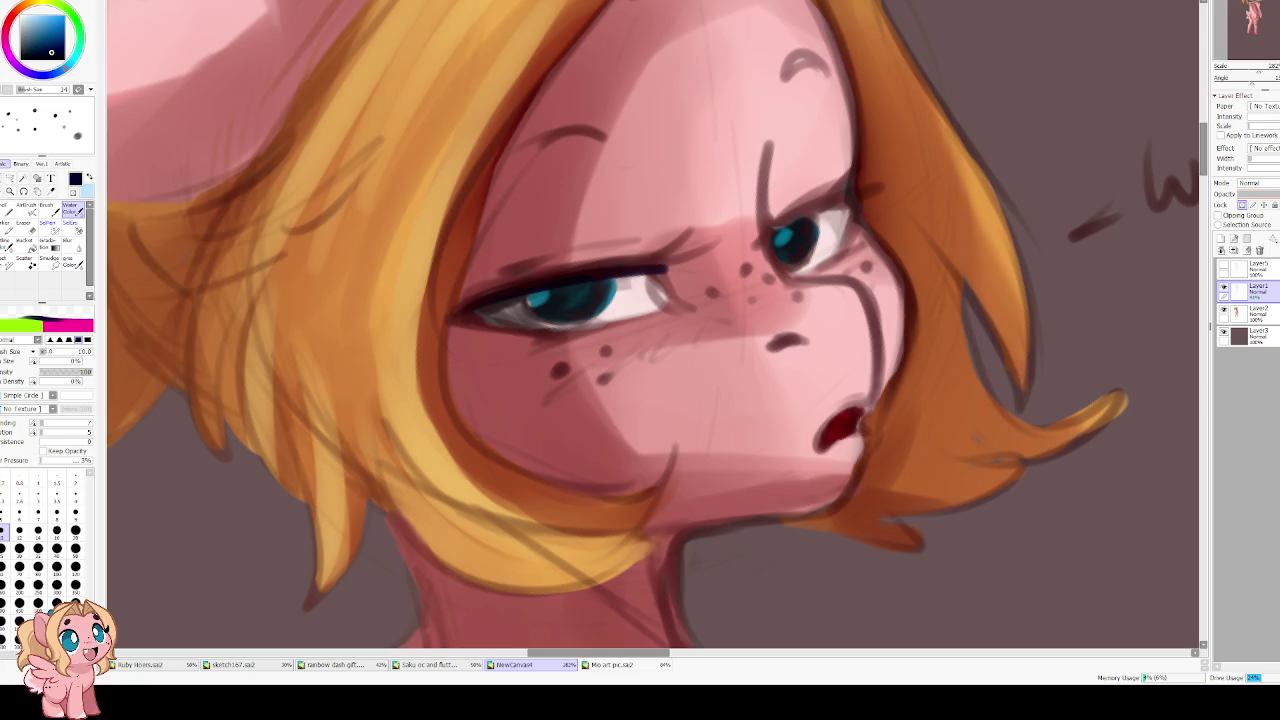
scroll(333, 213, down, 2)
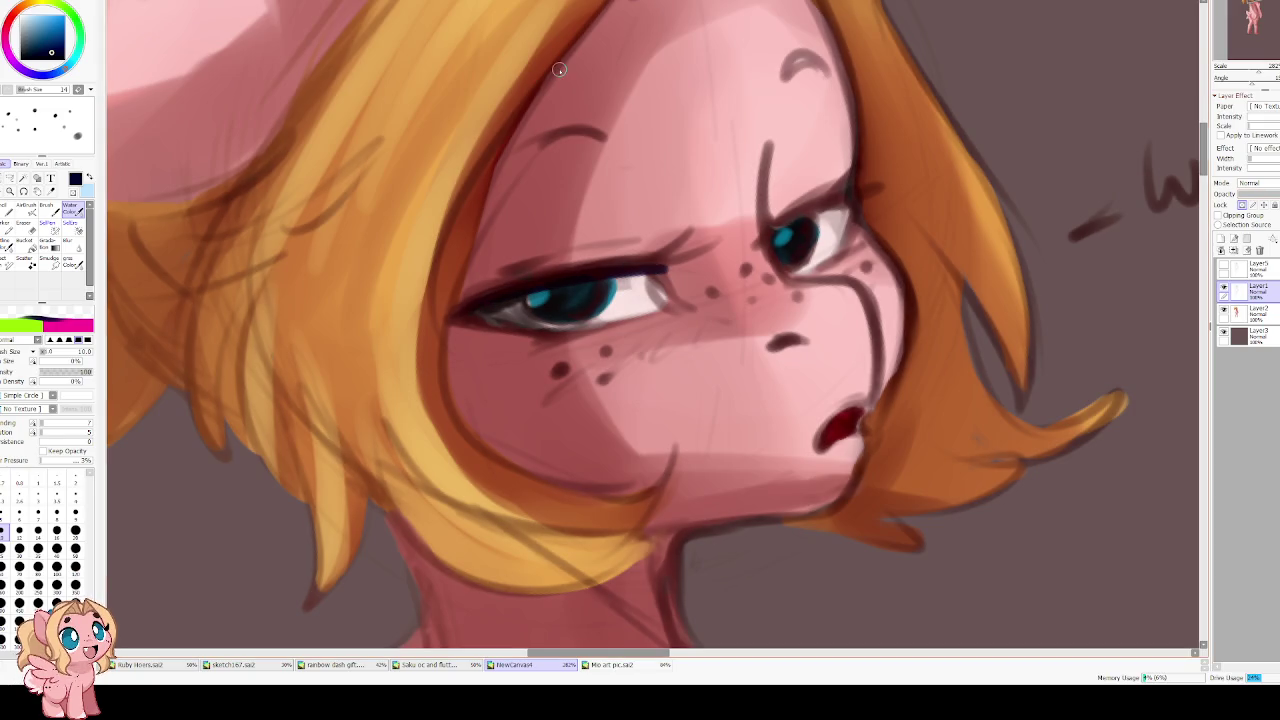
scroll(333, 213, down, 1)
scroll(333, 213, down, 1)
scroll(310, 224, down, 2)
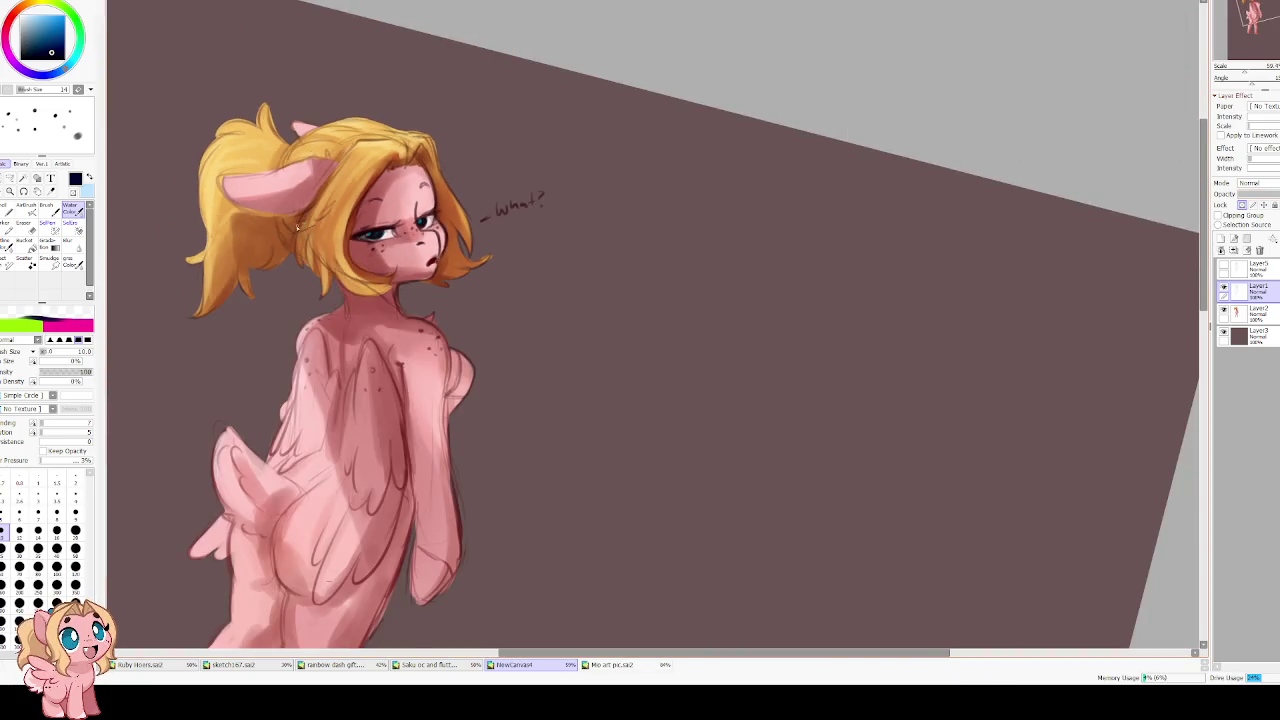
scroll(277, 229, up, 1)
scroll(1191, 245, up, 1)
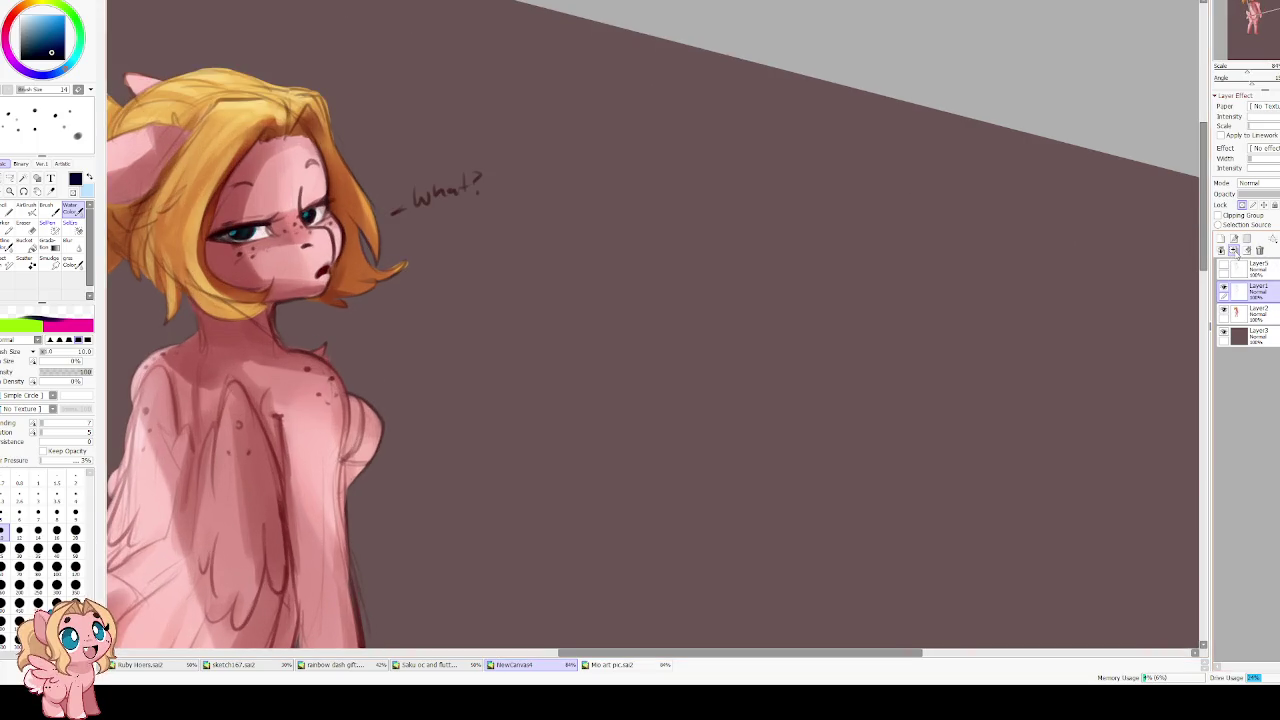
click(1234, 251)
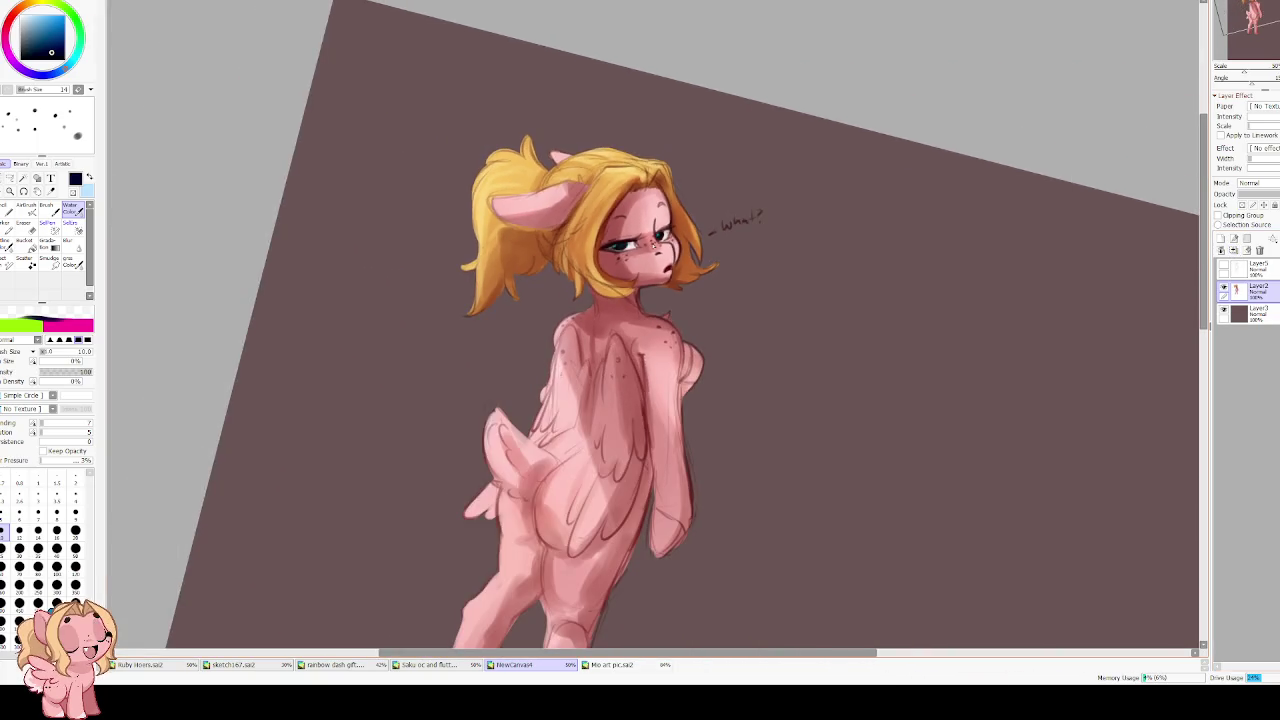
Rework the lower lash line with sampled dark red and dark grey
scroll(636, 228, up, 5)
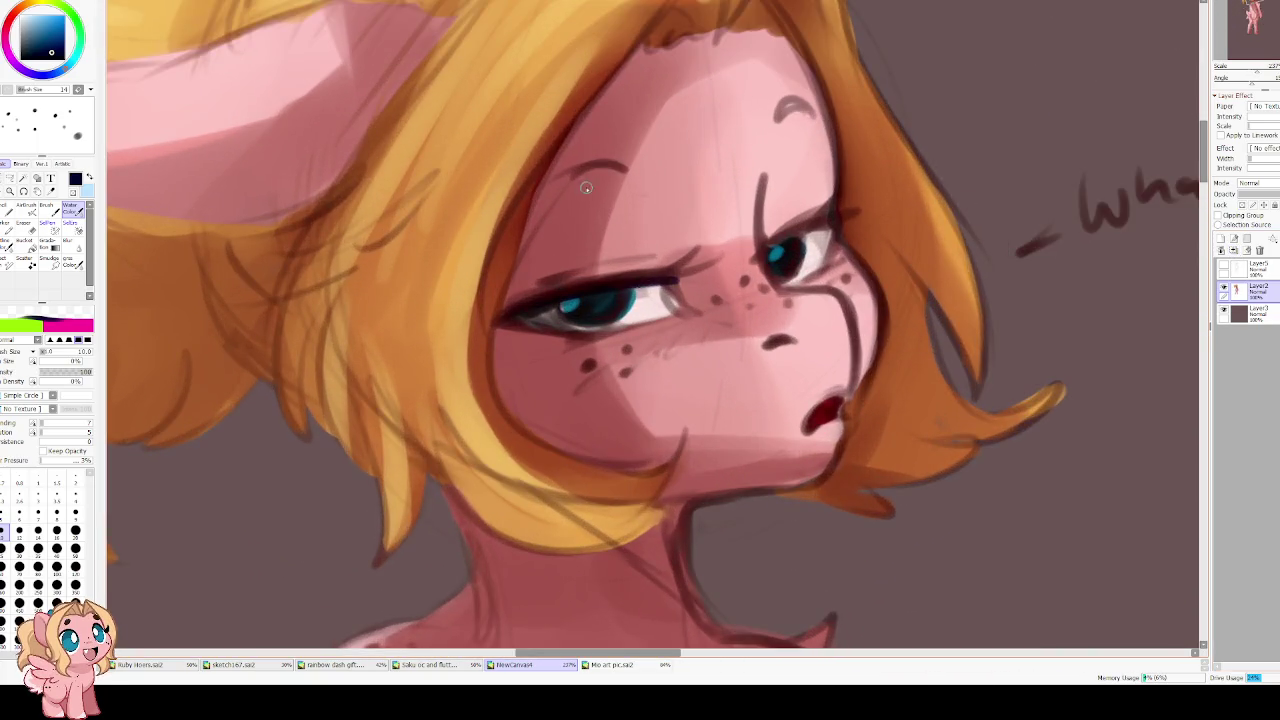
alt+click(565, 295)
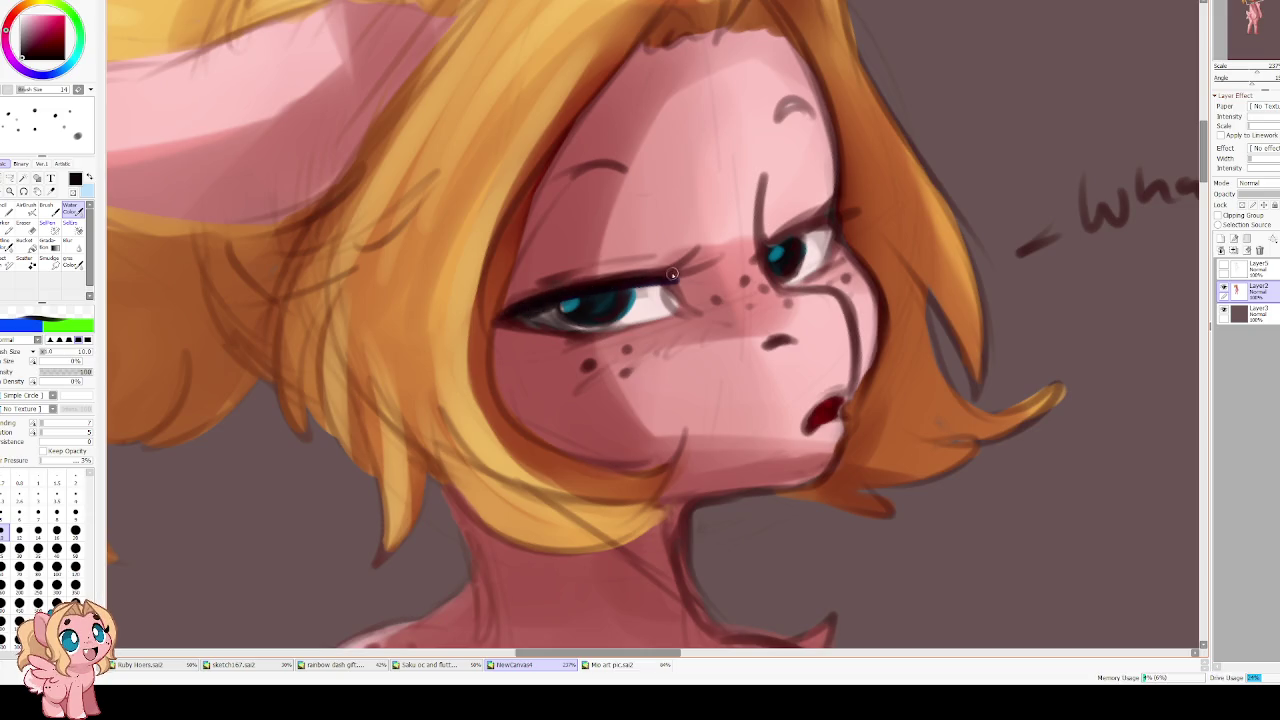
drag(513, 318, 545, 326)
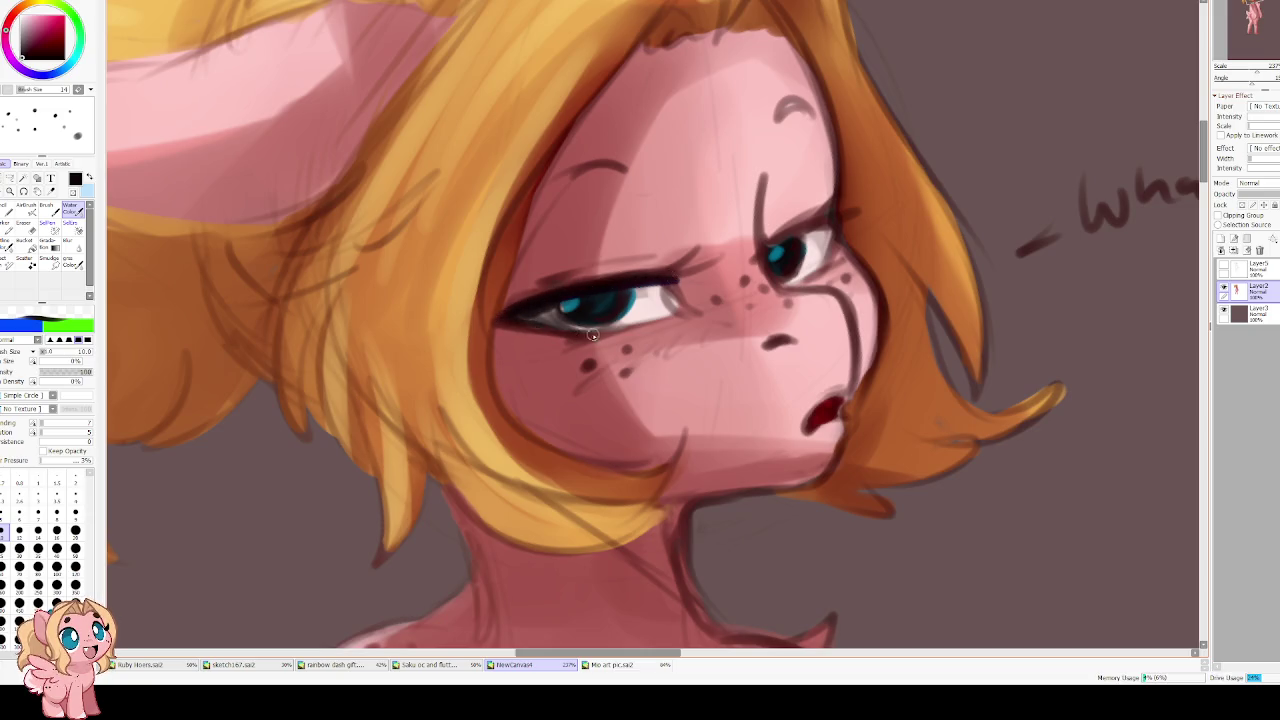
alt+click(537, 323)
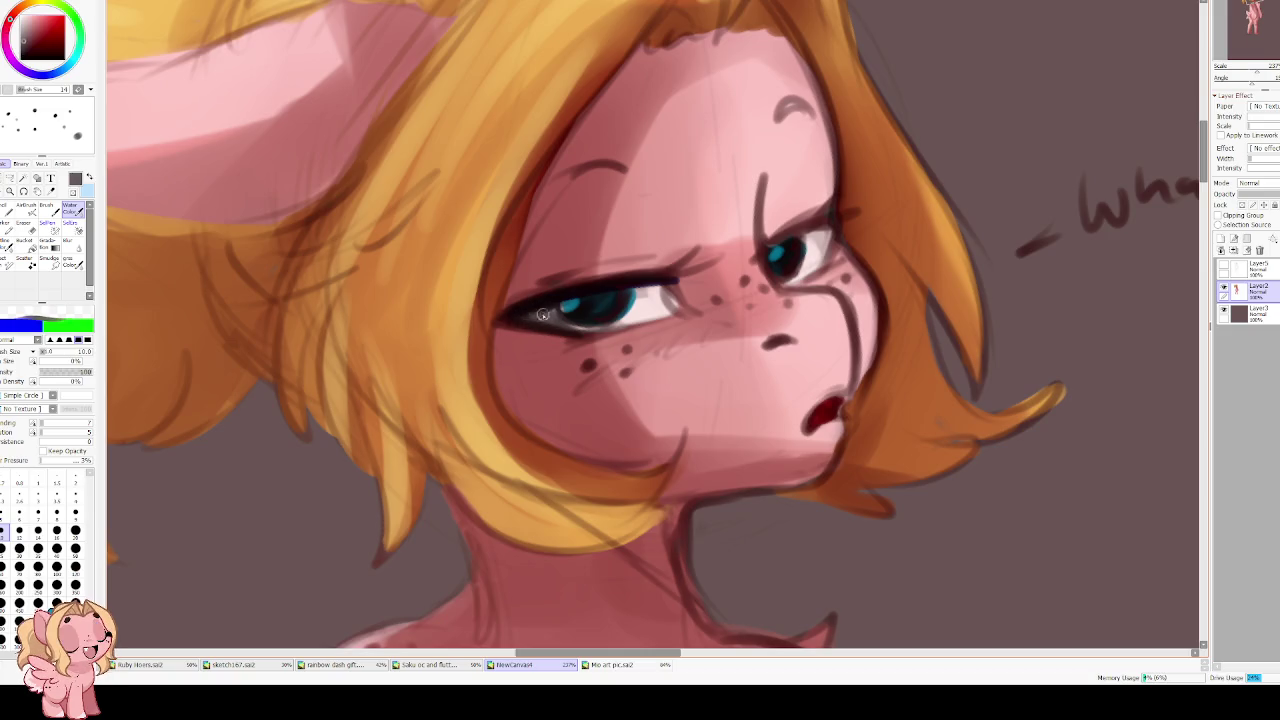
drag(523, 313, 628, 320)
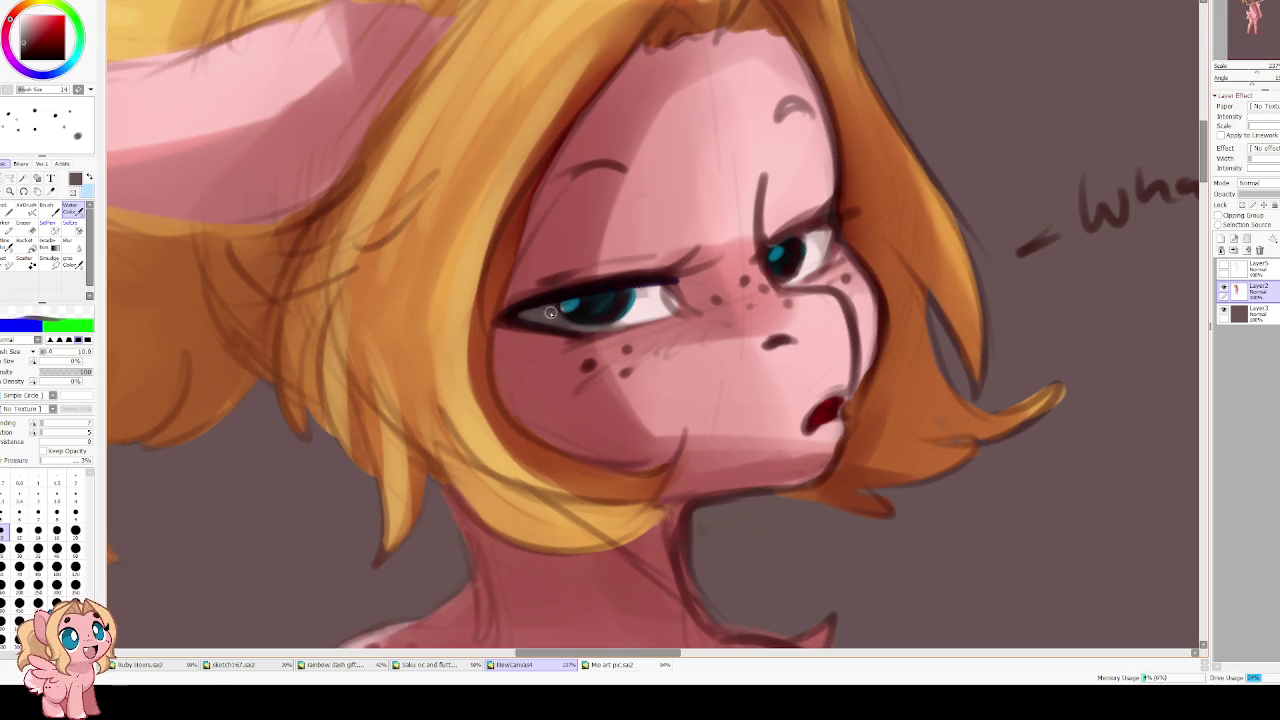
Repaint more of the iris in sampled teal
alt+click(560, 312)
mouse_move(566, 310)
mouse_down()
mouse_move(608, 320)
mouse_move(576, 308)
mouse_move(622, 297)
mouse_up()
alt+click(610, 298)
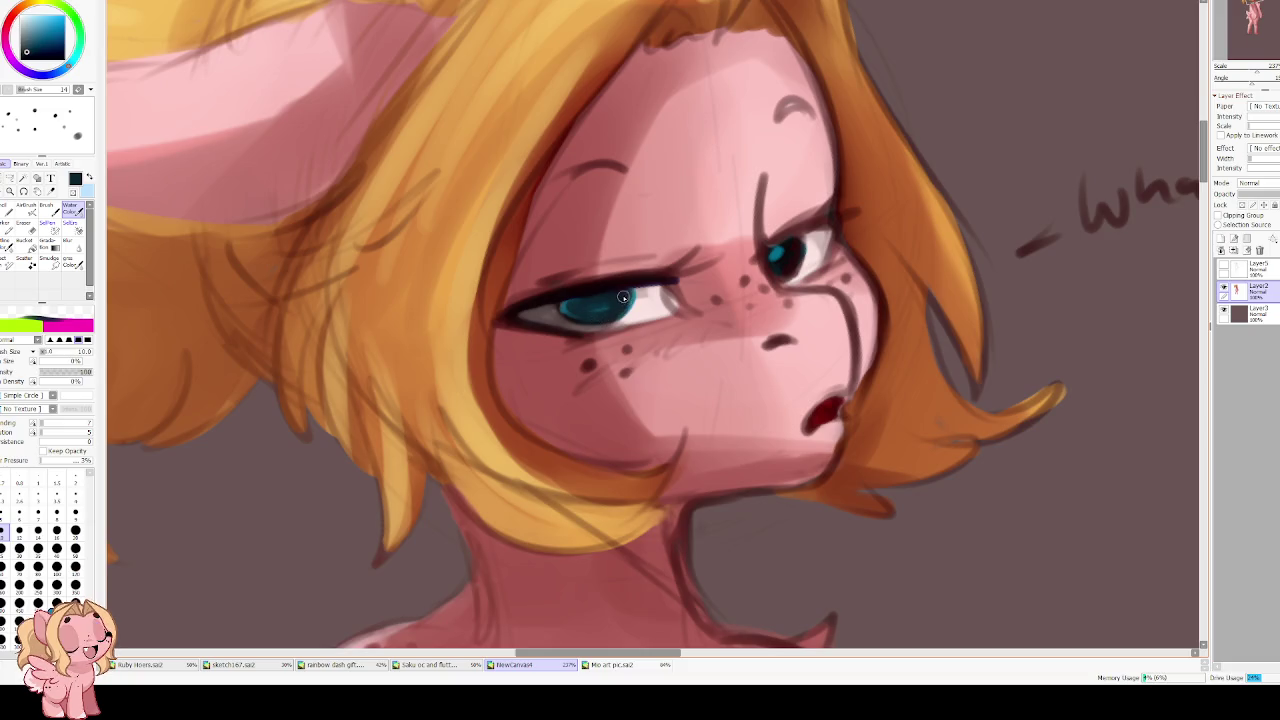
alt+click(614, 310)
drag(613, 303, 588, 314)
Darken around the pupil, then extend the far eyelid line down in dark red
alt+click(786, 248)
mouse_move(786, 250)
mouse_down()
mouse_move(774, 270)
mouse_move(791, 252)
mouse_up()
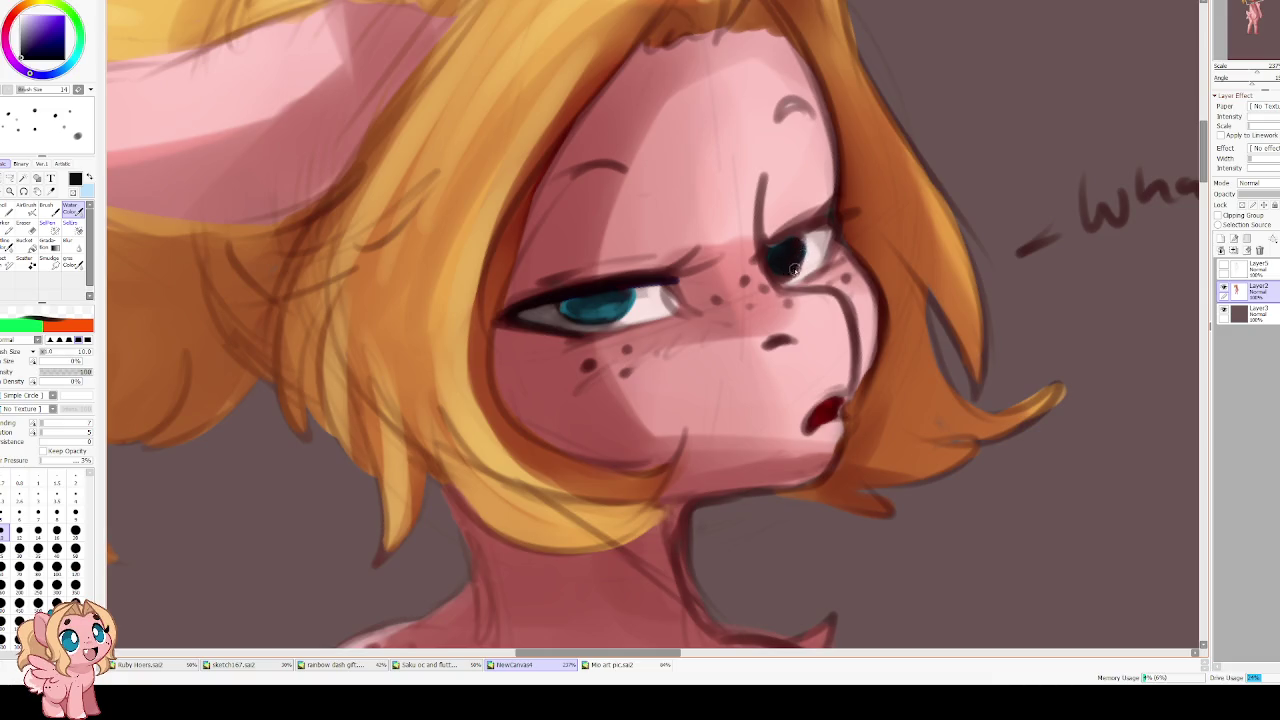
alt+click(587, 288)
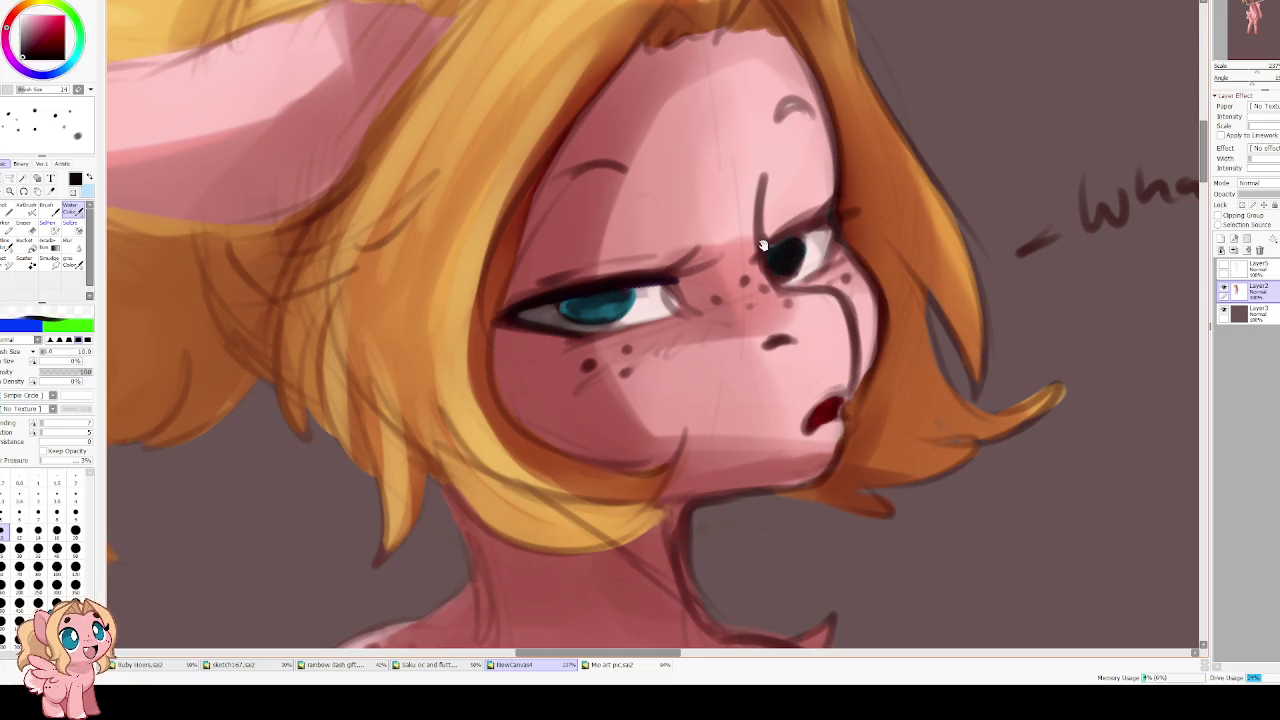
drag(764, 246, 623, 321)
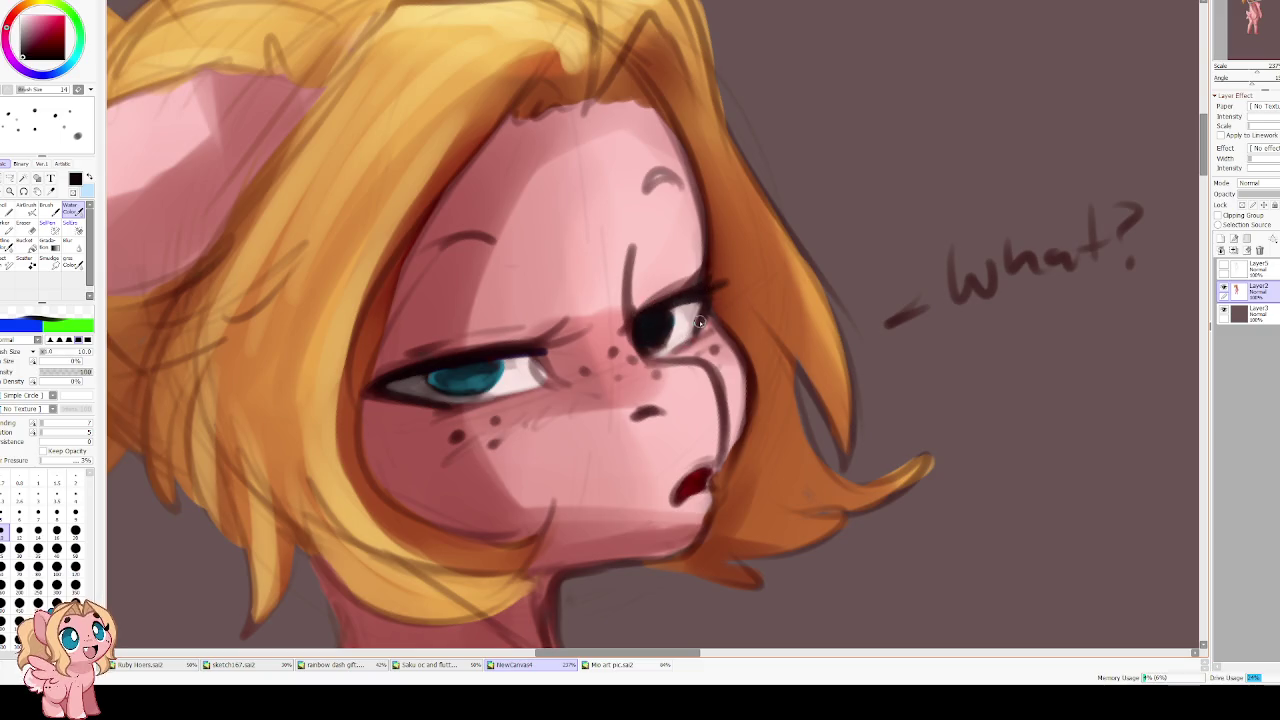
drag(627, 265, 643, 357)
Mirror the view and paint skin pink over the dark cheek outline
key(h)
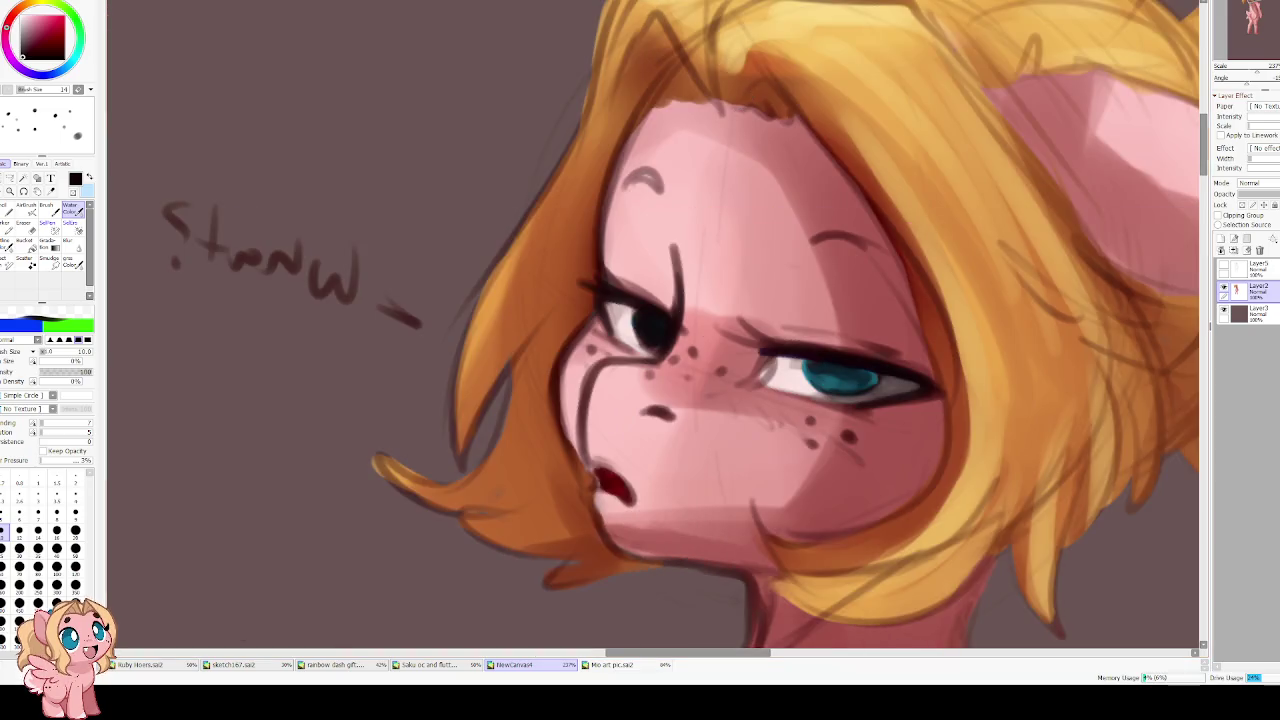
alt+click(537, 331)
mouse_move(537, 331)
mouse_down()
mouse_move(555, 290)
mouse_move(528, 342)
mouse_up()
drag(550, 285, 522, 366)
mouse_move(526, 315)
mouse_down()
mouse_move(517, 346)
mouse_move(530, 315)
mouse_move(524, 338)
mouse_up()
mouse_move(548, 288)
mouse_down()
mouse_move(526, 330)
mouse_move(535, 312)
mouse_up()
Smooth the forehead and cheek outline with pink at brush size 14
drag(565, 195, 540, 320)
mouse_move(570, 222)
mouse_down()
mouse_move(536, 338)
mouse_move(540, 322)
mouse_up()
click(38, 531)
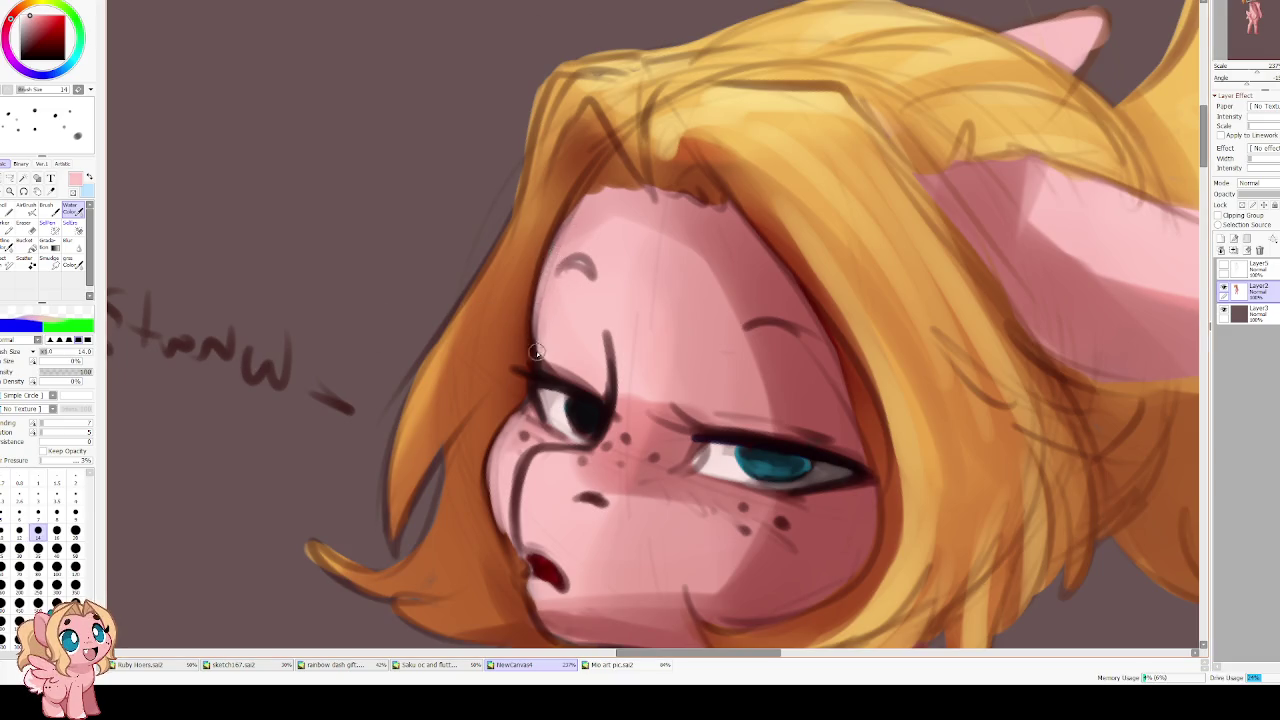
drag(540, 290, 540, 368)
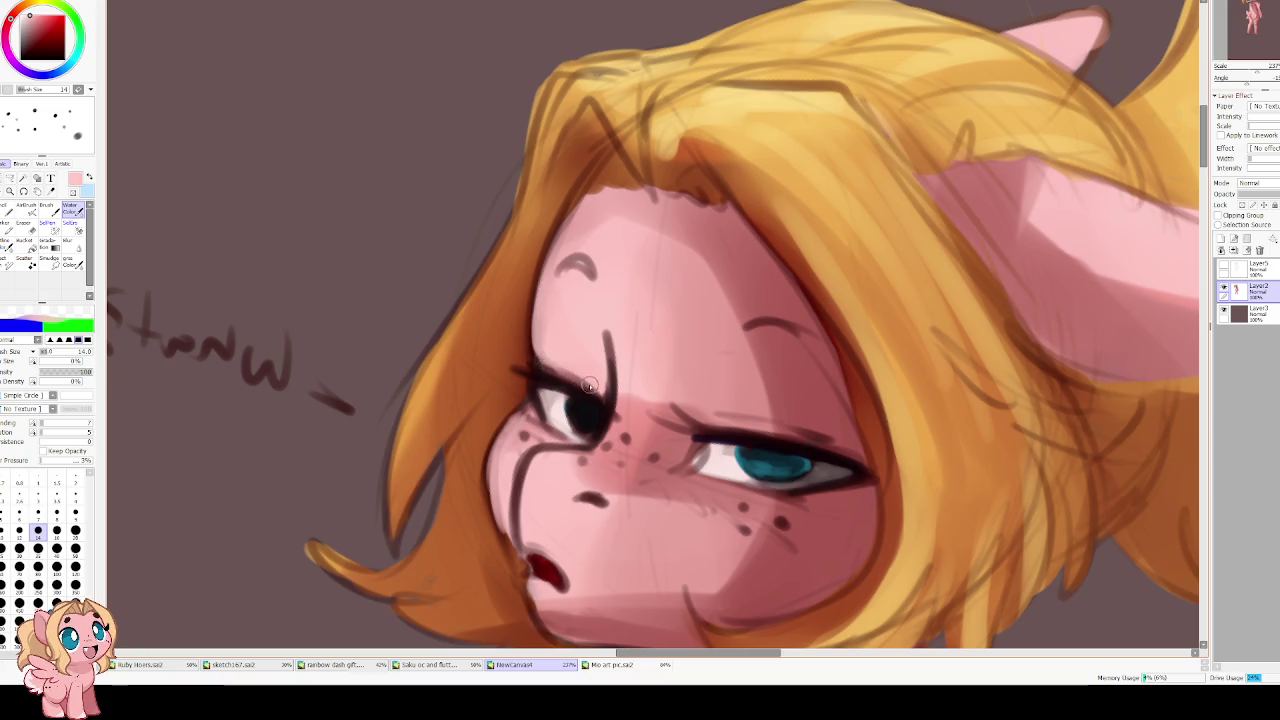
drag(545, 300, 541, 360)
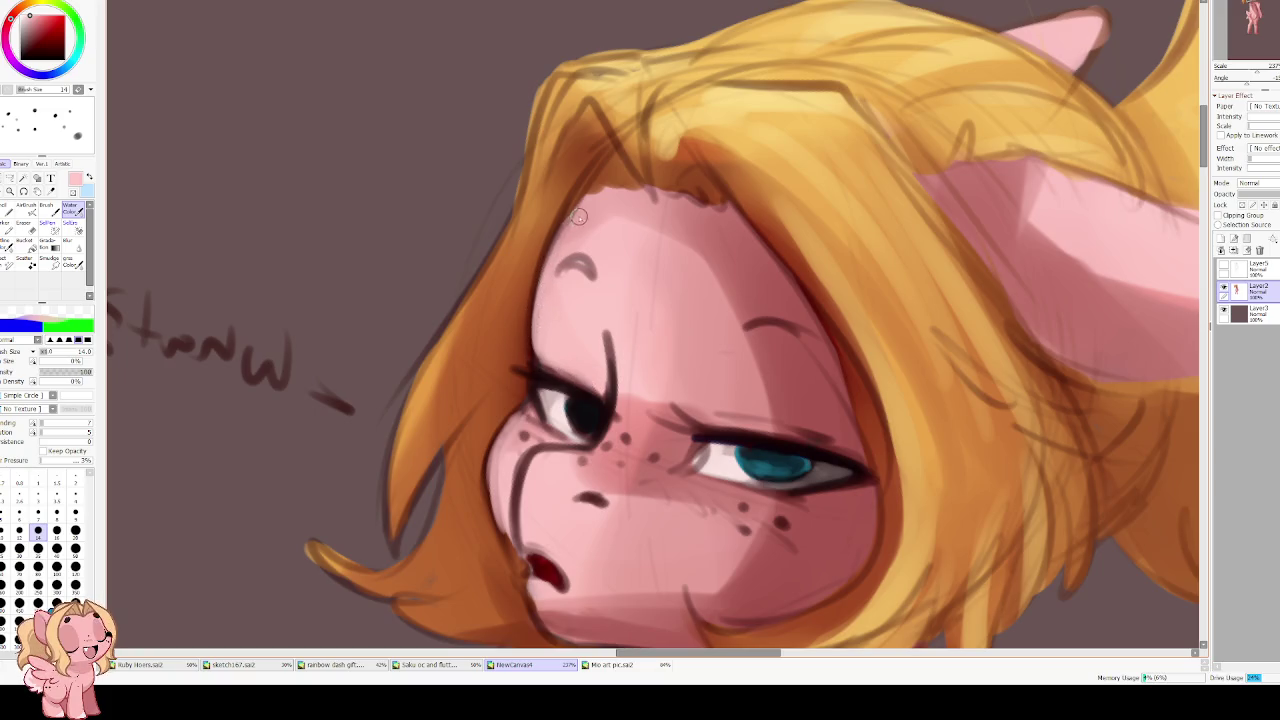
scroll(557, 333, down, 1)
Darken the eyebrow stroke with a rotated view, then unmirror the canvas
alt+click(558, 333)
key(Delete)
drag(518, 273, 553, 264)
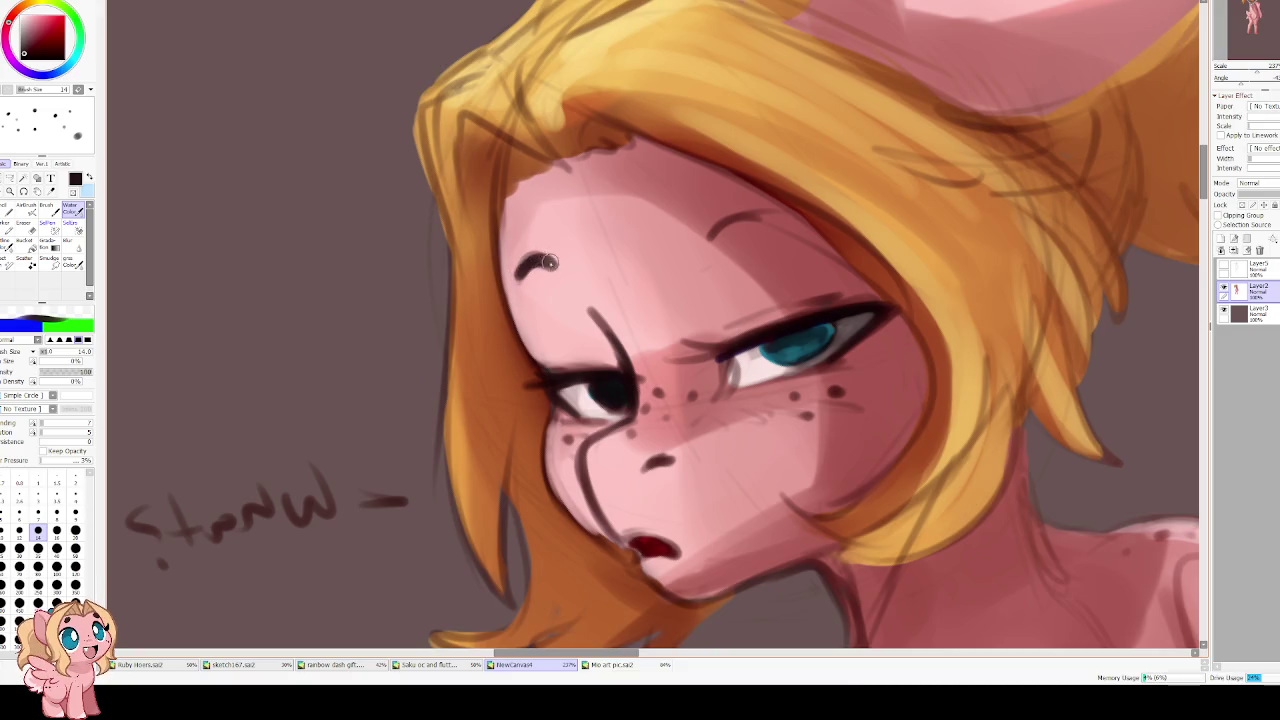
key(End)
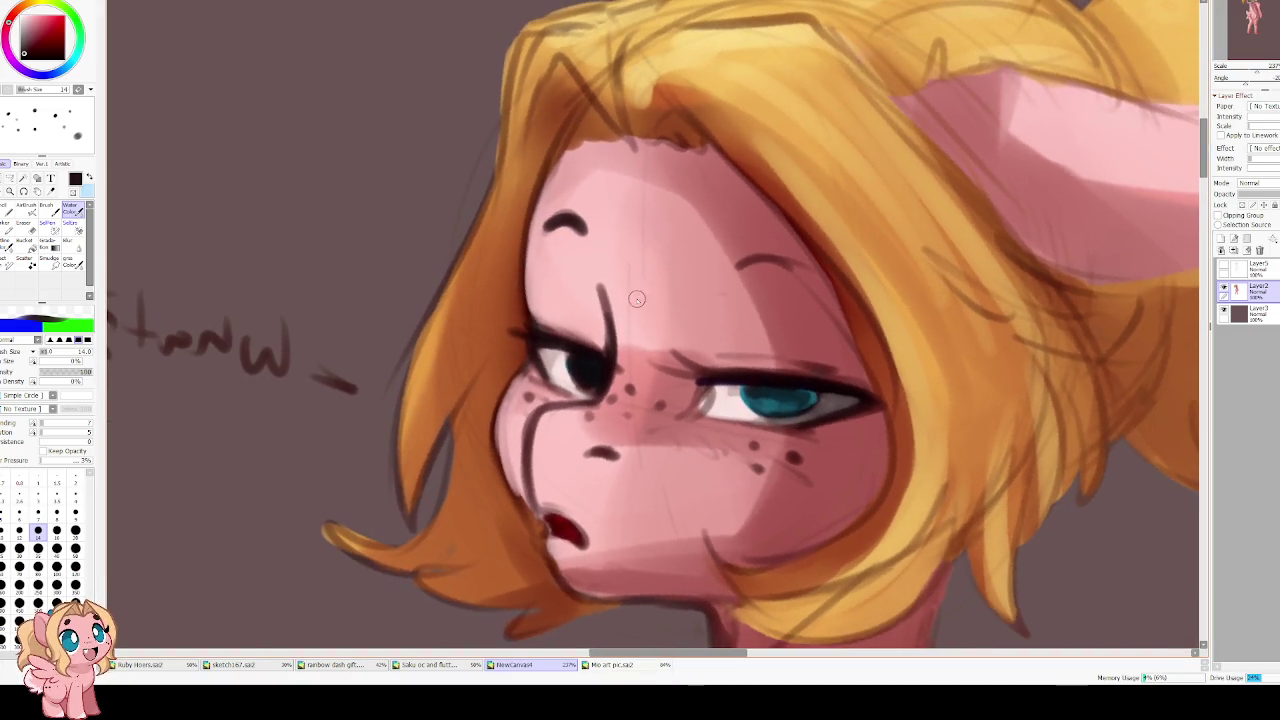
key(h)
Repaint the eyebrow thicker in sampled near-black
alt+click(517, 290)
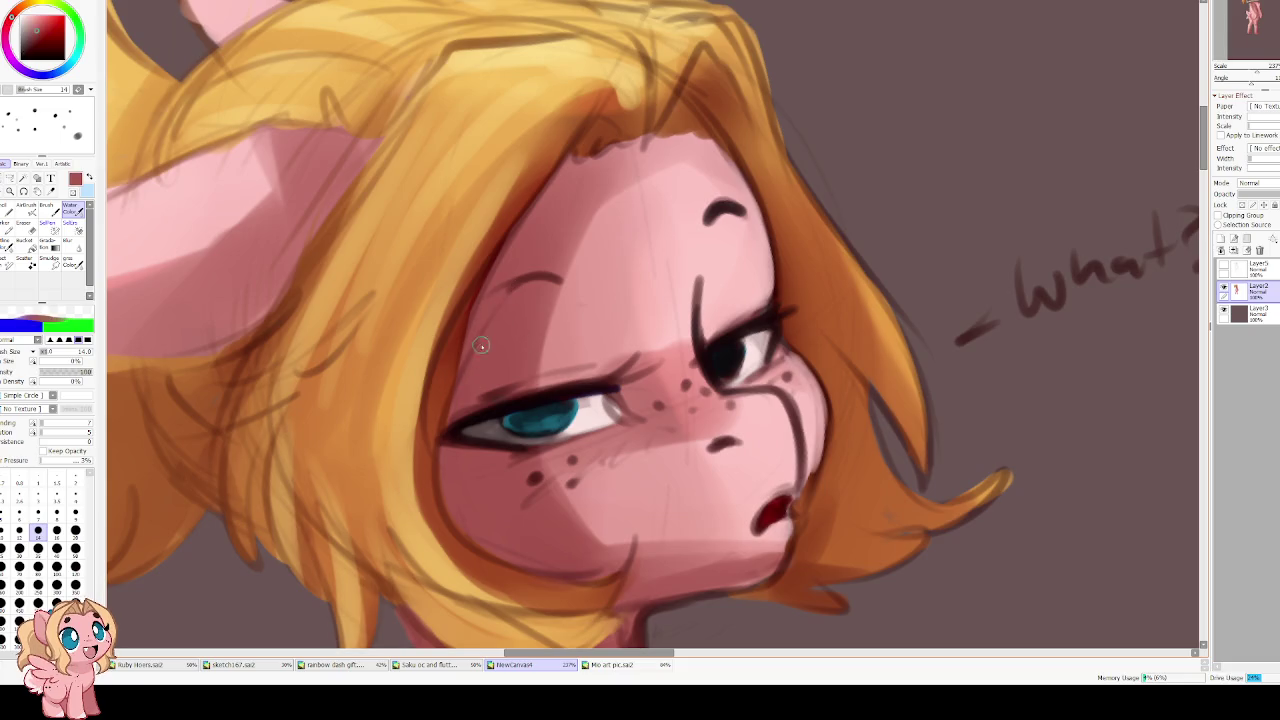
alt+click(708, 210)
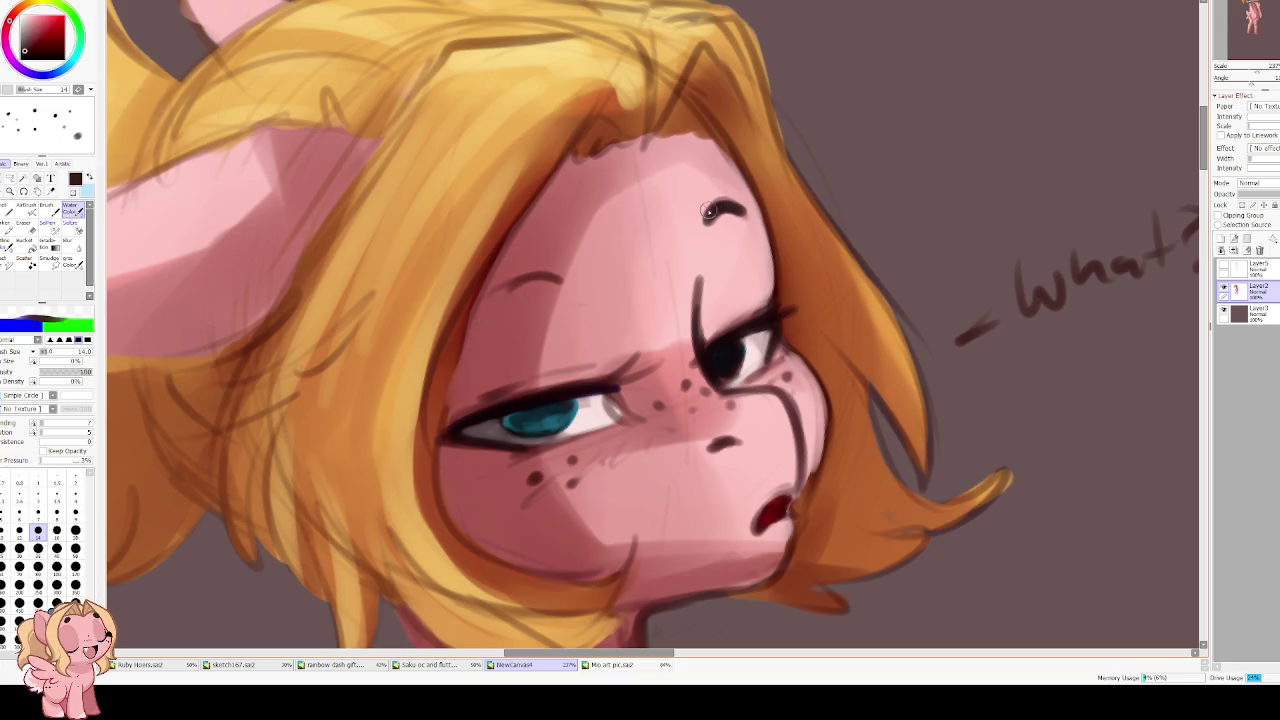
mouse_move(500, 298)
mouse_down()
mouse_move(562, 282)
mouse_move(490, 306)
mouse_up()
alt+click(697, 330)
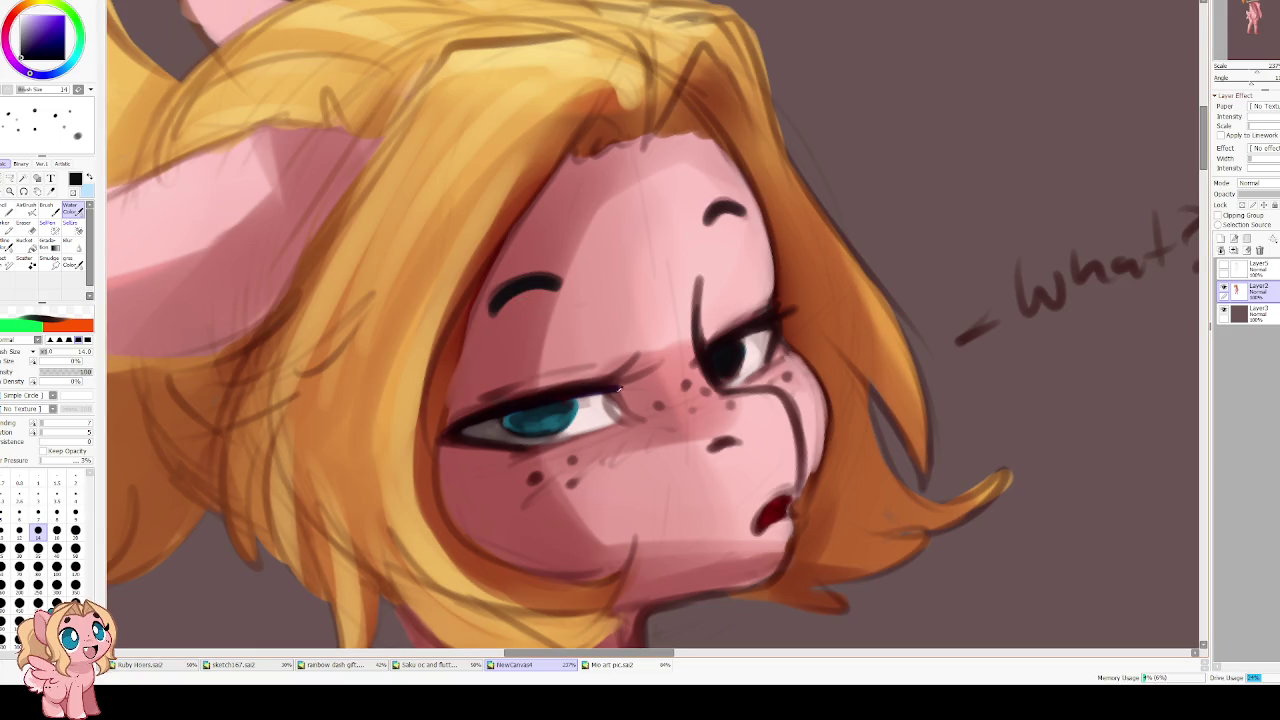
alt+click(557, 421)
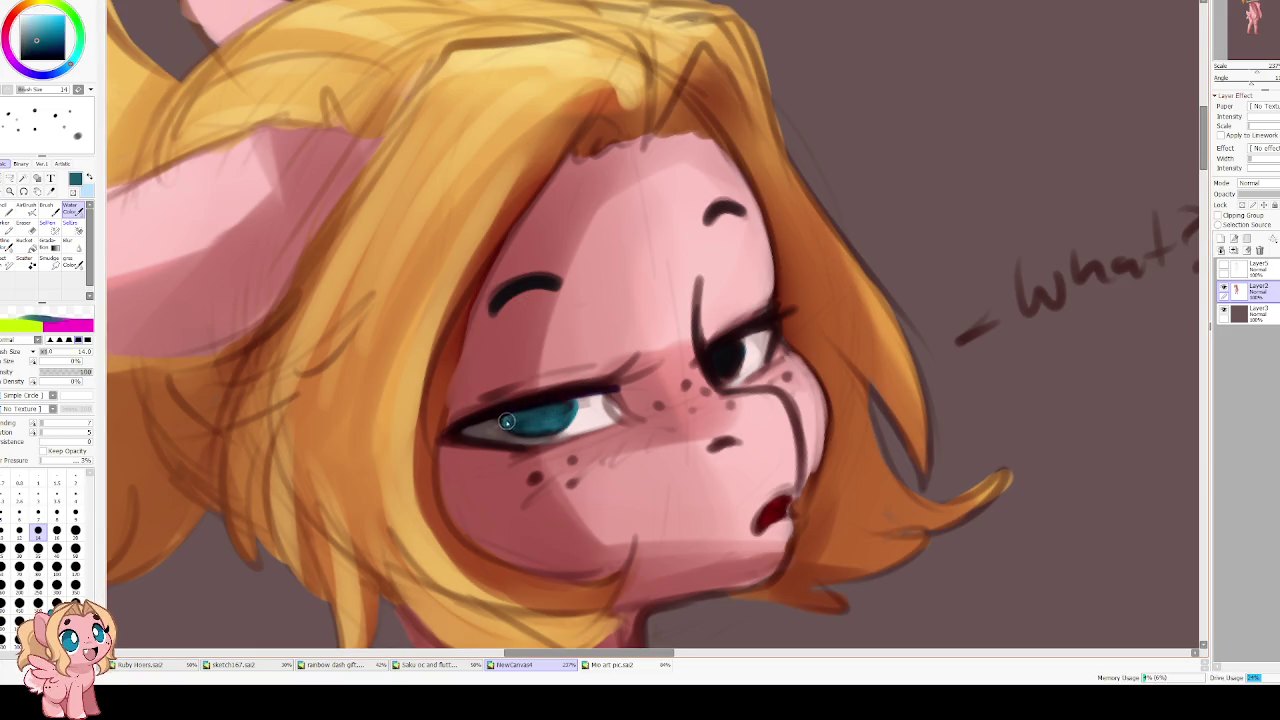
Fill the near iris solid teal and thicken its black lash line, extending the outer corner
mouse_move(524, 428)
mouse_down()
mouse_move(507, 423)
mouse_move(541, 413)
mouse_up()
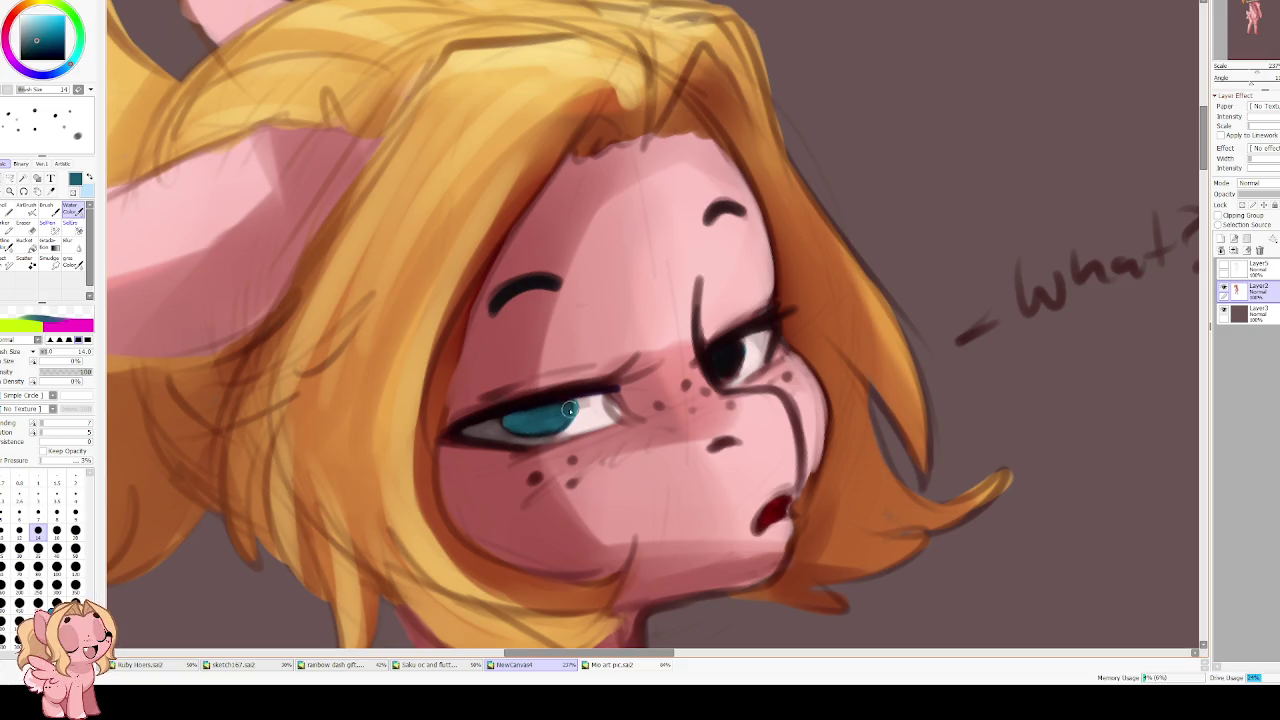
alt+click(533, 400)
mouse_move(533, 403)
mouse_down()
mouse_move(466, 422)
mouse_move(618, 405)
mouse_up()
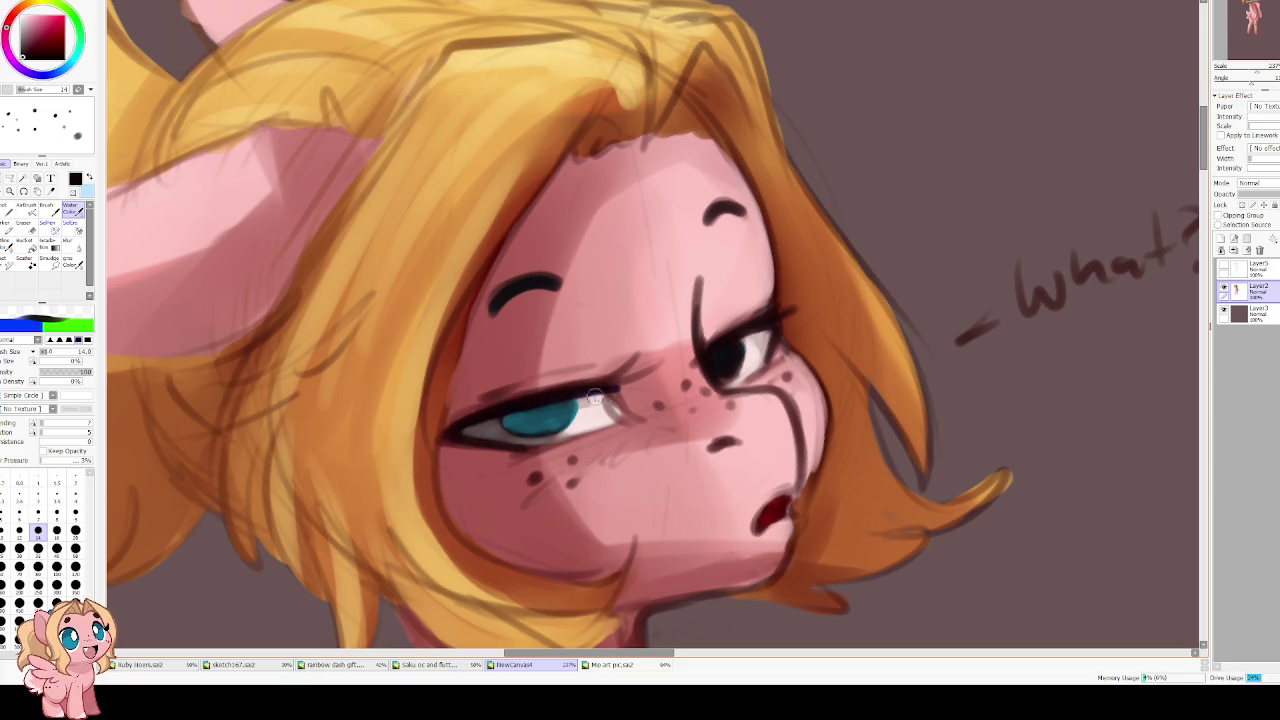
drag(600, 398, 646, 370)
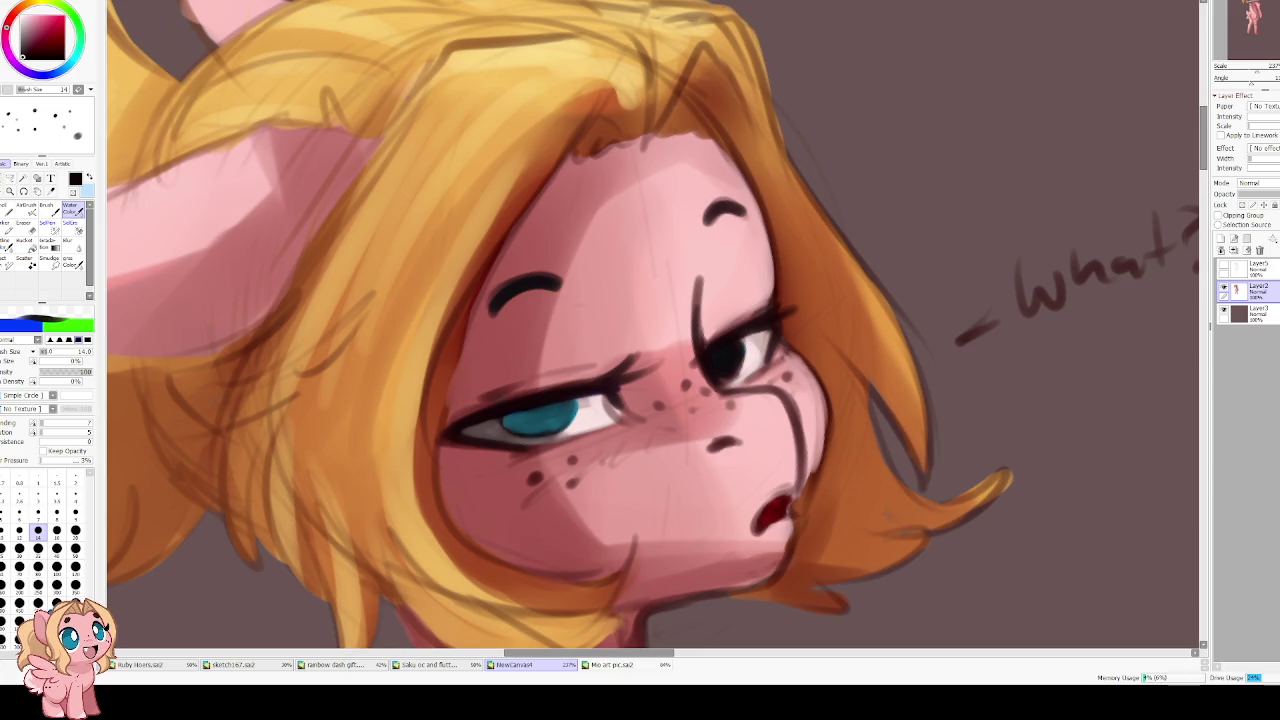
key(h)
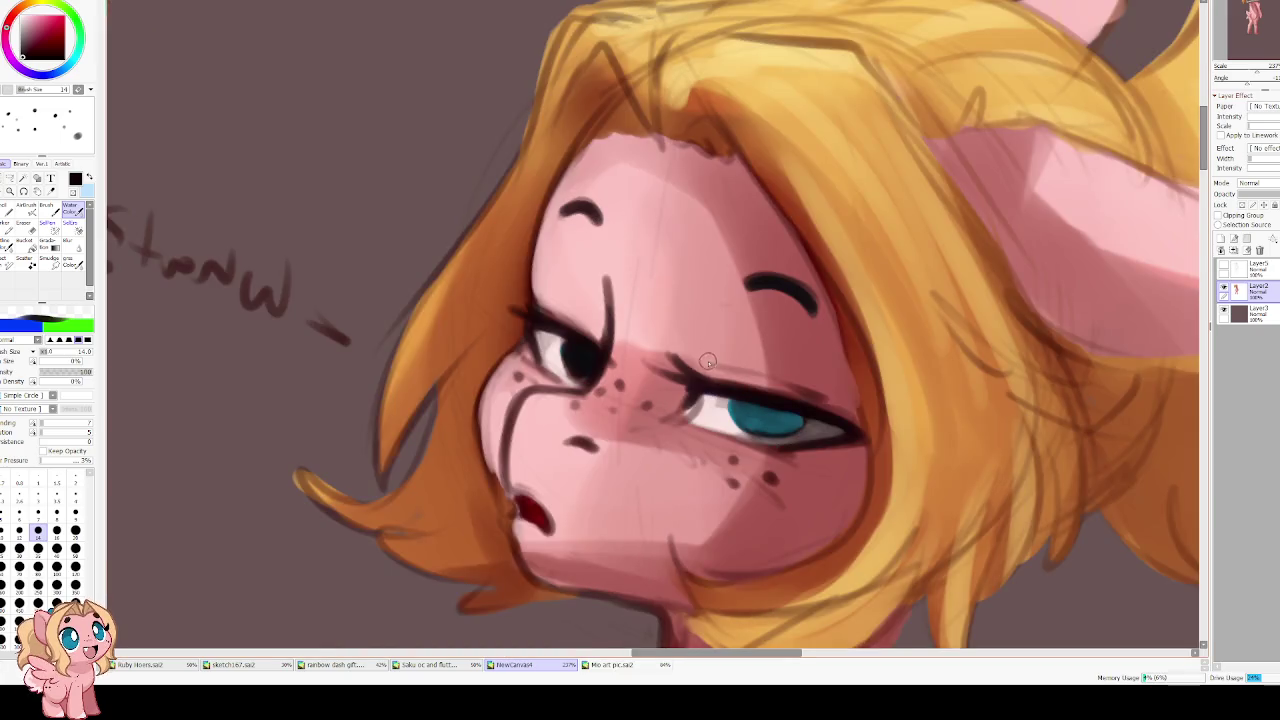
key(h)
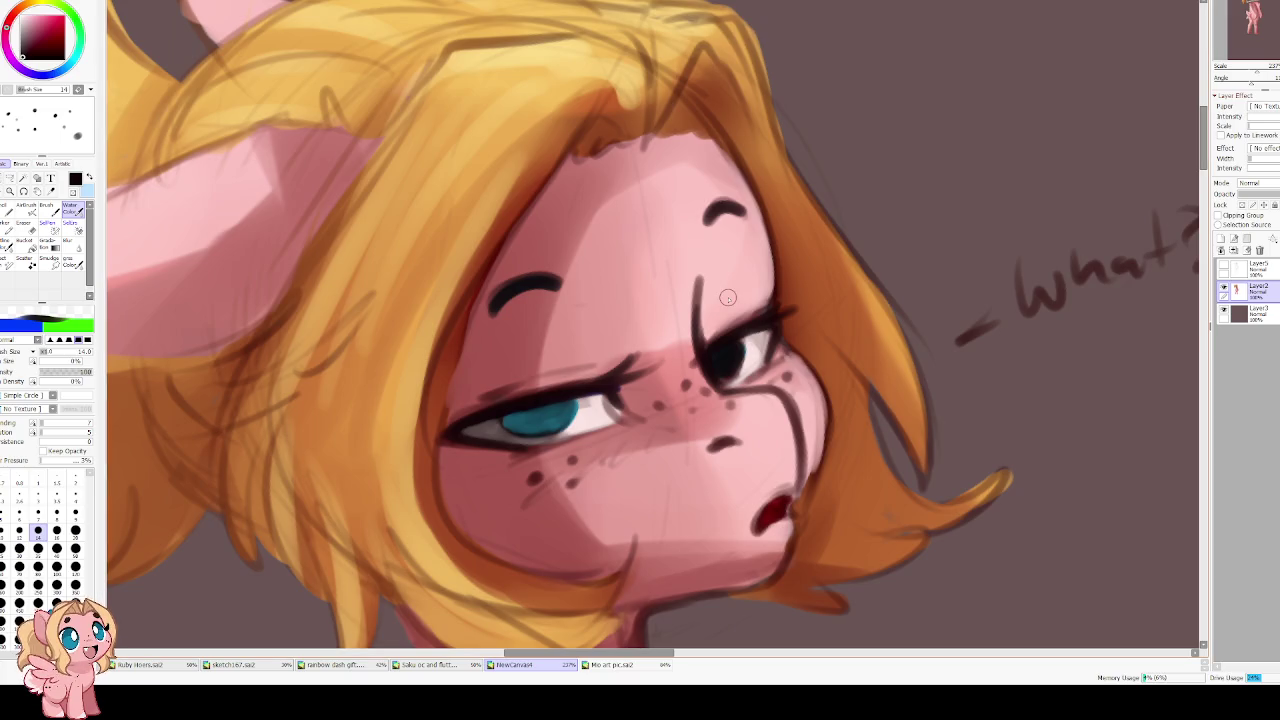
alt+click(549, 416)
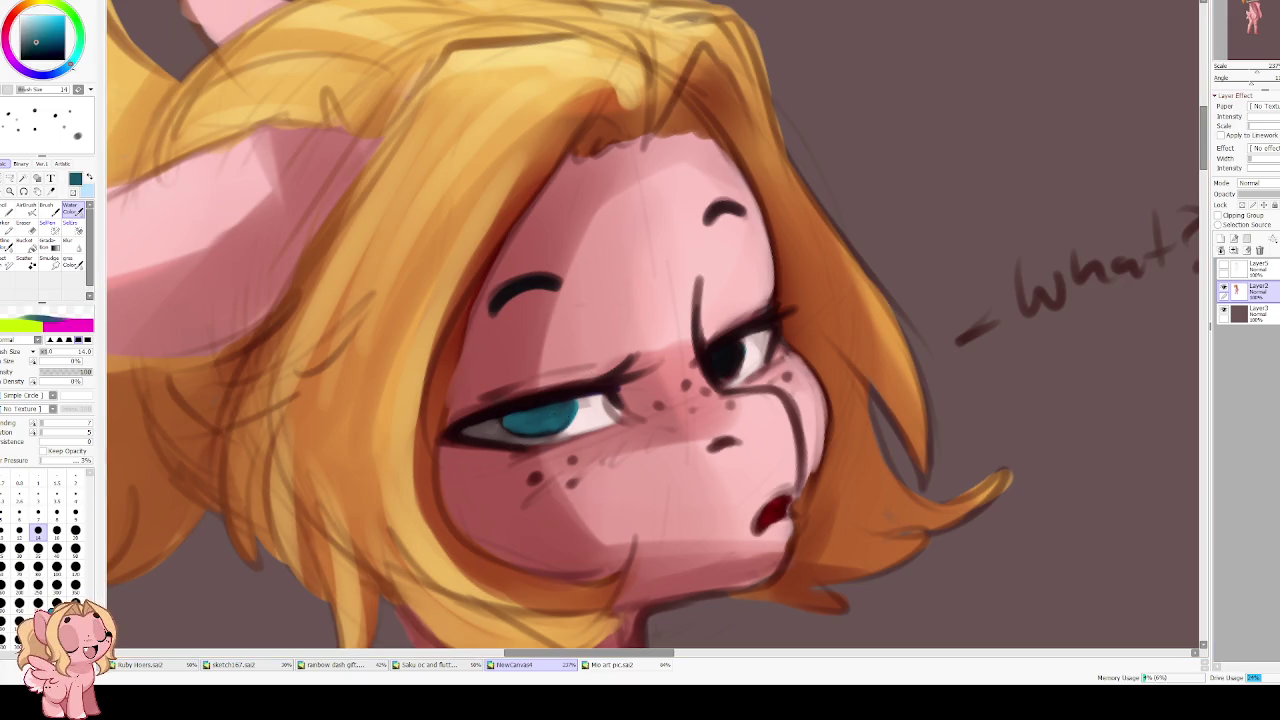
Paint a teal iris into the dark eye, undoing the overly dark shading stroke
mouse_move(724, 358)
mouse_down()
mouse_move(737, 358)
mouse_move(724, 364)
mouse_up()
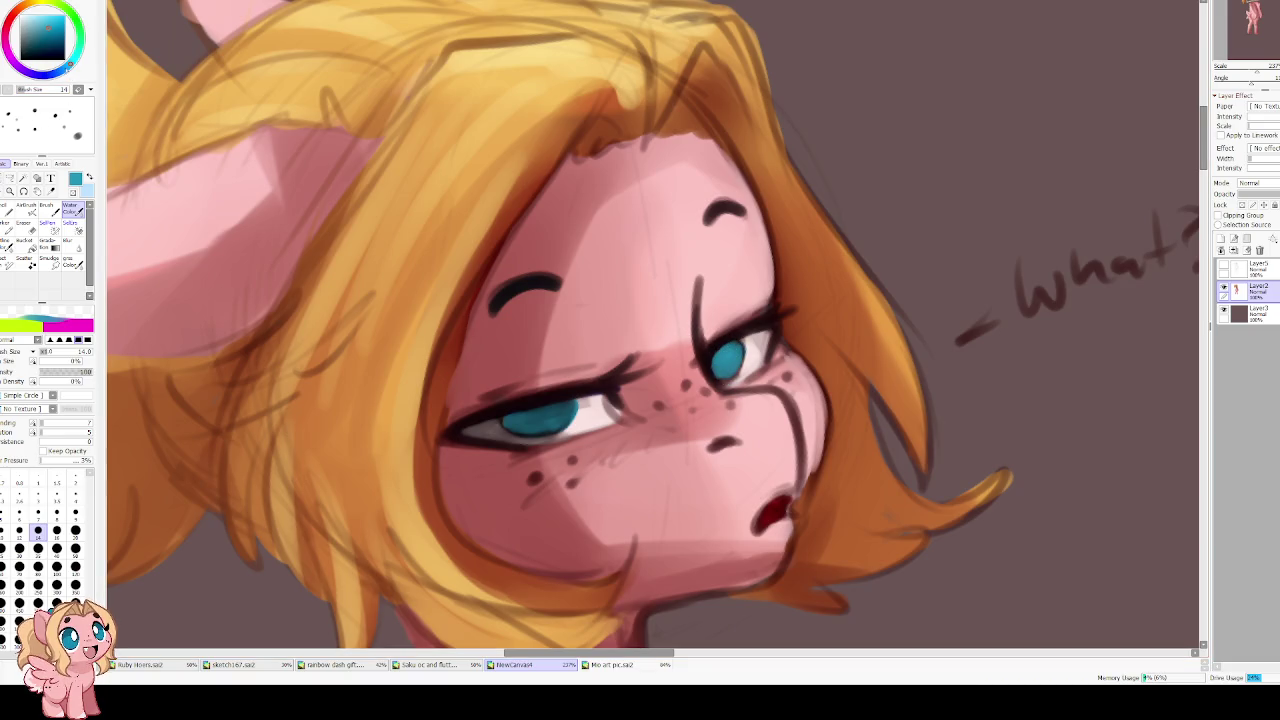
drag(722, 362, 736, 350)
key(ctrl+z)
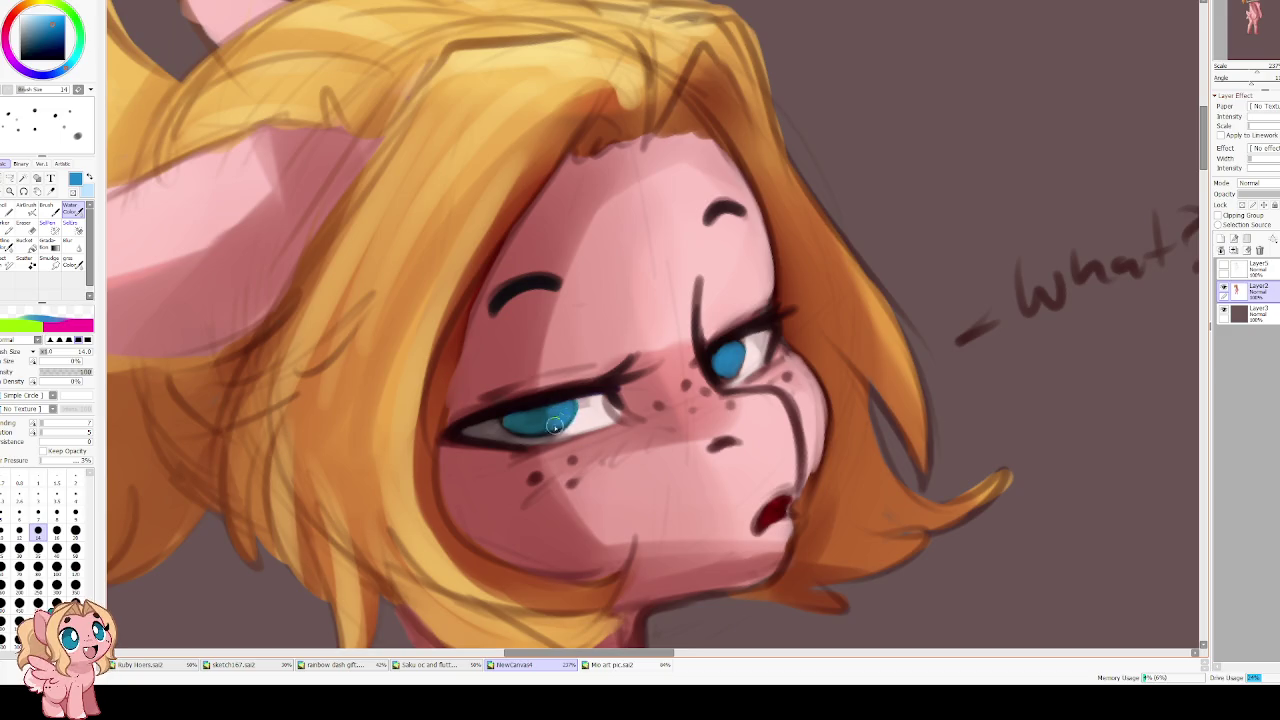
key(h)
alt+click(586, 347)
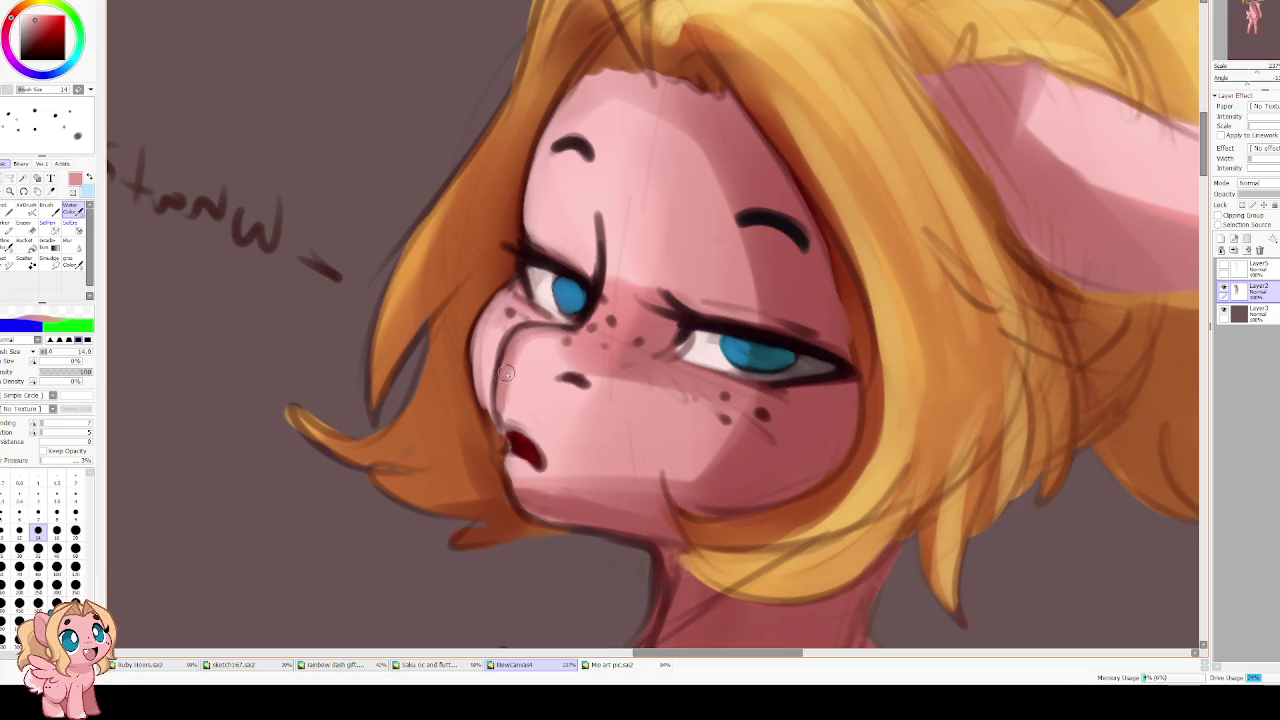
alt+click(570, 382)
Redraw the nostril as a cleaner curve
drag(558, 382, 590, 380)
key(h)
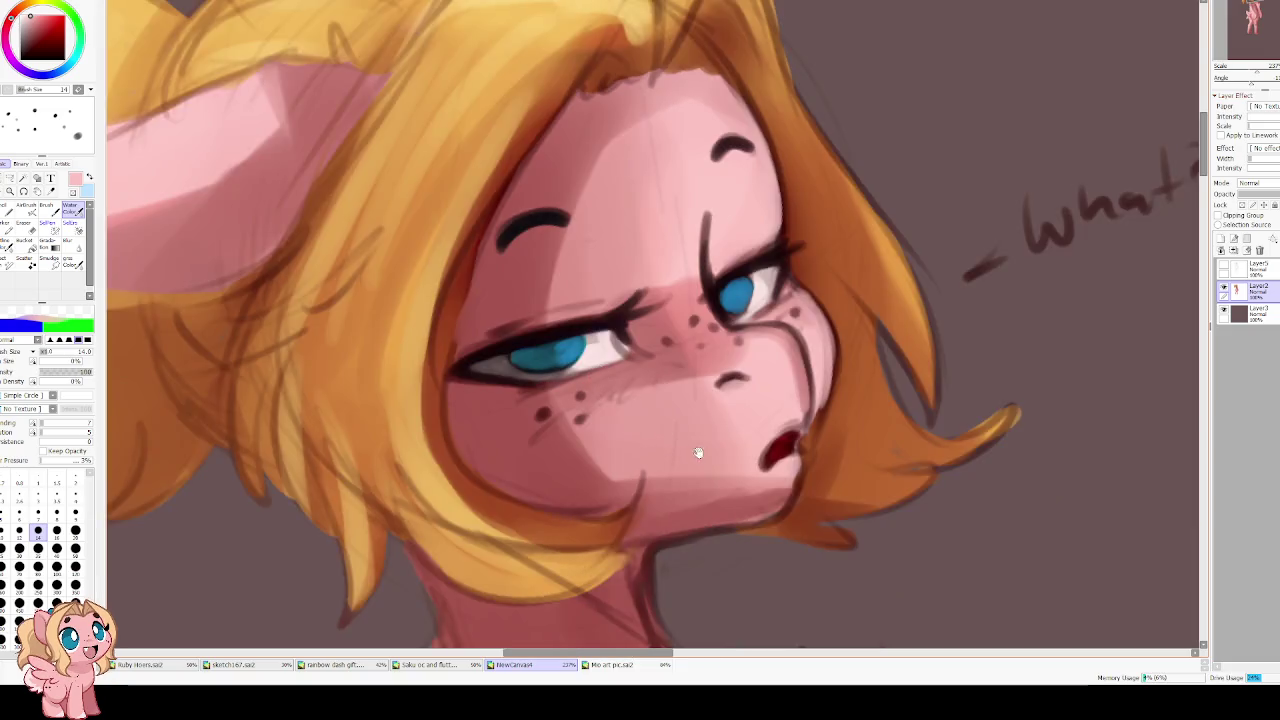
alt+click(640, 405)
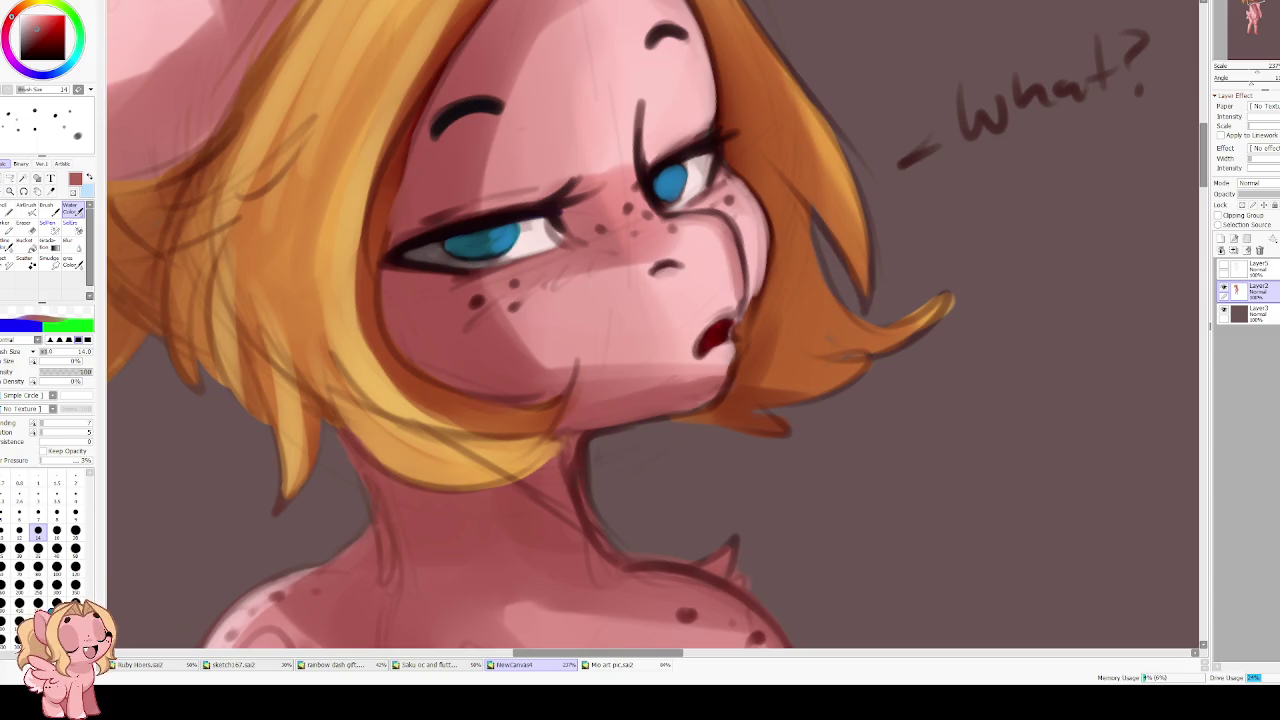
scroll(914, 309, down, 3)
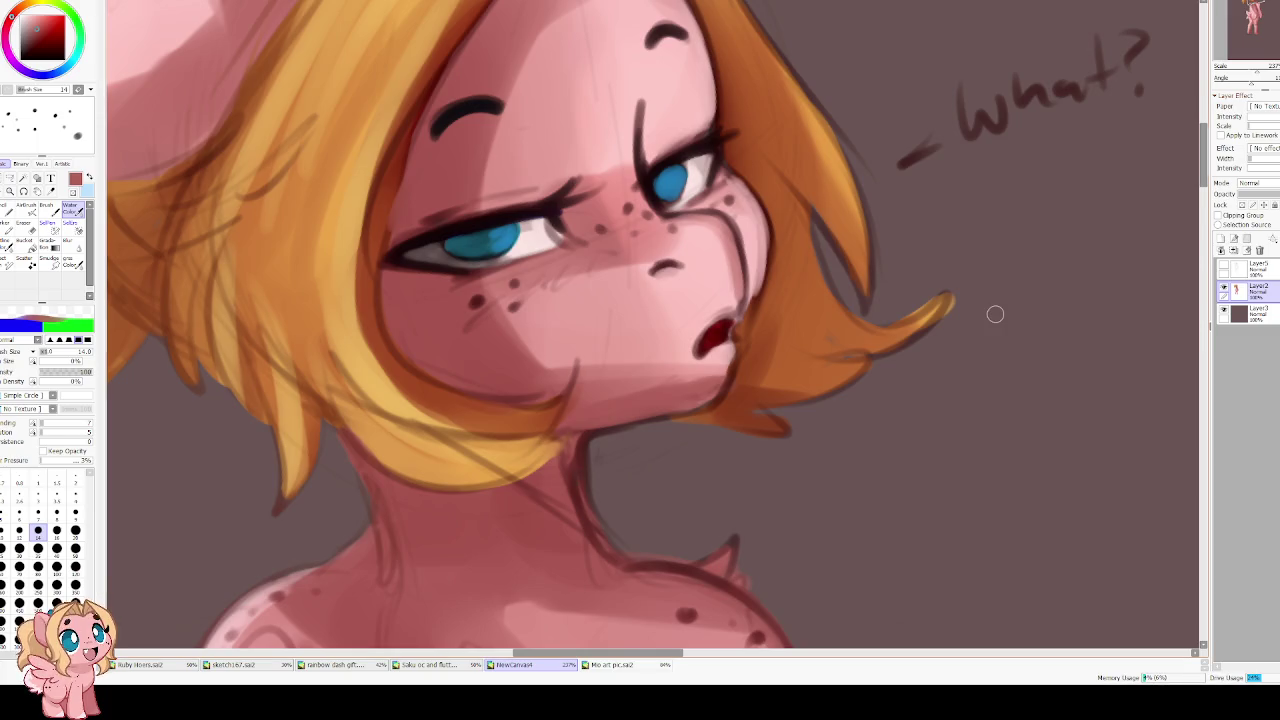
key(h)
scroll(608, 445, up, 3)
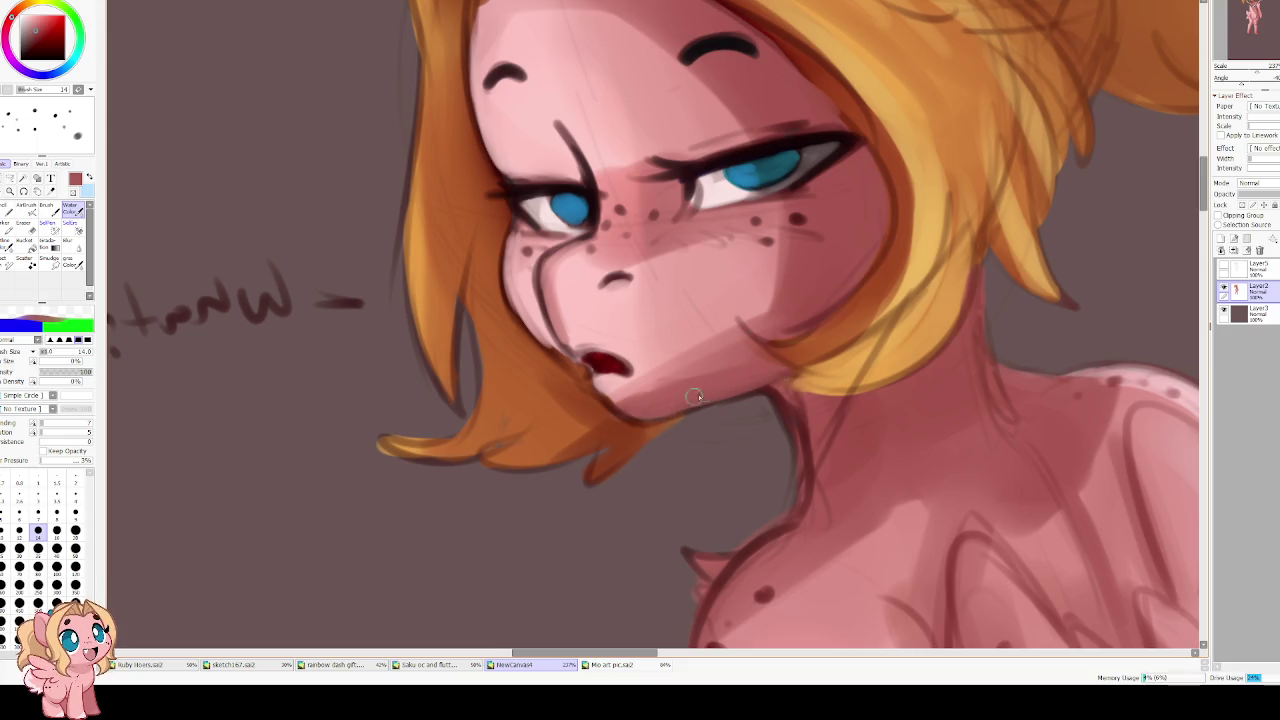
Set a light-pink brush: blending 48, dilution 58, size 35, min size 70%, density 28
alt+click(612, 374)
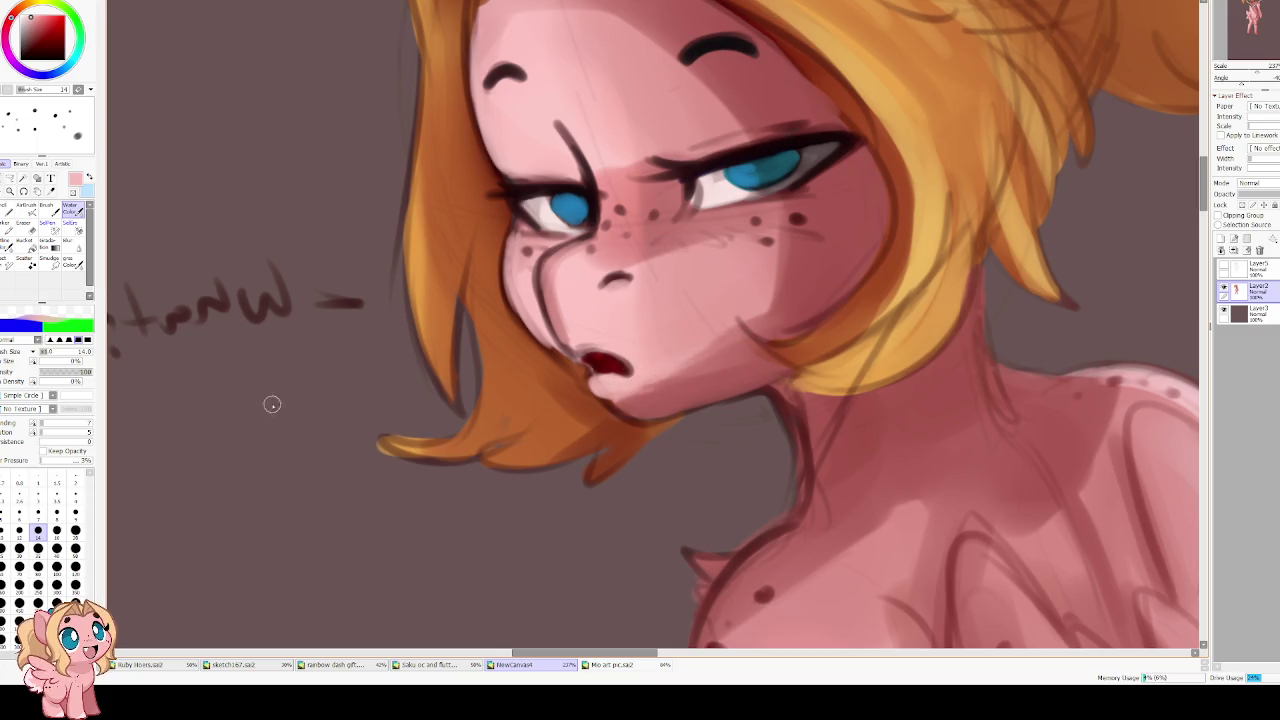
click(66, 424)
click(70, 432)
click(38, 548)
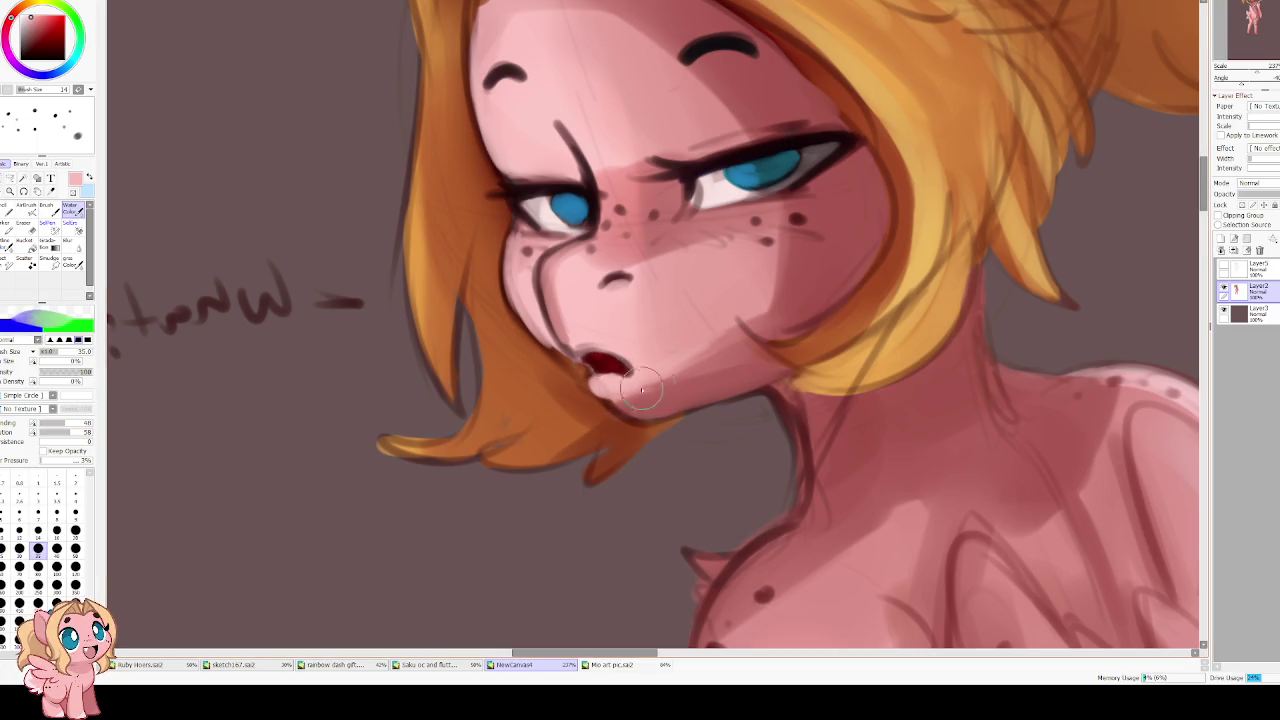
click(76, 362)
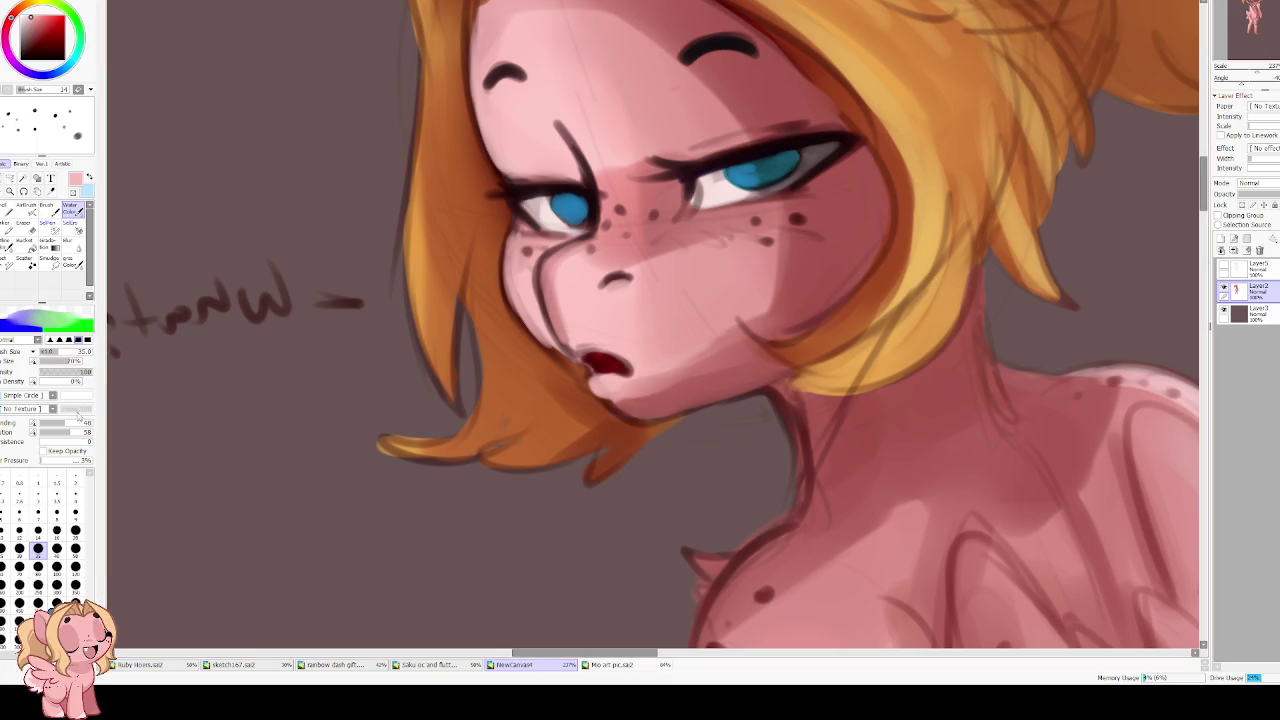
key(h)
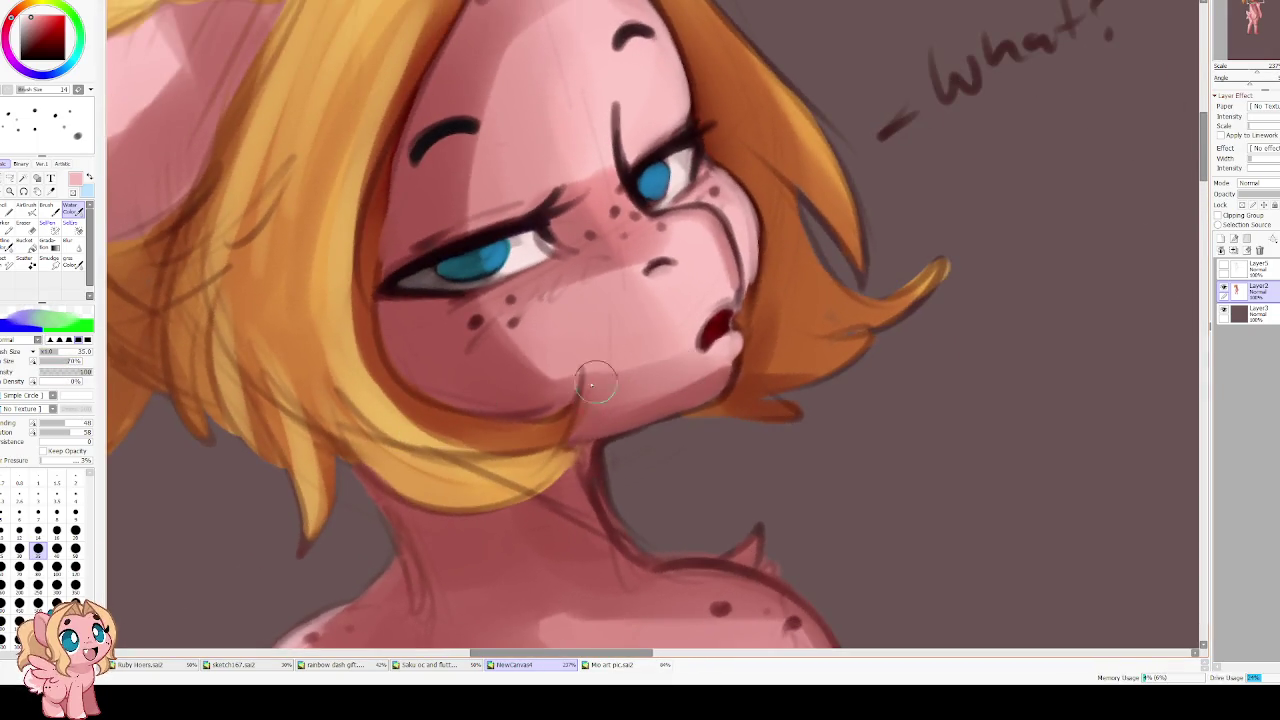
click(55, 371)
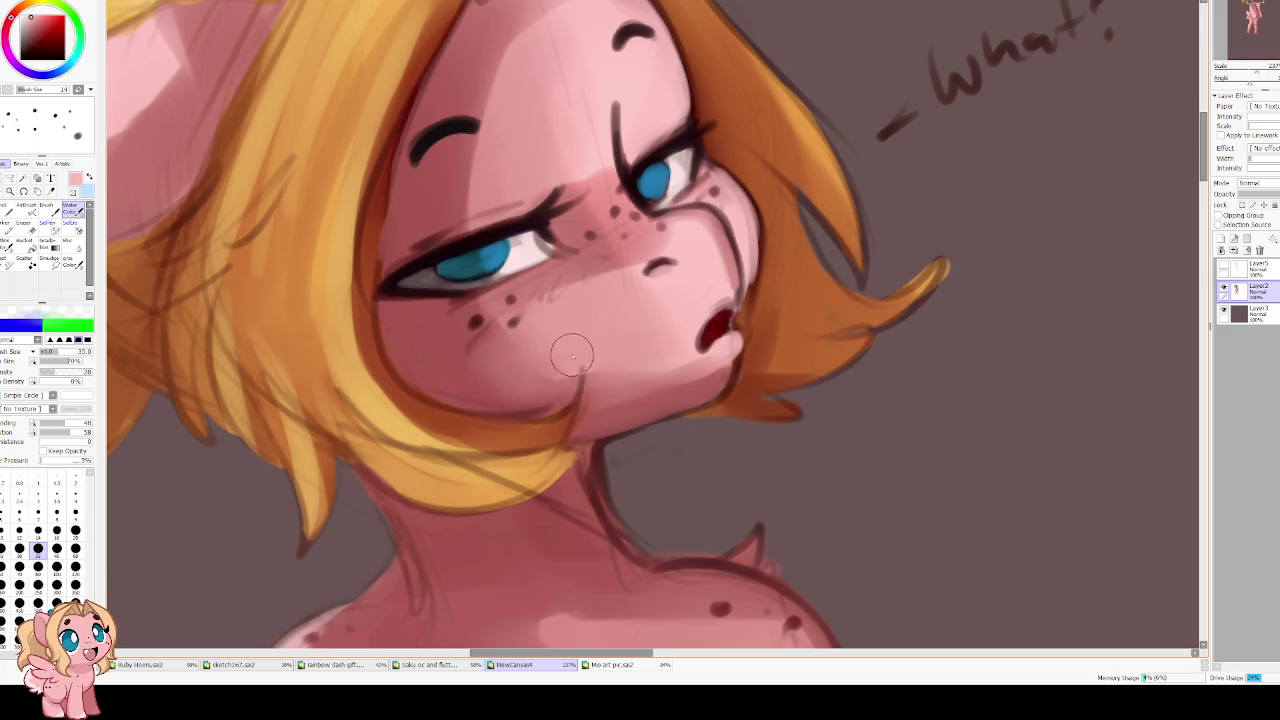
key(ctrl+z)
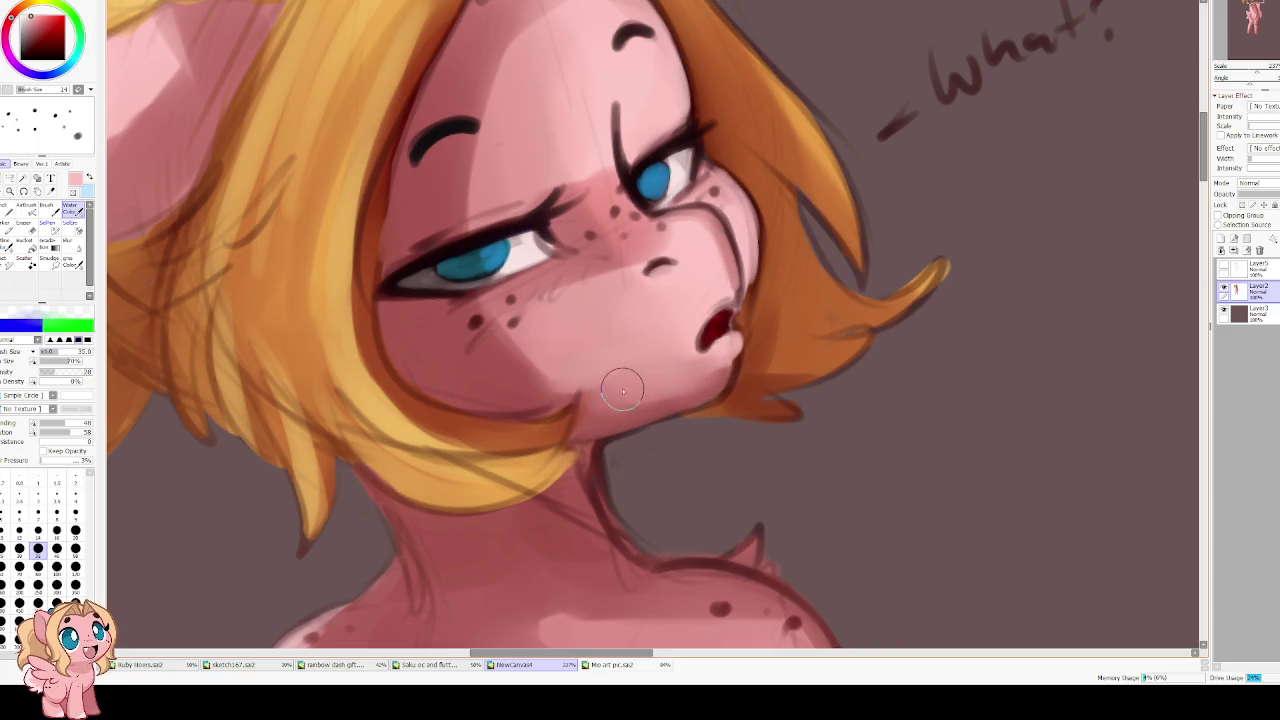
Pan and zoom in on the nose and mouth
drag(588, 340, 392, 354)
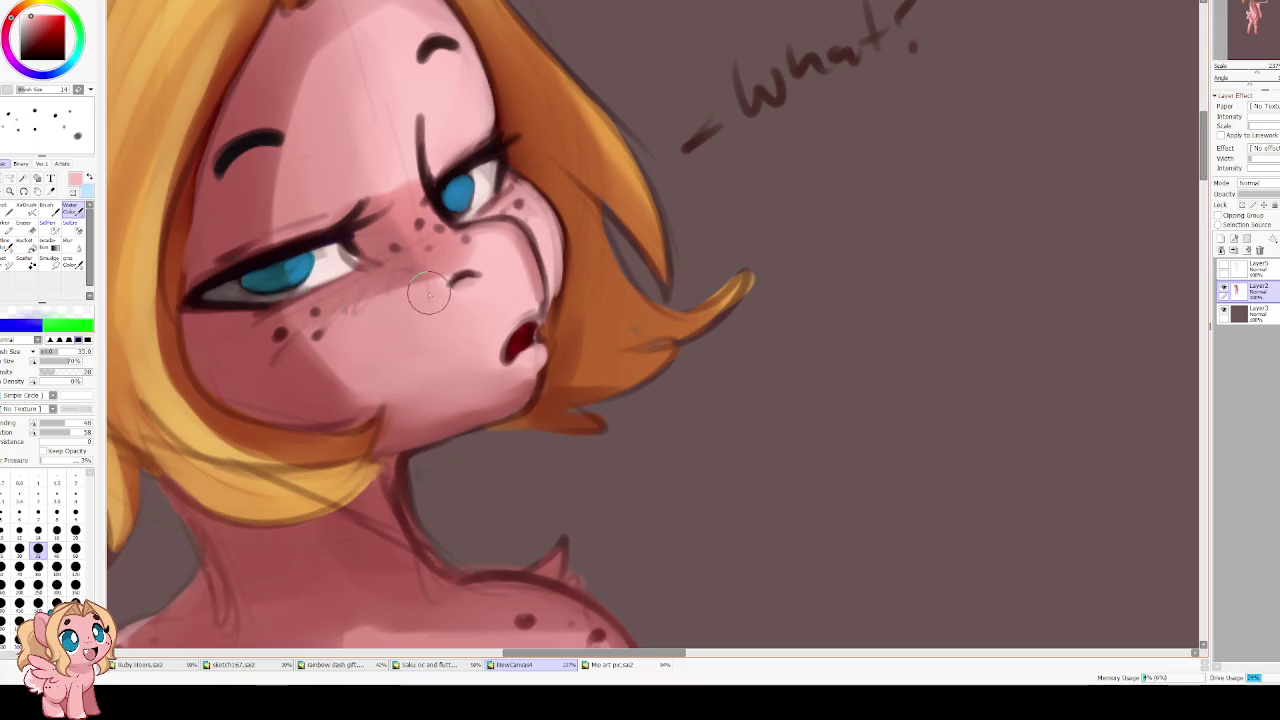
scroll(460, 320, up, 2)
alt+click(458, 240)
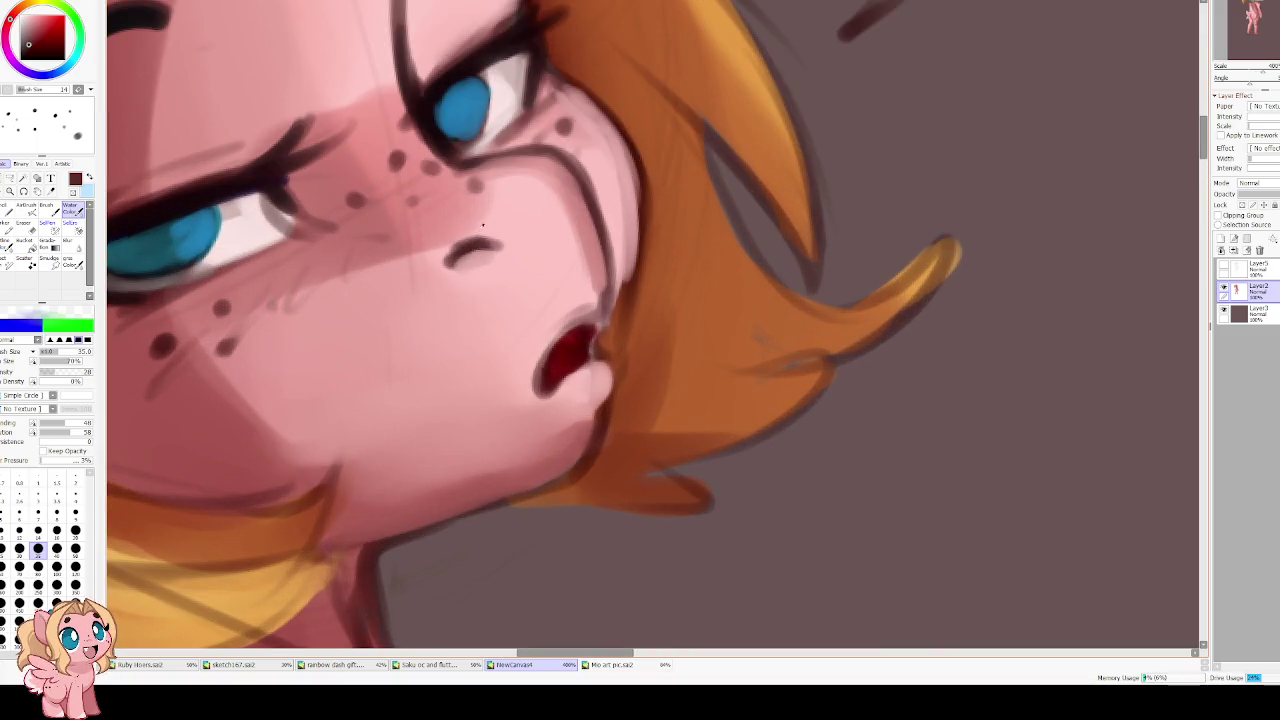
Paint the mouth interior dark red with lower dilution and higher density
key(bracketleft)
key(bracketleft)
key(bracketleft)
key(bracketleft)
key(bracketleft)
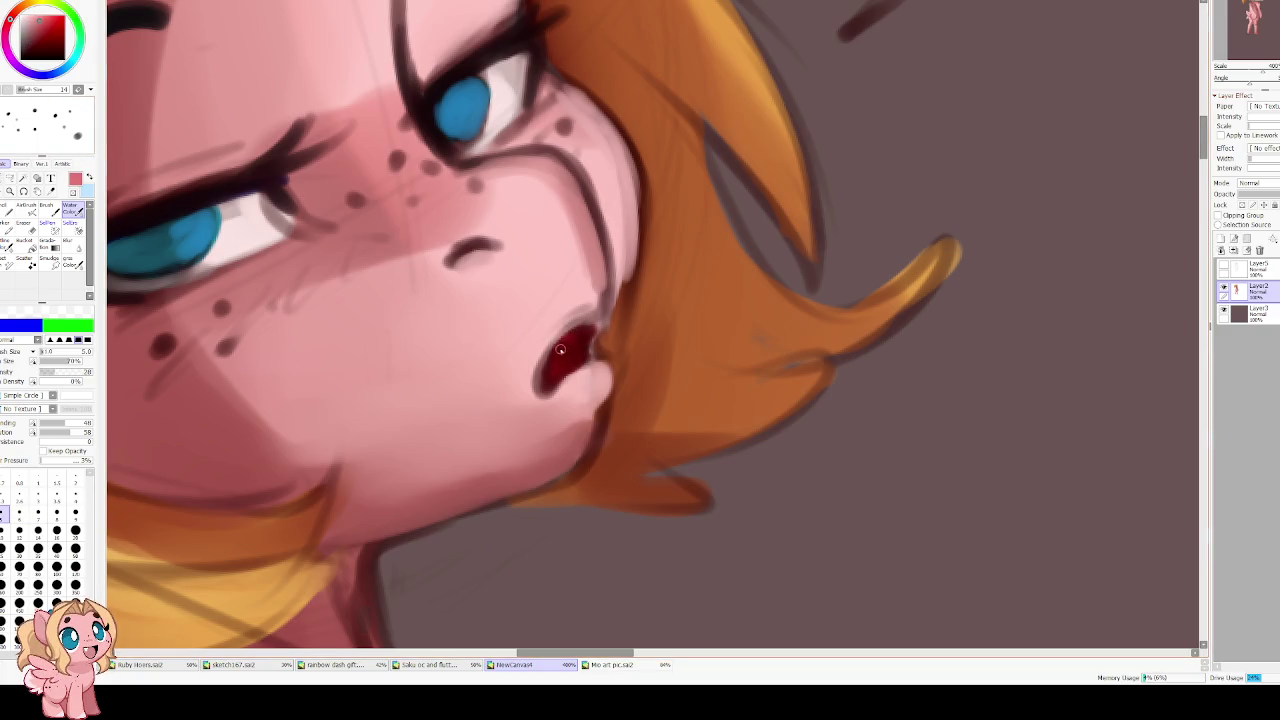
drag(57, 433, 47, 433)
drag(52, 371, 74, 370)
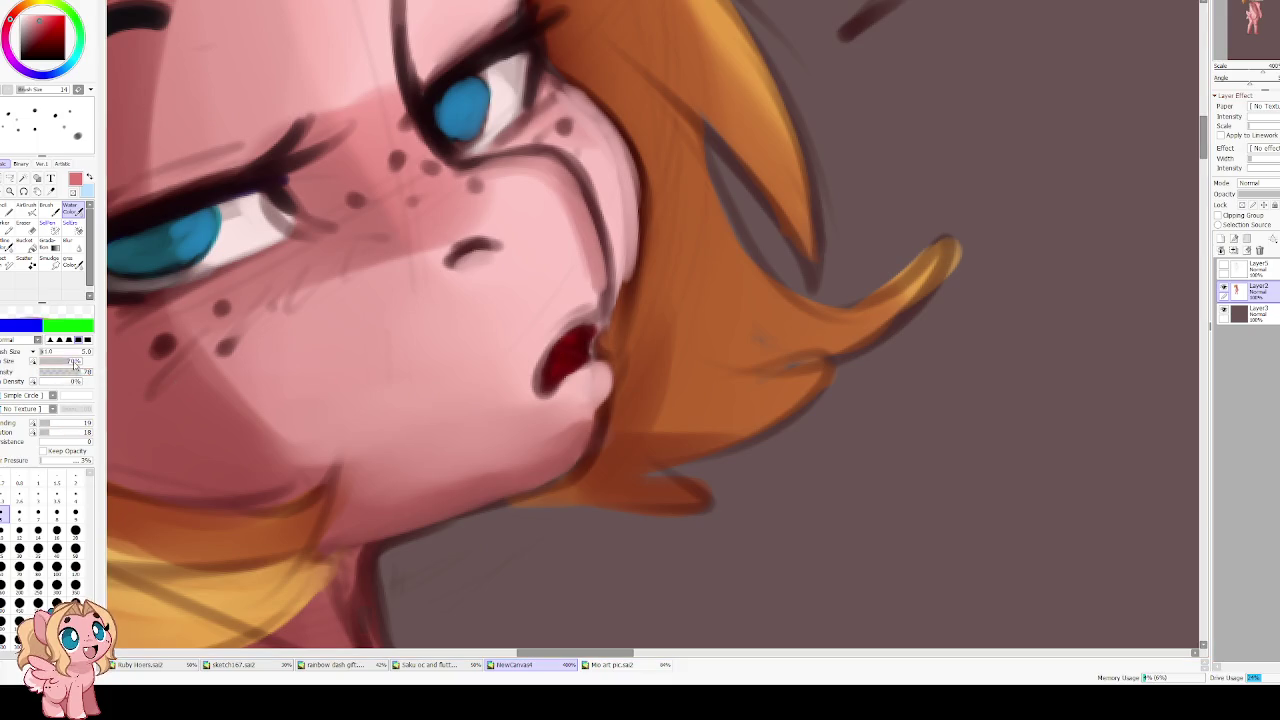
drag(573, 354, 553, 368)
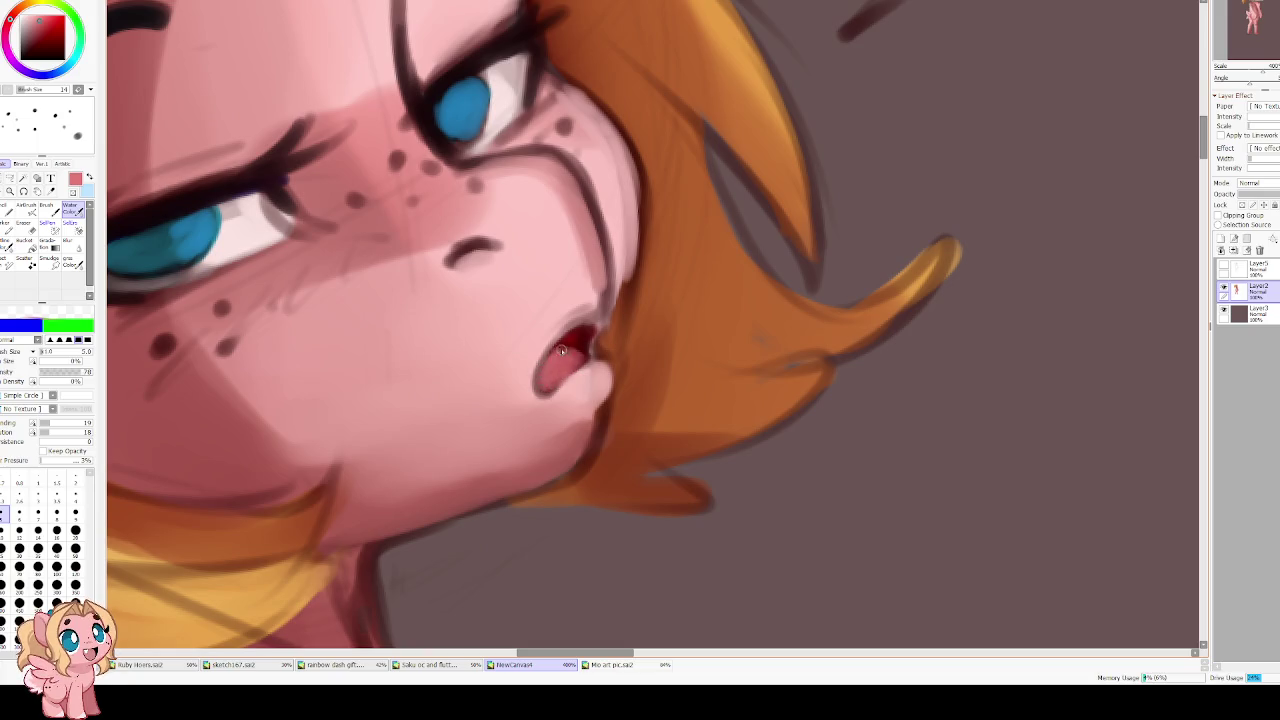
drag(574, 354, 565, 338)
Paint pink over the upper mouth and add a dark red edge at density 86
alt+click(278, 110)
drag(560, 342, 572, 330)
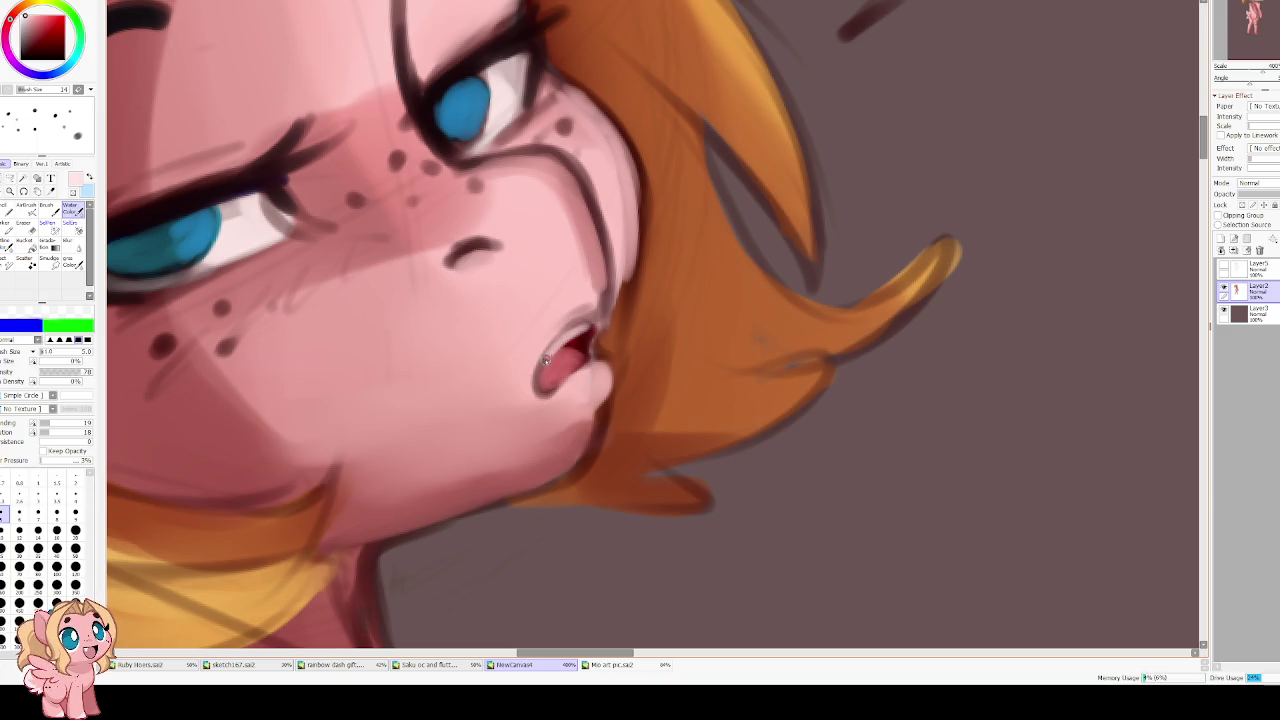
alt+click(578, 446)
key(bracketleft)
key(bracketleft)
key(bracketleft)
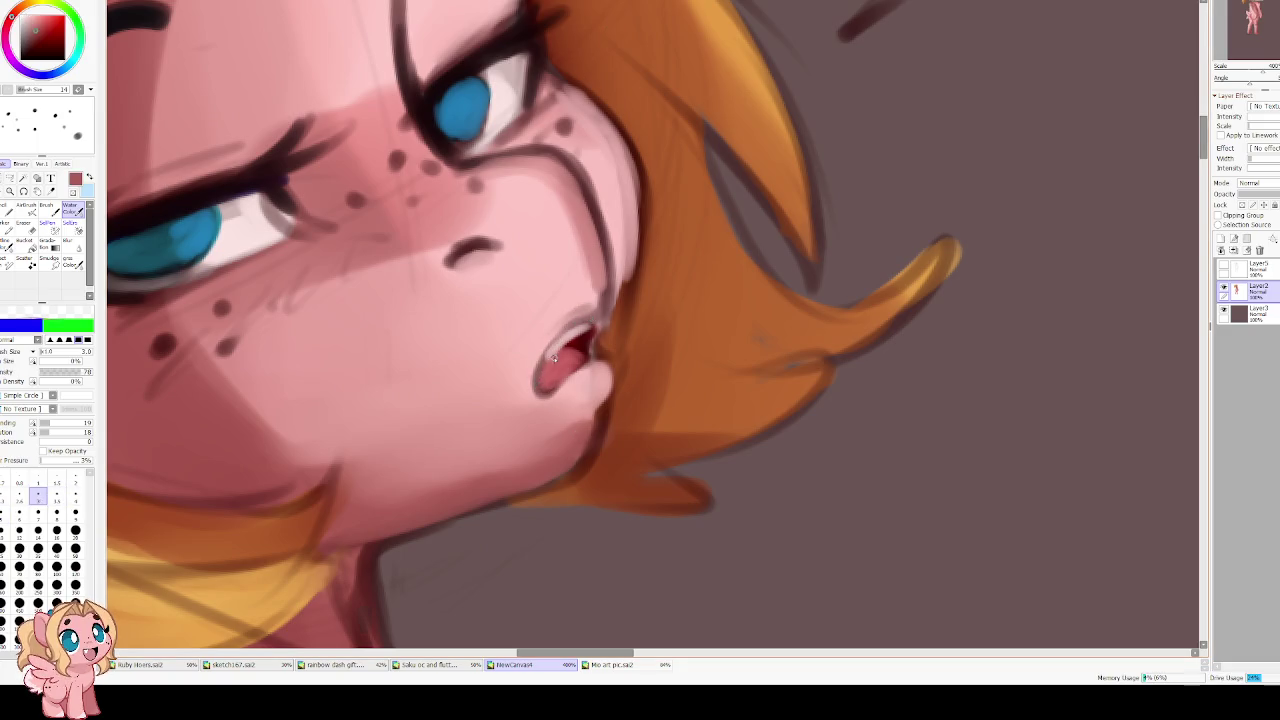
click(84, 371)
alt+click(587, 342)
drag(565, 325, 552, 340)
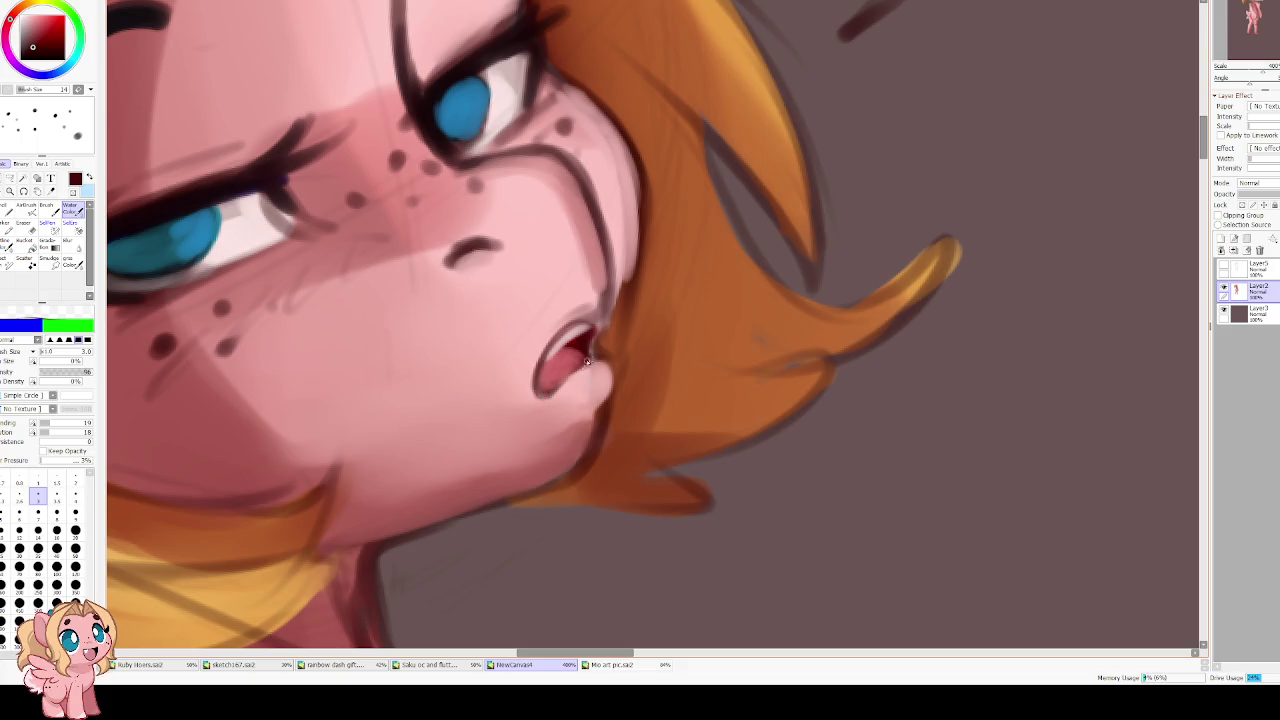
Cover the dark mouth-corner and chin lines with skin tone at brush size 5
key(h)
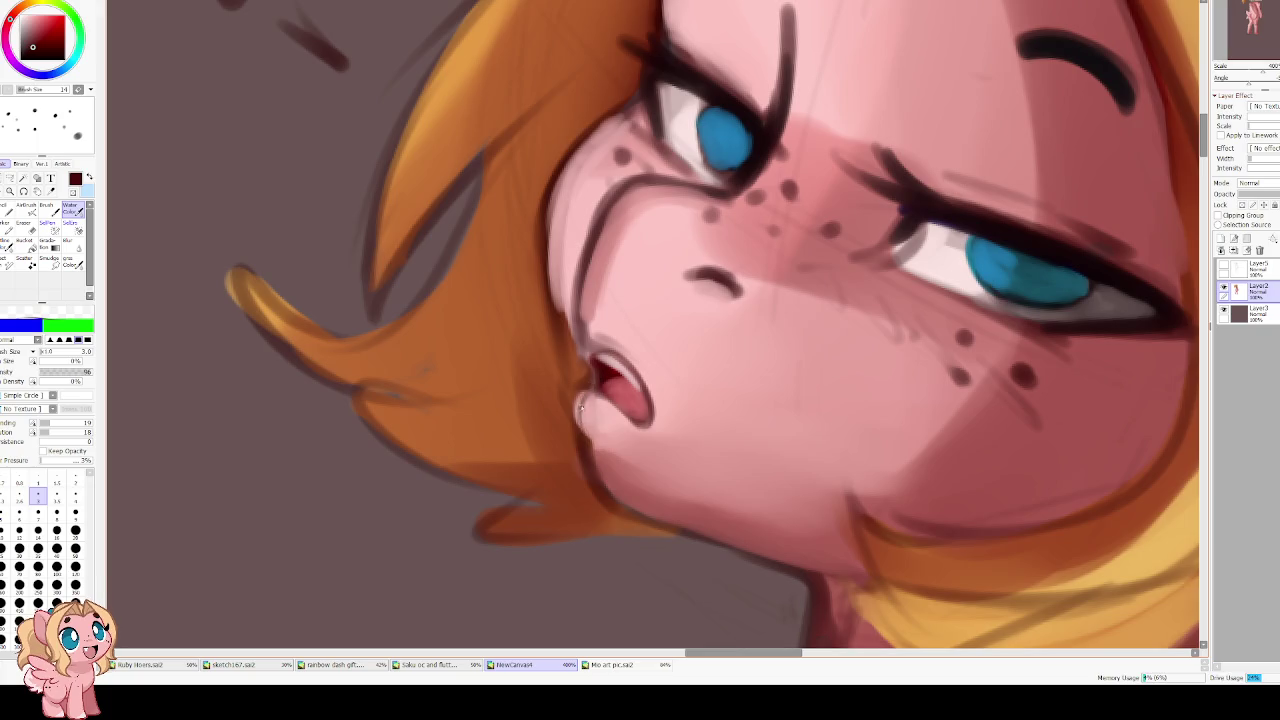
key(h)
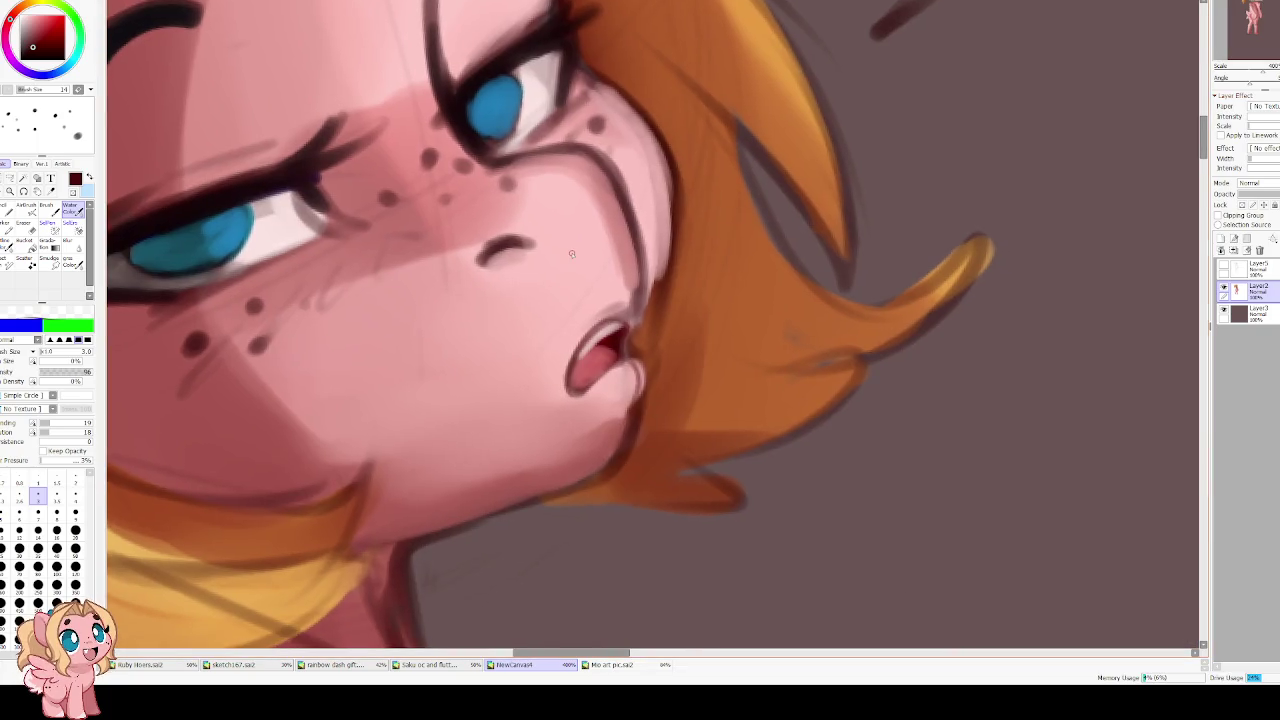
scroll(603, 342, down, 2)
scroll(603, 342, down, 2)
scroll(603, 342, up, 3)
scroll(600, 340, up, 1)
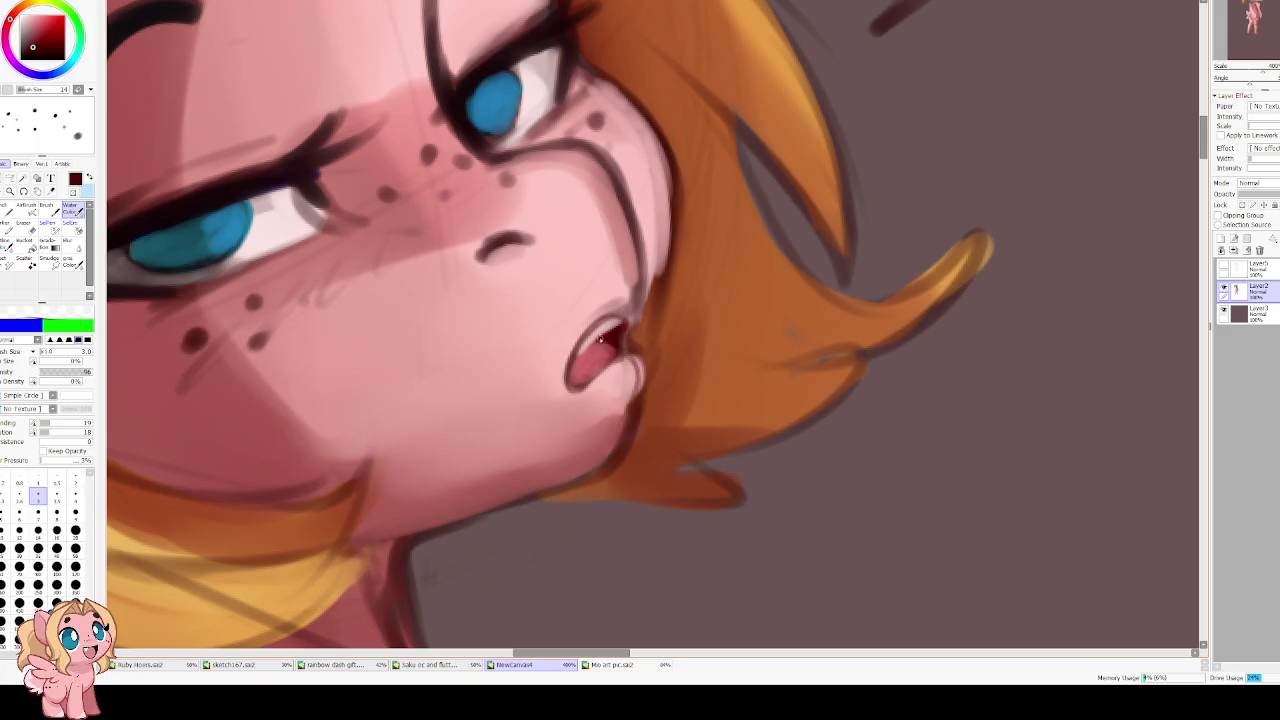
key(h)
alt+click(672, 347)
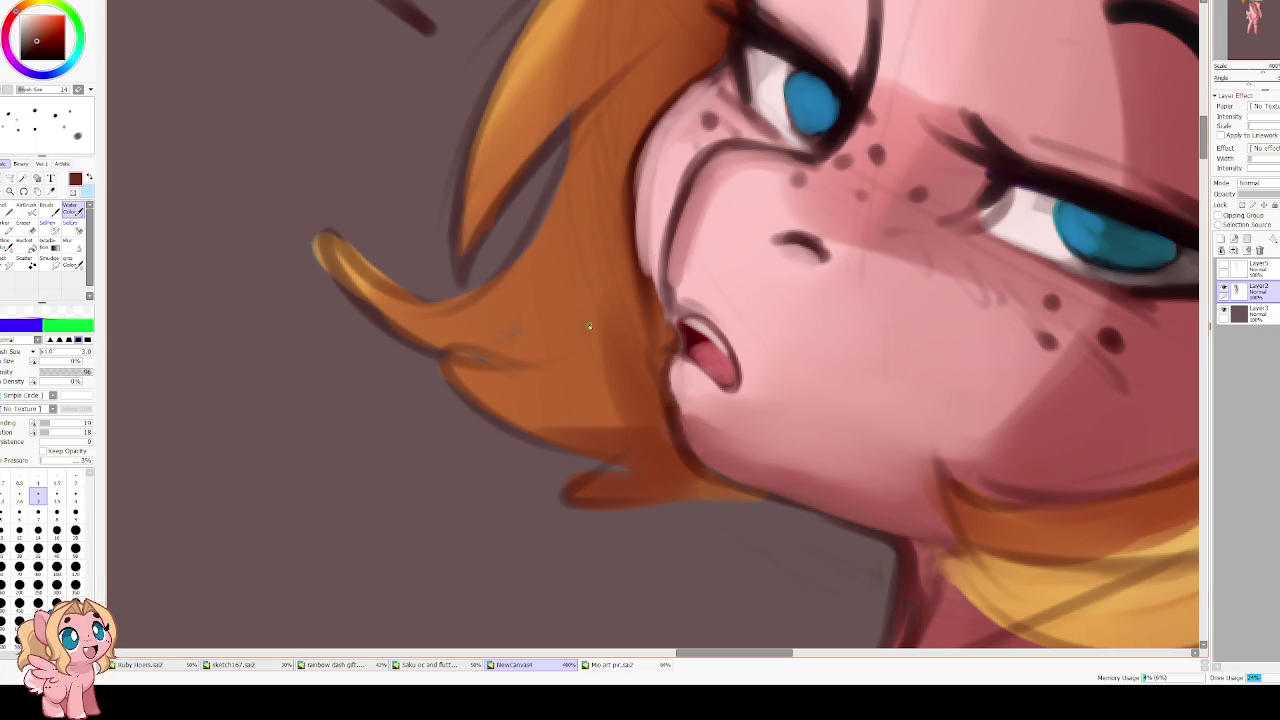
key(bracketright)
key(bracketright)
key(bracketright)
alt+click(672, 270)
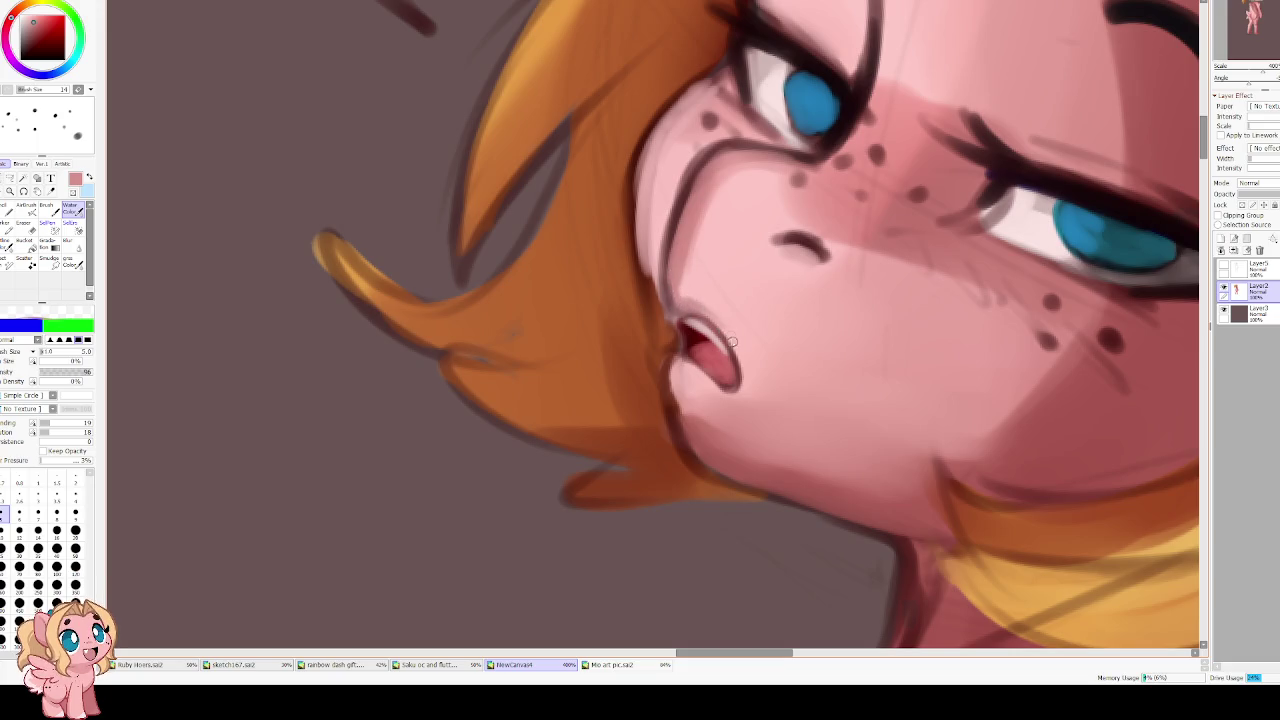
drag(670, 318, 682, 430)
drag(670, 384, 700, 447)
Lighten the dark cheek line left of the mouth with a larger brush
key(bracketright)
key(bracketright)
key(bracketright)
mouse_move(656, 317)
mouse_down()
mouse_move(660, 272)
mouse_move(664, 285)
mouse_up()
mouse_move(666, 340)
mouse_down()
mouse_move(668, 292)
mouse_move(654, 276)
mouse_move(650, 320)
mouse_move(655, 300)
mouse_up()
alt+click(684, 234)
key(bracketright)
key(bracketright)
key(bracketright)
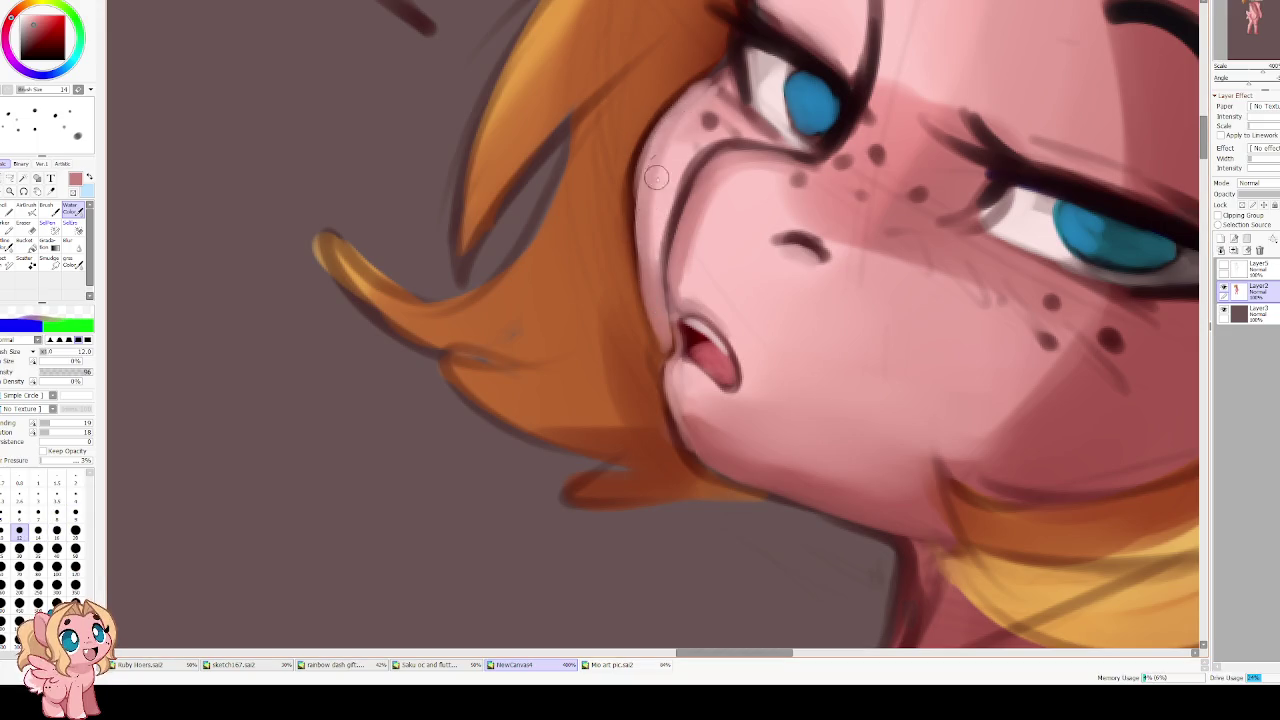
drag(588, 168, 483, 313)
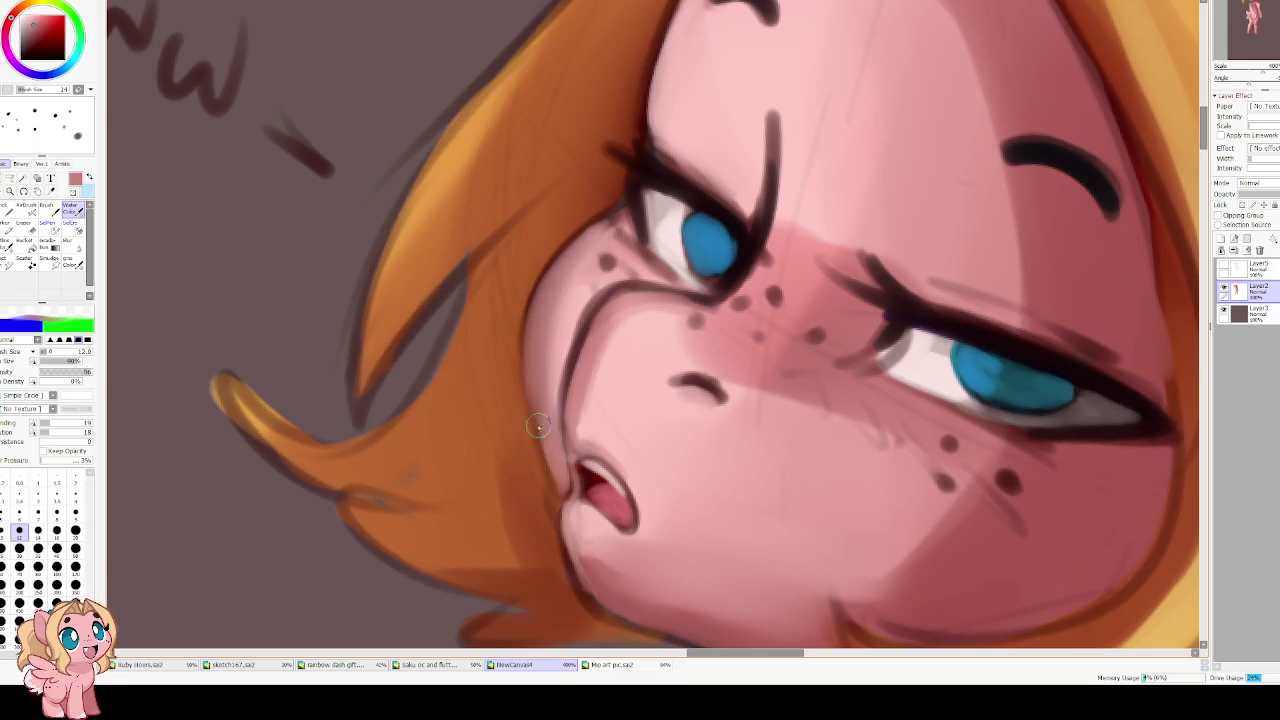
Soften the blush below the nose with sampled light pink at density 48
alt+click(550, 320)
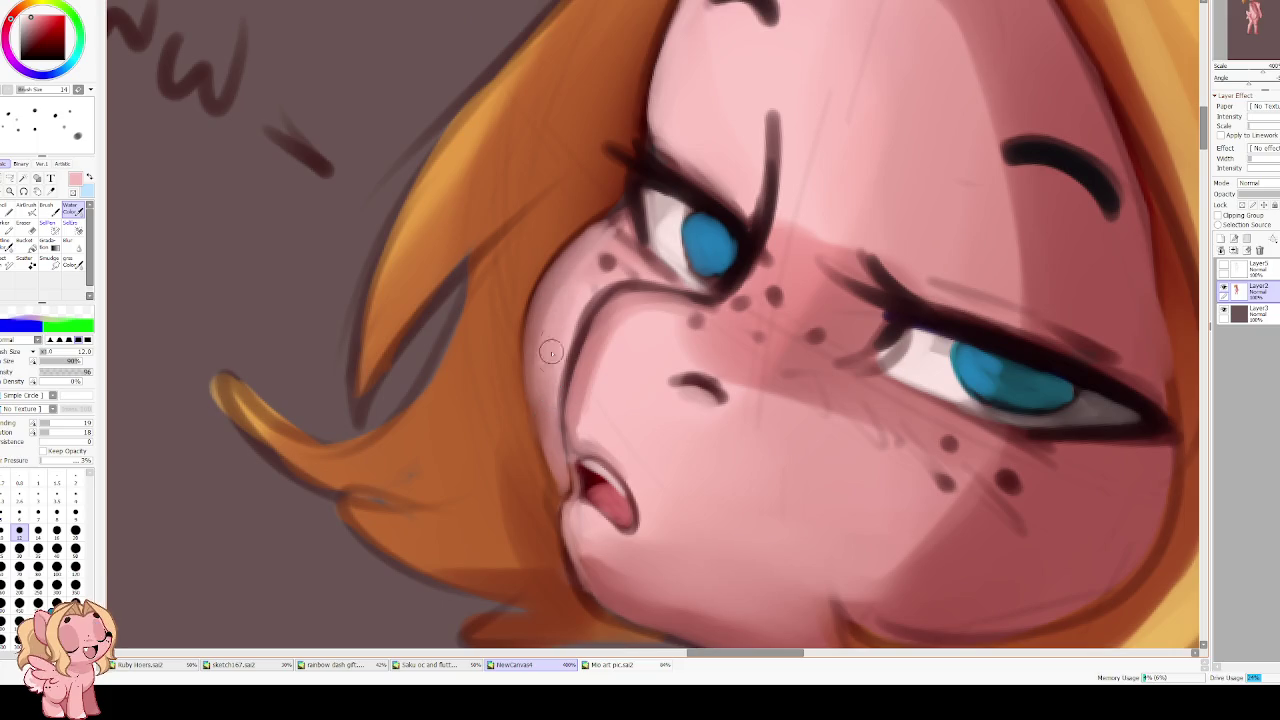
drag(88, 371, 66, 371)
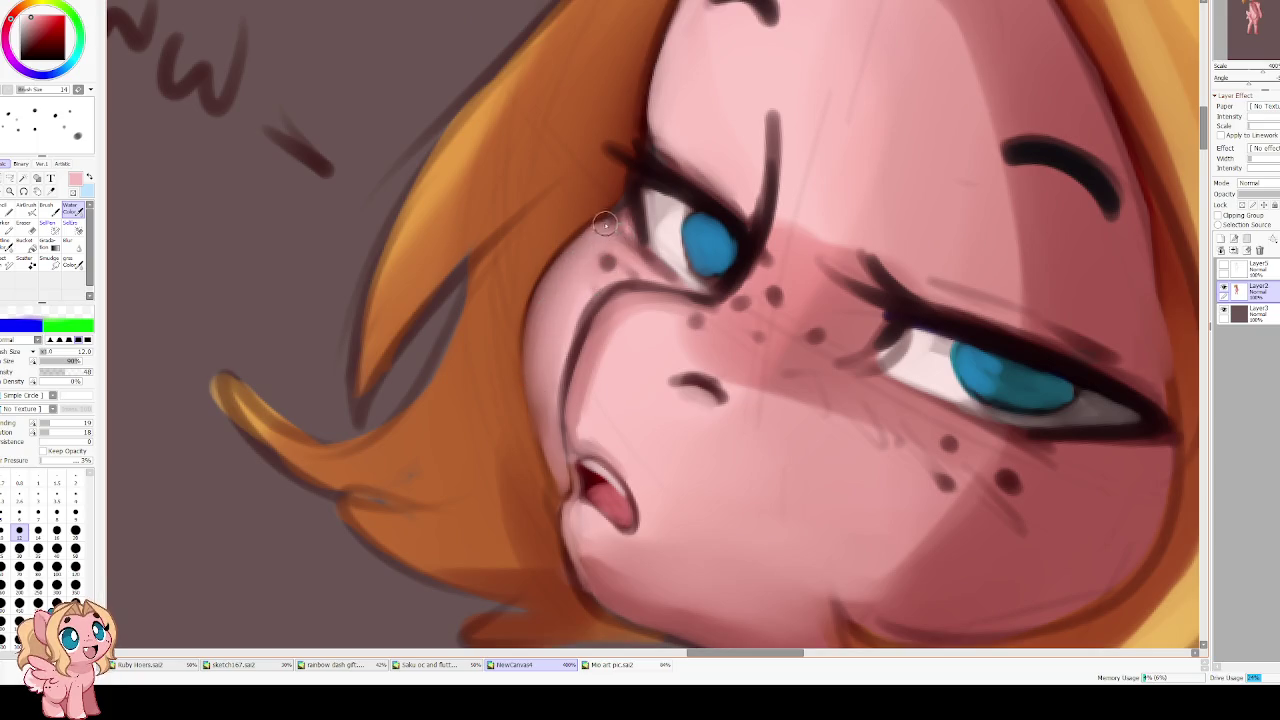
key(h)
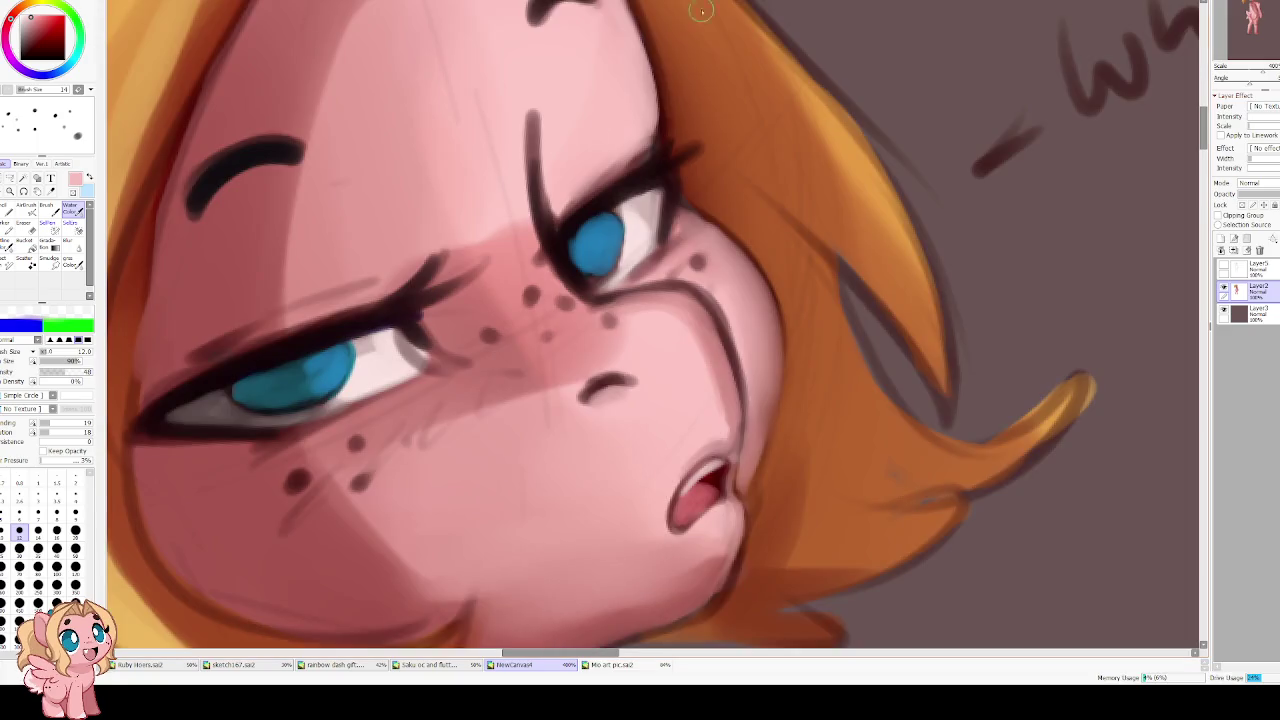
alt+click(682, 222)
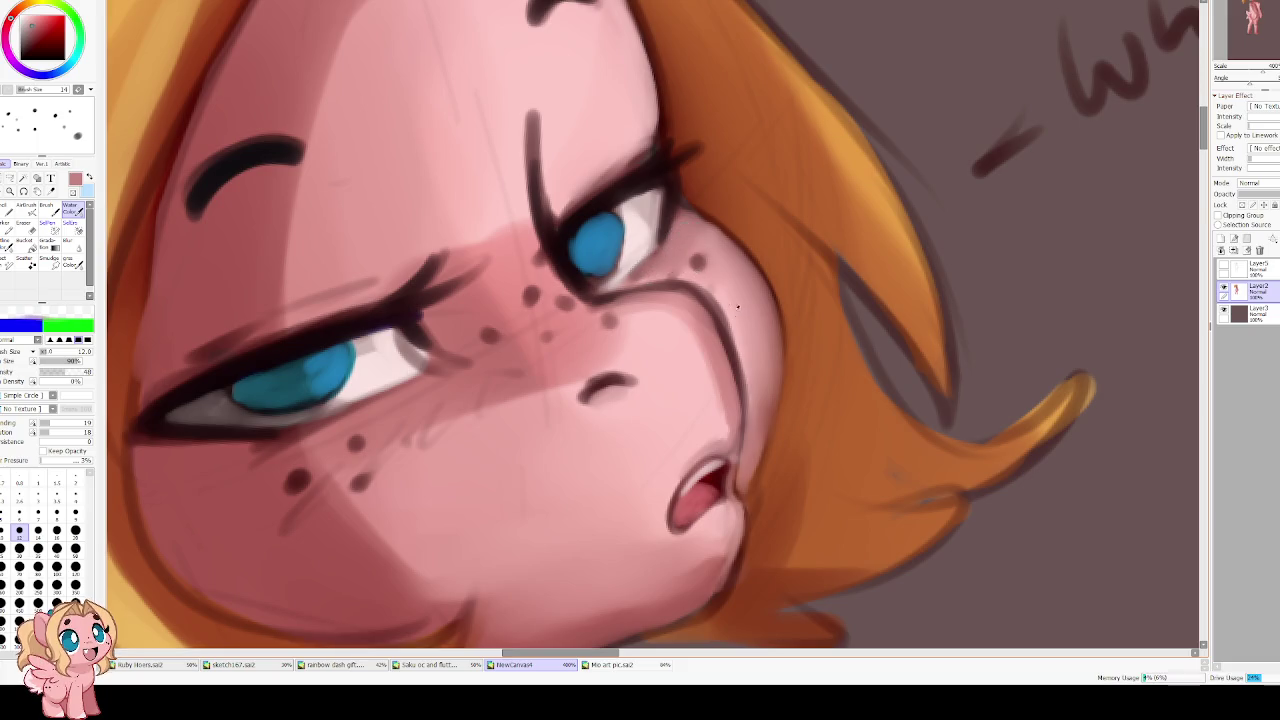
alt+click(531, 301)
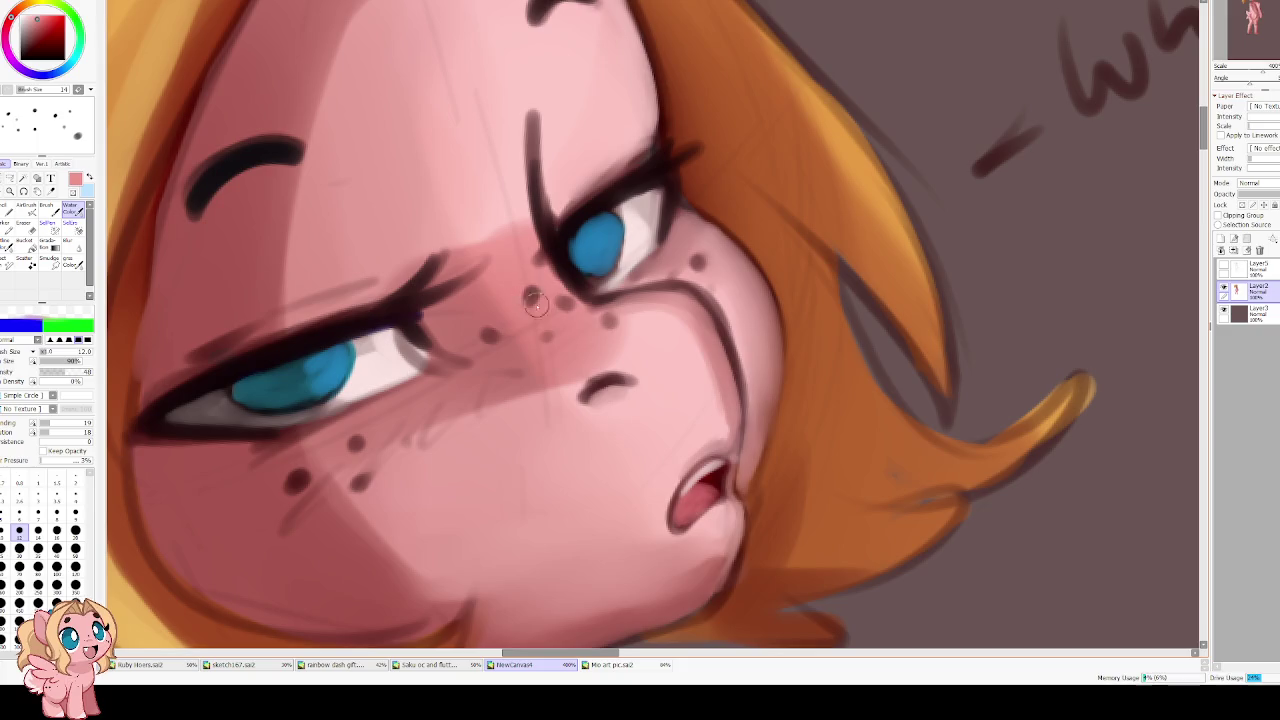
alt+click(652, 342)
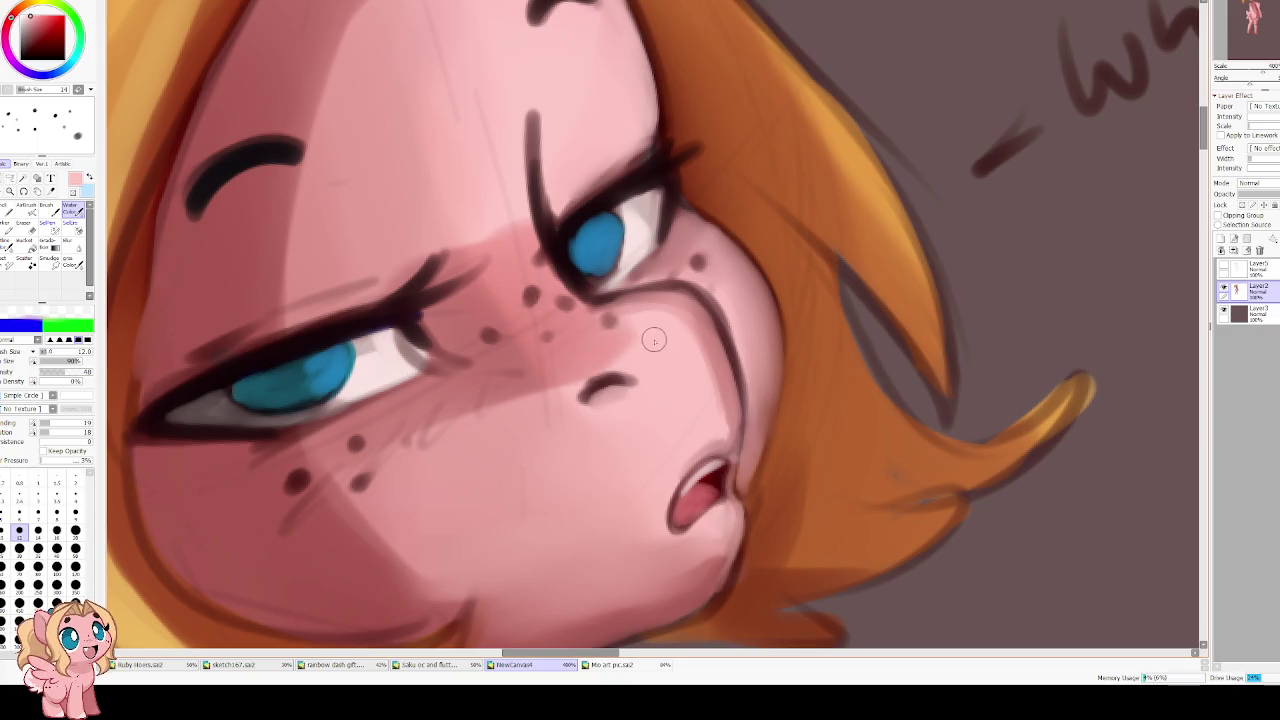
drag(560, 361, 495, 410)
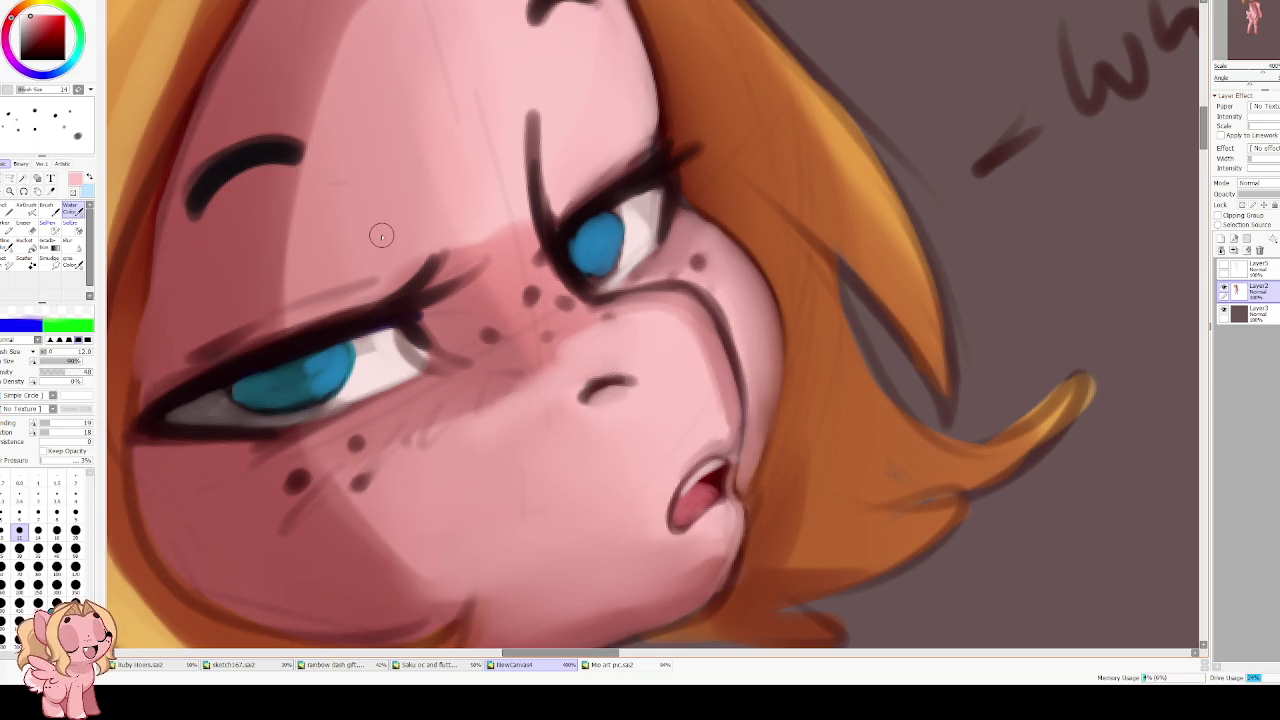
scroll(330, 340, down, 2)
scroll(330, 340, up, 1)
key(bracketright)
key(bracketright)
key(bracketright)
key(bracketright)
key(bracketright)
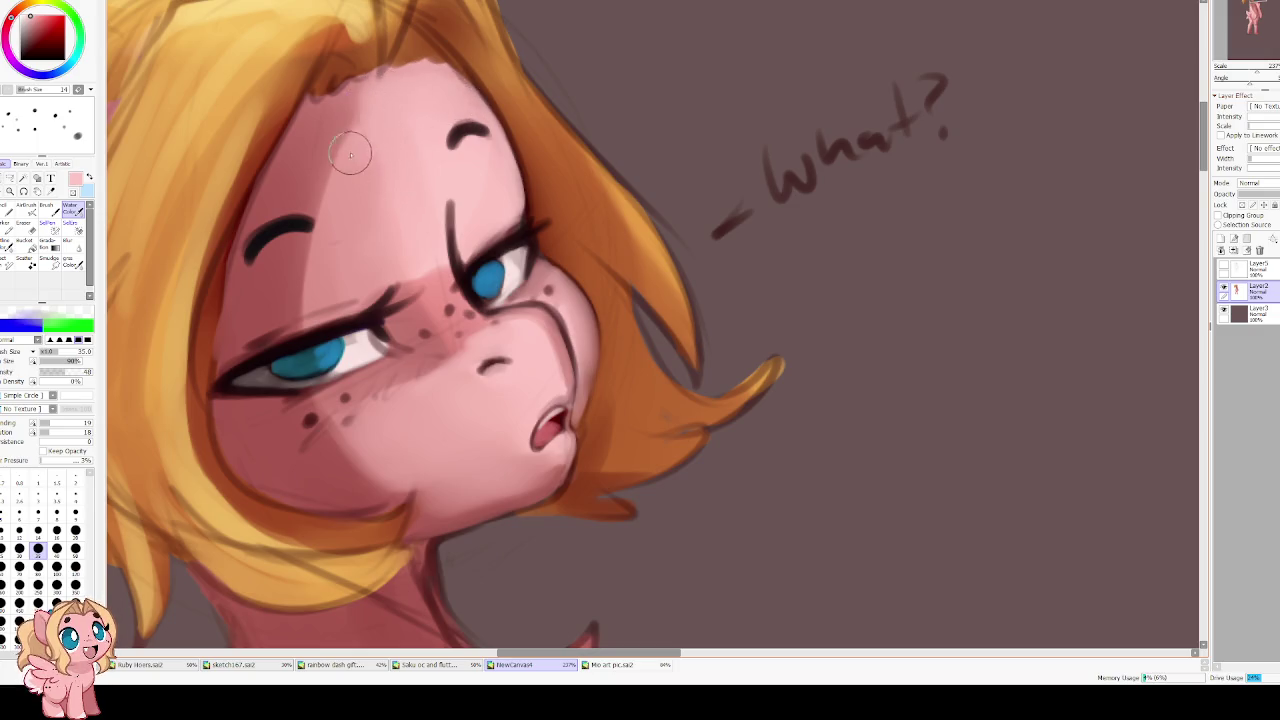
Shade the hair near the forehead with a small dark red-brown brush at density 79
drag(372, 129, 447, 299)
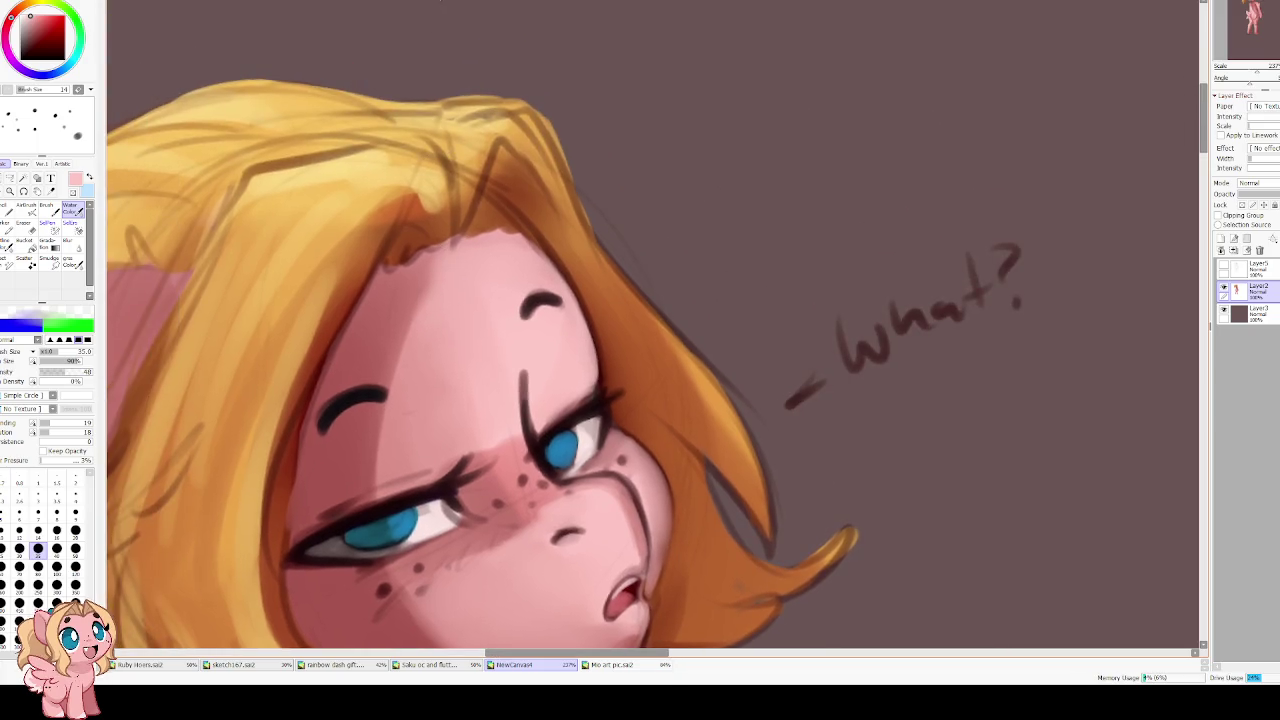
alt+click(325, 332)
key(bracketleft)
key(bracketleft)
key(bracketleft)
key(bracketleft)
key(bracketleft)
key(bracketleft)
key(bracketleft)
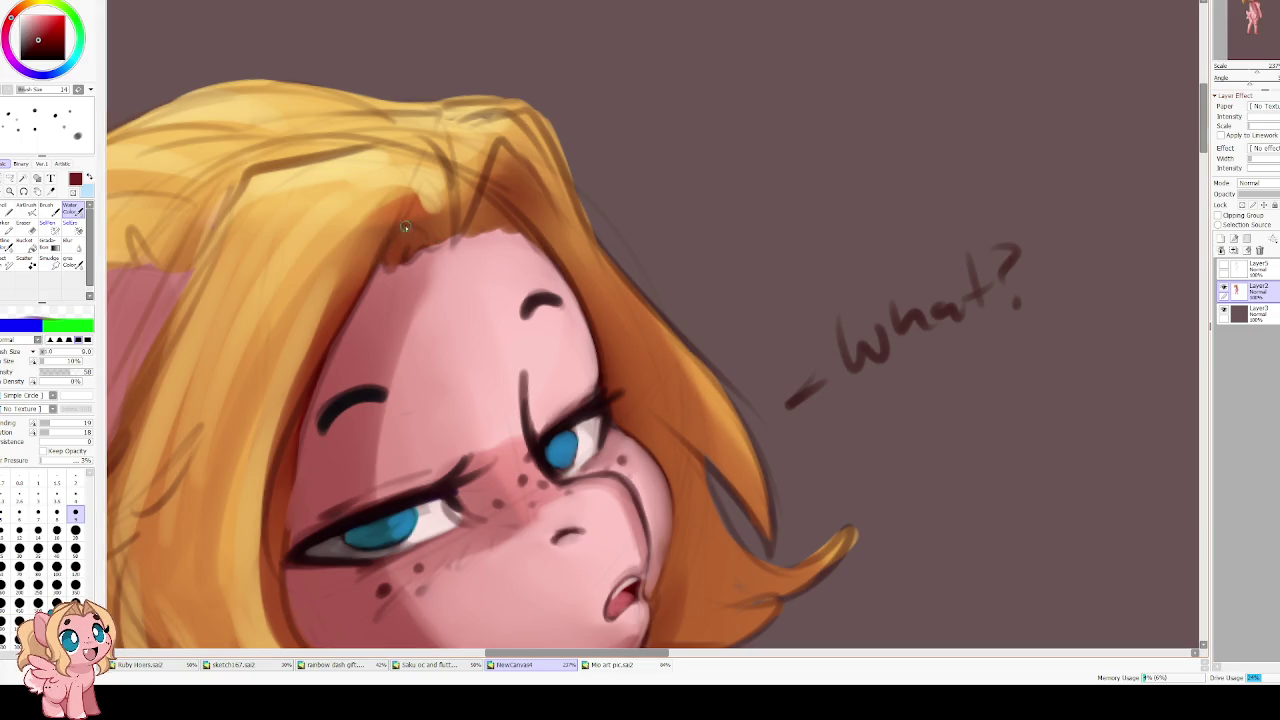
mouse_move(411, 231)
mouse_down()
mouse_move(422, 244)
mouse_move(410, 213)
mouse_move(385, 261)
mouse_up()
alt+click(368, 281)
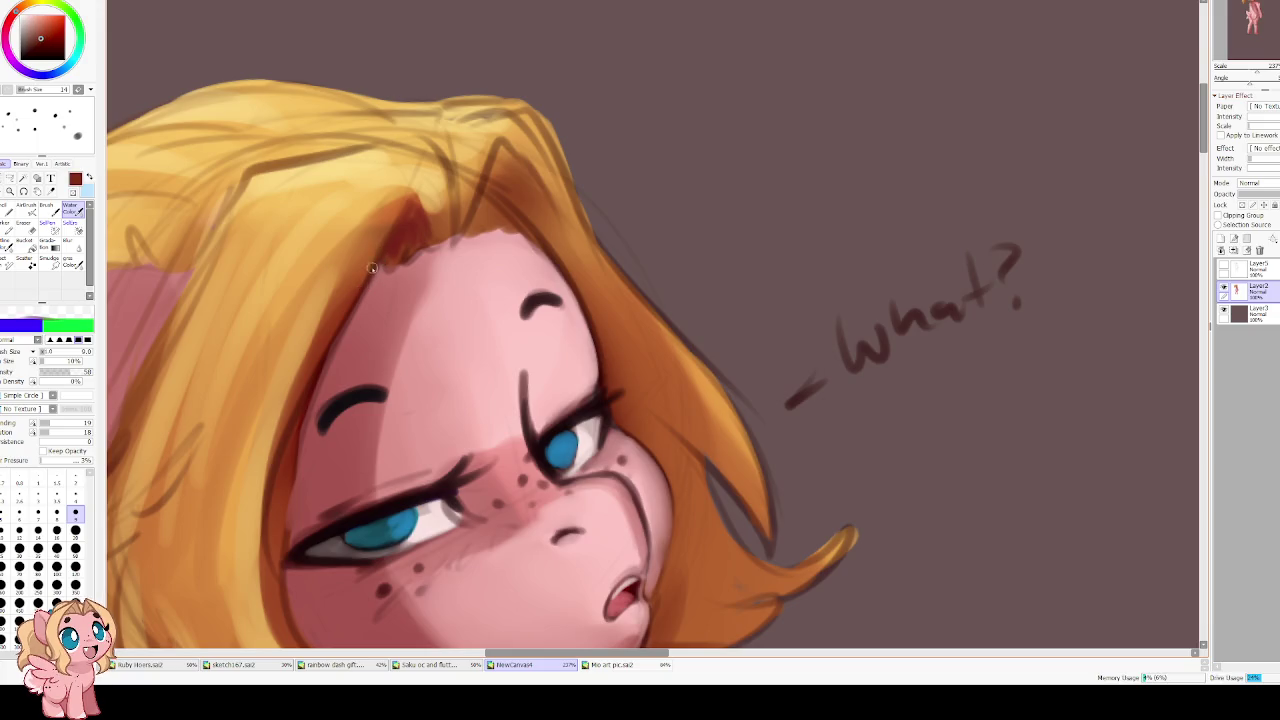
alt+click(325, 352)
drag(66, 371, 81, 371)
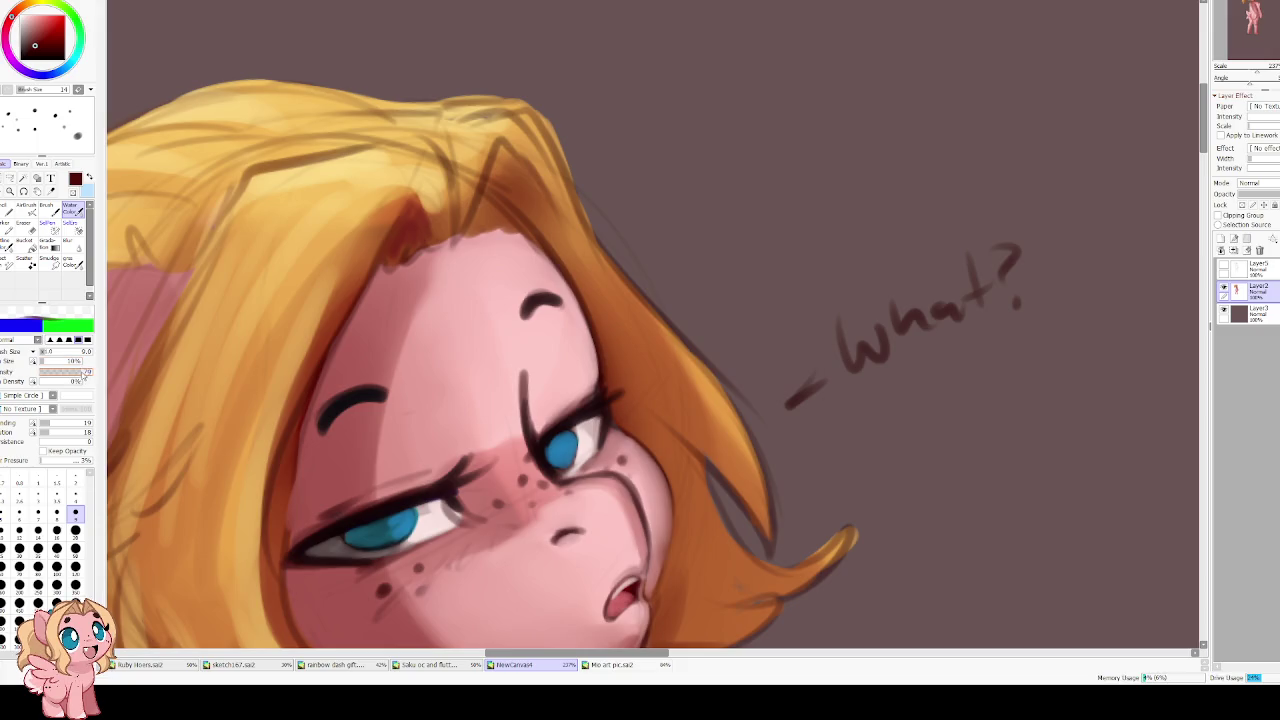
drag(402, 232, 390, 248)
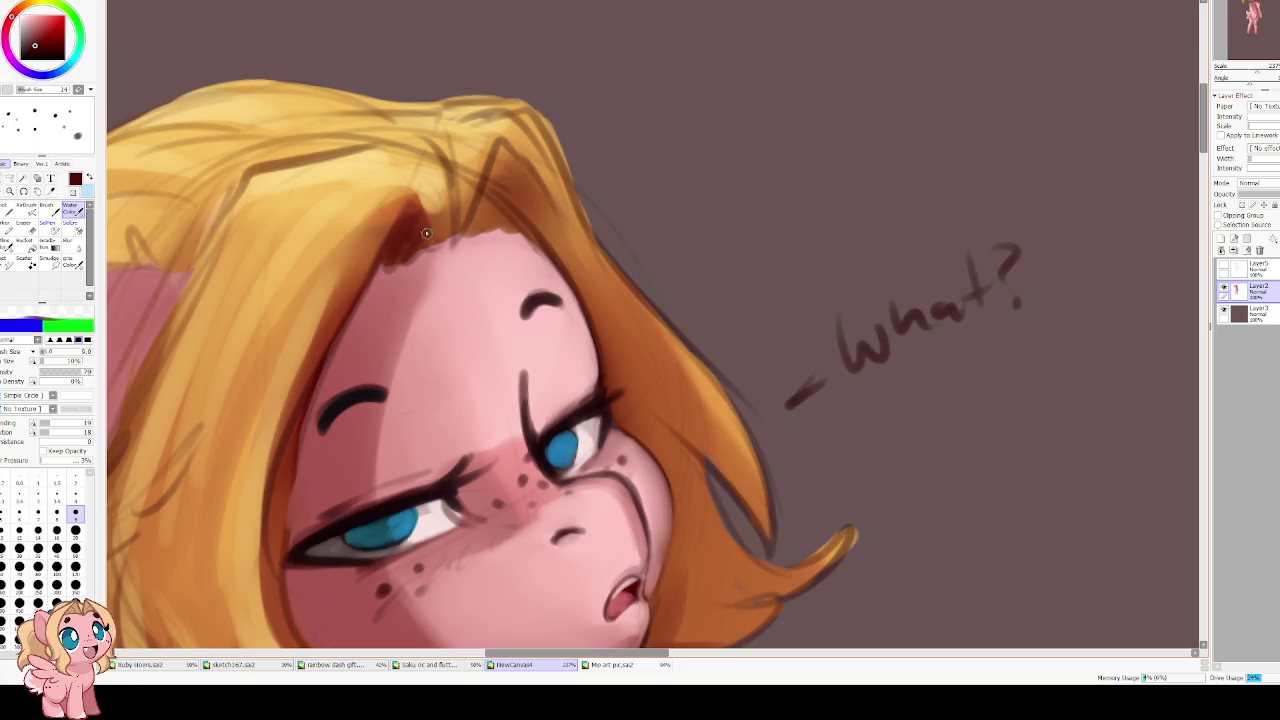
At brush size 20, add dark brown shading above the forehead and along the left hair edge
key(bracketright)
key(bracketright)
key(bracketright)
key(bracketright)
key(bracketright)
mouse_move(492, 219)
mouse_down()
mouse_move(505, 195)
mouse_move(518, 205)
mouse_move(515, 160)
mouse_move(530, 186)
mouse_move(500, 140)
mouse_up()
key(h)
mouse_move(738, 232)
mouse_down()
mouse_move(662, 254)
mouse_move(509, 479)
mouse_up()
mouse_move(595, 371)
mouse_down()
mouse_move(473, 575)
mouse_move(560, 440)
mouse_up()
drag(590, 395, 515, 480)
mouse_move(630, 325)
mouse_down()
mouse_move(595, 443)
mouse_move(628, 343)
mouse_move(571, 403)
mouse_up()
drag(600, 345, 514, 500)
drag(570, 378, 503, 505)
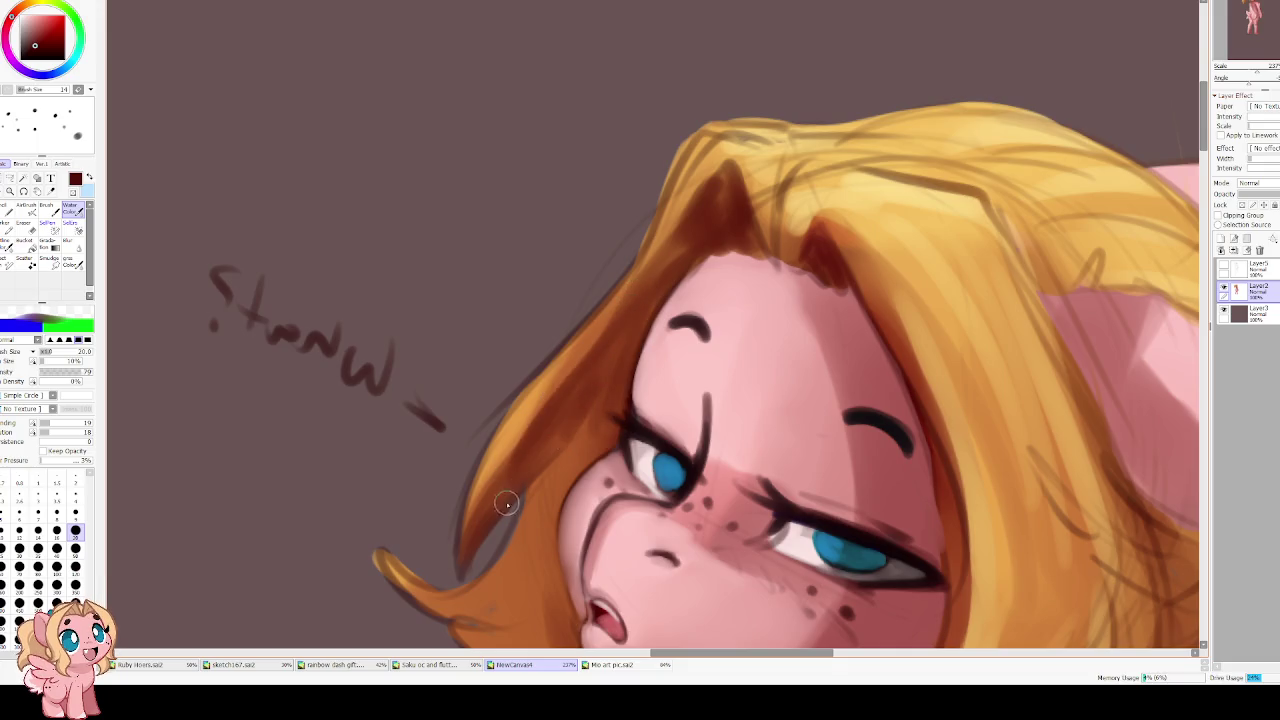
Paint sampled orange over the dark left hair edge, finishing with a size-14 brush
alt+click(528, 428)
drag(515, 412, 455, 562)
drag(490, 480, 440, 570)
drag(545, 355, 480, 455)
mouse_move(610, 280)
mouse_down()
mouse_move(500, 415)
mouse_move(460, 560)
mouse_up()
key(bracketleft)
key(bracketleft)
drag(531, 396, 625, 280)
drag(650, 230, 603, 331)
mouse_move(671, 217)
mouse_down()
mouse_move(600, 344)
mouse_move(493, 461)
mouse_up()
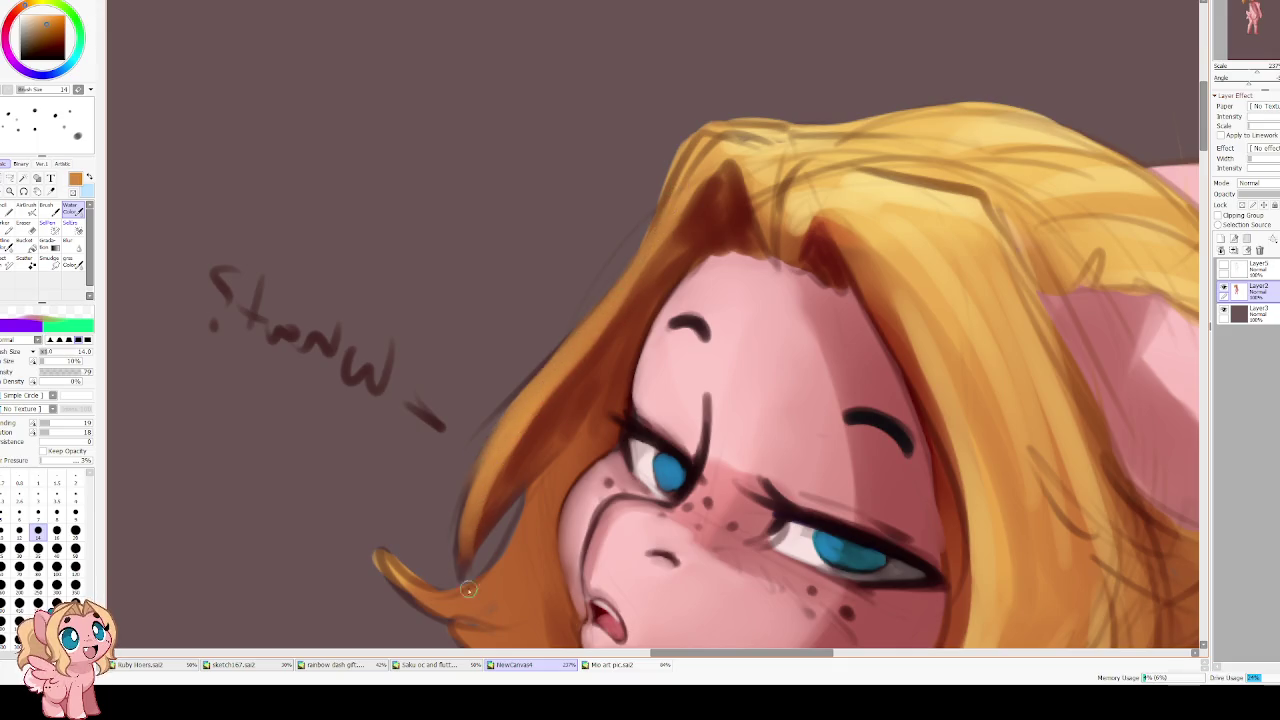
Rotate the view upright and lighten the hair's top-left edge with light yellow strokes
key(Delete)
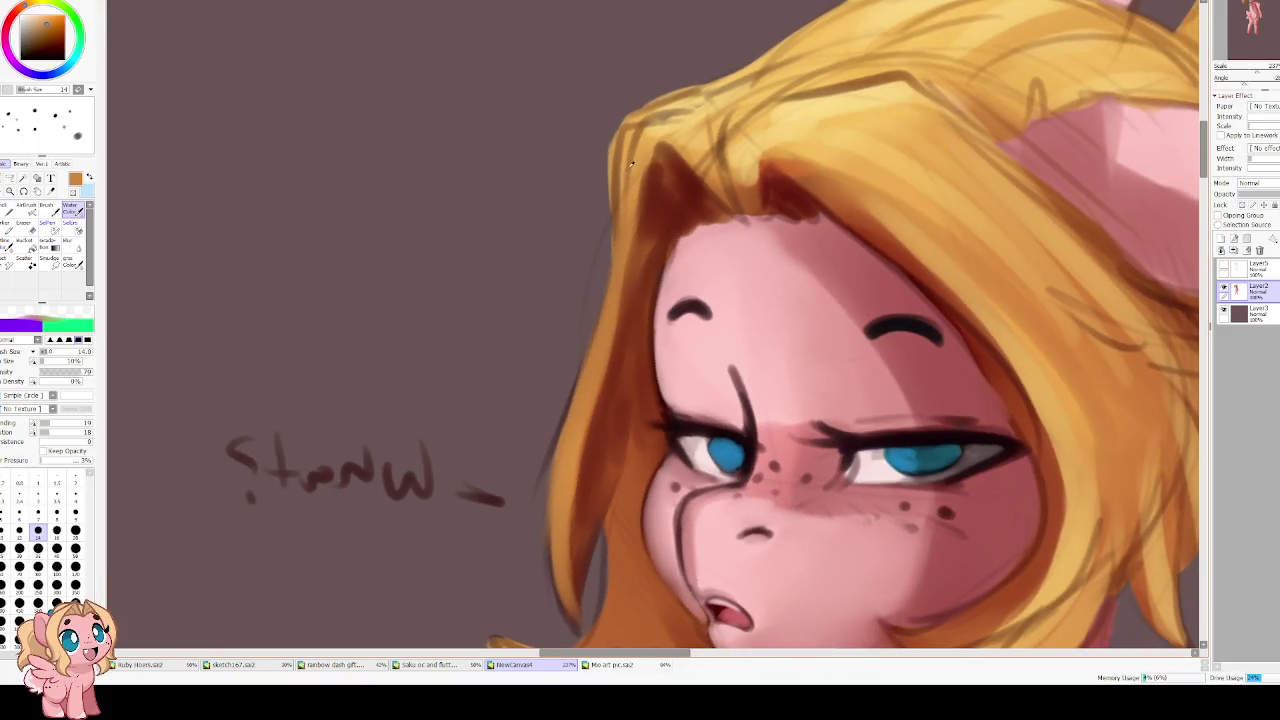
alt+click(645, 140)
mouse_move(655, 130)
mouse_down()
mouse_move(630, 152)
mouse_move(694, 100)
mouse_move(618, 134)
mouse_move(610, 240)
mouse_up()
drag(622, 150, 610, 278)
alt+click(612, 296)
drag(629, 170, 609, 295)
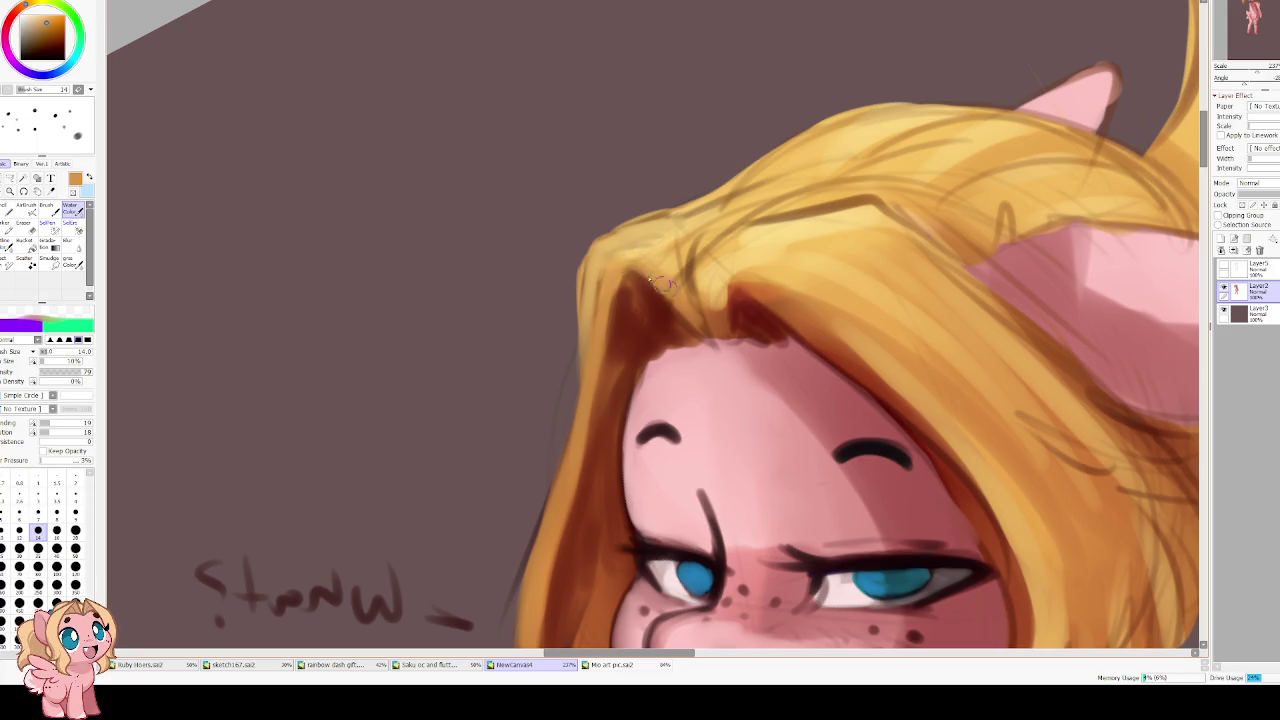
alt+click(660, 250)
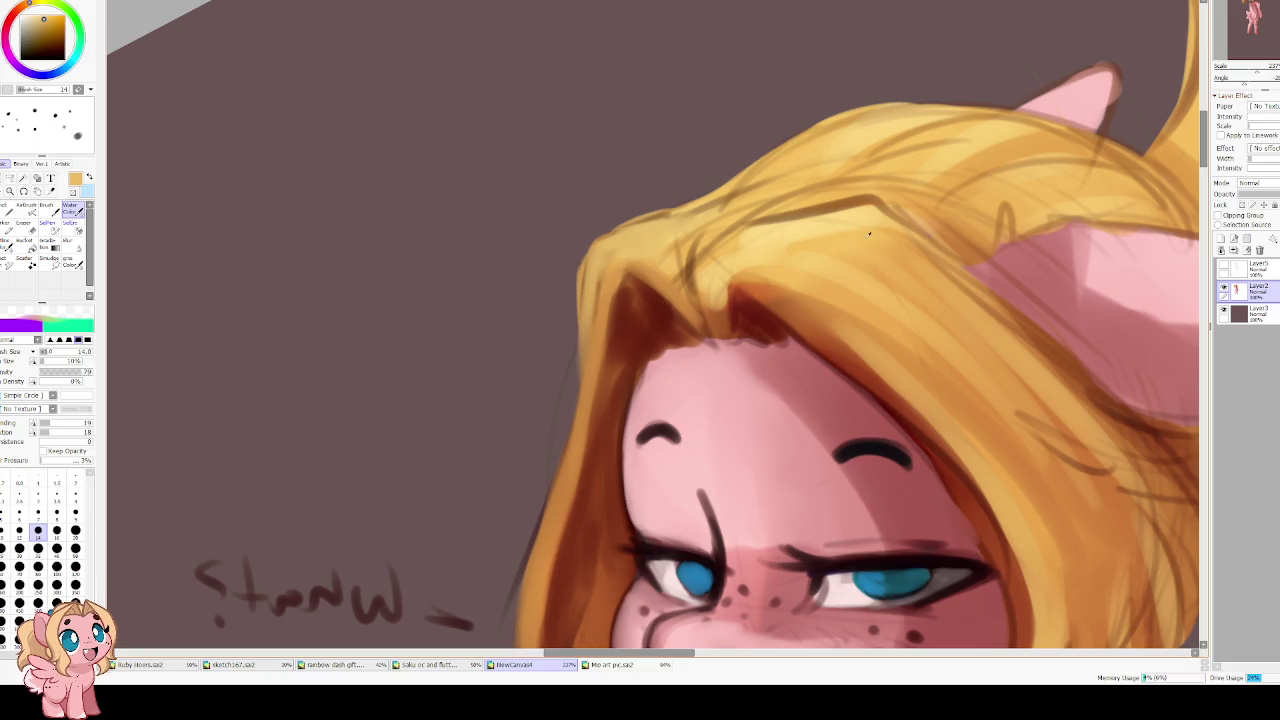
Mirror the view and blend pale yellow over the dark hair line above the forehead
key(h)
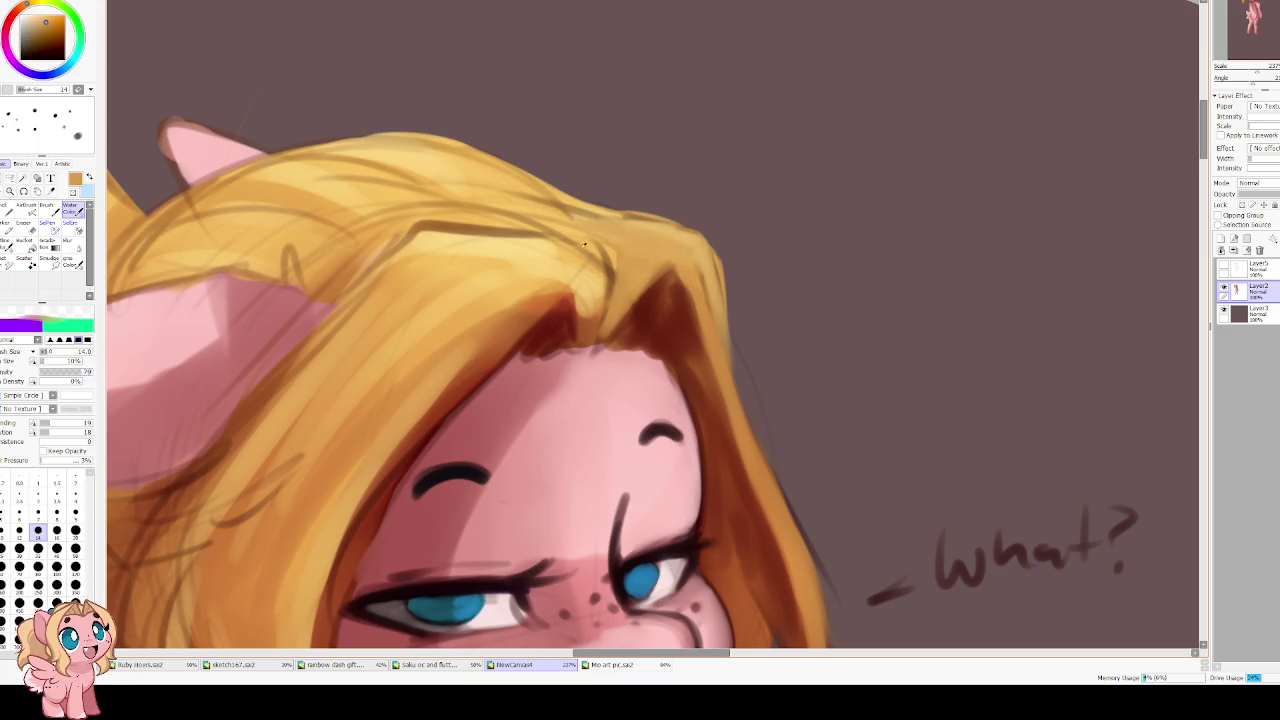
alt+click(491, 246)
drag(442, 240, 540, 234)
drag(398, 230, 562, 248)
mouse_move(456, 228)
mouse_down()
mouse_move(587, 268)
mouse_move(584, 296)
mouse_move(591, 255)
mouse_up()
alt+click(535, 305)
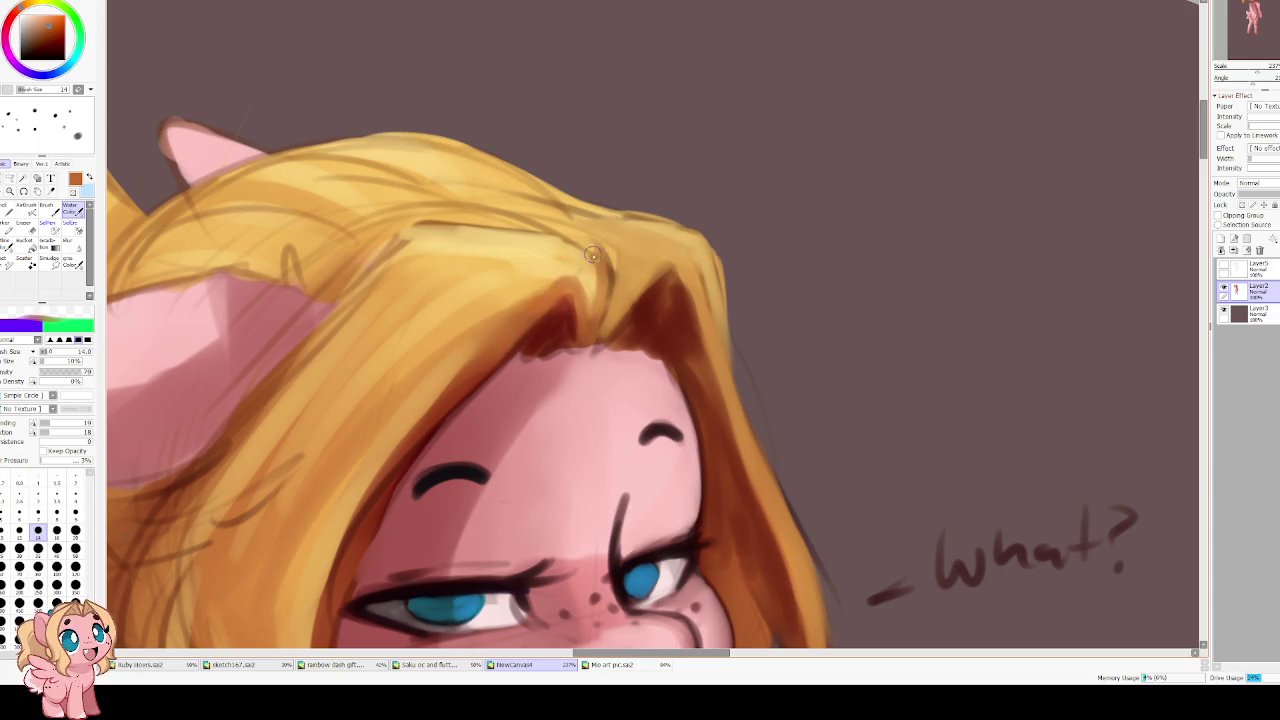
alt+click(562, 251)
drag(441, 228, 420, 243)
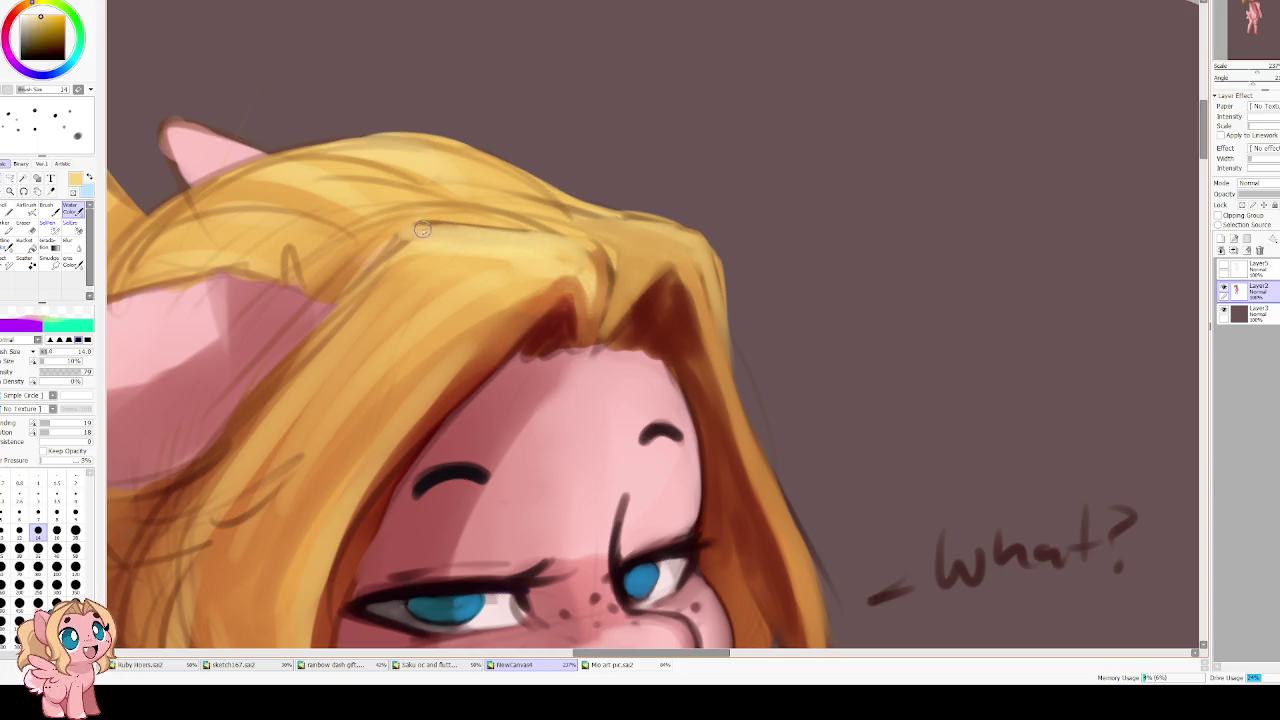
alt+click(512, 283)
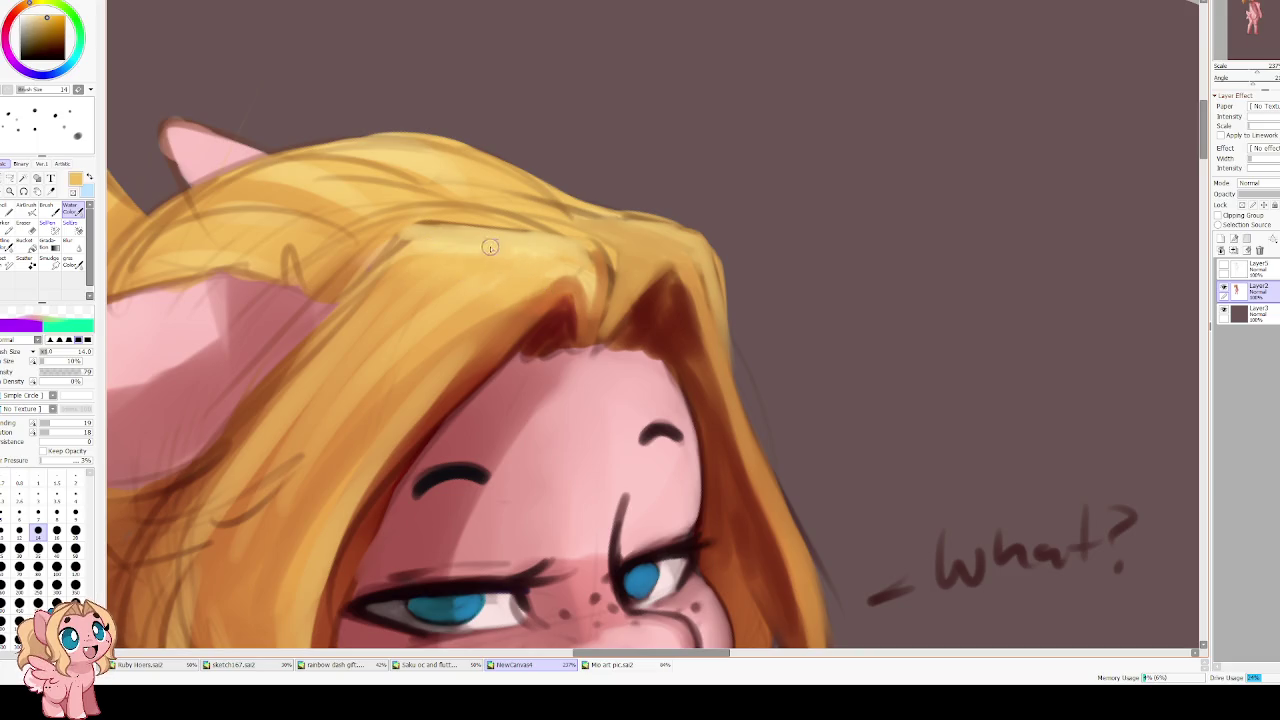
scroll(458, 78, down, 3)
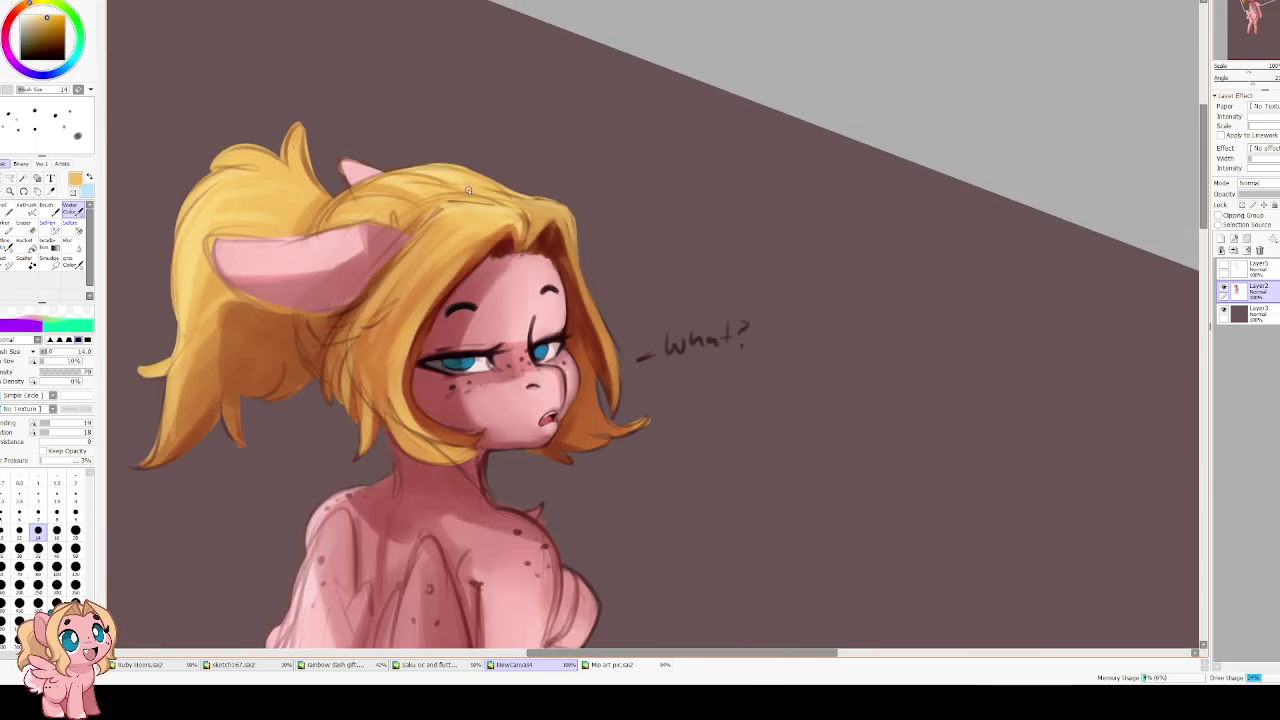
Paint thin yellow strands along the hair's left and lower edges at brush size 25
scroll(437, 241, up, 2)
key(bracketright)
key(bracketright)
key(bracketright)
scroll(505, 262, up, 1)
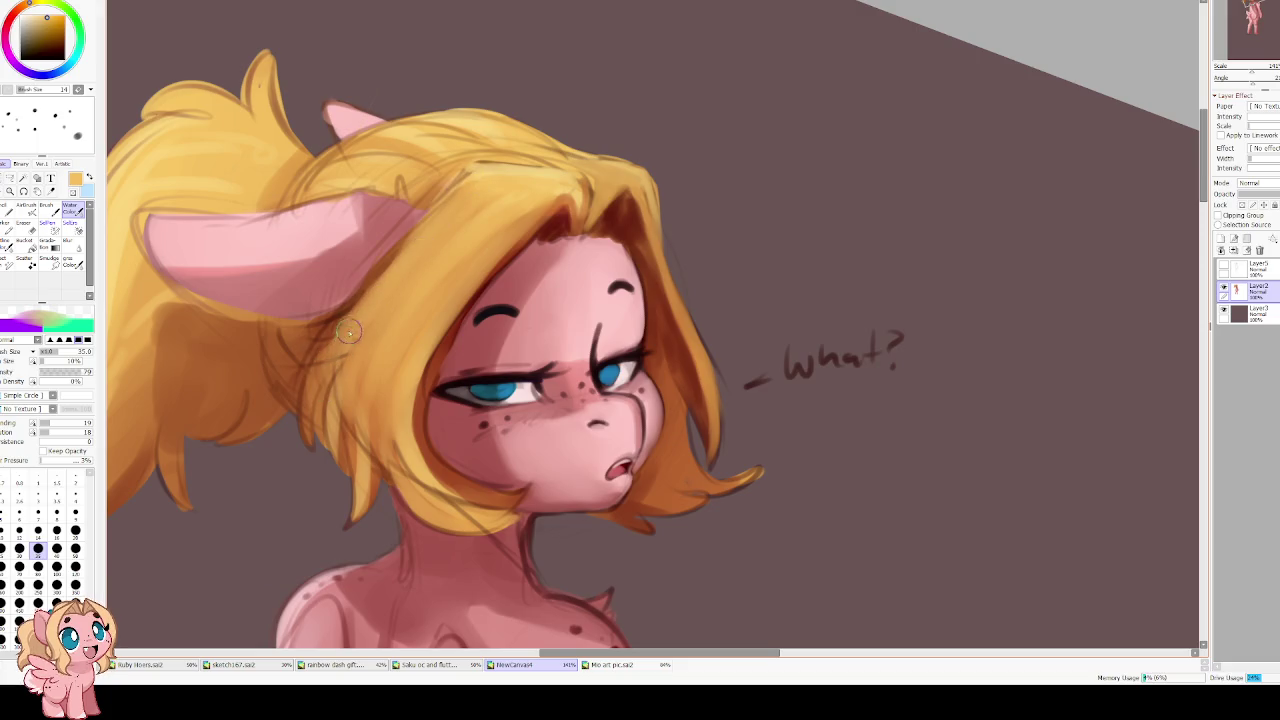
key(bracketleft)
key(bracketleft)
key(bracketleft)
key(bracketleft)
drag(339, 356, 316, 455)
drag(312, 392, 308, 466)
mouse_move(326, 416)
mouse_down()
mouse_move(332, 474)
mouse_move(340, 496)
mouse_move(347, 478)
mouse_move(356, 512)
mouse_move(340, 533)
mouse_up()
drag(376, 435, 372, 515)
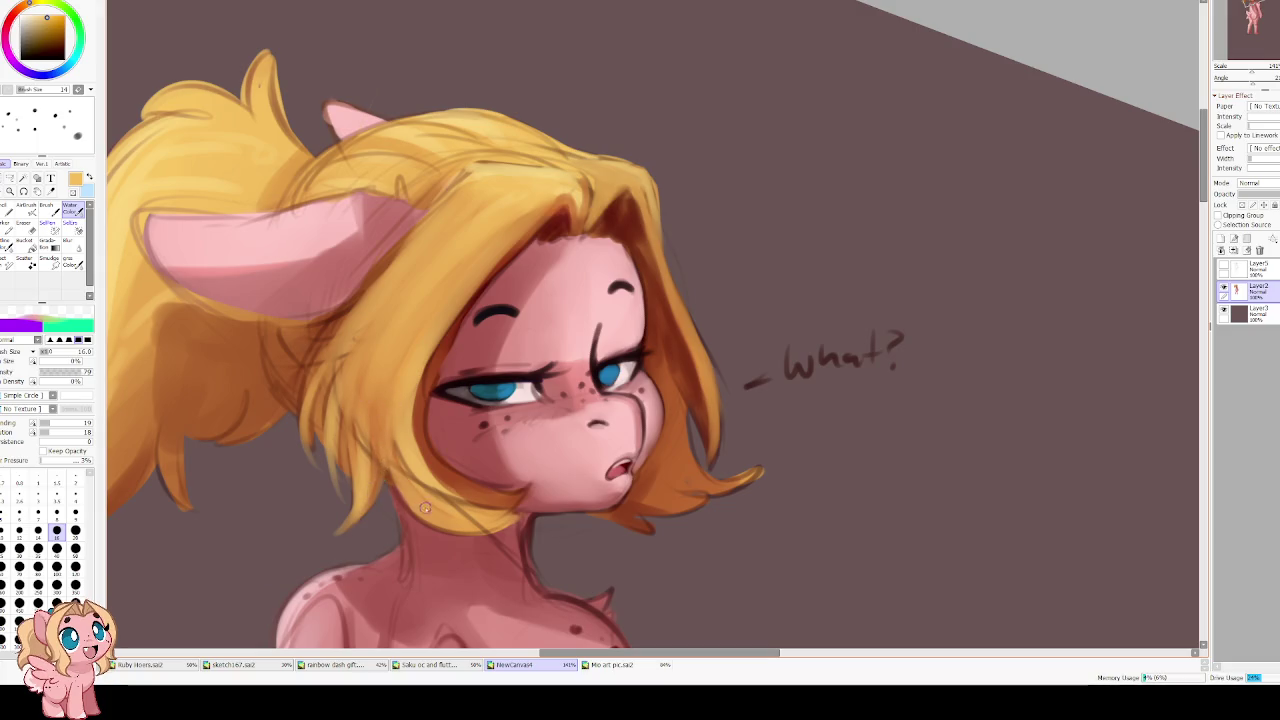
Mirror the view, pick dark reddish-brown near the mouth, and rotate the canvas about 15 degrees
key(h)
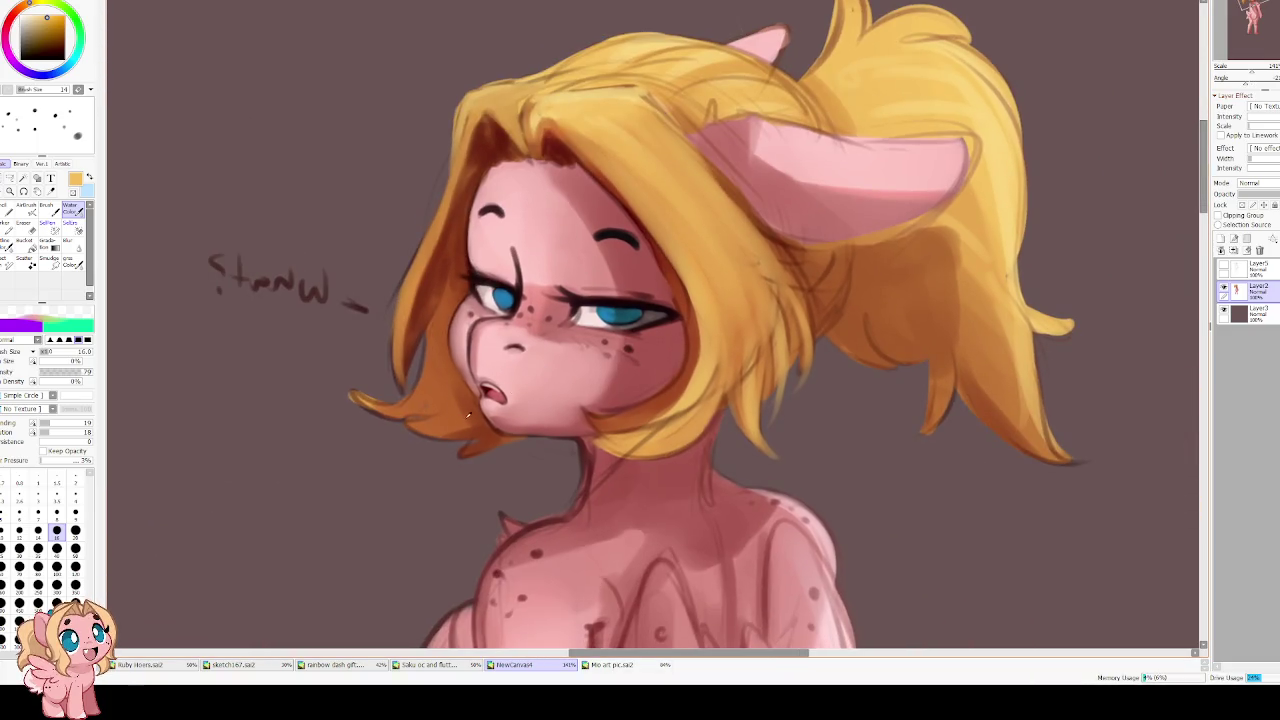
alt+click(475, 408)
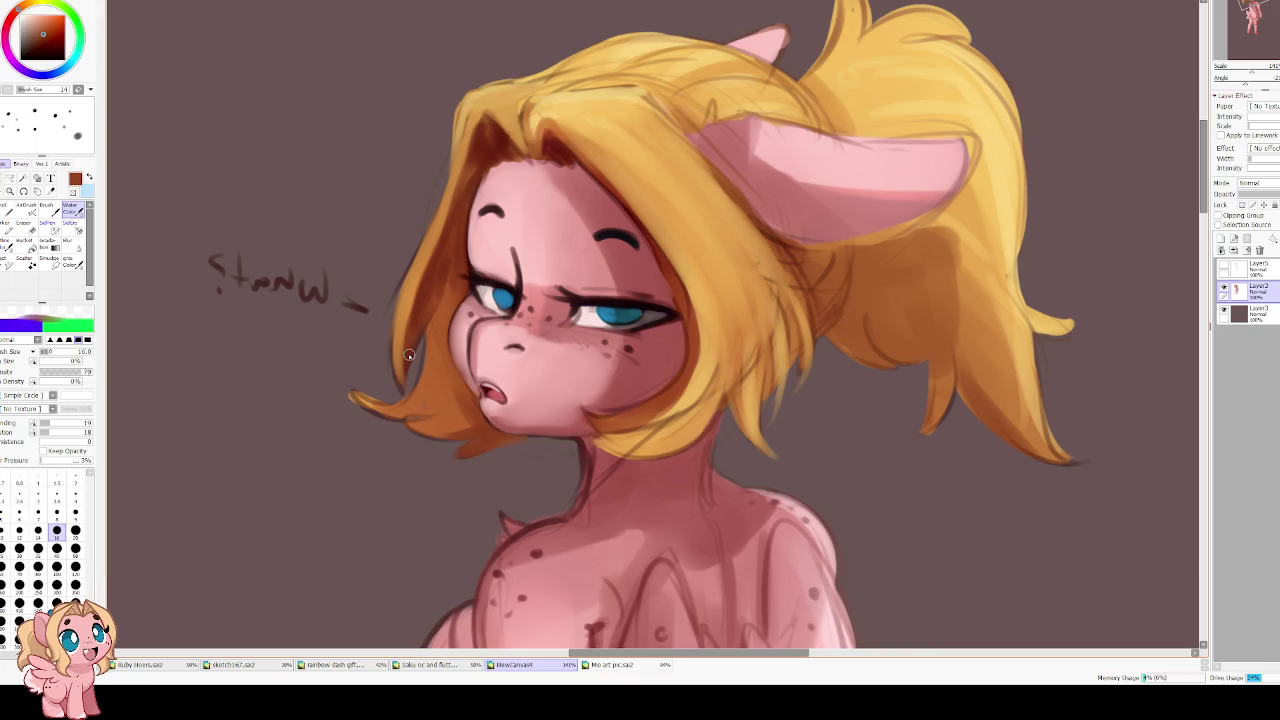
key(Delete)
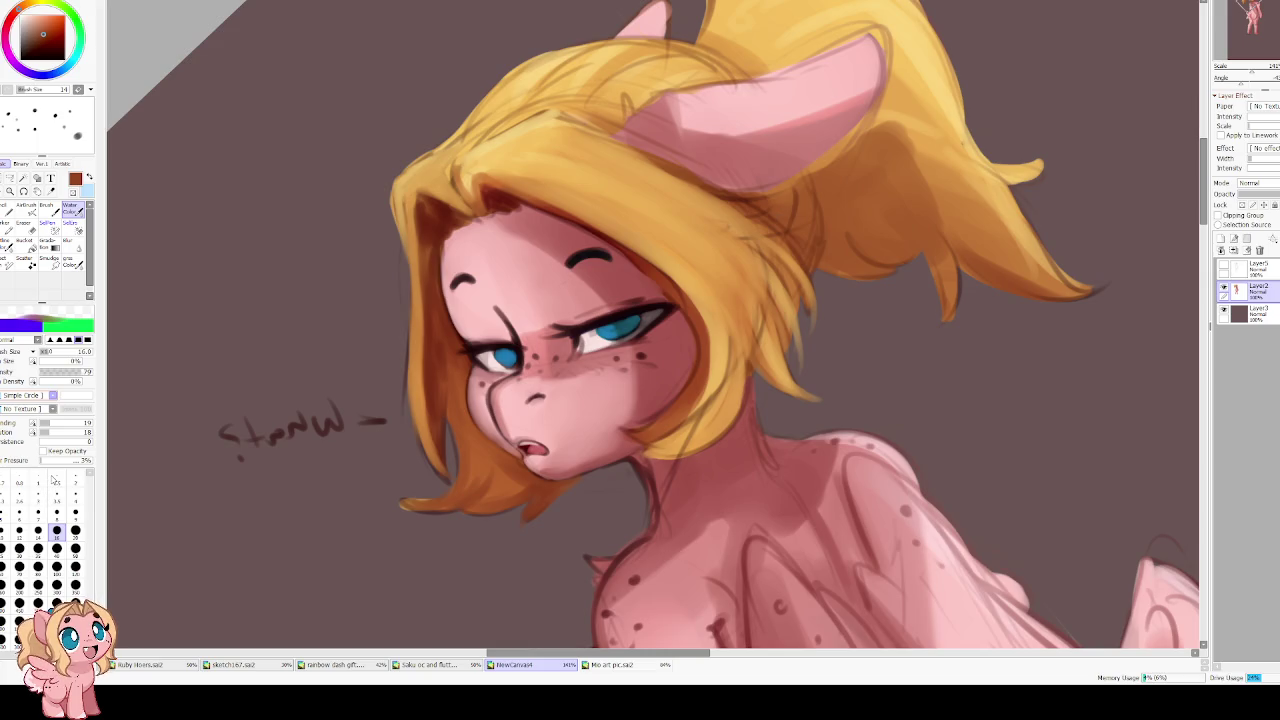
Paint lighter yellow strokes down the hair left of the face at brush size 30, blending 100
scroll(255, 426, up, 1)
drag(255, 426, 350, 543)
drag(414, 205, 320, 440)
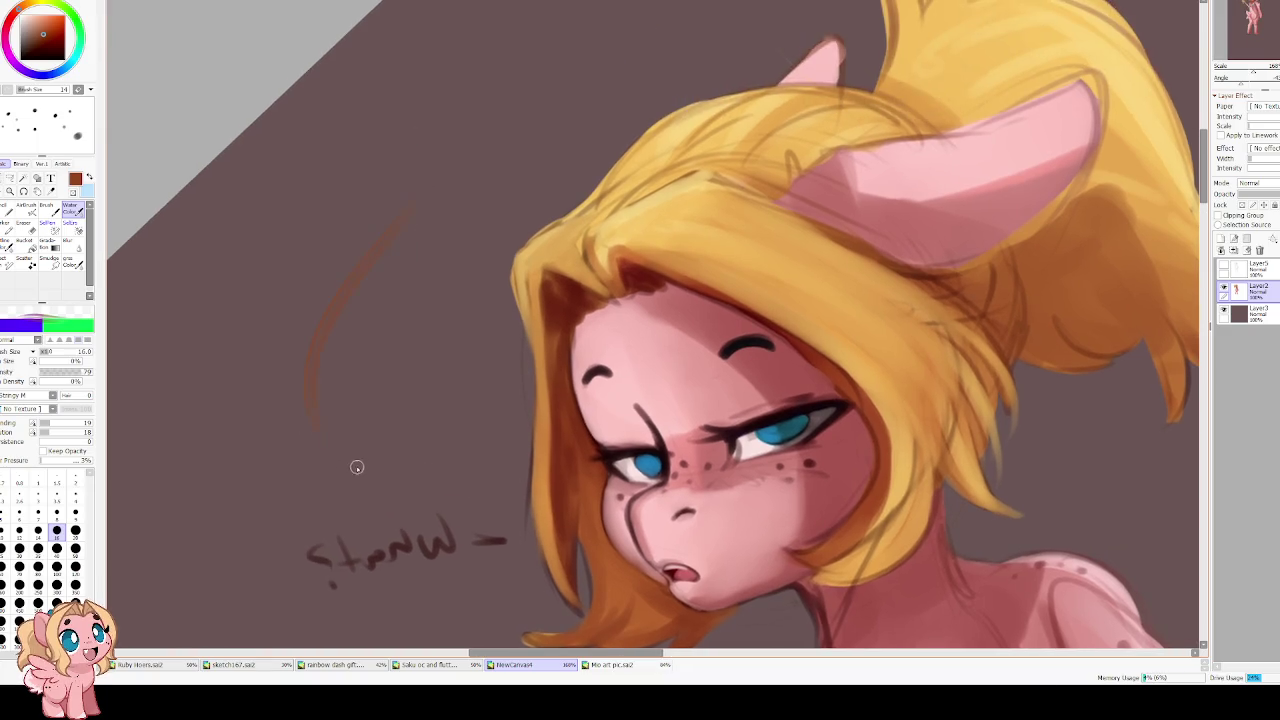
key(h)
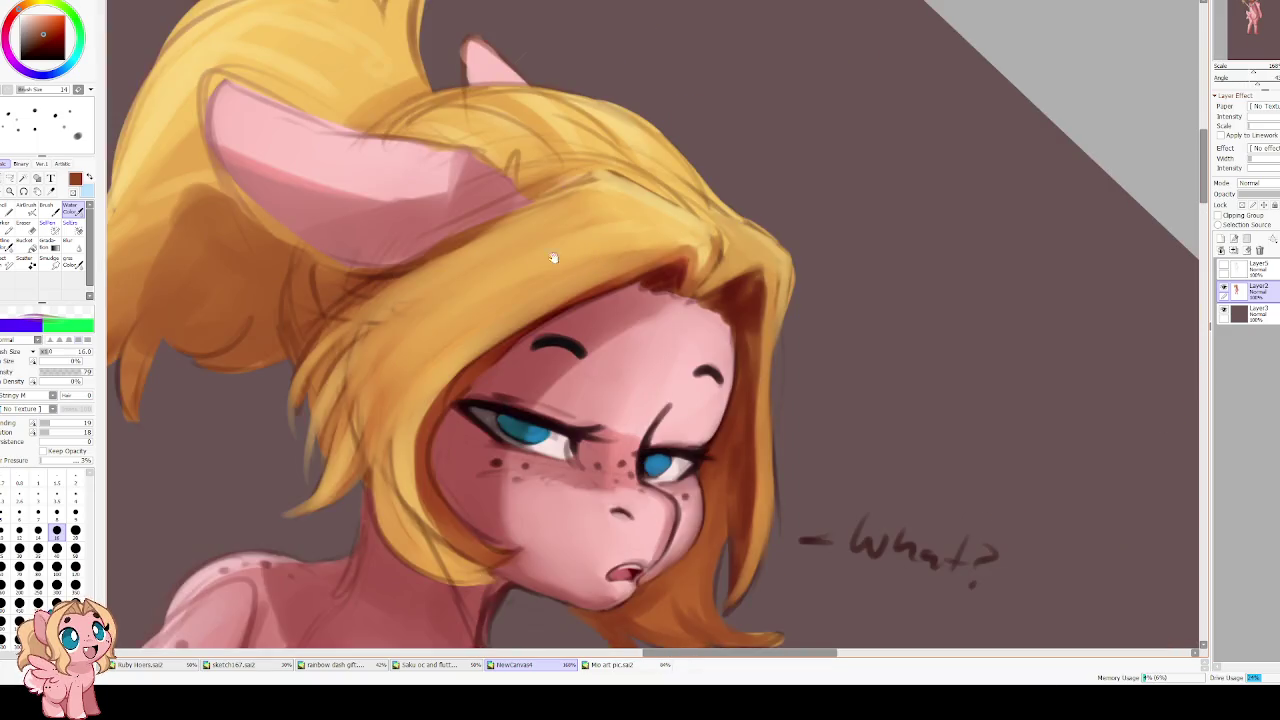
alt+click(622, 209)
key(bracketright)
key(bracketright)
key(bracketright)
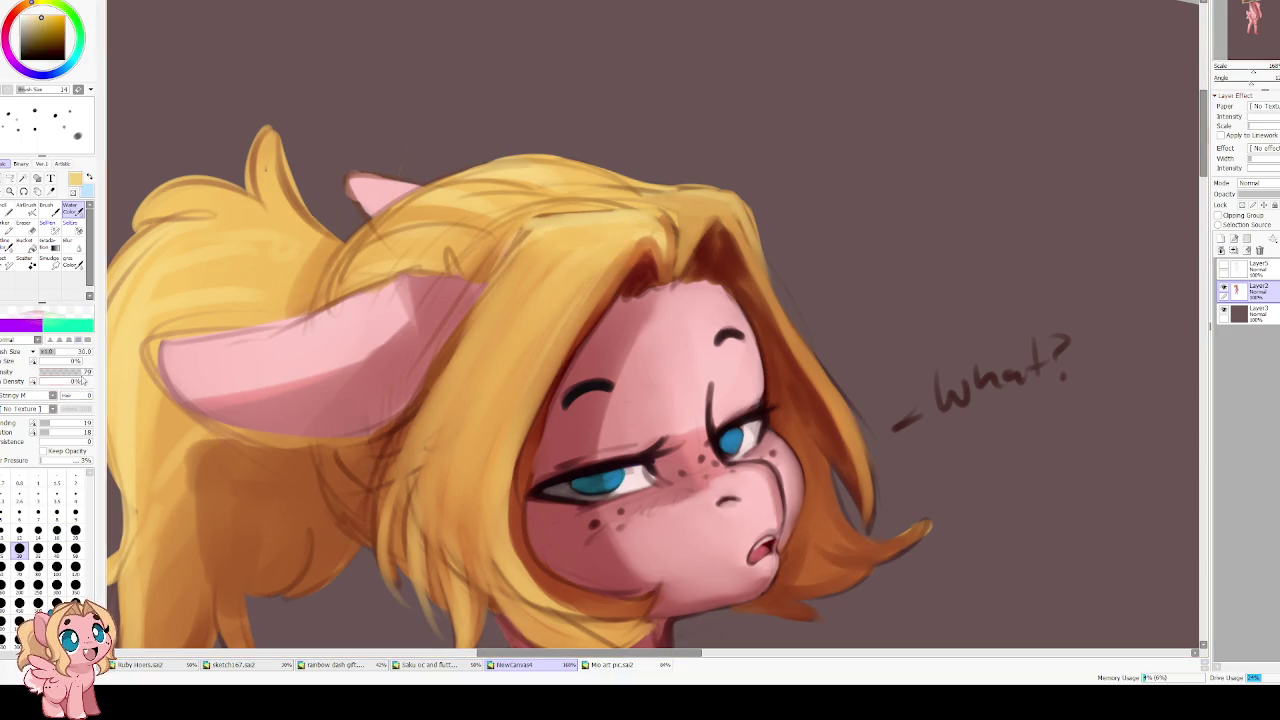
click(62, 395)
alt+click(597, 240)
drag(578, 285, 480, 458)
drag(528, 286, 456, 406)
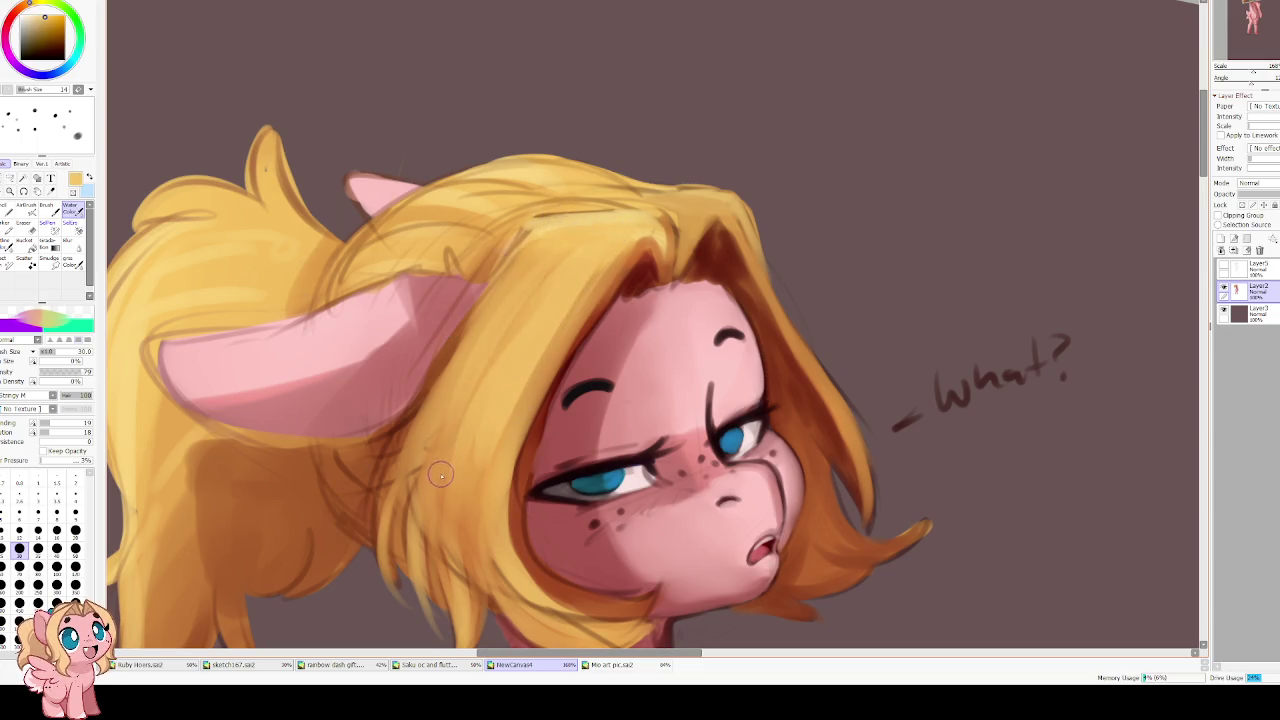
Lighten the hair strands under the chin with a size-25 brush
key(bracketleft)
key(bracketleft)
key(bracketleft)
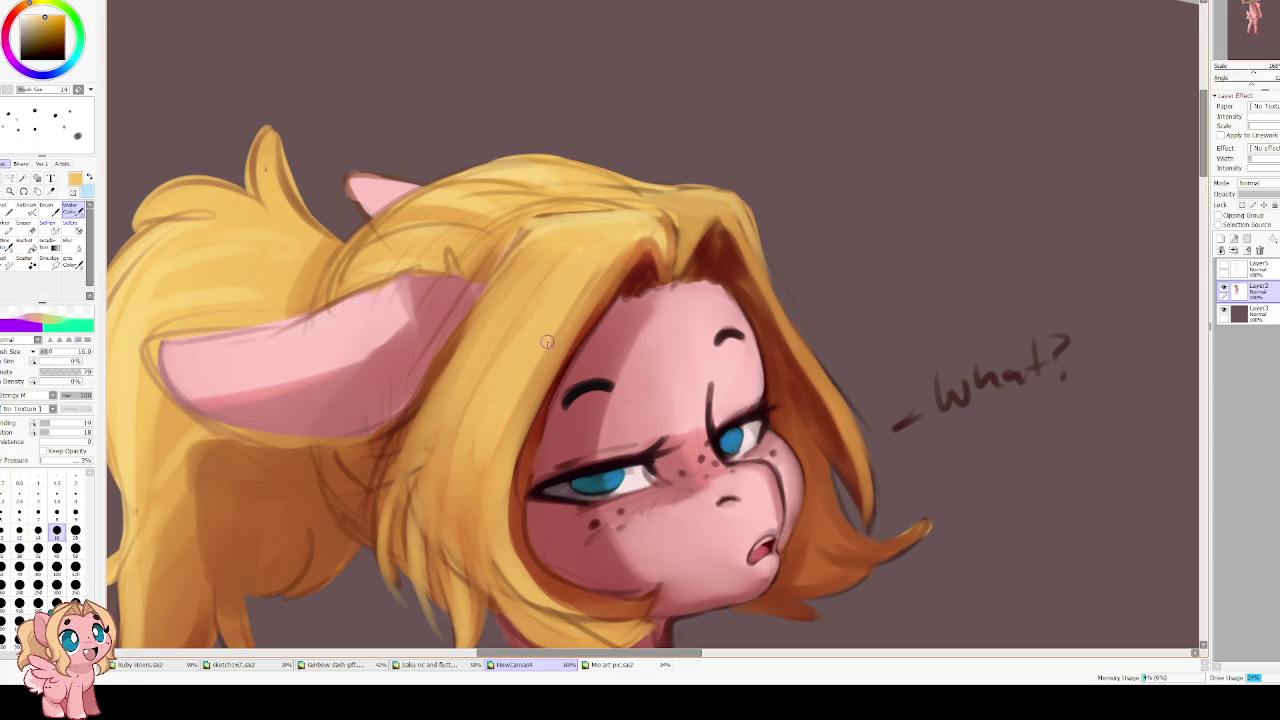
scroll(495, 420, down, 2)
scroll(478, 340, down, 2)
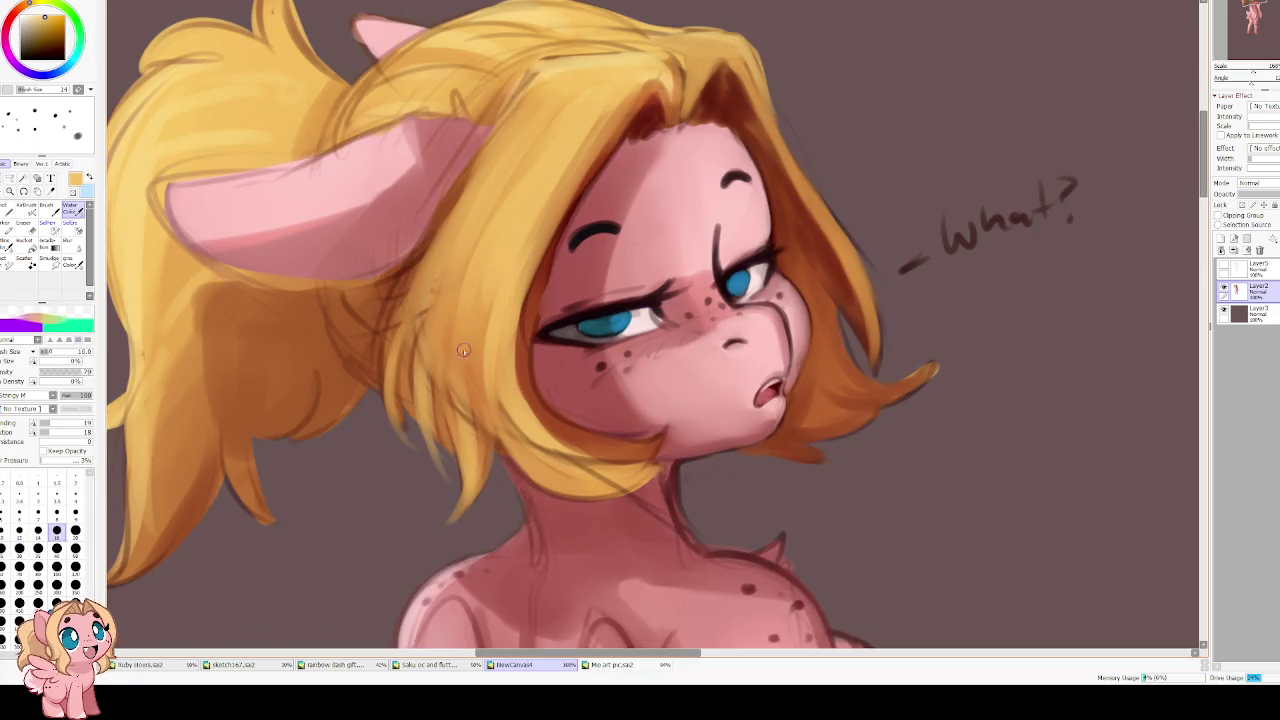
key(bracketright)
key(bracketright)
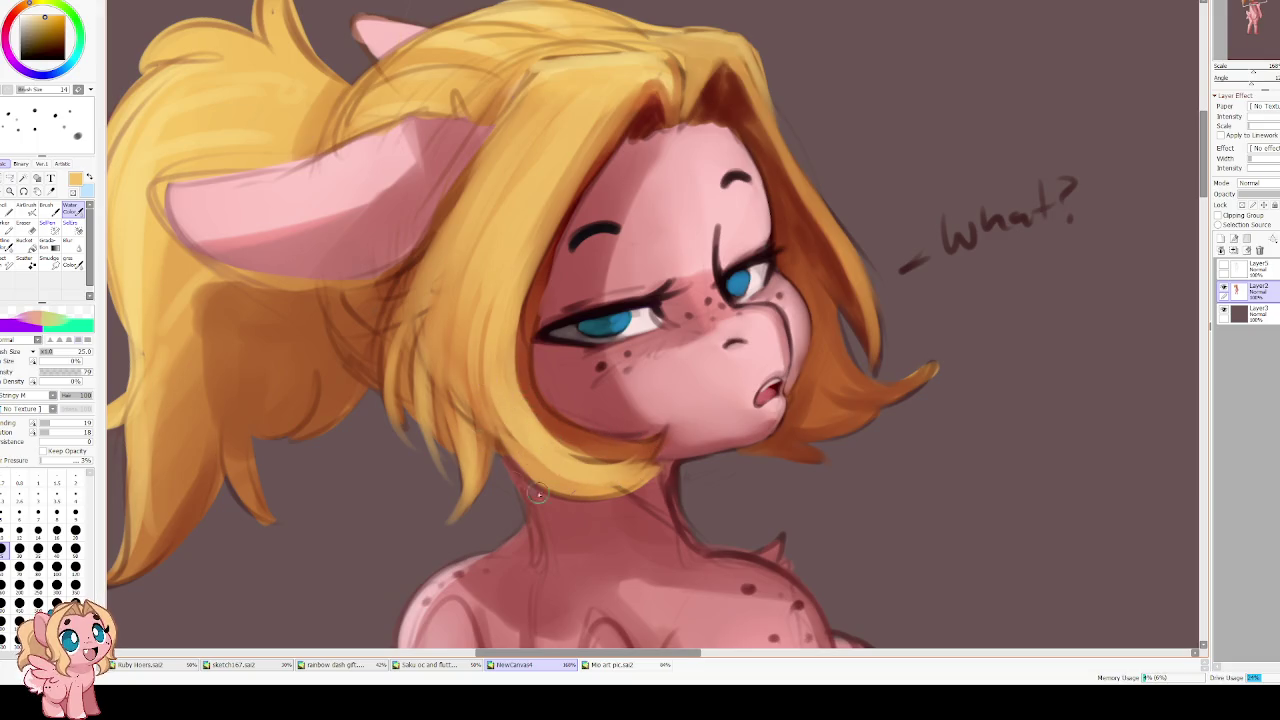
mouse_move(648, 408)
mouse_down()
mouse_move(596, 454)
mouse_move(626, 474)
mouse_up()
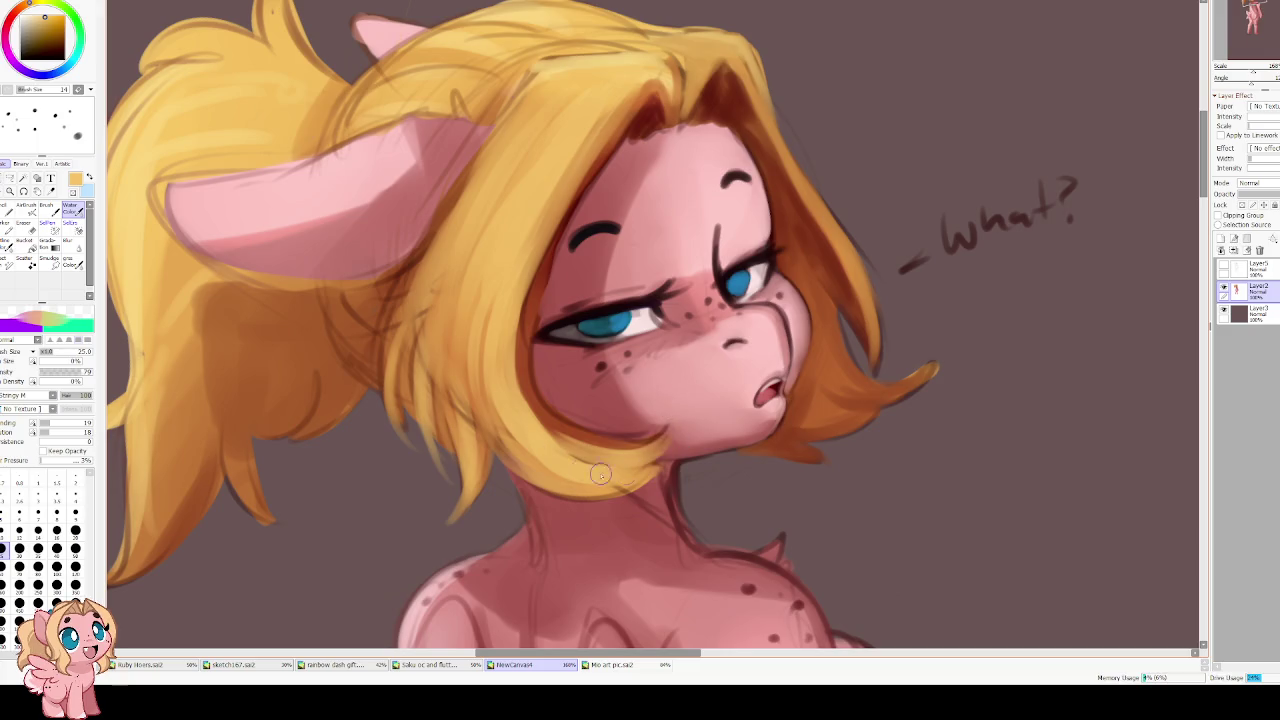
With a size-16 brush, paint orange-brown hair strokes along the face's left edge and jaw
key(bracketleft)
key(bracketleft)
alt+click(646, 115)
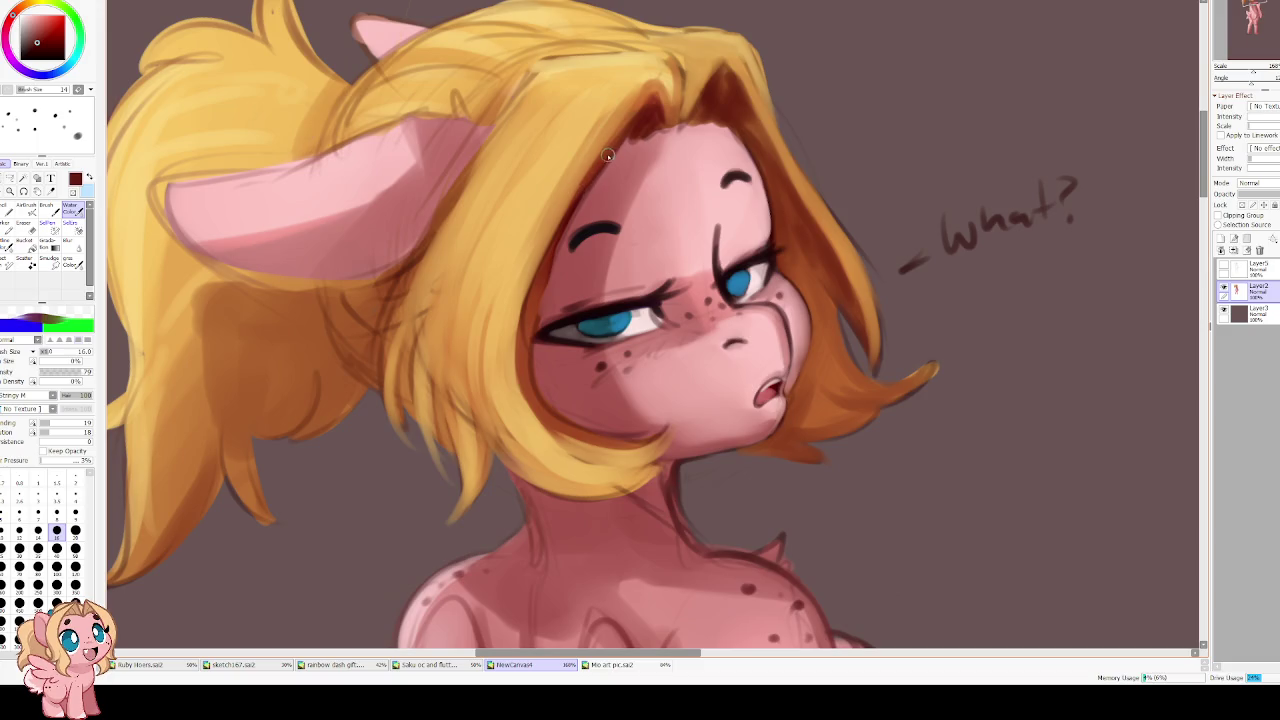
mouse_move(566, 210)
mouse_down()
mouse_move(525, 318)
mouse_move(519, 387)
mouse_move(664, 430)
mouse_up()
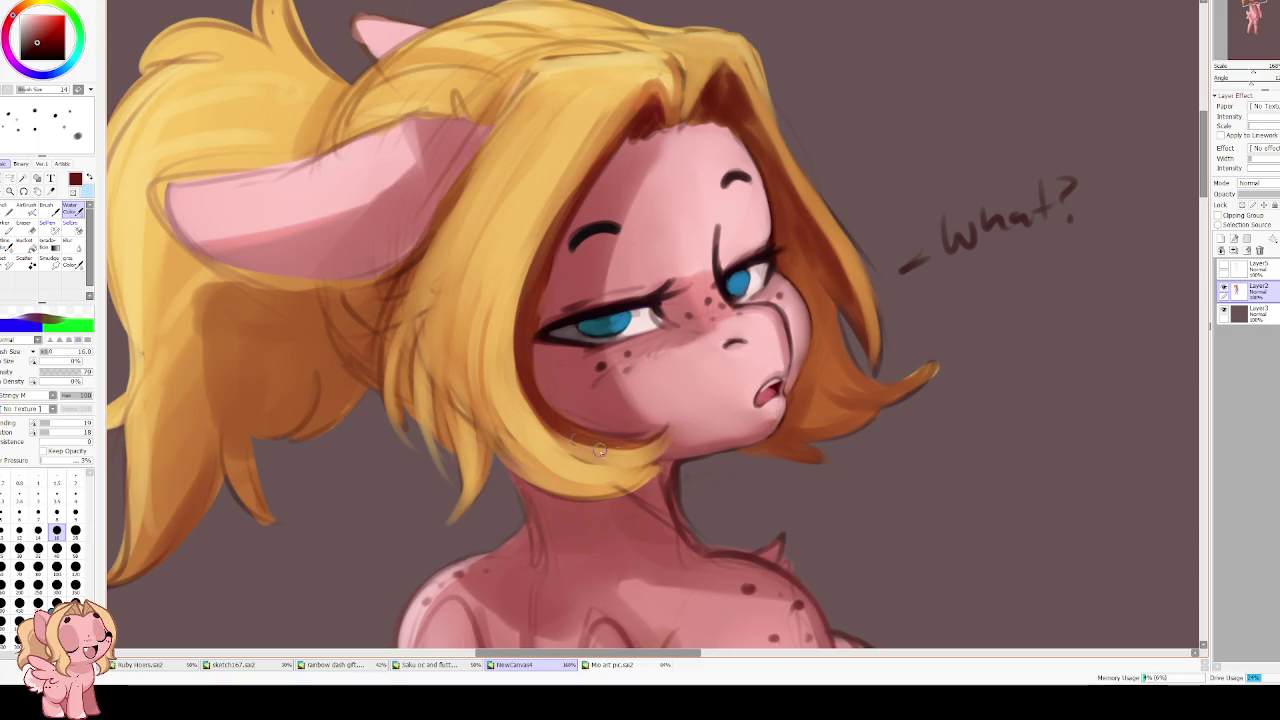
alt+click(608, 124)
drag(590, 165, 540, 268)
drag(562, 205, 522, 335)
drag(552, 245, 515, 400)
mouse_move(513, 304)
mouse_down()
mouse_move(530, 440)
mouse_move(584, 470)
mouse_up()
mouse_move(530, 422)
mouse_down()
mouse_move(610, 468)
mouse_move(654, 411)
mouse_up()
Darken the hair edge beside the cheek and add a darker forehead strand at size 10
key(h)
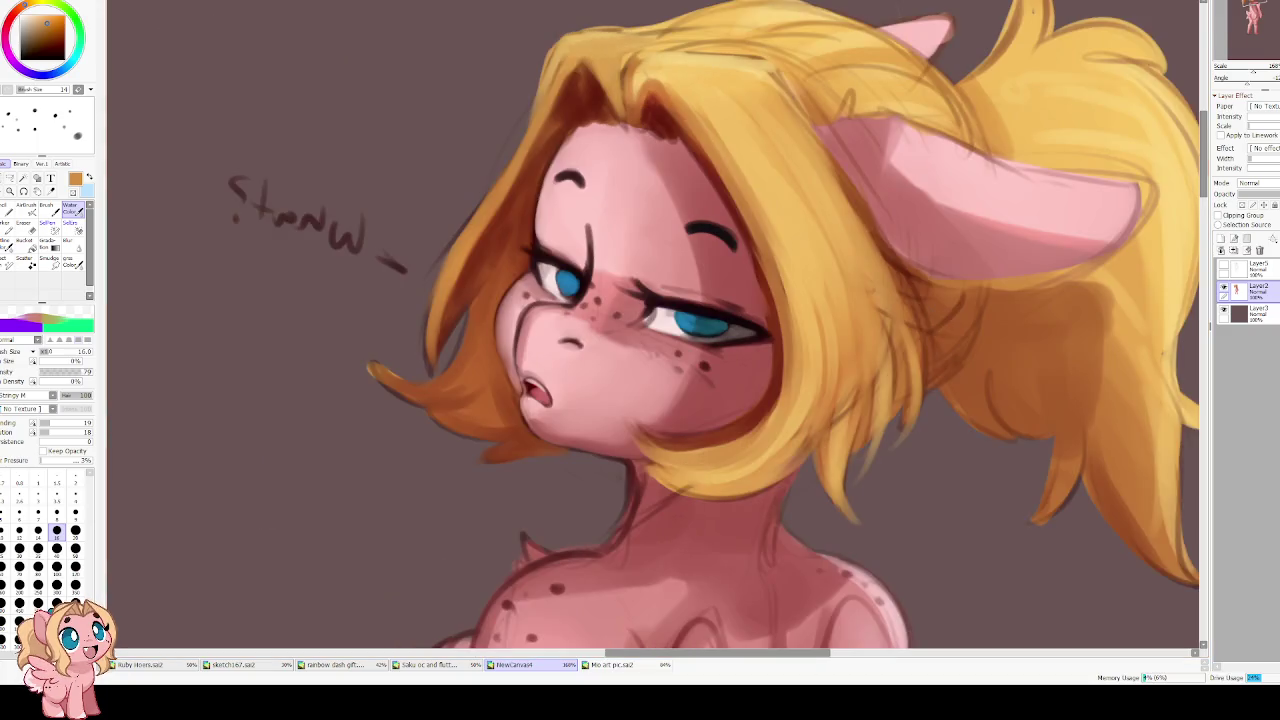
alt+click(659, 425)
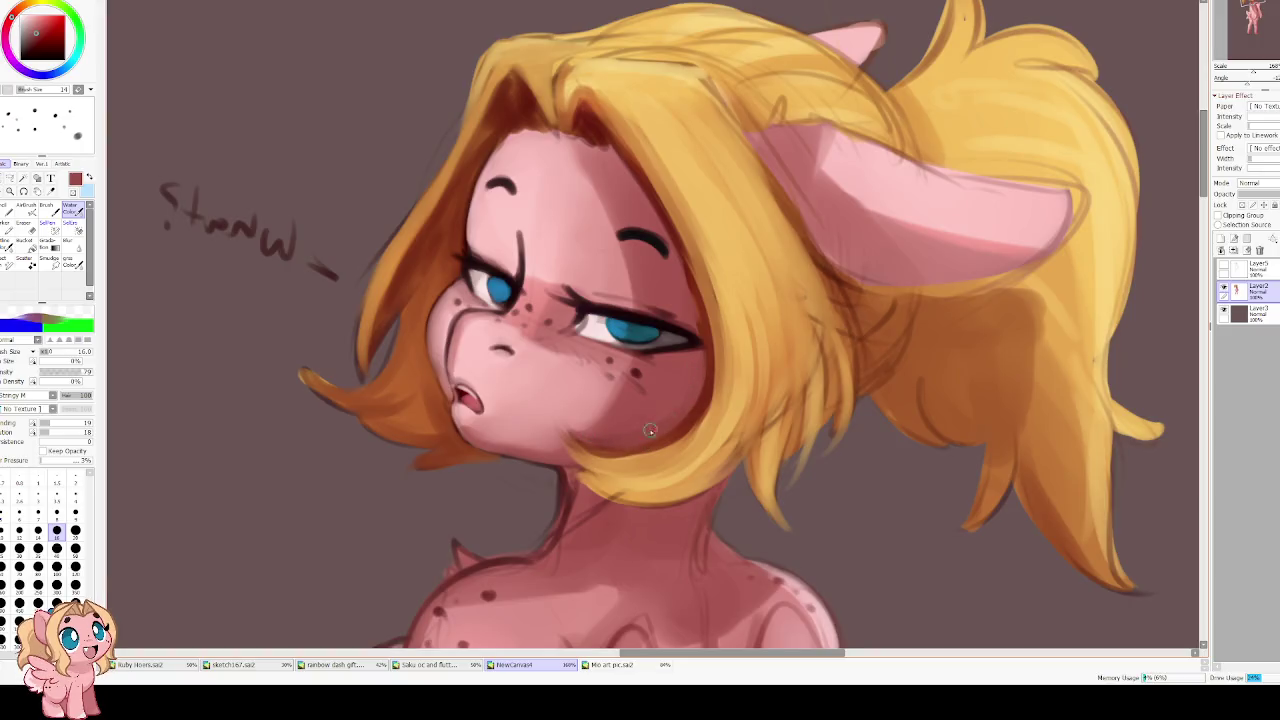
key(h)
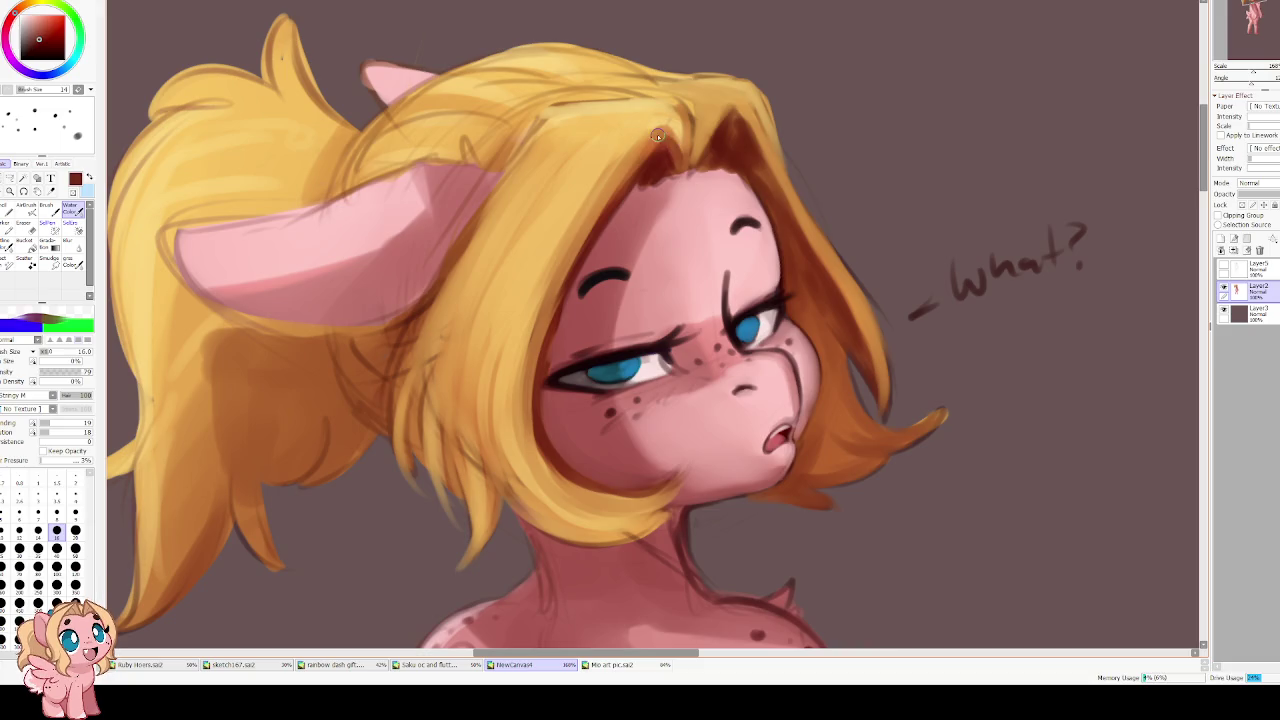
mouse_move(533, 370)
mouse_down()
mouse_move(580, 258)
mouse_move(530, 385)
mouse_up()
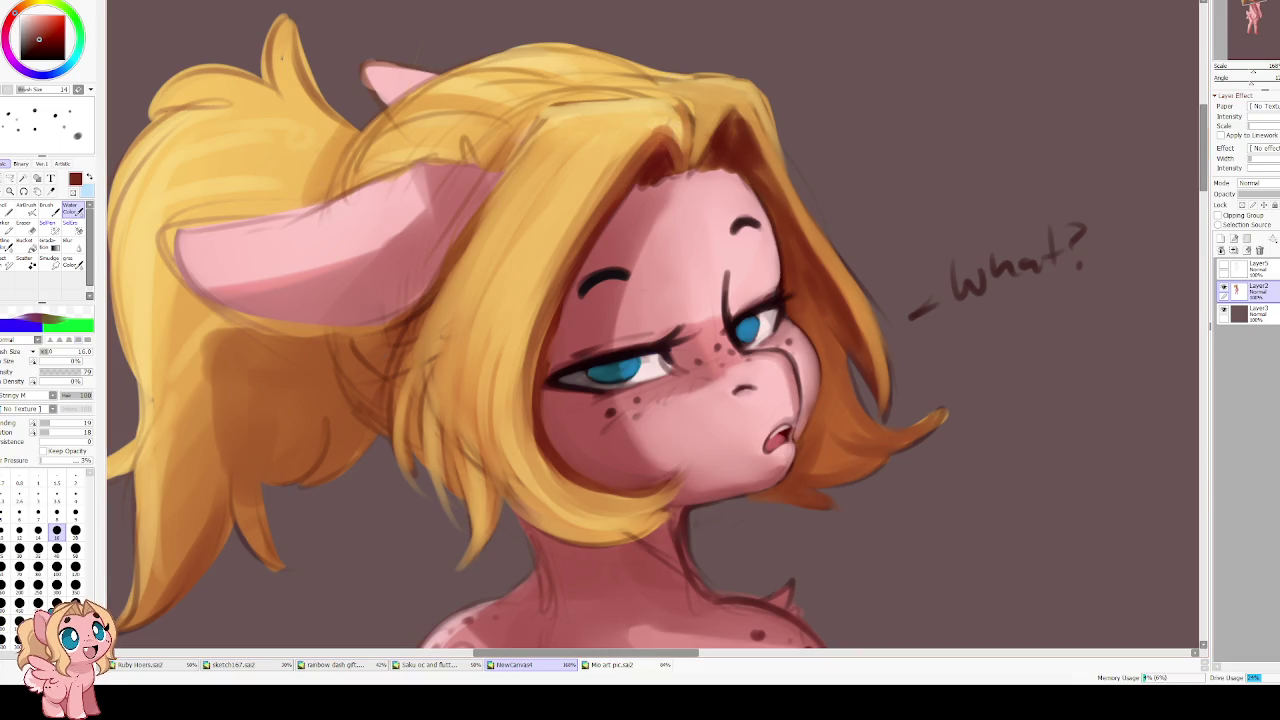
key(bracketleft)
key(bracketleft)
key(bracketleft)
mouse_move(692, 165)
mouse_down()
mouse_move(687, 114)
mouse_move(556, 102)
mouse_move(490, 195)
mouse_up()
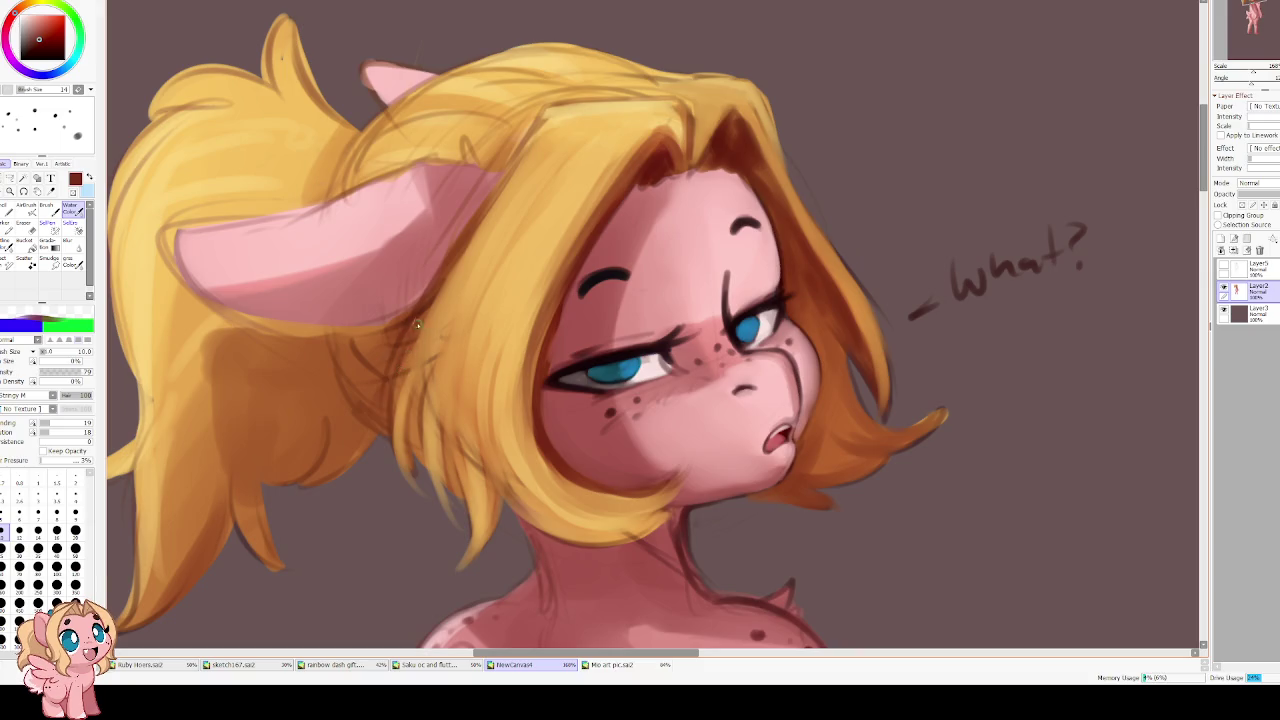
drag(423, 323, 448, 280)
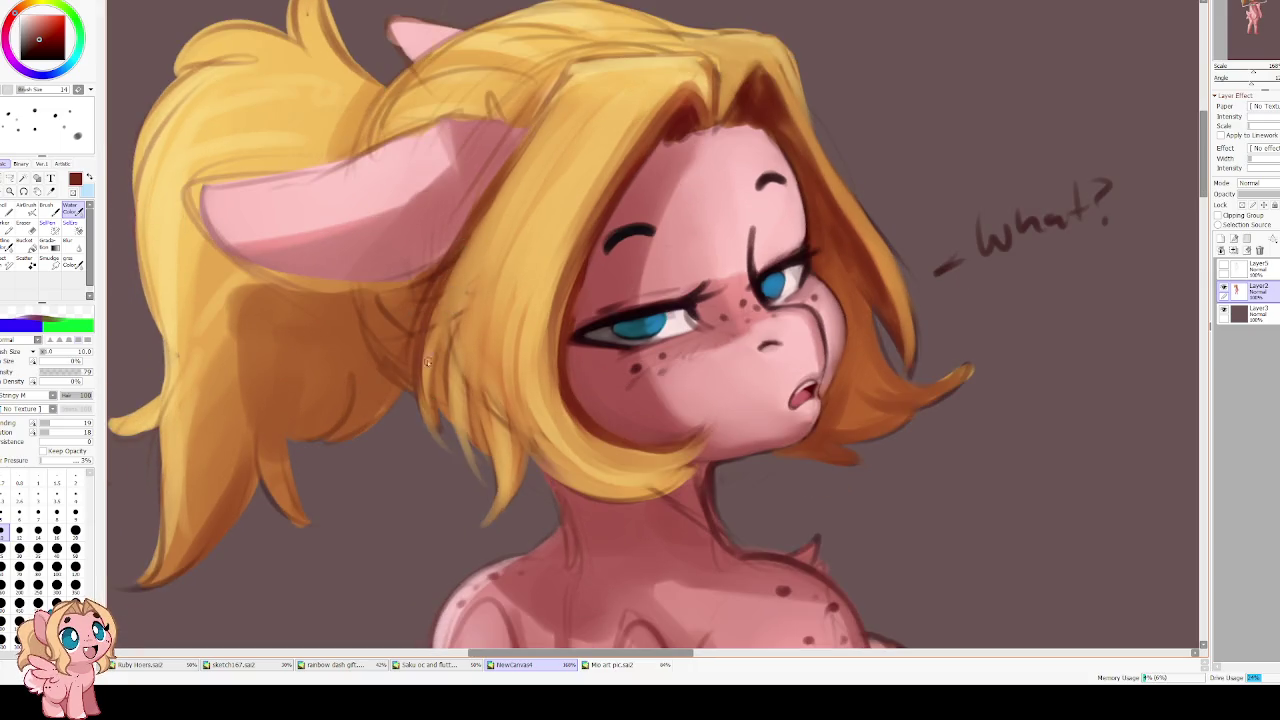
Draw thin darker strands through the hair tips and along the lower hair edge
drag(438, 332, 449, 420)
mouse_move(440, 370)
mouse_down()
mouse_move(455, 450)
mouse_move(498, 482)
mouse_up()
drag(486, 370, 465, 478)
drag(495, 418, 506, 510)
drag(522, 438, 518, 490)
drag(516, 318, 505, 428)
mouse_move(532, 244)
mouse_down()
mouse_move(510, 318)
mouse_move(515, 456)
mouse_up()
drag(556, 410, 522, 482)
key(ctrl+z)
key(ctrl+z)
drag(505, 345, 511, 403)
drag(520, 446, 586, 488)
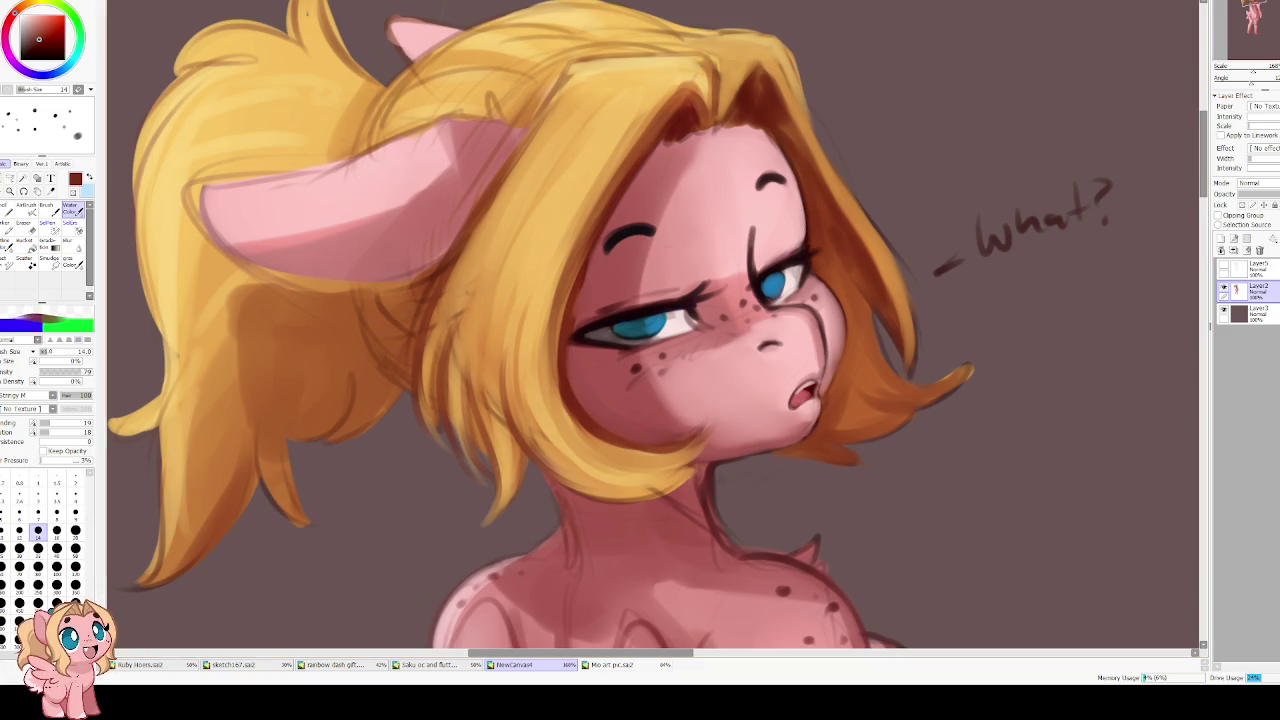
scroll(567, 145, up, 1)
mouse_move(567, 145)
mouse_down()
mouse_move(626, 259)
mouse_move(568, 182)
mouse_up()
Sample hair tones, set a size-8 dark brown brush, and darken the hair's left edge
scroll(626, 259, down, 1)
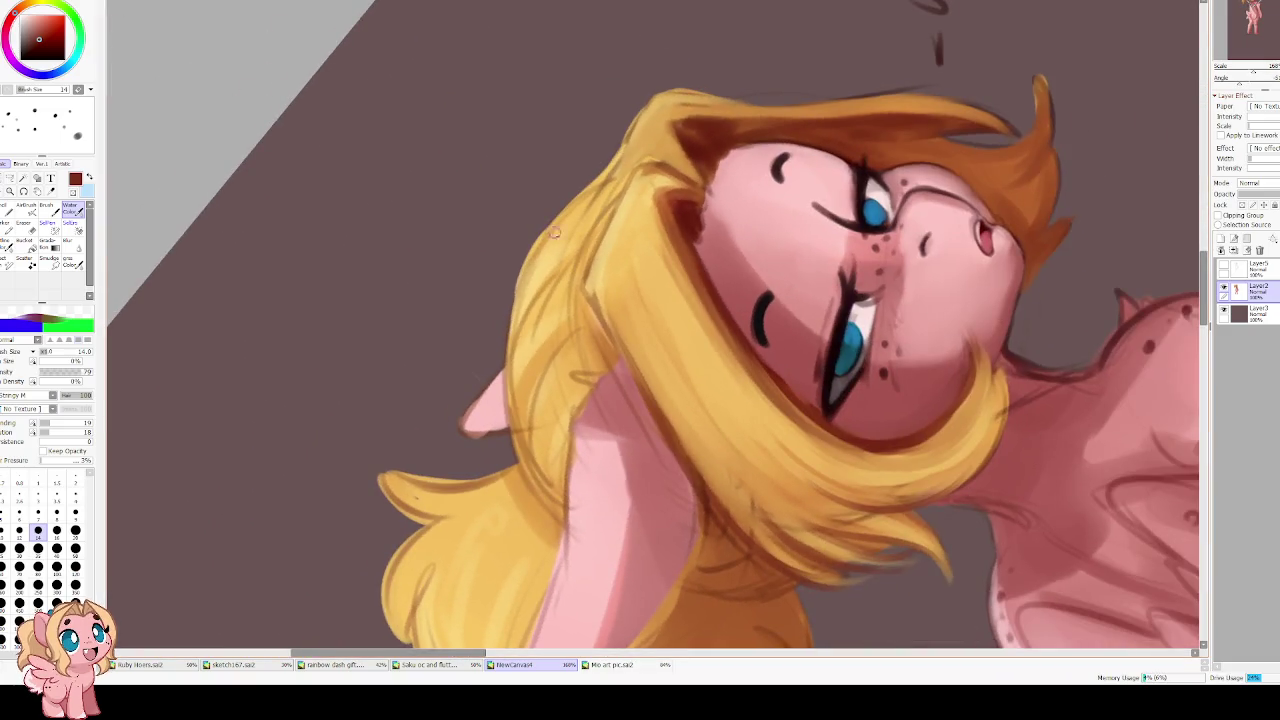
alt+click(536, 326)
key(bracketright)
key(bracketright)
key(bracketright)
key(bracketright)
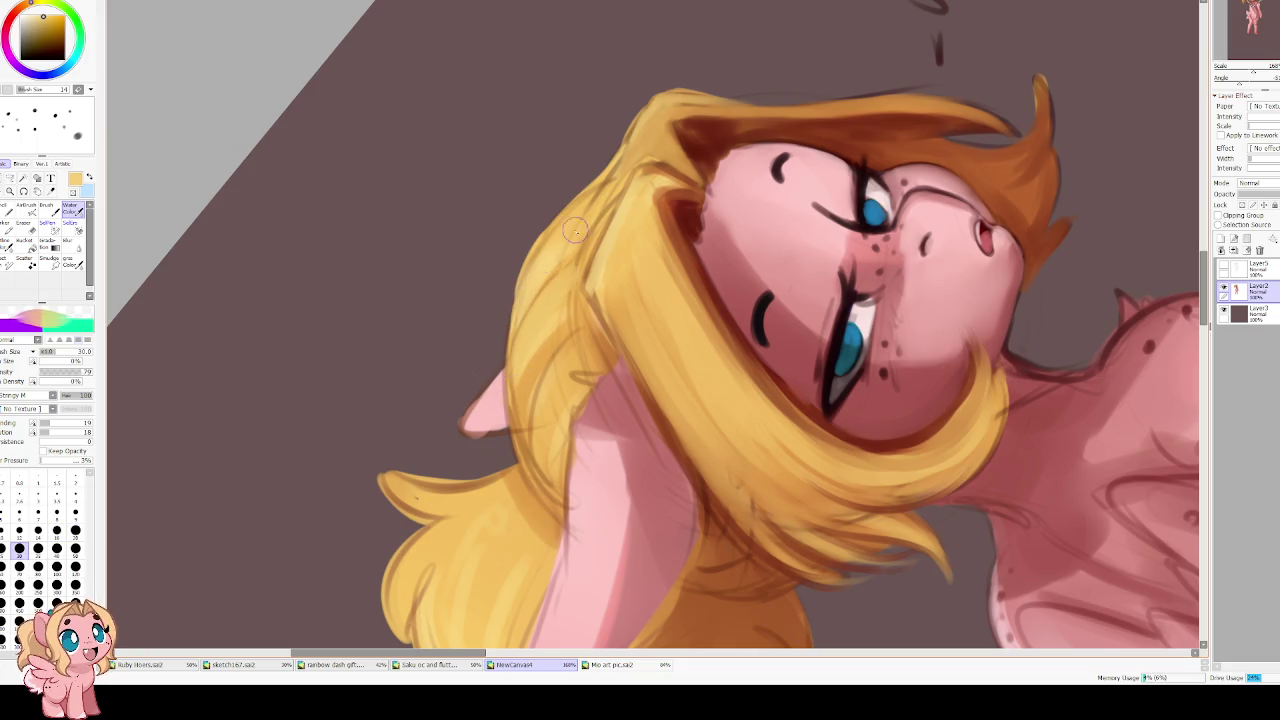
alt+click(550, 394)
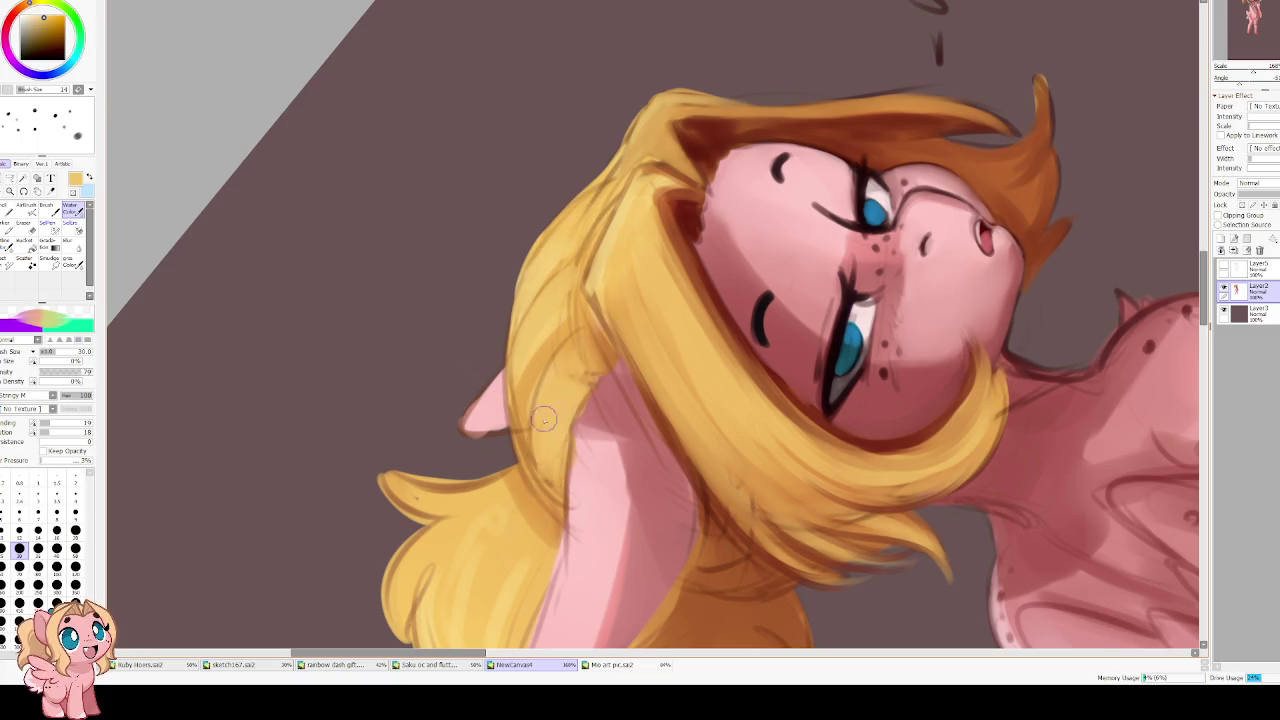
key(bracketleft)
key(bracketleft)
key(bracketleft)
key(bracketleft)
key(bracketleft)
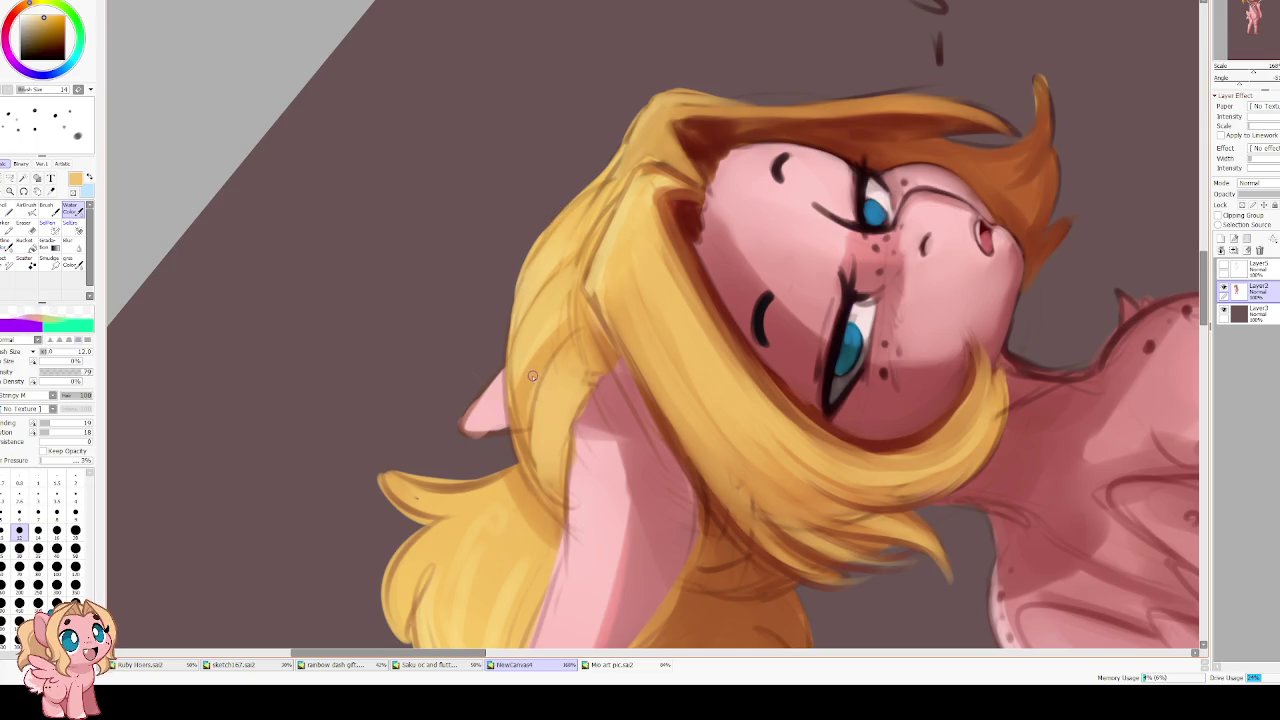
alt+click(522, 394)
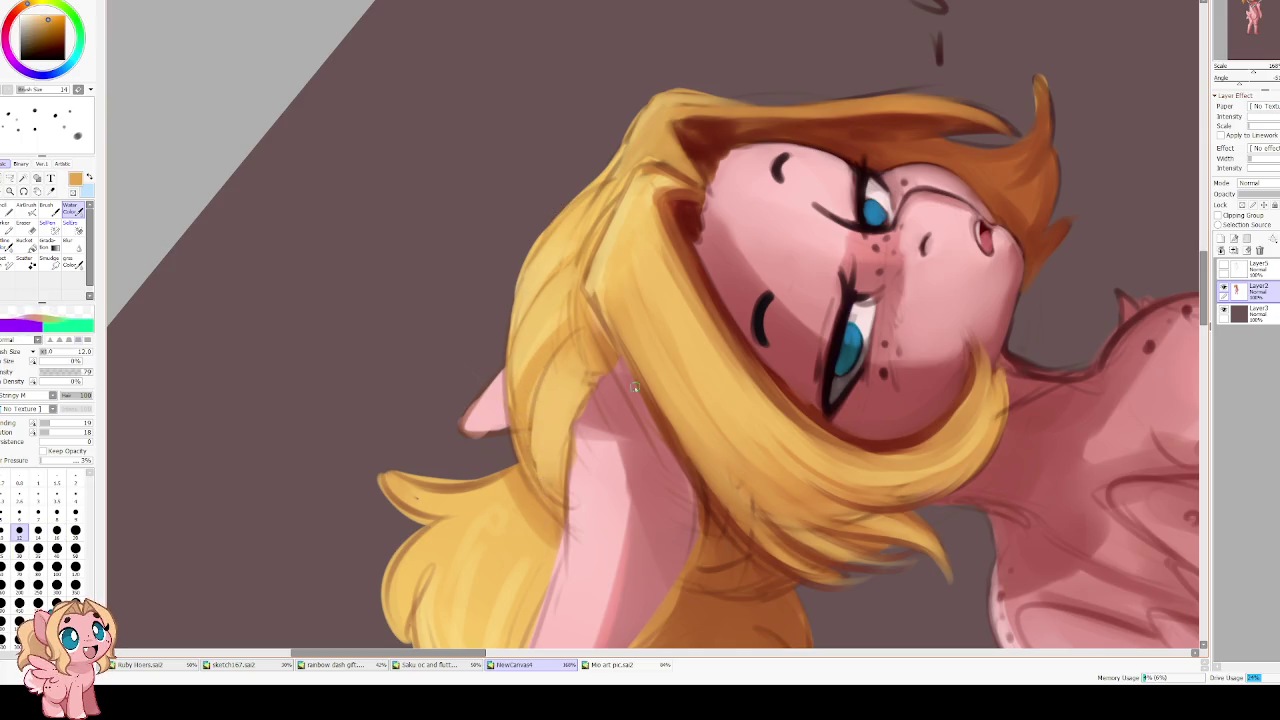
alt+click(659, 411)
key(bracketleft)
key(bracketleft)
key(bracketleft)
mouse_move(575, 328)
mouse_down()
mouse_move(537, 398)
mouse_move(530, 470)
mouse_up()
drag(540, 341, 536, 408)
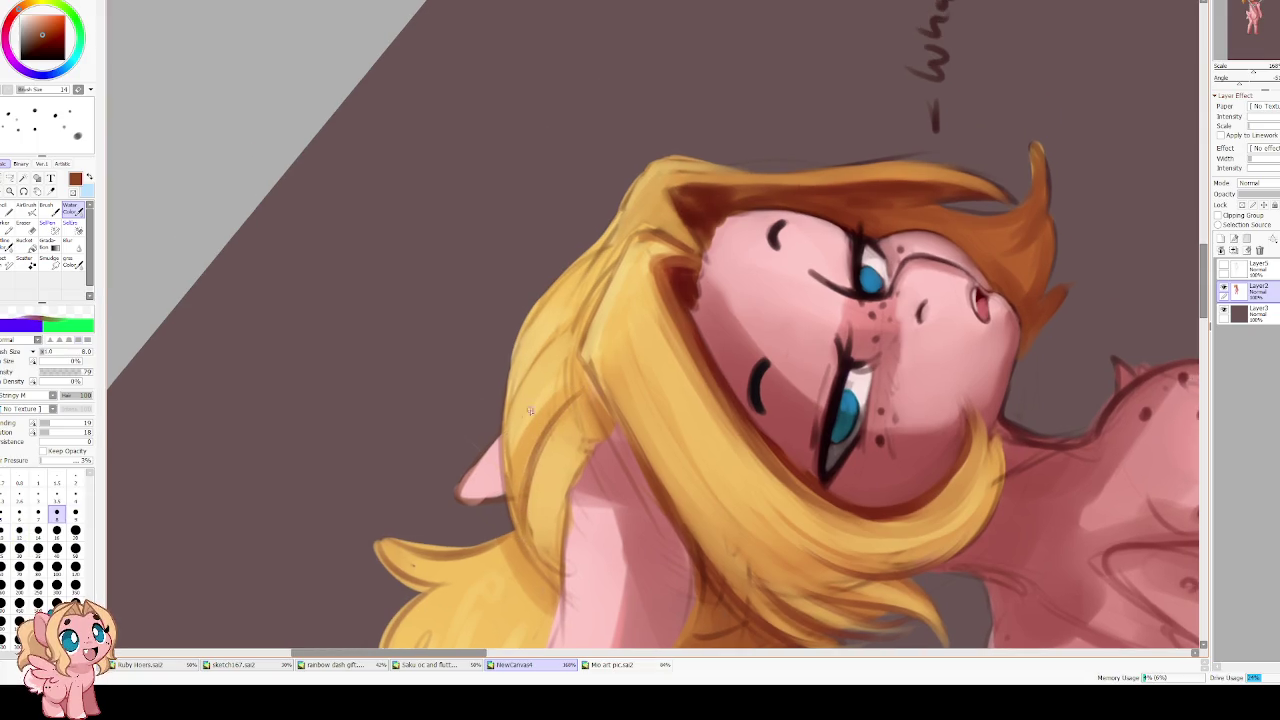
Add more brown shading down the hair edge and a thin dark line along its top
drag(552, 340, 508, 418)
drag(572, 318, 530, 370)
drag(614, 263, 574, 372)
drag(592, 312, 580, 432)
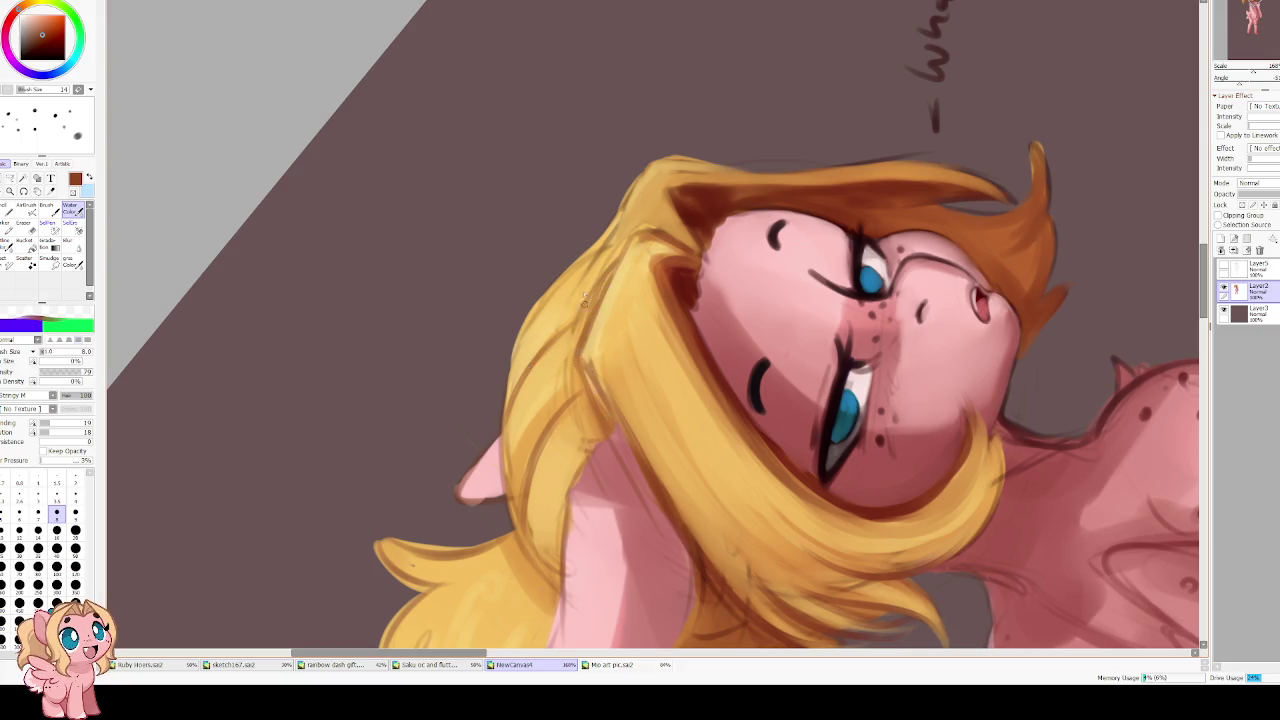
key(End)
key(End)
drag(543, 341, 629, 320)
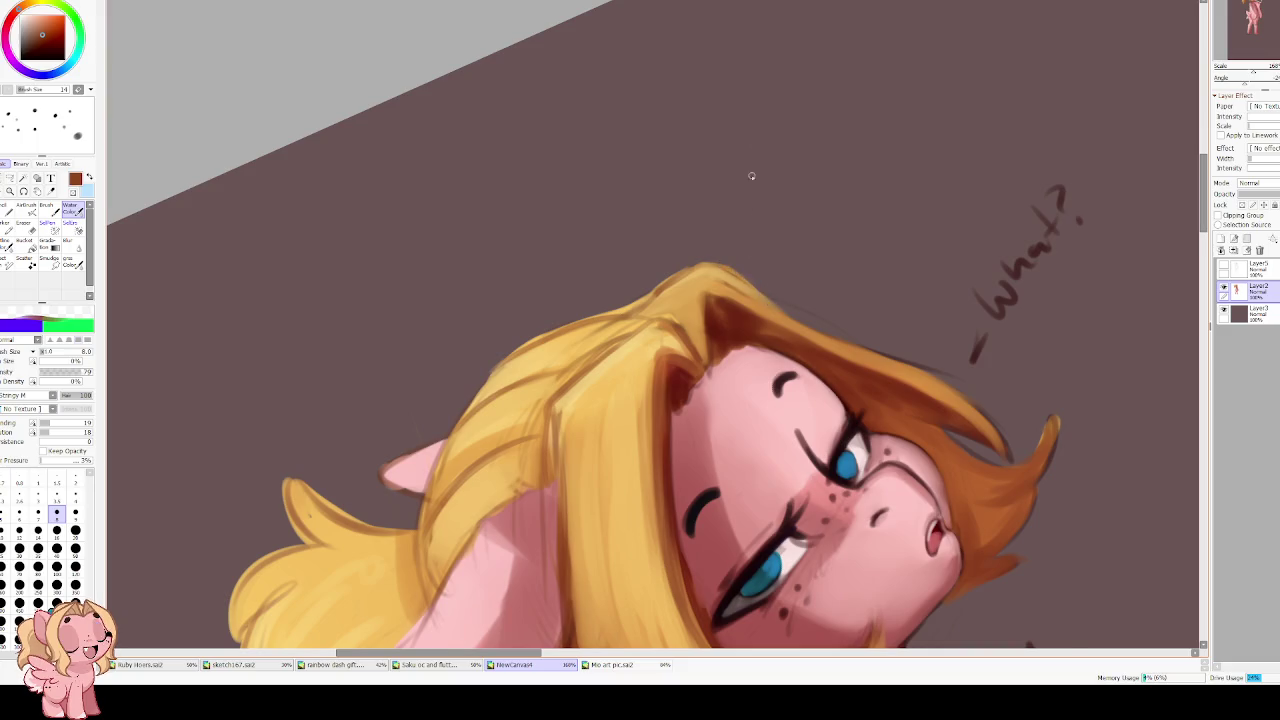
Level the mirrored view and paint a light golden-yellow highlight on the hair's edge
key(Insert)
key(Delete)
alt+click(770, 320)
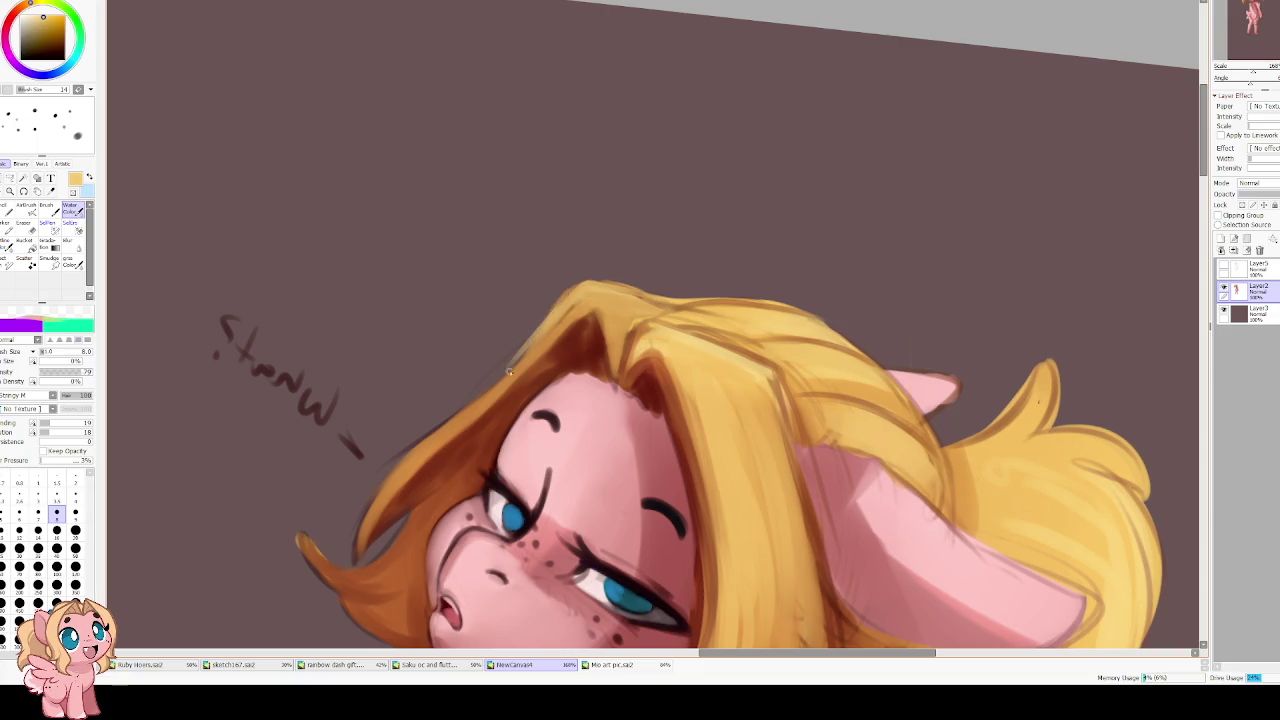
drag(590, 295, 449, 435)
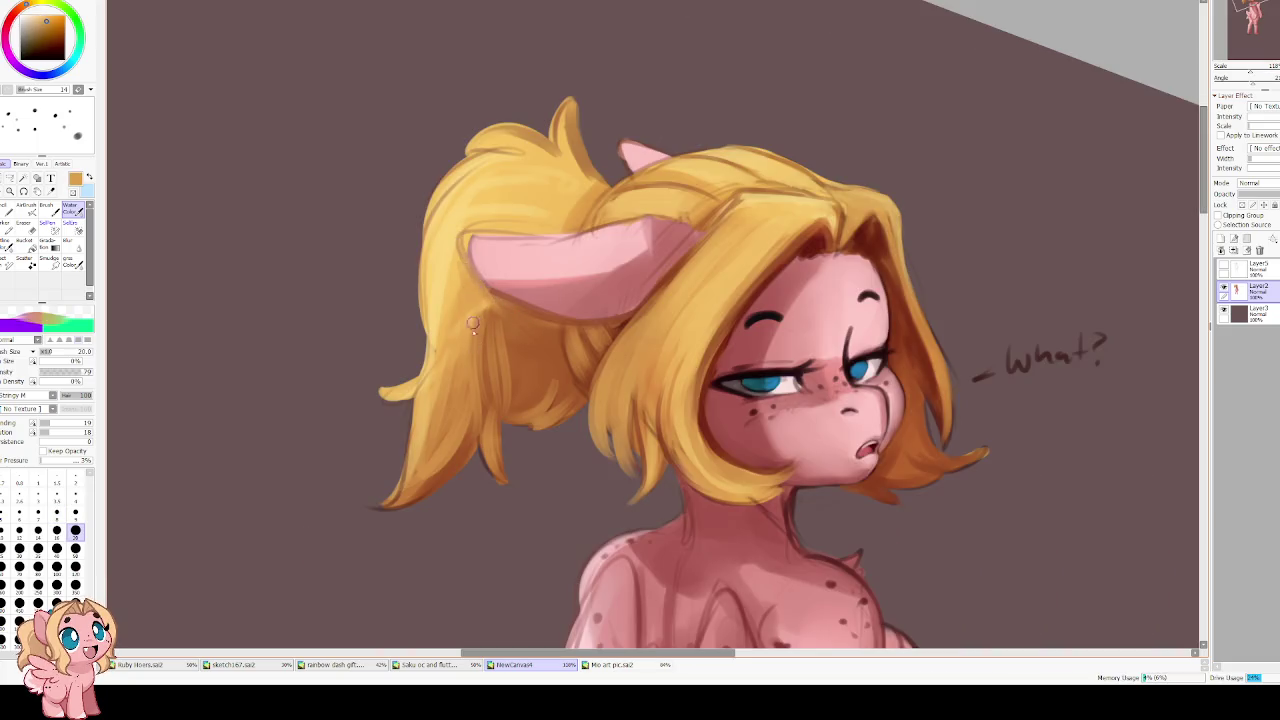
Sample pale yellow and paint lighter strands on the lower ponytail and the hair's left edge
alt+click(440, 309)
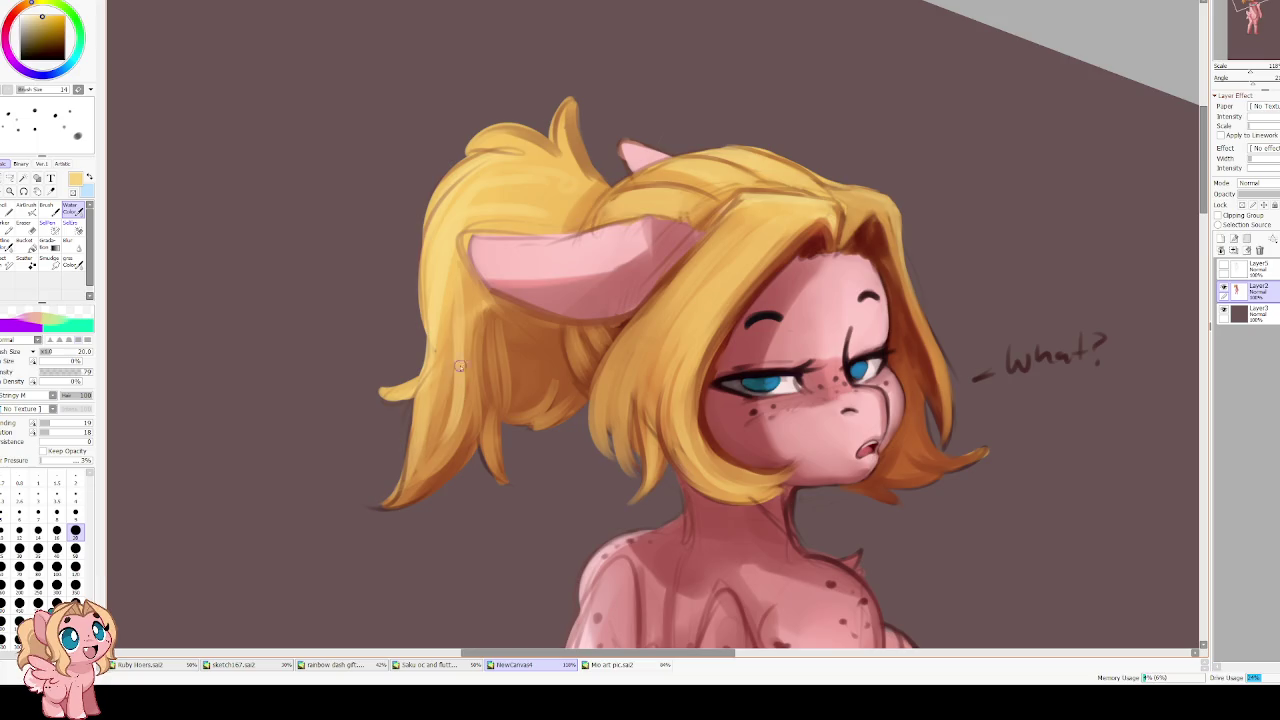
drag(437, 371, 372, 502)
drag(458, 434, 368, 505)
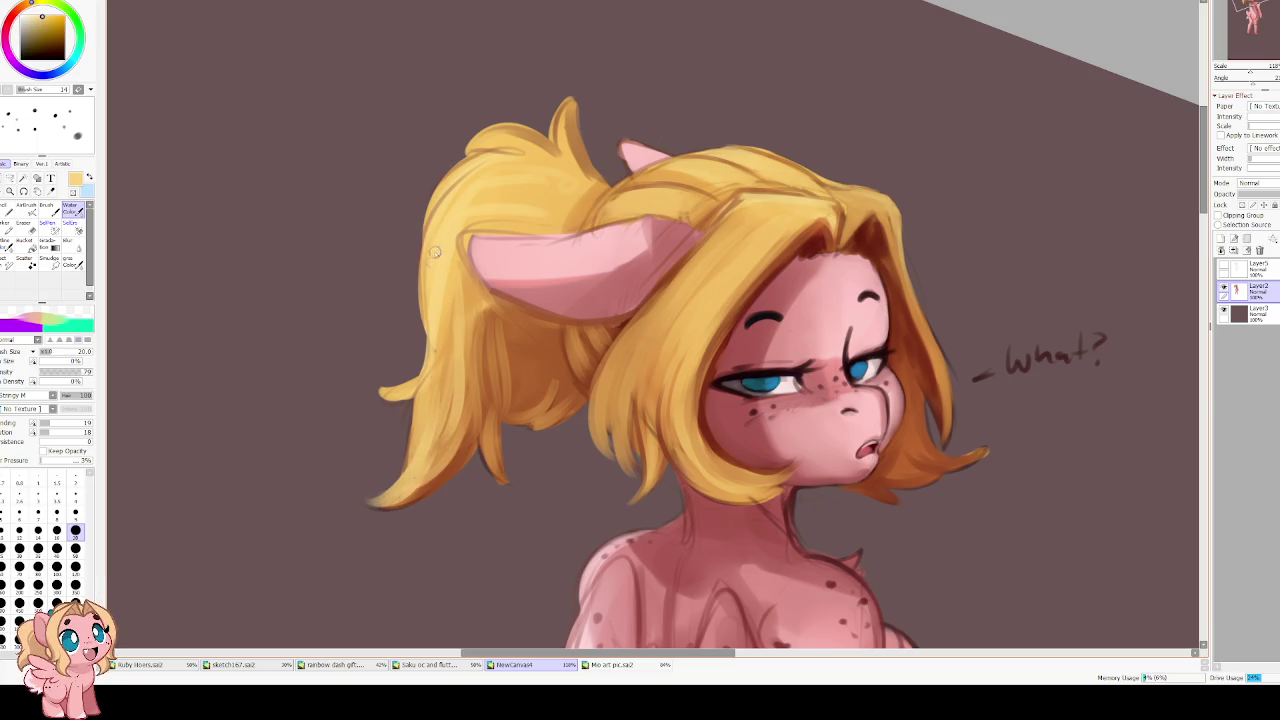
drag(417, 254, 405, 342)
drag(422, 198, 417, 293)
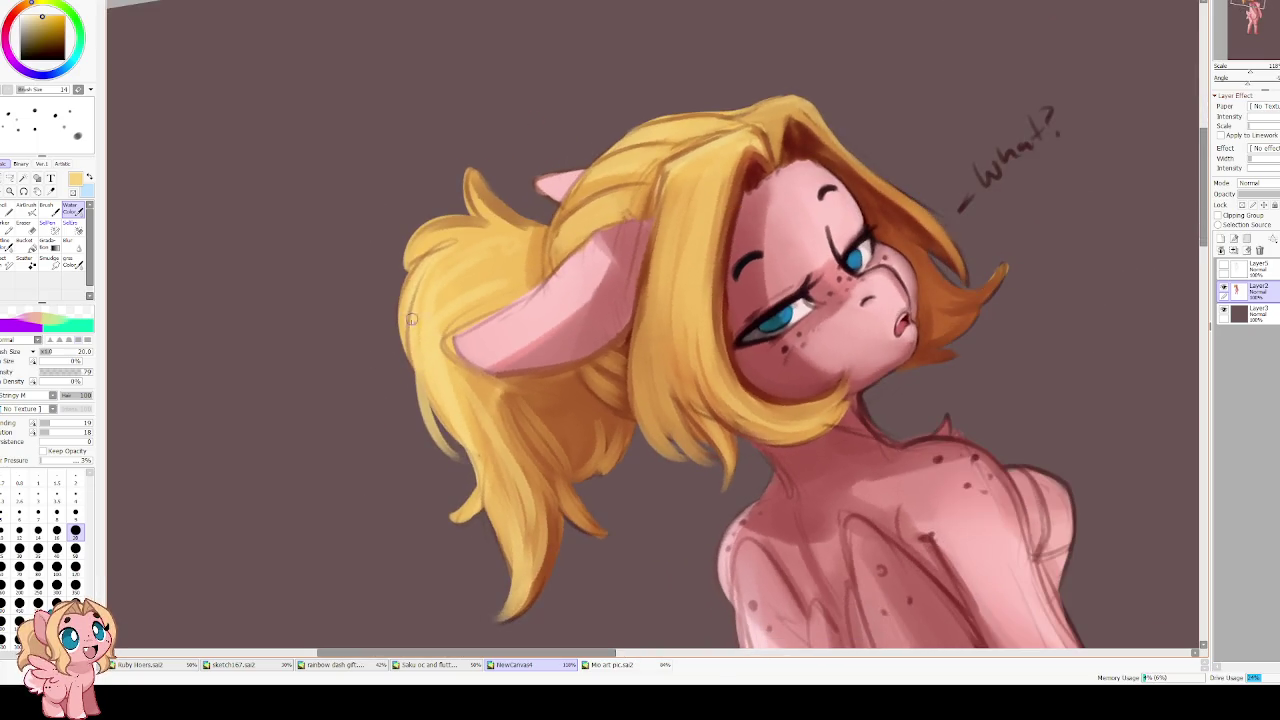
mouse_move(445, 229)
mouse_down()
mouse_move(385, 300)
mouse_move(395, 290)
mouse_up()
alt+click(455, 239)
drag(475, 240, 385, 295)
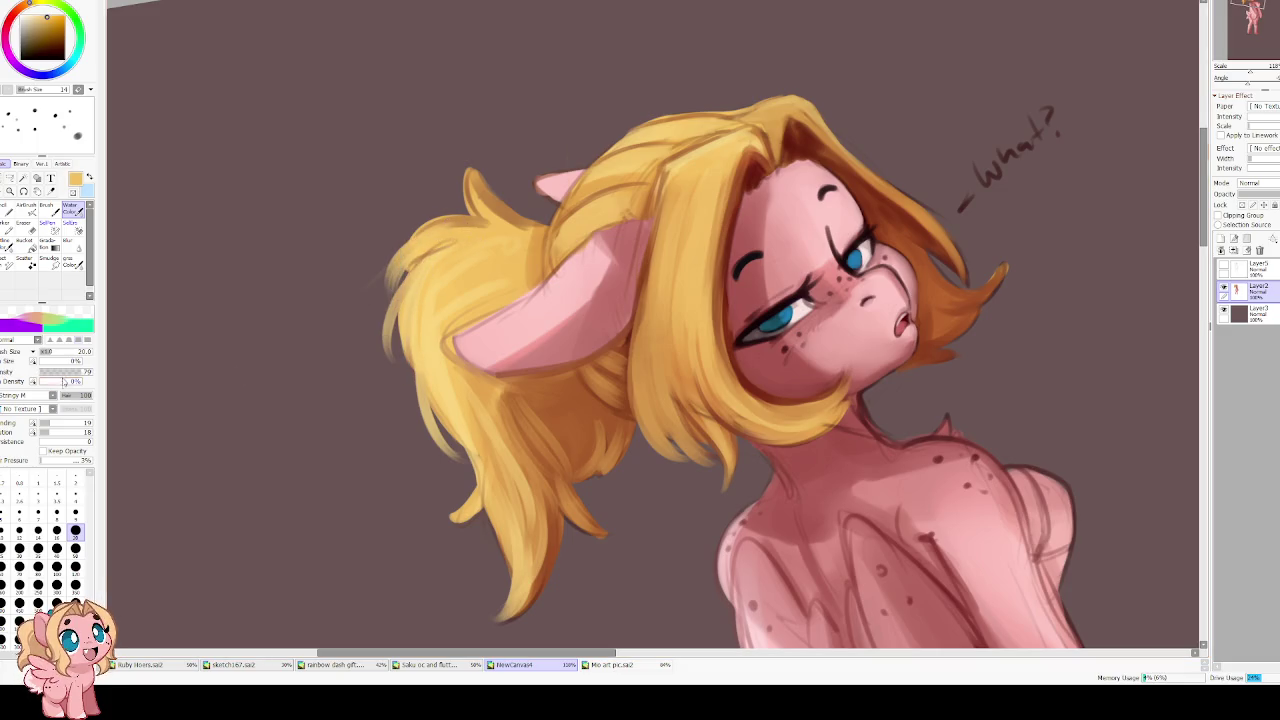
Adjust the brush mixing and extend blonde strands down the ponytail's left edge
drag(51, 437, 60, 441)
scroll(434, 298, up, 2)
drag(430, 282, 380, 350)
mouse_move(420, 306)
mouse_down()
mouse_move(382, 365)
mouse_move(386, 402)
mouse_up()
drag(412, 354, 398, 436)
mouse_move(416, 386)
mouse_down()
mouse_move(426, 436)
mouse_move(477, 499)
mouse_up()
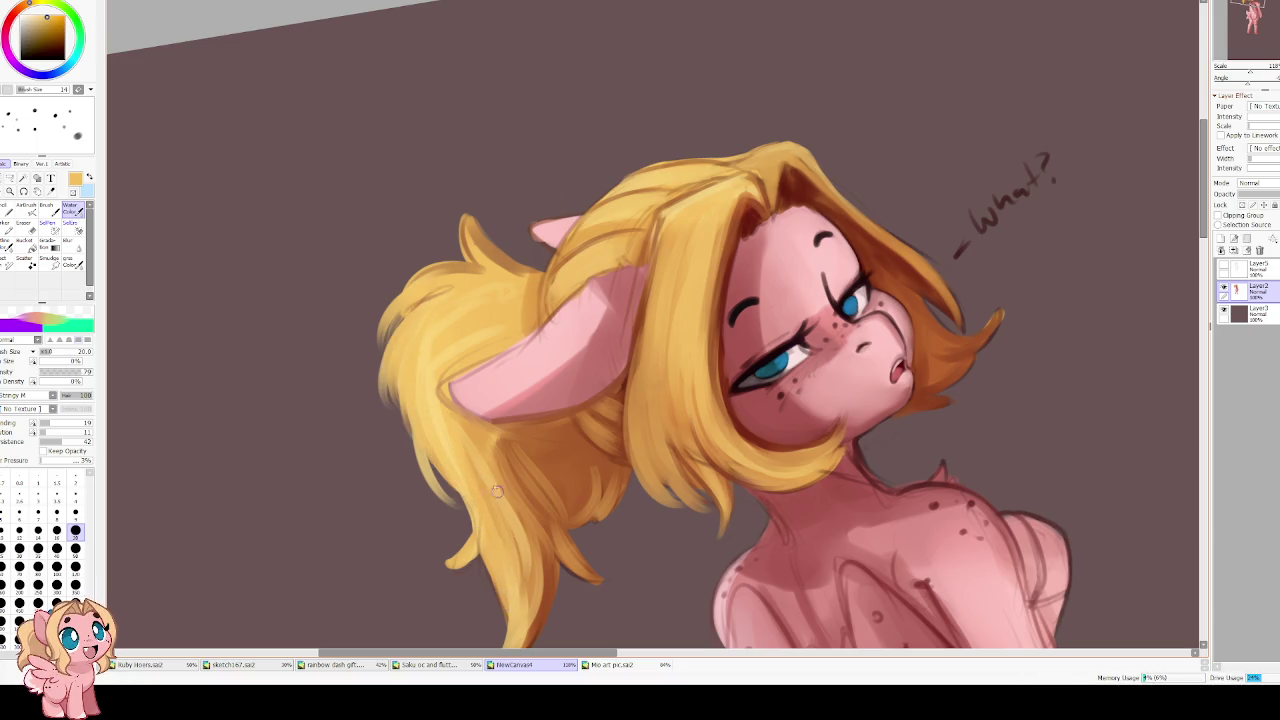
key(End)
scroll(439, 344, up, 1)
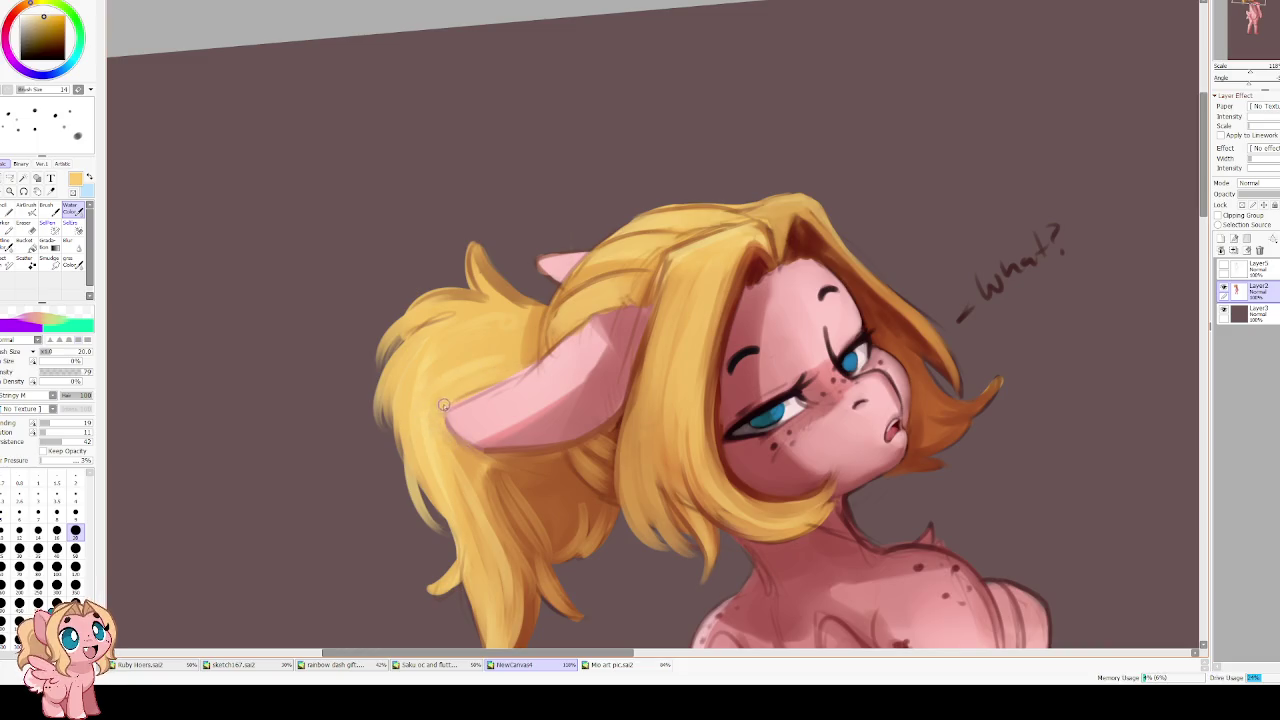
Repaint the lower ear in light pink over the hair
alt+click(533, 397)
mouse_move(450, 418)
mouse_down()
mouse_move(505, 433)
mouse_move(463, 435)
mouse_move(541, 432)
mouse_up()
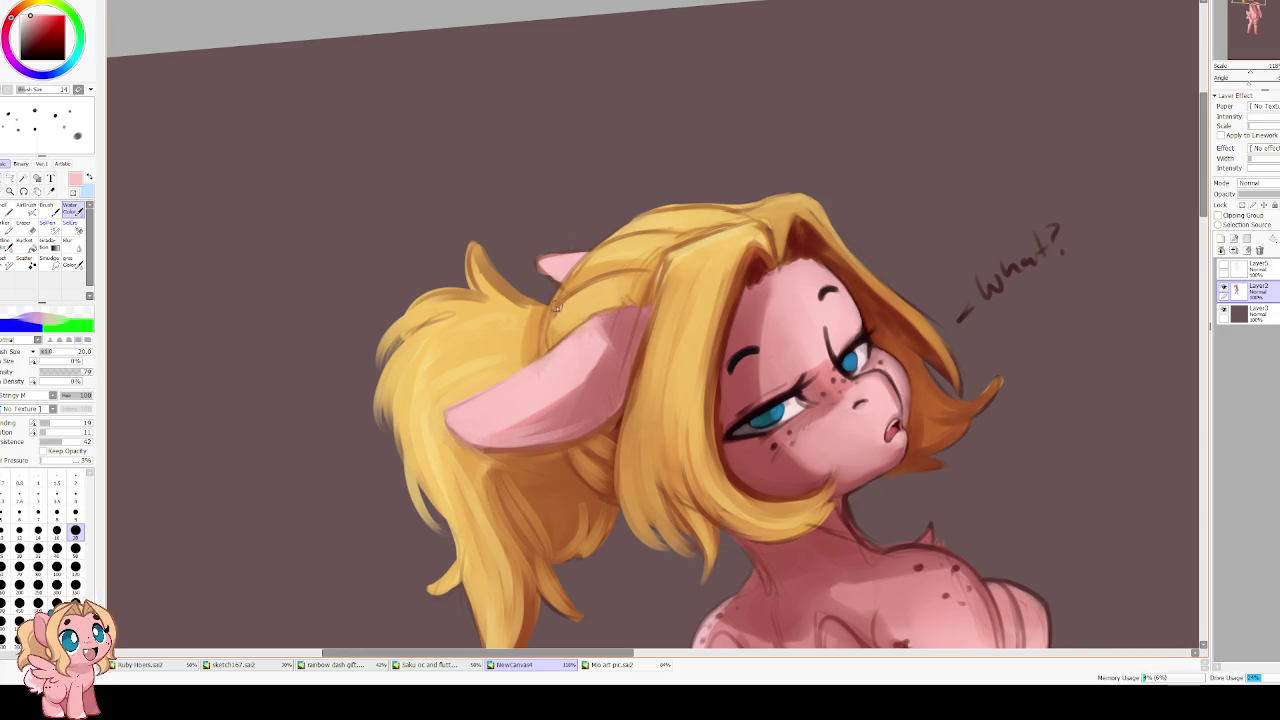
scroll(540, 320, up, 3)
Reshape the ponytail's top tuft into a sharper tip with golden yellow
alt+click(495, 353)
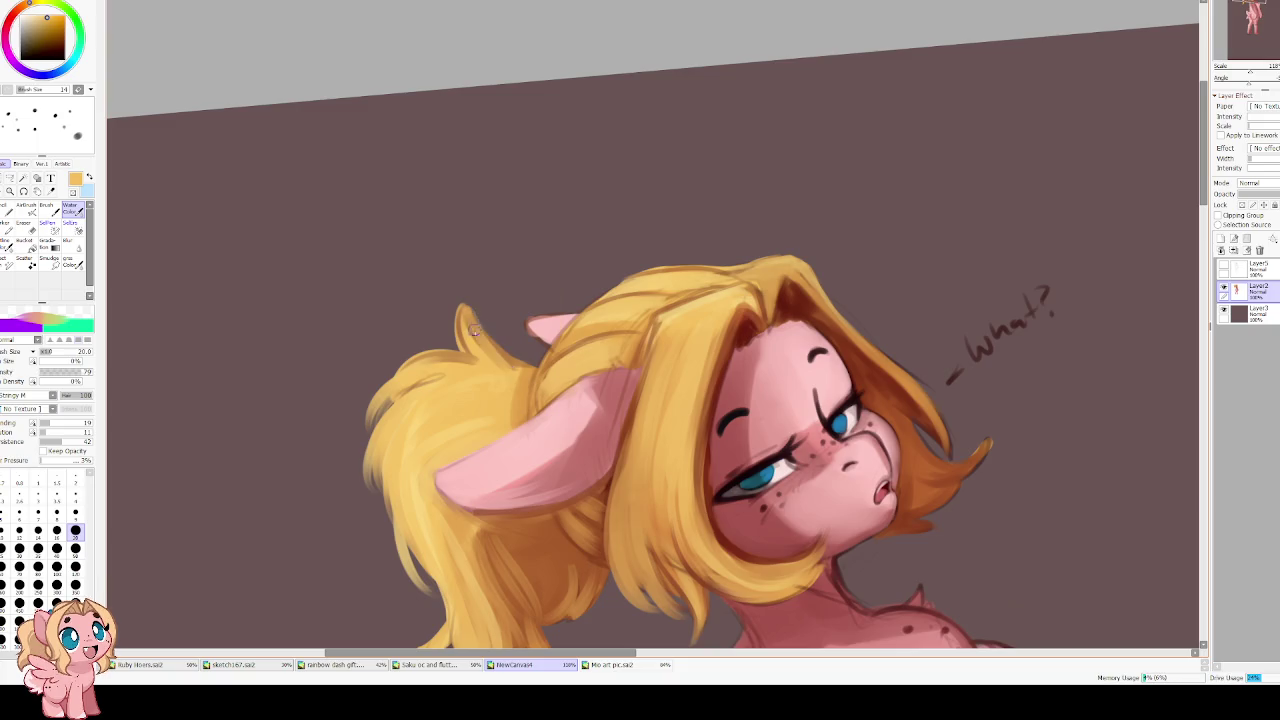
drag(452, 328, 464, 305)
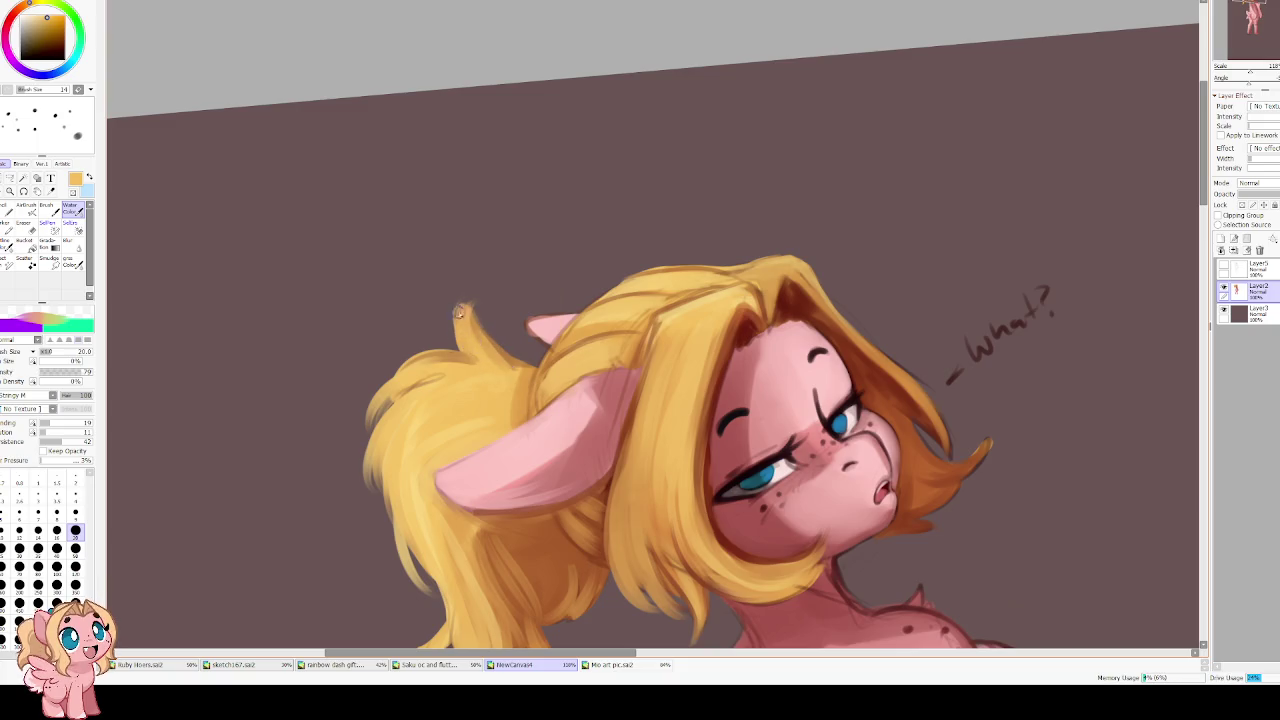
drag(466, 402, 356, 287)
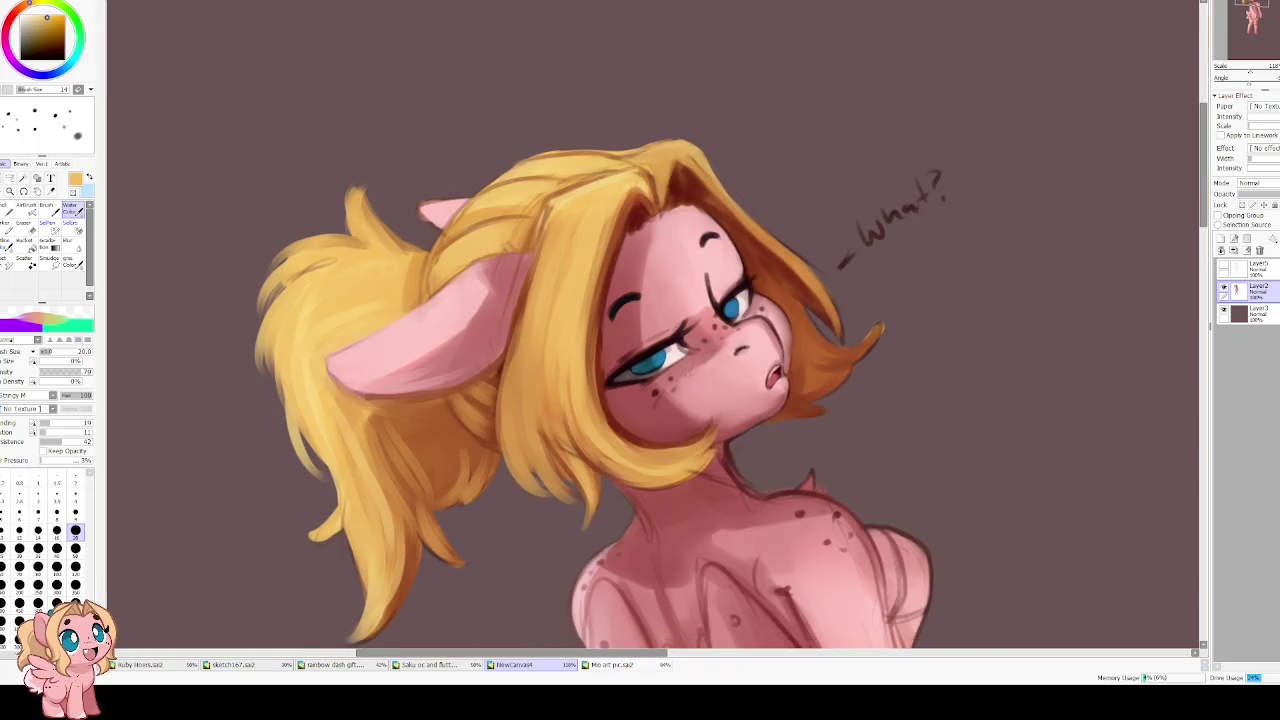
key(End)
key(End)
Lighten the hair strands beside the face with a warmer hair tone, checking the mirrored view
alt+click(520, 388)
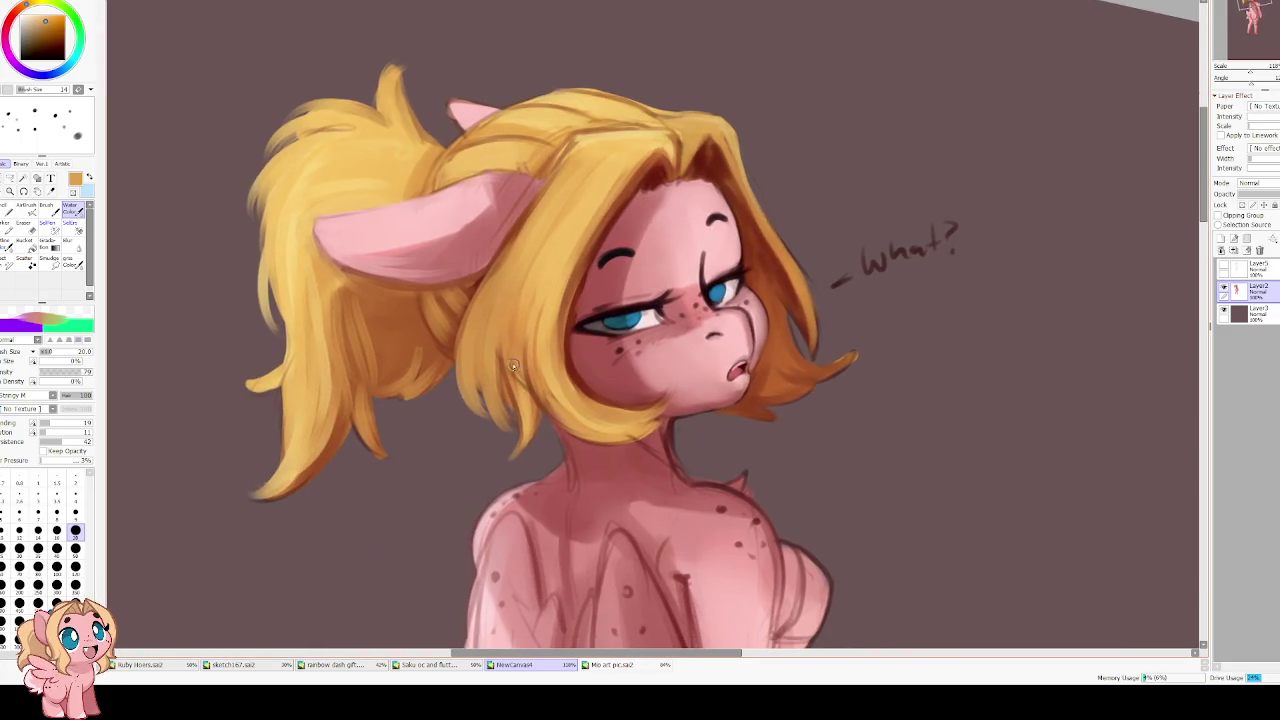
drag(518, 398, 500, 455)
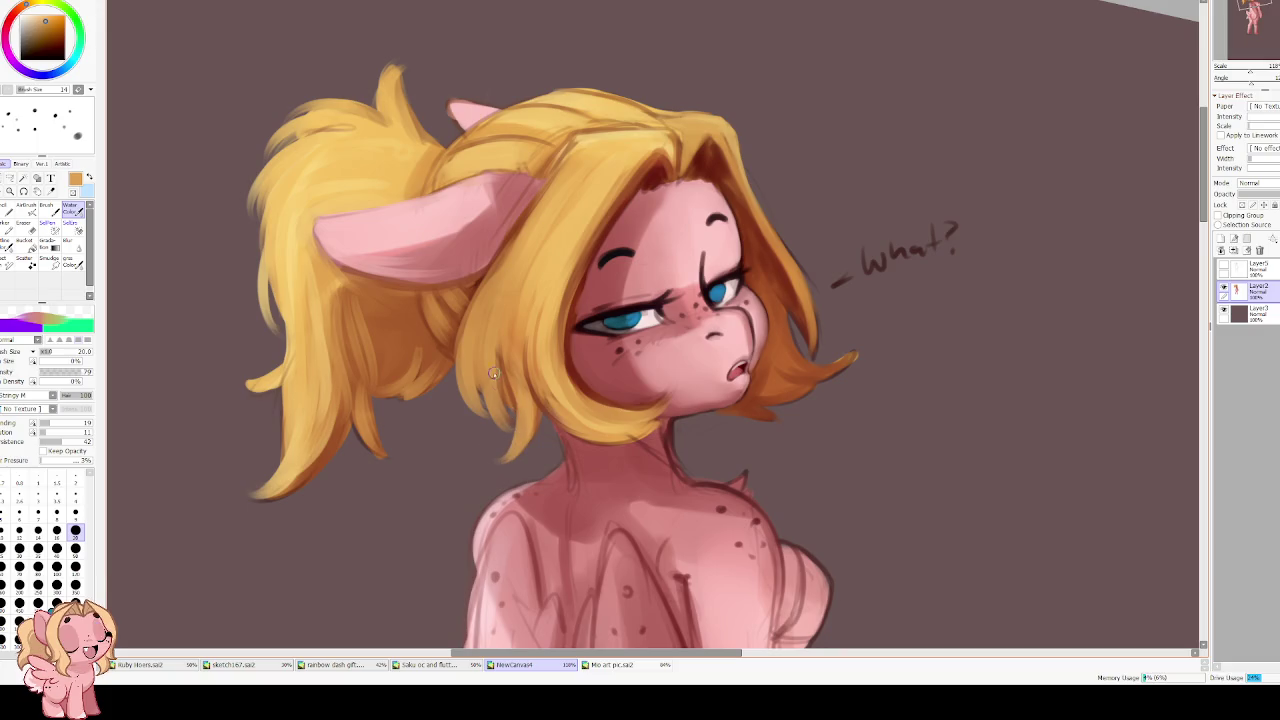
drag(495, 374, 507, 418)
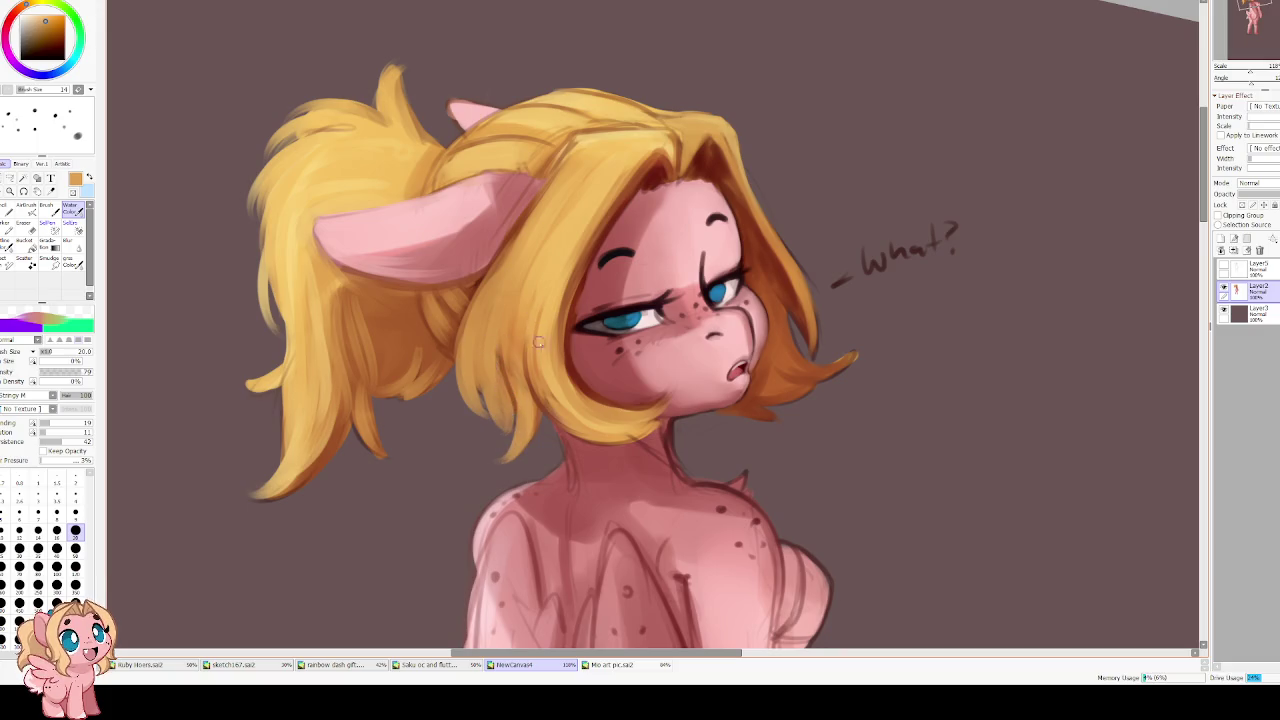
key(h)
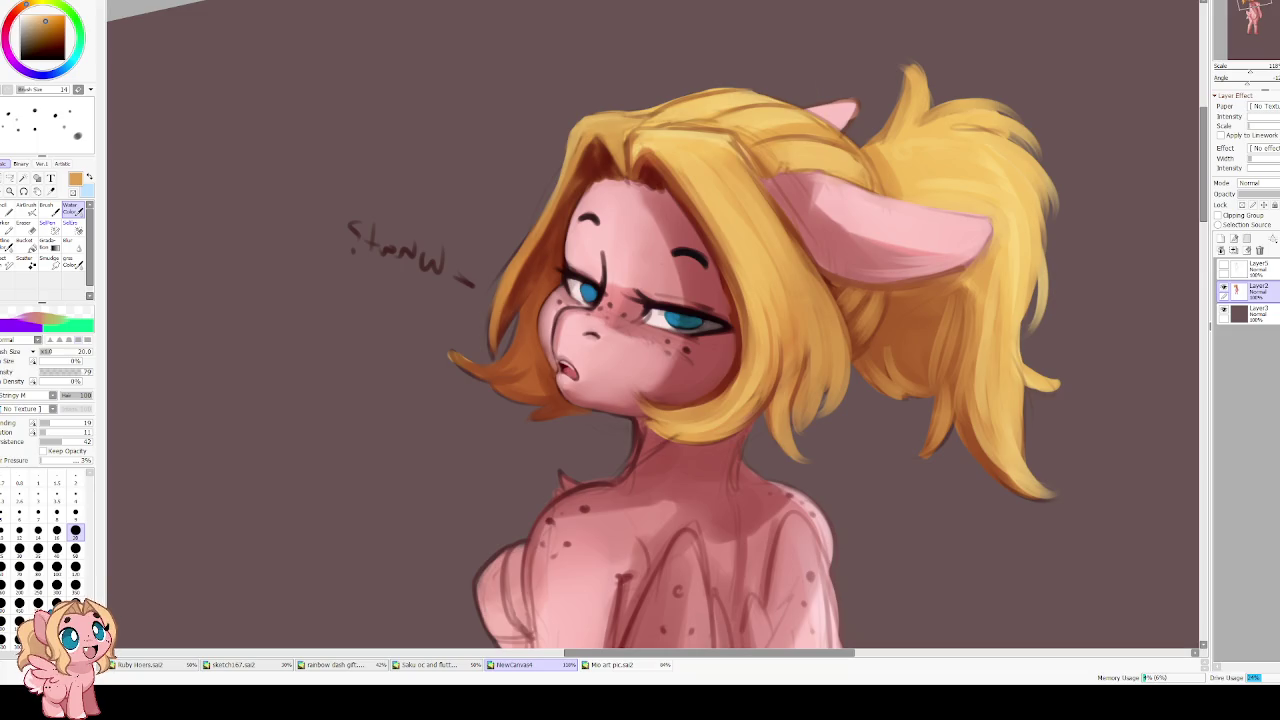
Shrink the brush to 12 and sample light yellow from the hair, checking the mirrored view
key(Insert)
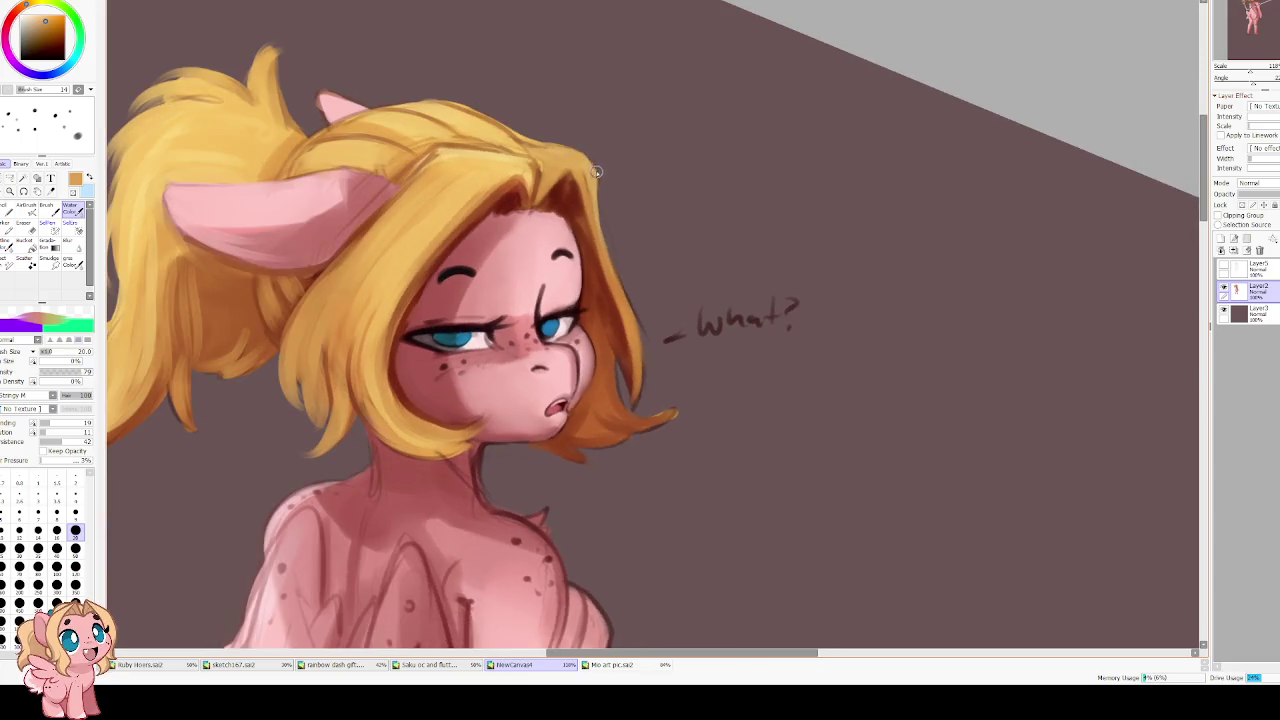
key(bracketleft)
key(bracketleft)
key(bracketleft)
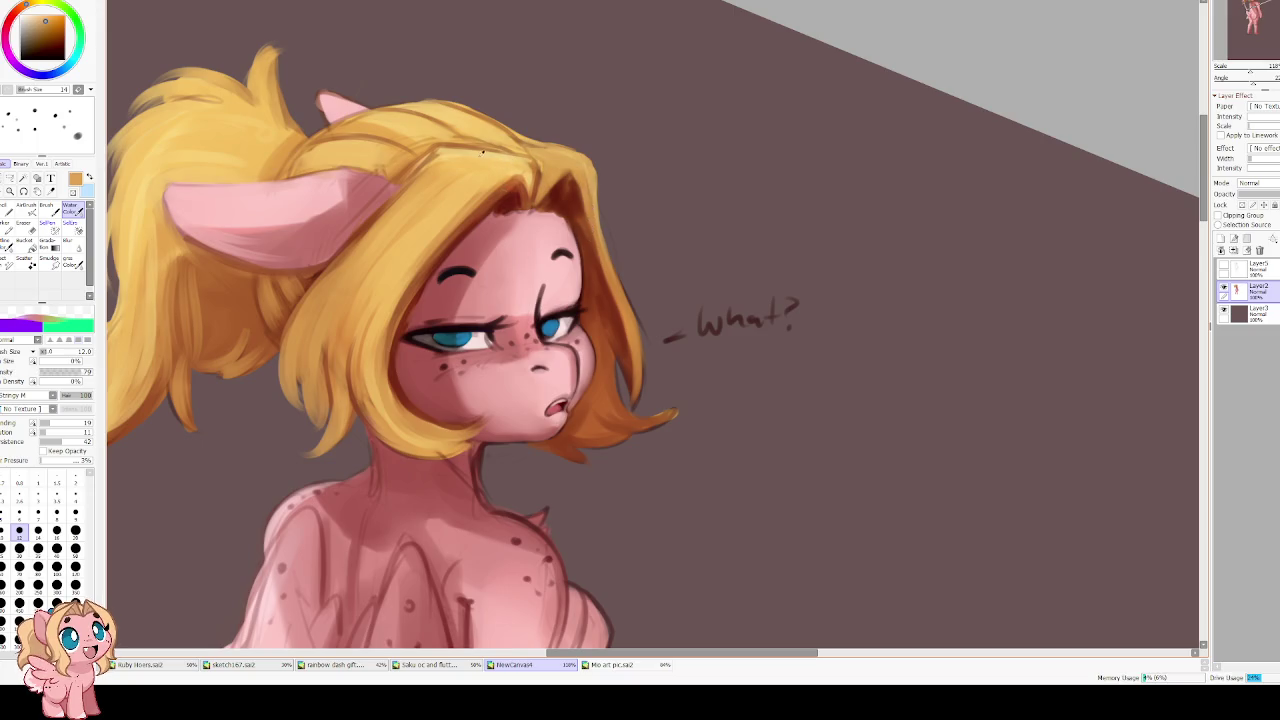
alt+click(483, 151)
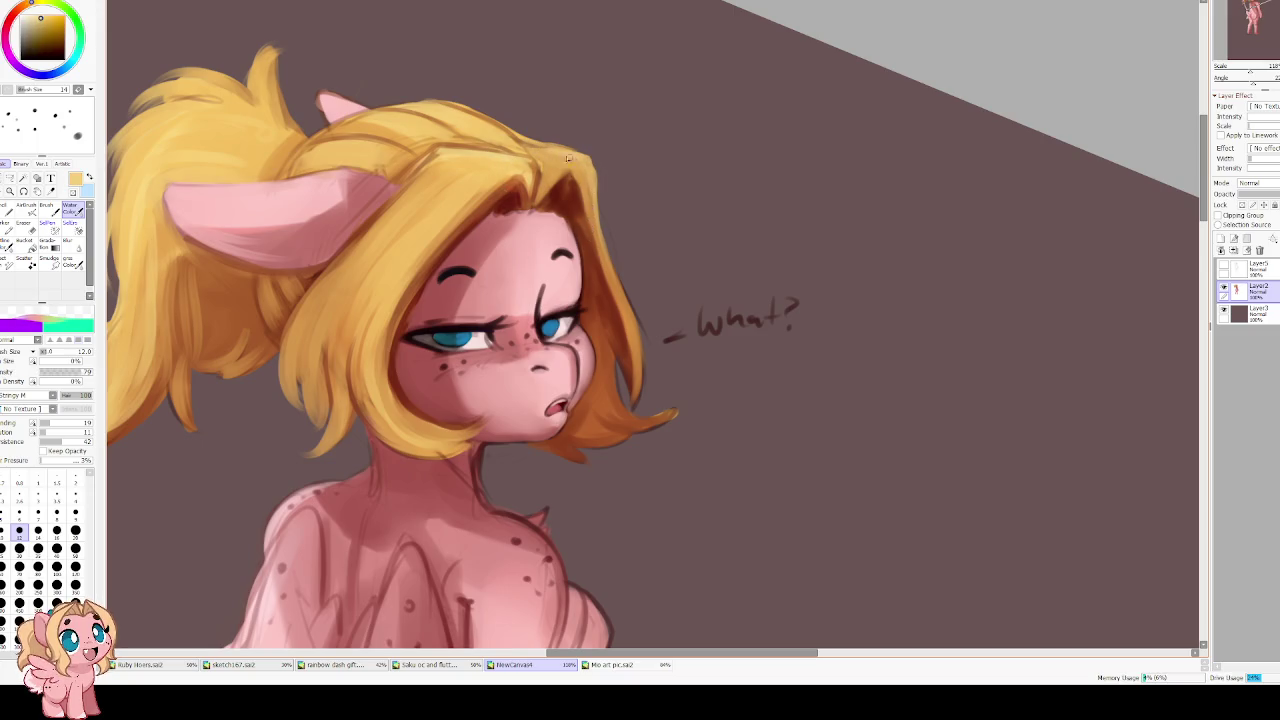
key(h)
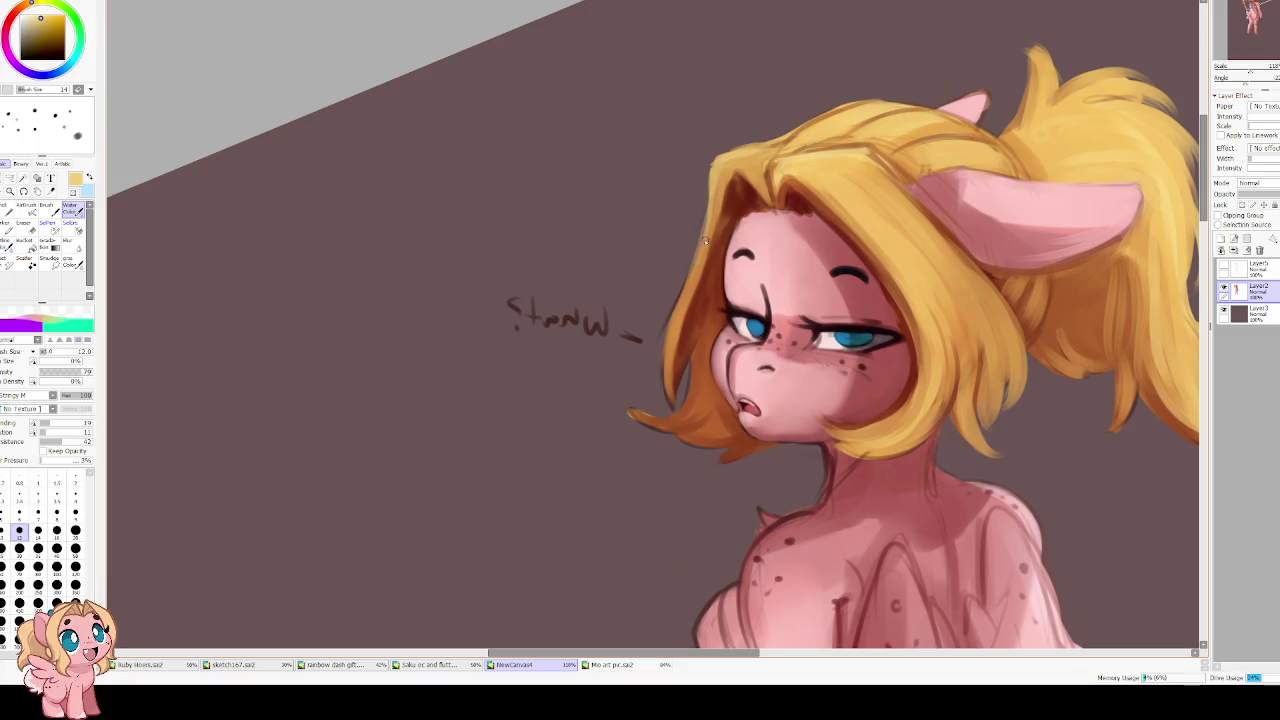
key(h)
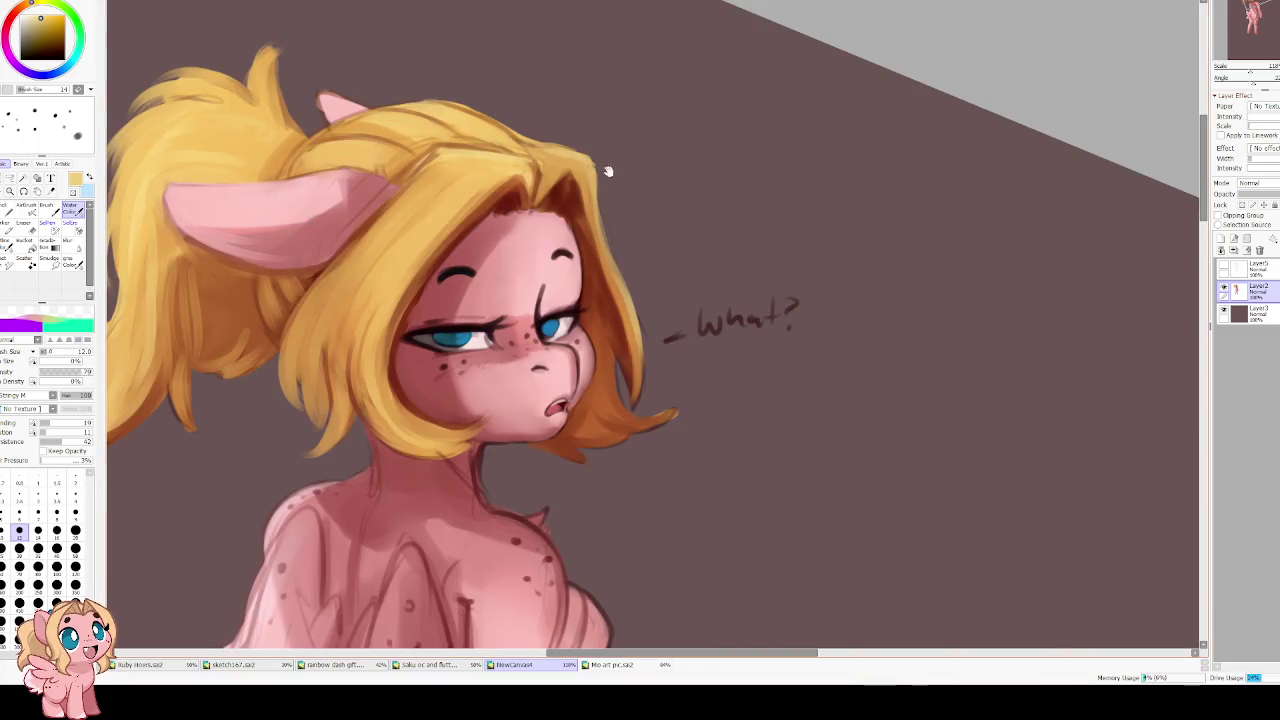
key(Delete)
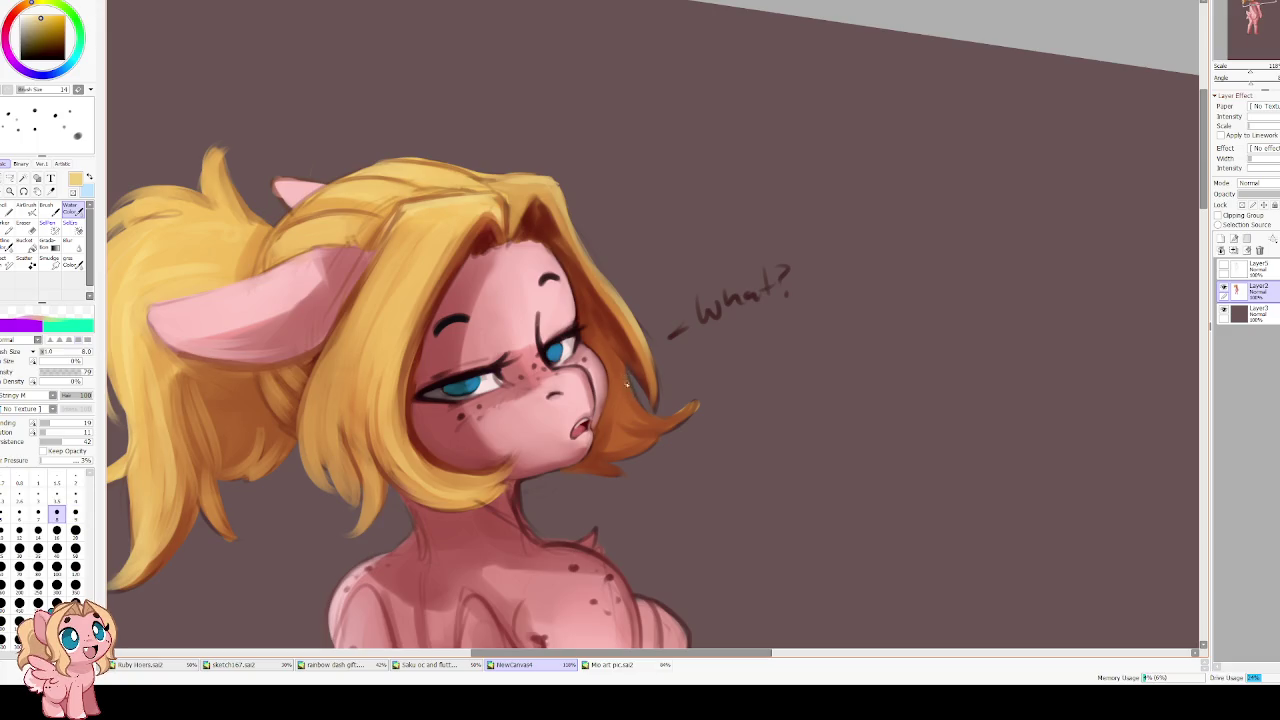
Paint light orange highlights along the lower hair strand edges, then centre the view on the face
drag(618, 392, 688, 408)
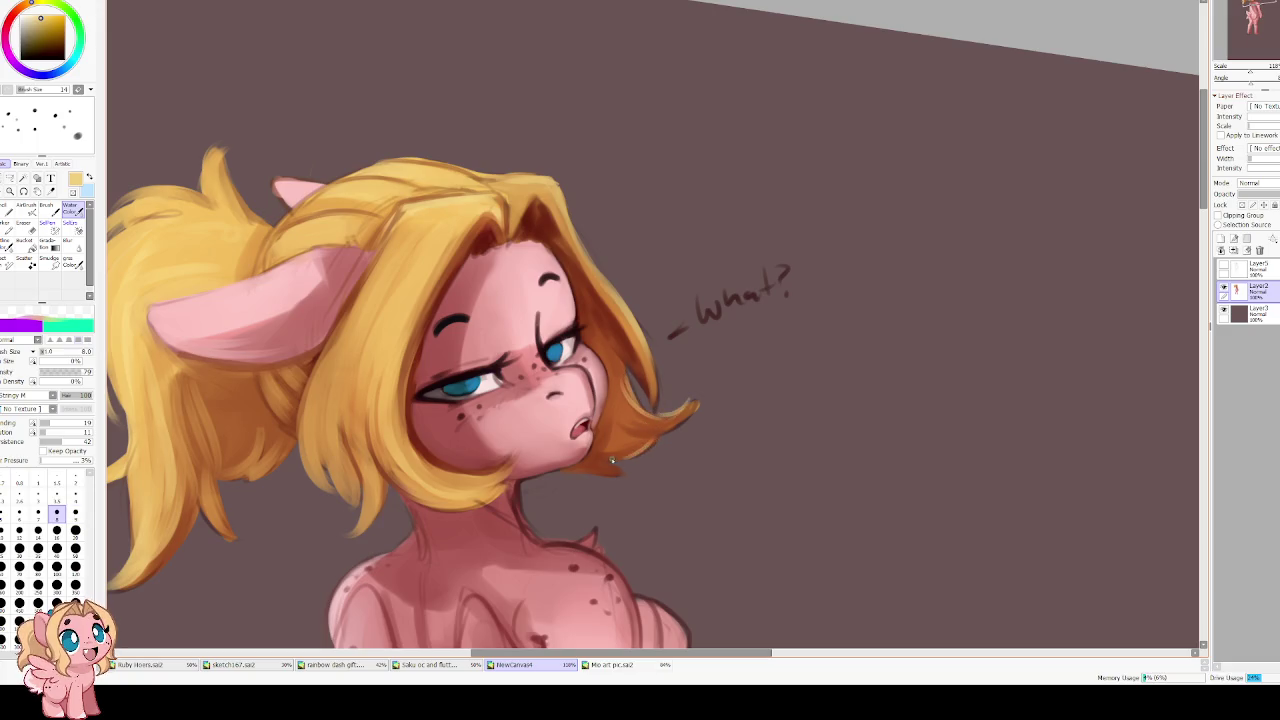
drag(617, 473, 562, 470)
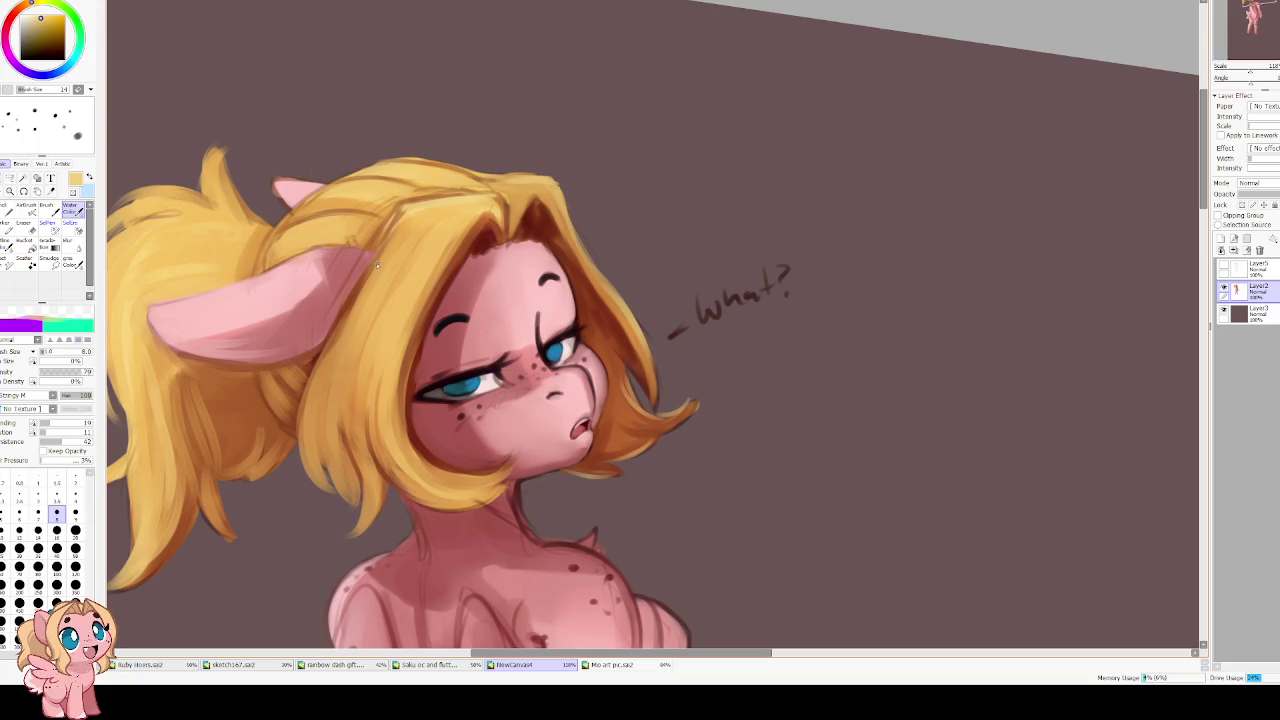
scroll(377, 263, down, 3)
key(Delete)
scroll(334, 374, up, 2)
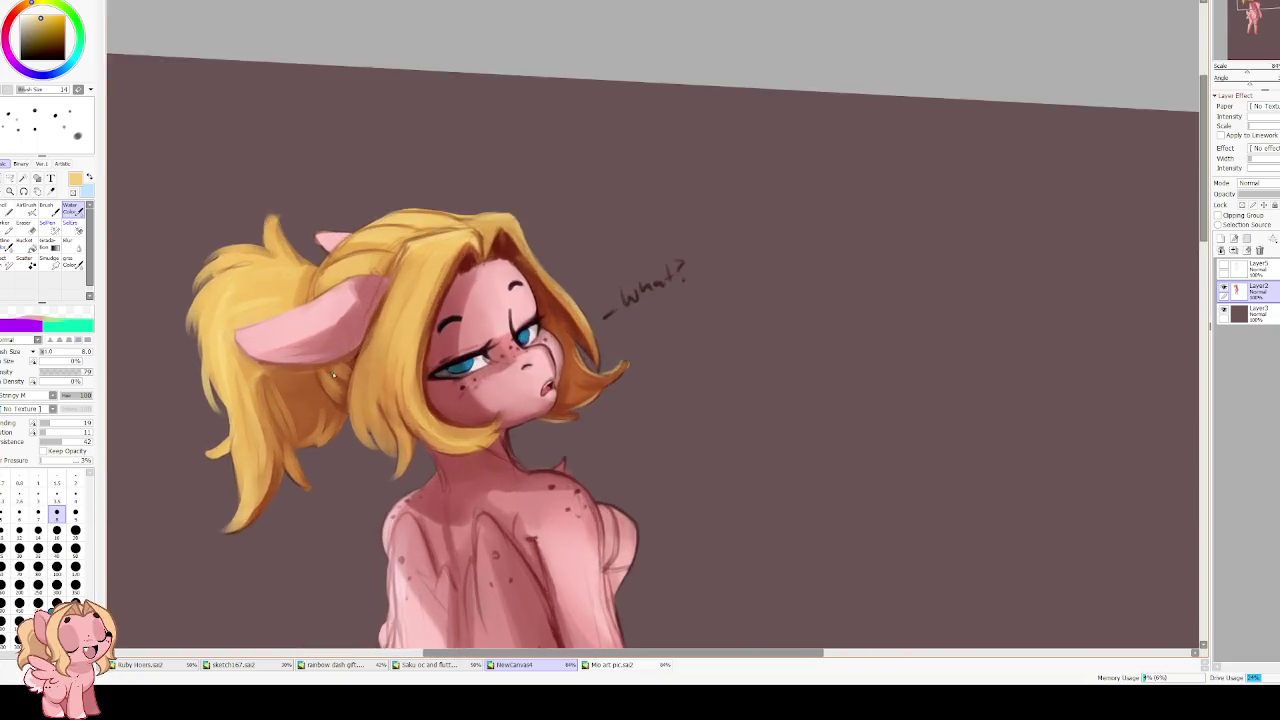
scroll(334, 374, up, 3)
drag(391, 377, 464, 387)
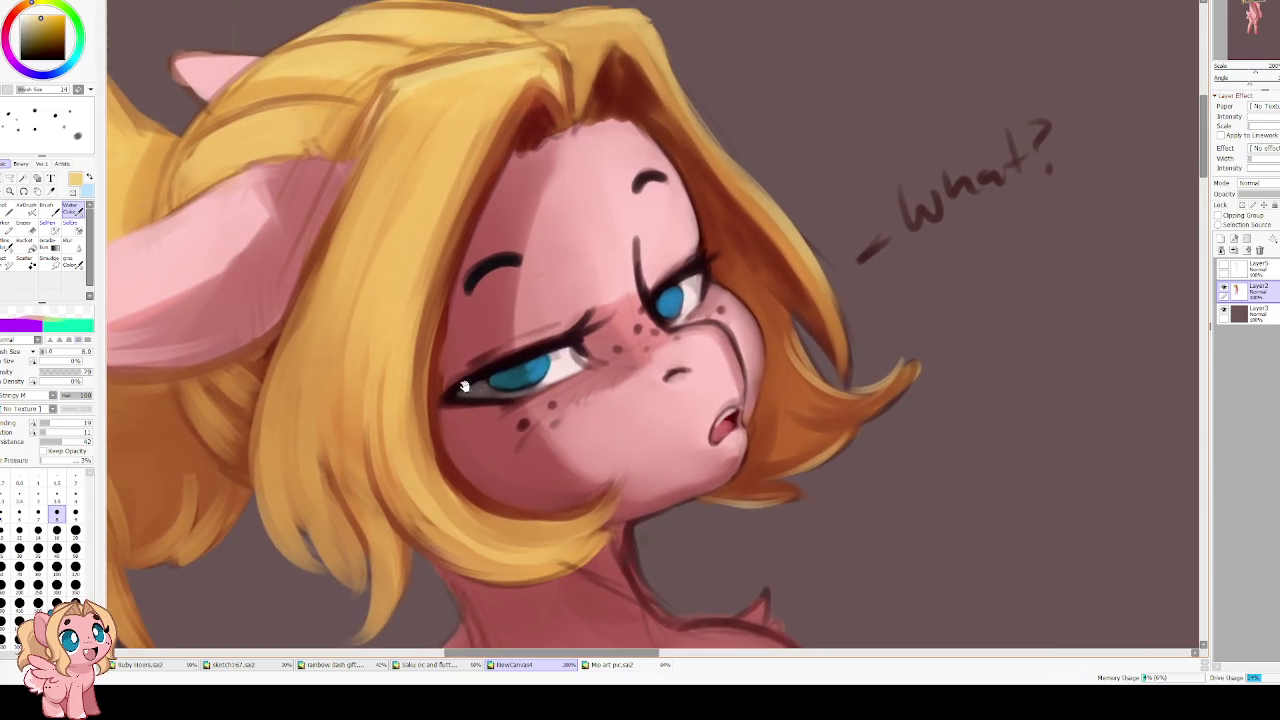
alt+click(460, 314)
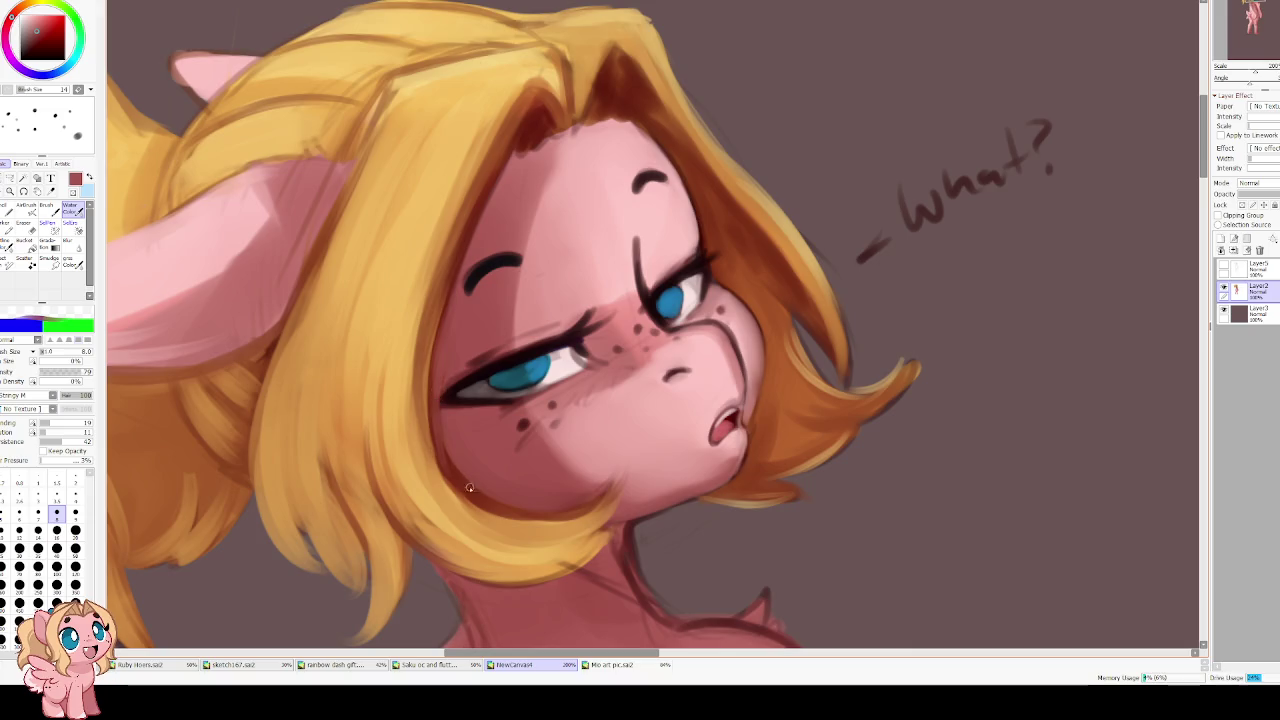
Darken the upper eyelid, inner eye corner, brow and nose bridge with a darker red
key(bracketright)
key(bracketright)
key(bracketright)
key(bracketright)
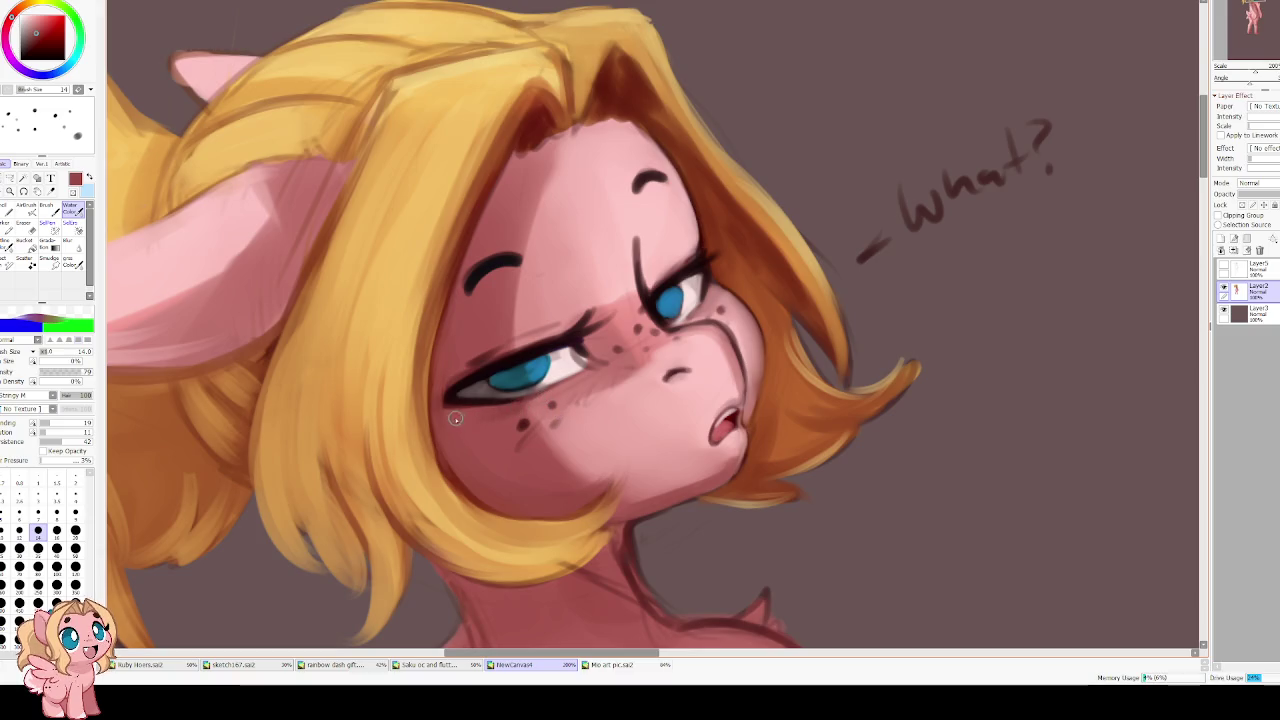
click(35, 40)
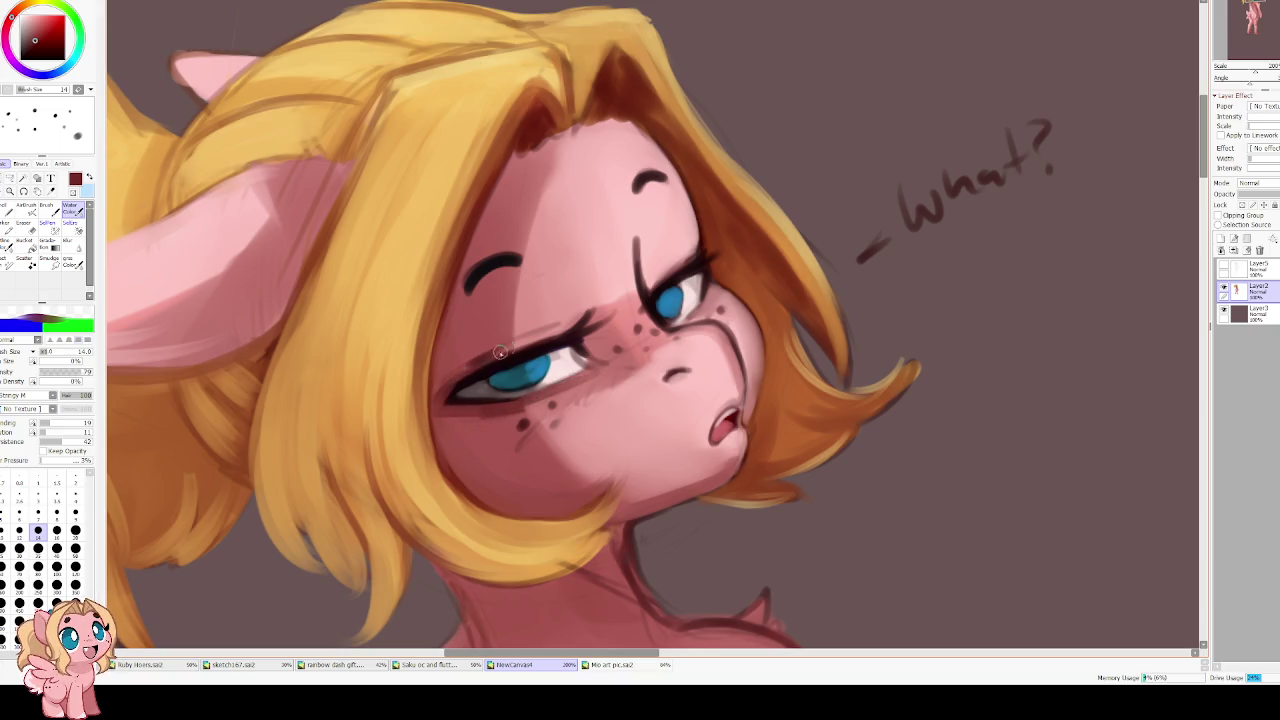
drag(517, 341, 481, 357)
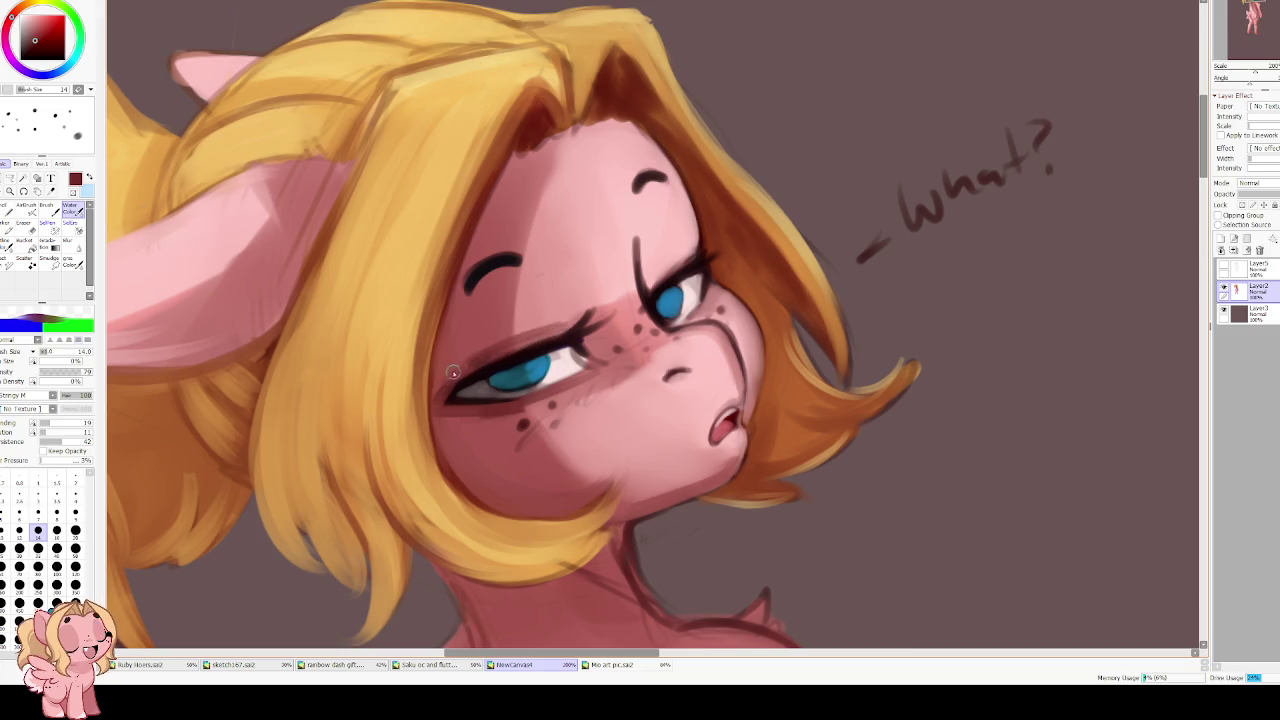
mouse_move(597, 350)
mouse_down()
mouse_move(622, 370)
mouse_move(489, 421)
mouse_up()
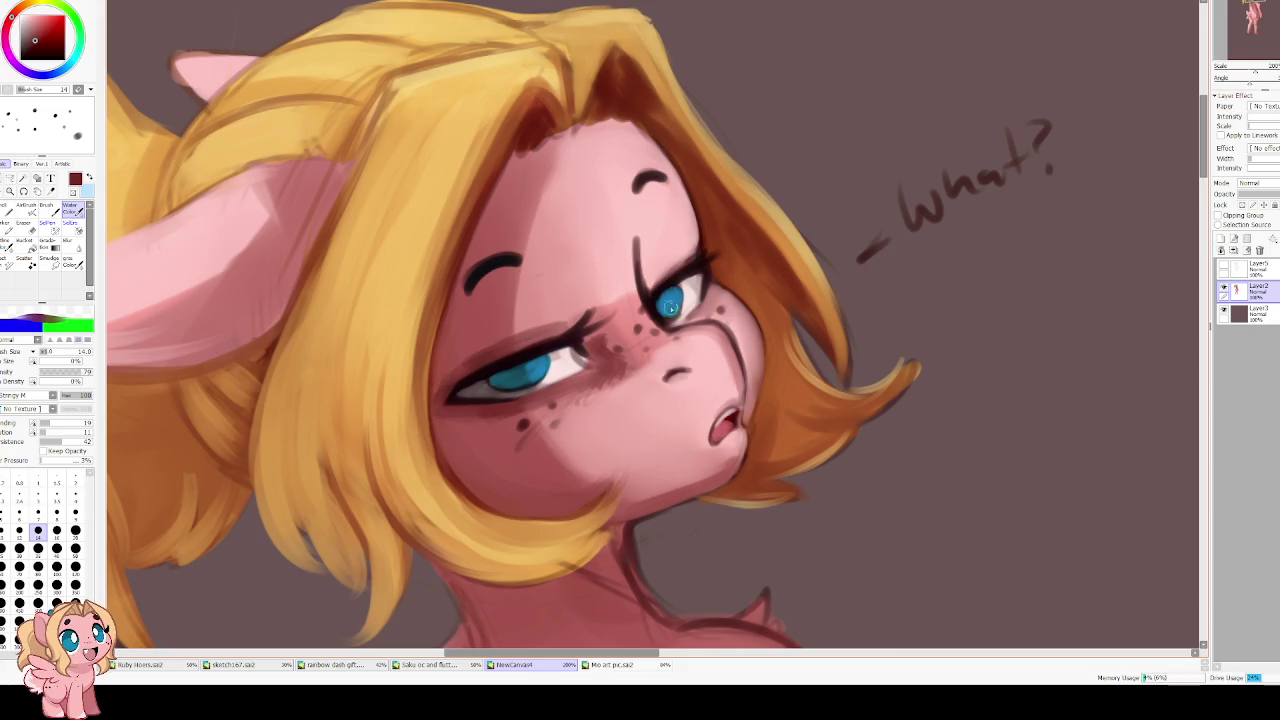
key(bracketleft)
key(bracketleft)
key(bracketleft)
key(bracketleft)
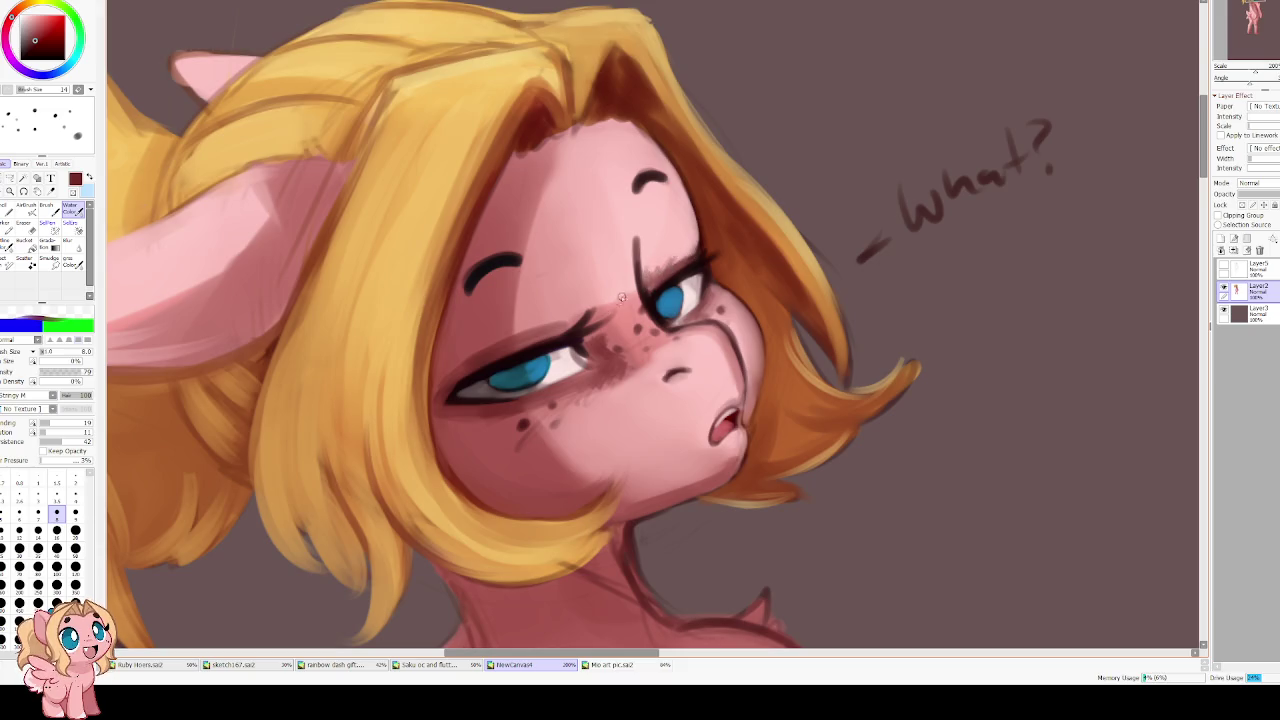
mouse_move(588, 316)
mouse_down()
mouse_move(517, 324)
mouse_move(540, 327)
mouse_up()
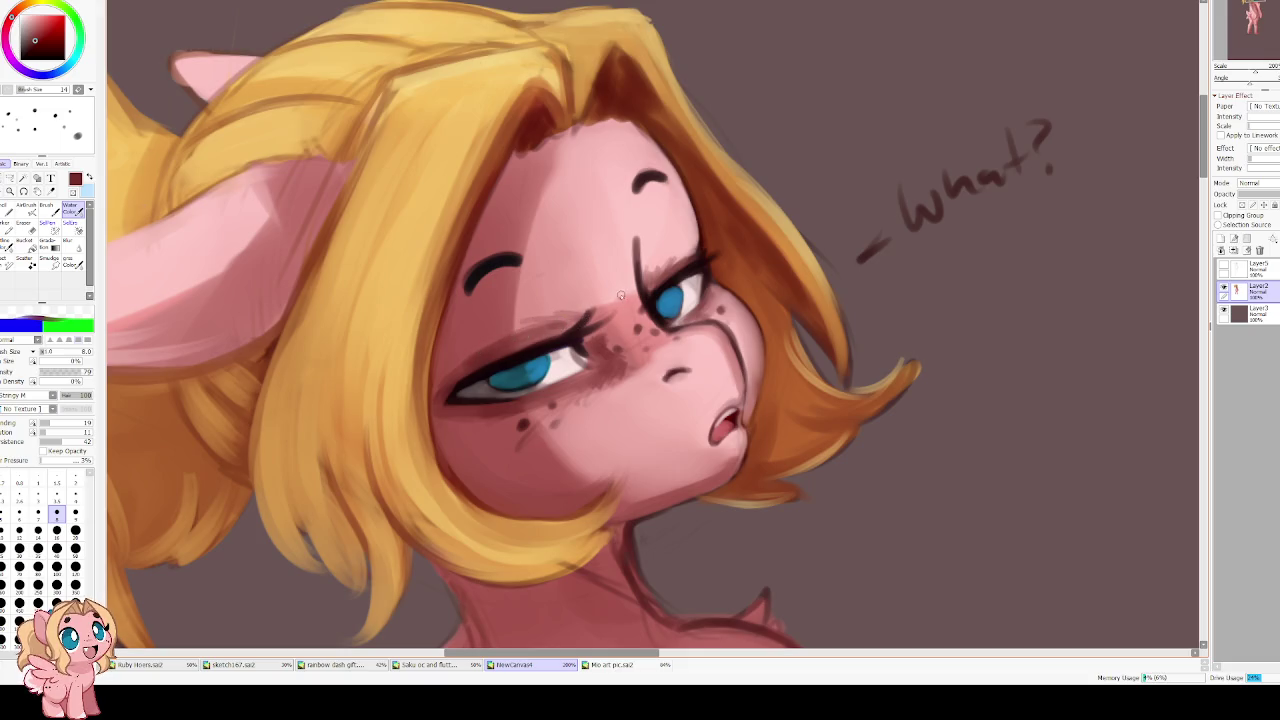
mouse_move(631, 279)
mouse_down()
mouse_move(636, 312)
mouse_move(594, 306)
mouse_up()
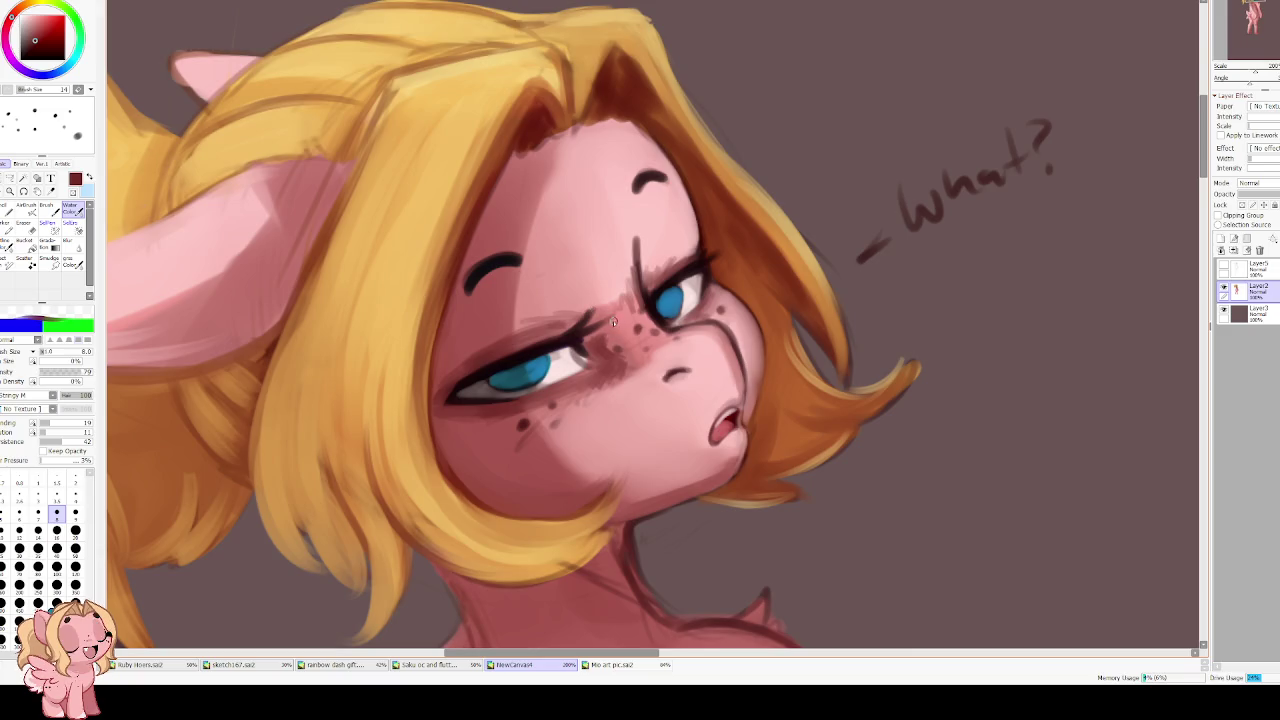
Soften the nose-bridge shading with skin pink and add a soft blush at brush size 16
alt+click(620, 315)
mouse_move(631, 302)
mouse_down()
mouse_move(598, 305)
mouse_move(614, 289)
mouse_up()
alt+click(602, 337)
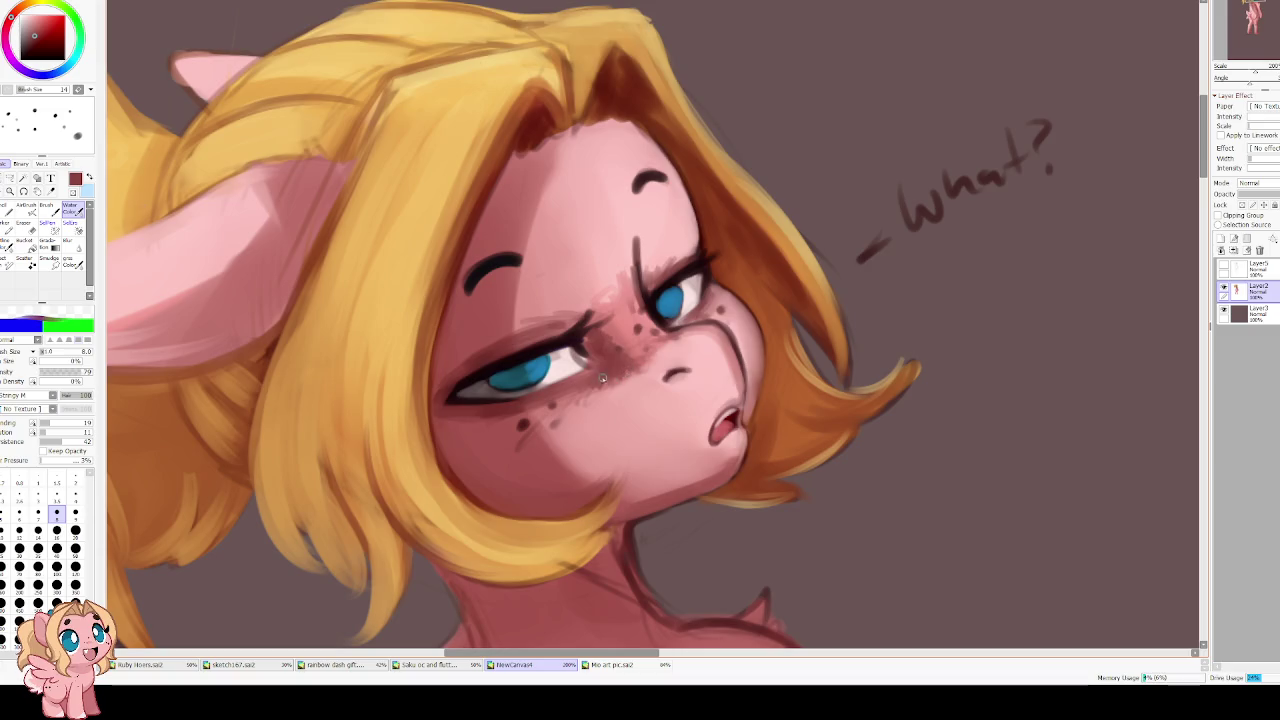
click(80, 423)
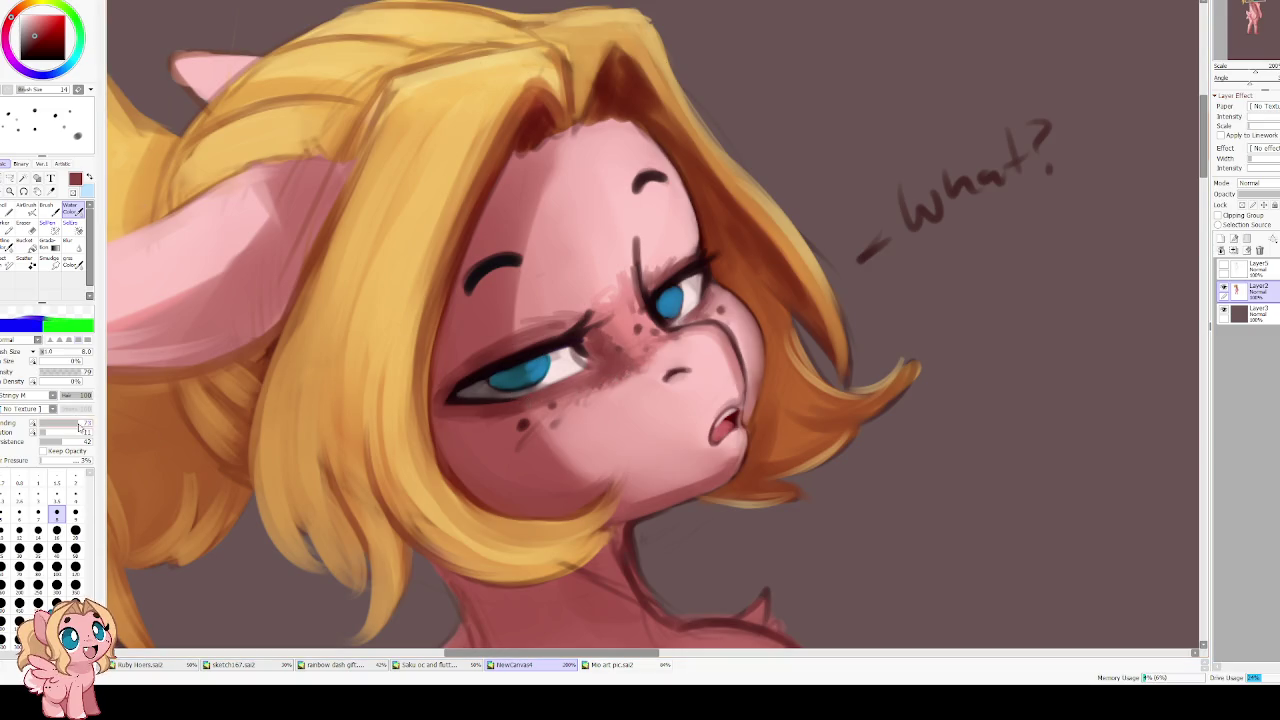
click(56, 530)
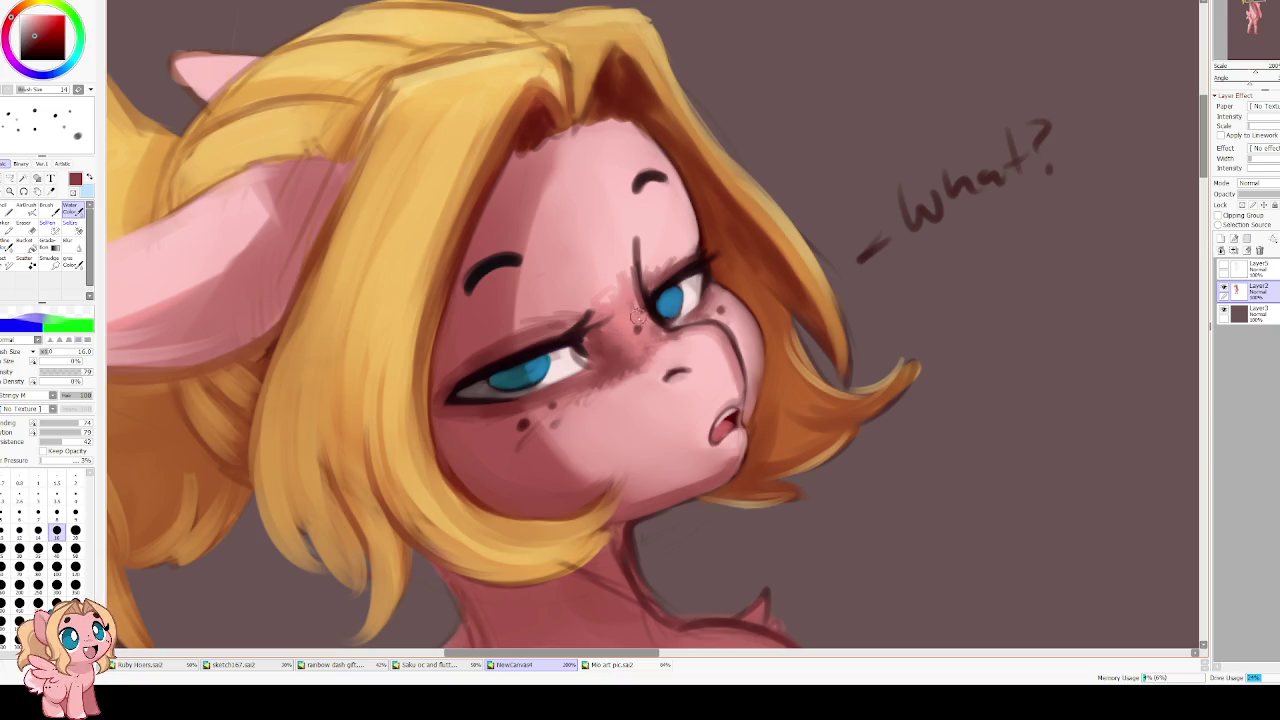
drag(633, 330, 612, 314)
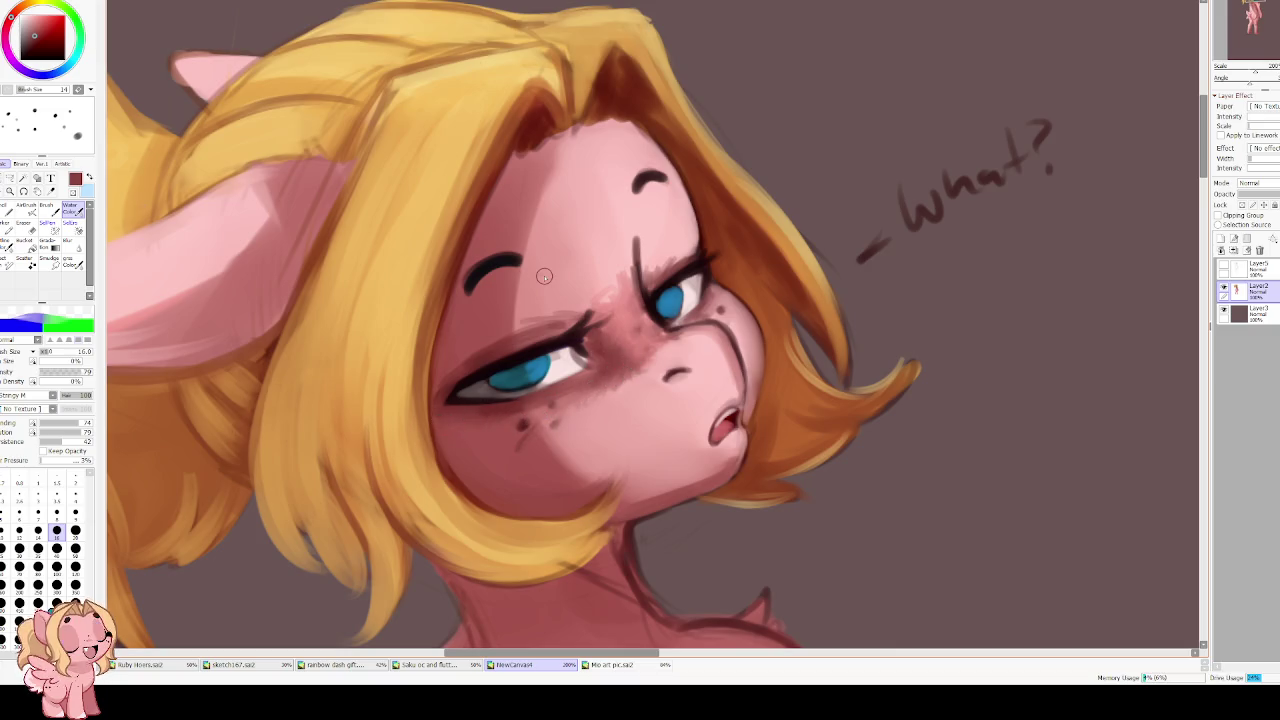
Mirror the canvas view to check proportions, then flip it back
scroll(577, 280, down, 2)
scroll(577, 280, down, 2)
scroll(577, 280, up, 2)
key(h)
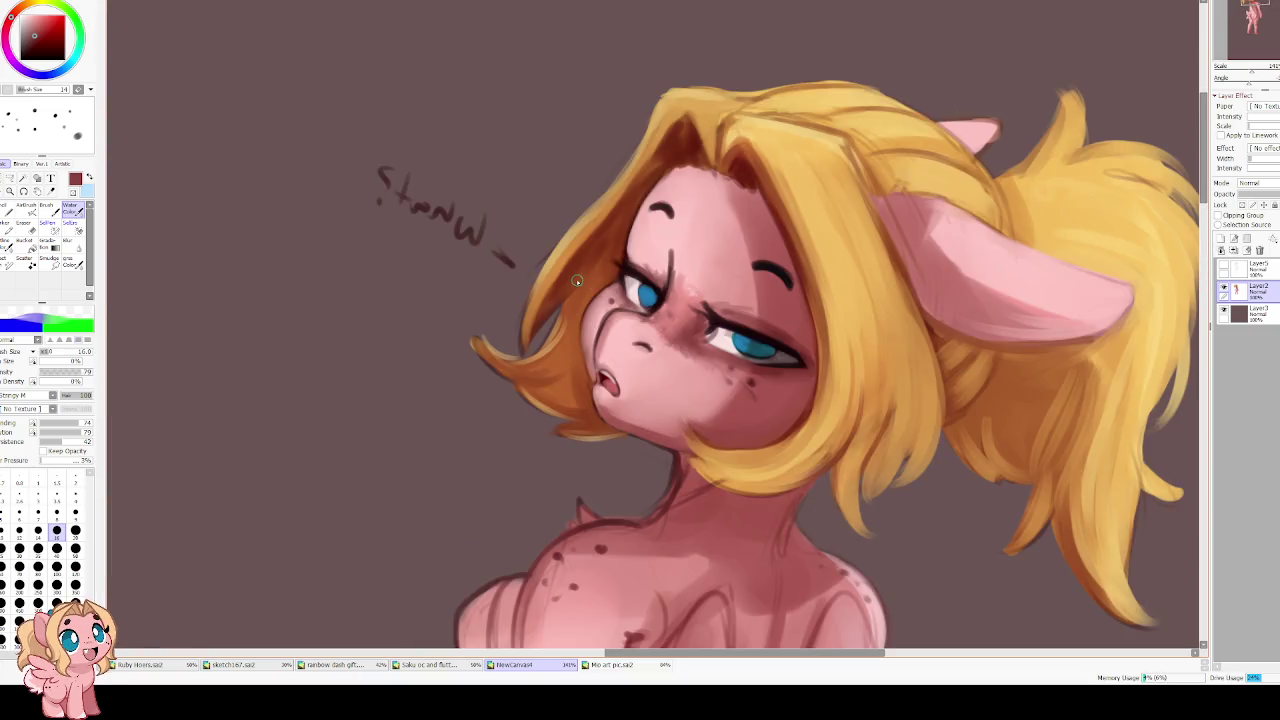
scroll(535, 355, up, 2)
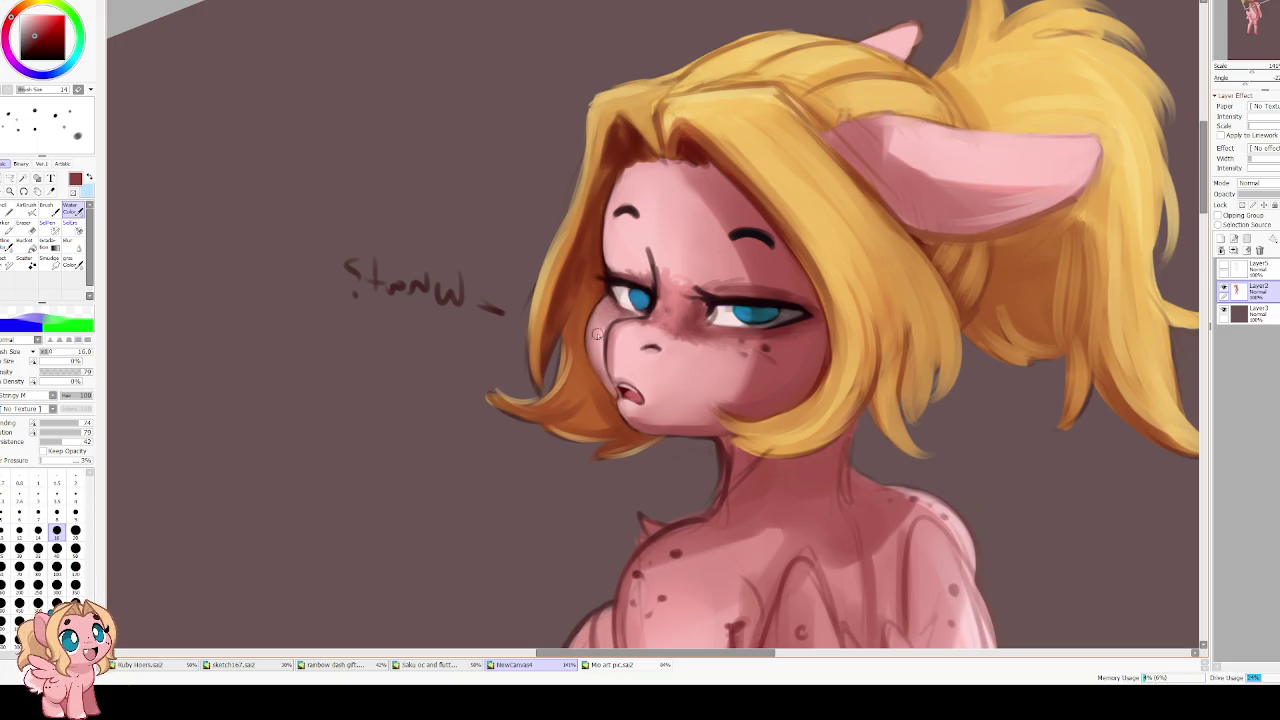
key(h)
scroll(603, 294, up, 2)
scroll(607, 268, down, 2)
scroll(593, 299, up, 2)
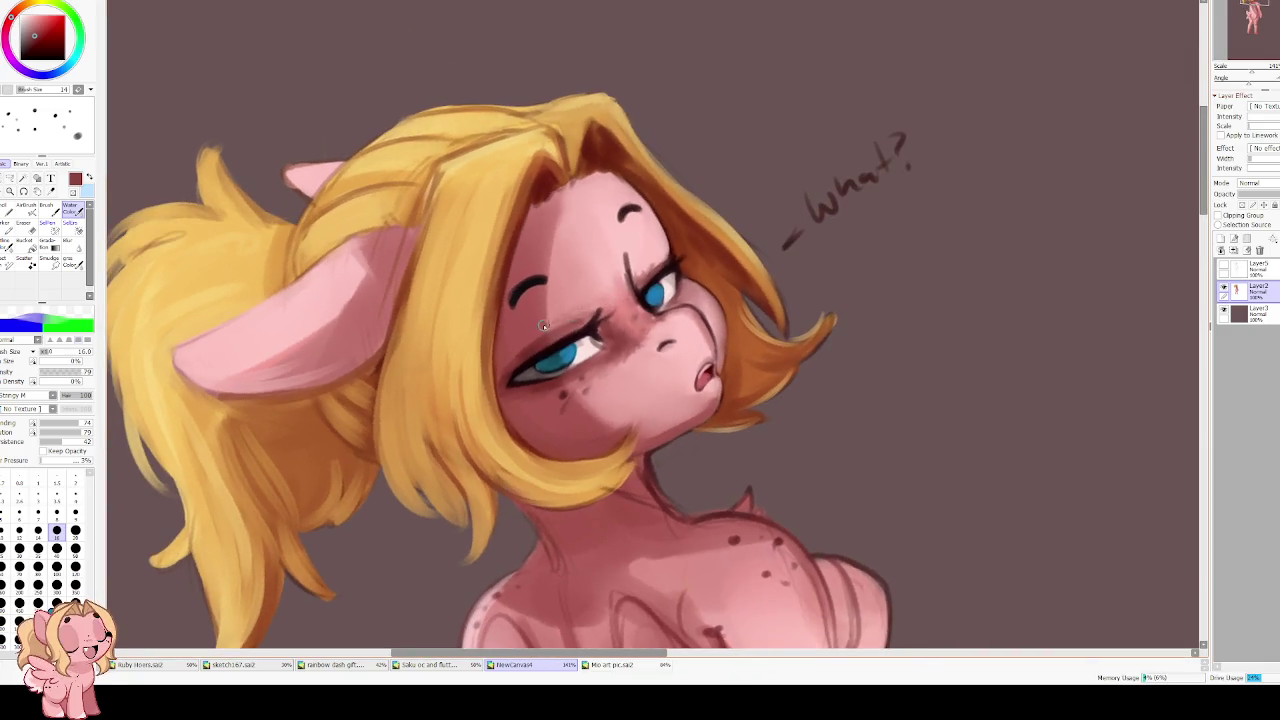
Sample light skin pink, set brush size 25 and lower Blending and Dilution
alt+click(481, 276)
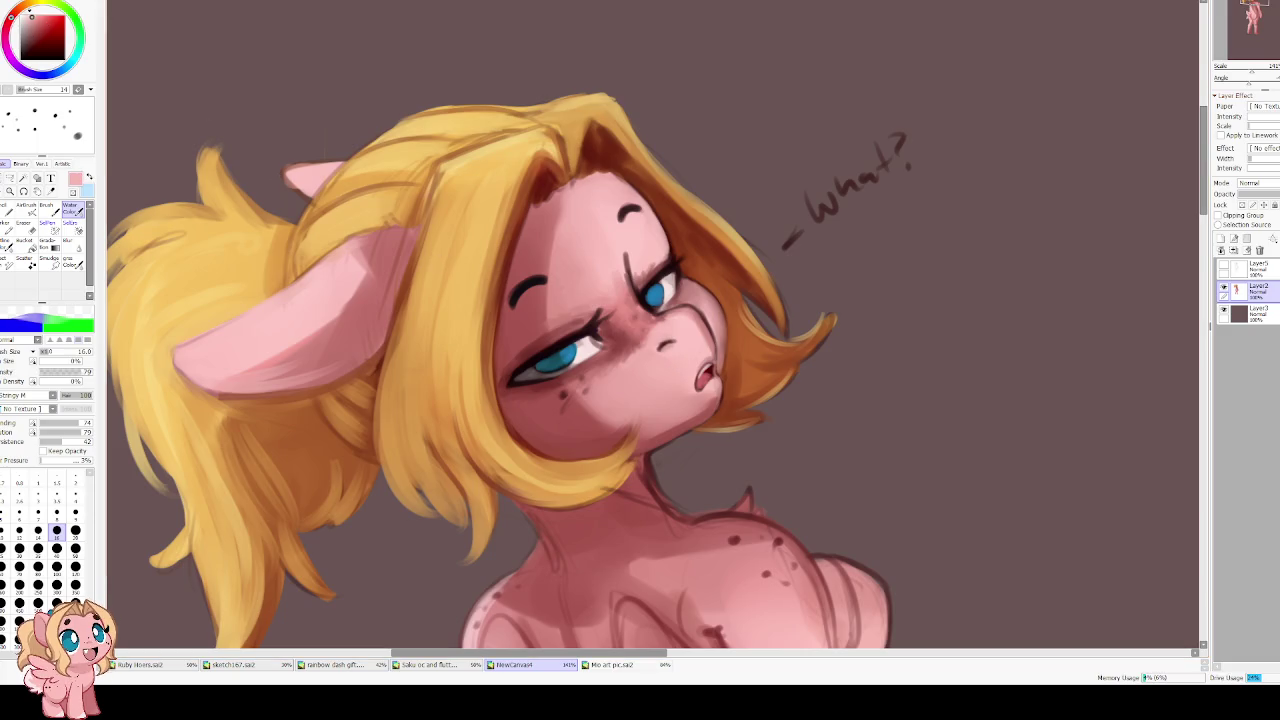
click(4, 548)
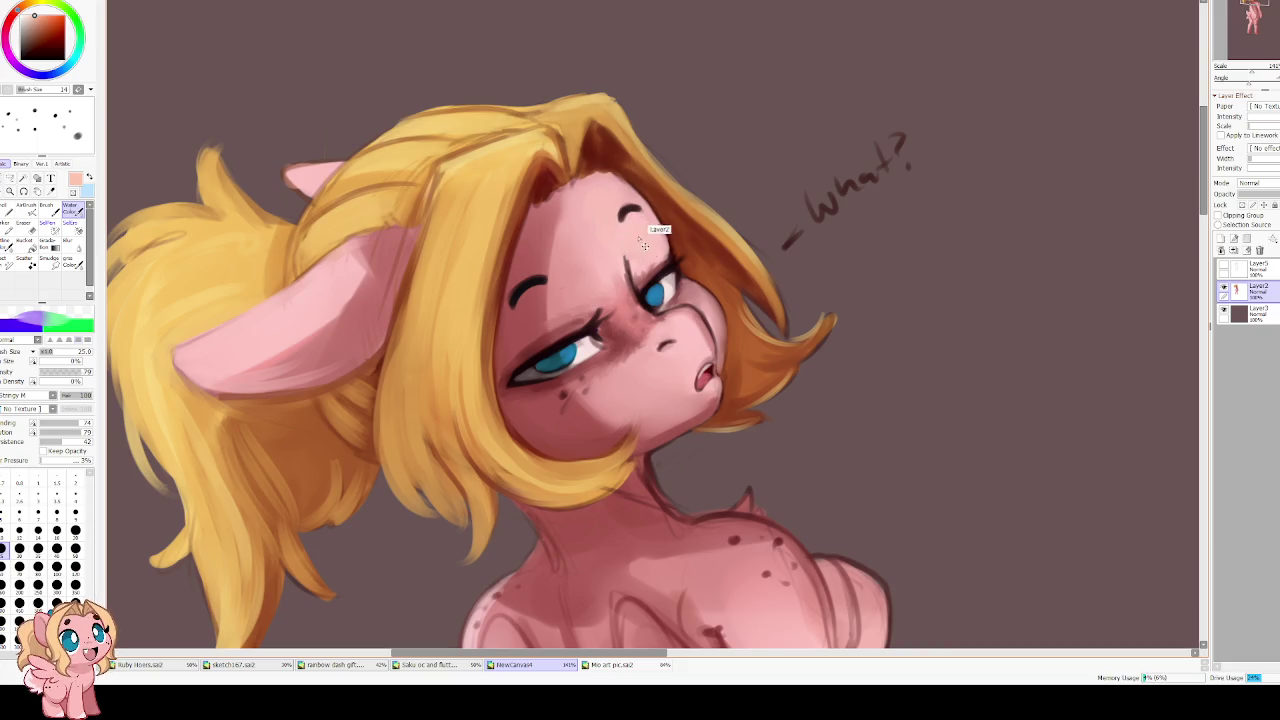
drag(60, 424, 84, 424)
scroll(615, 360, down, 2)
scroll(680, 420, down, 1)
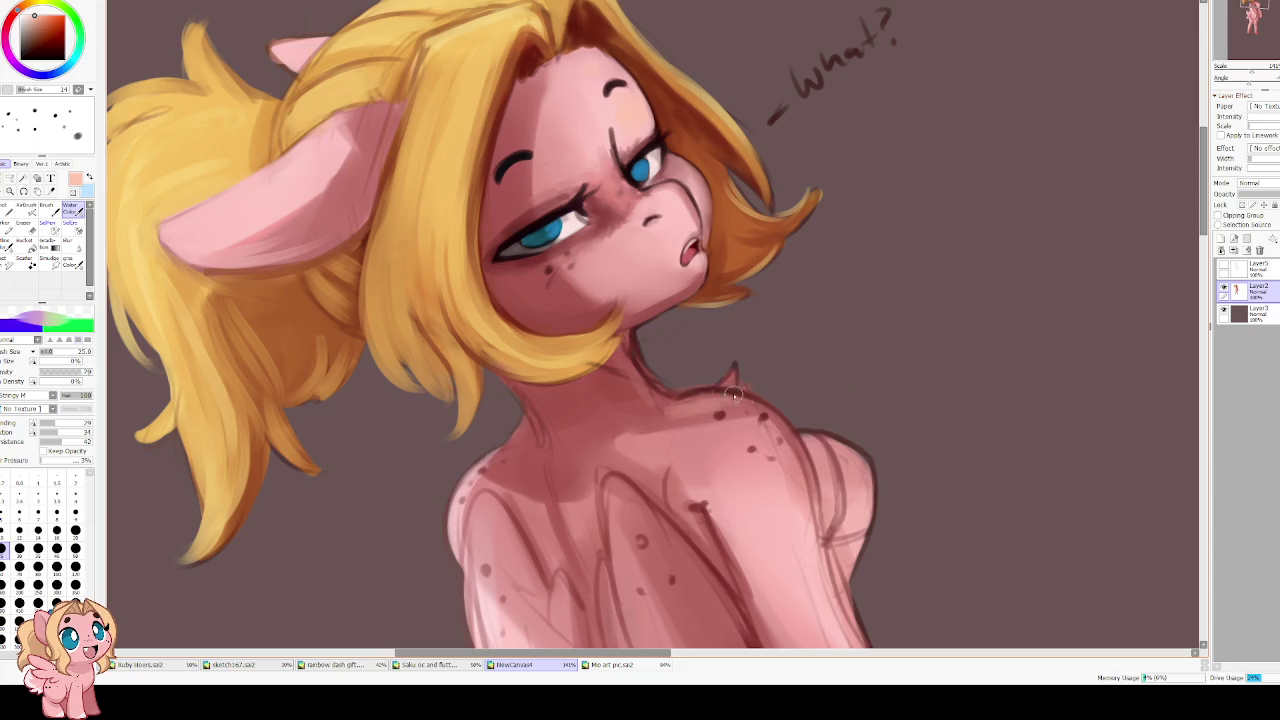
Sample a dark reddish brown from the drawing and set the brush to size 16
drag(612, 388, 602, 290)
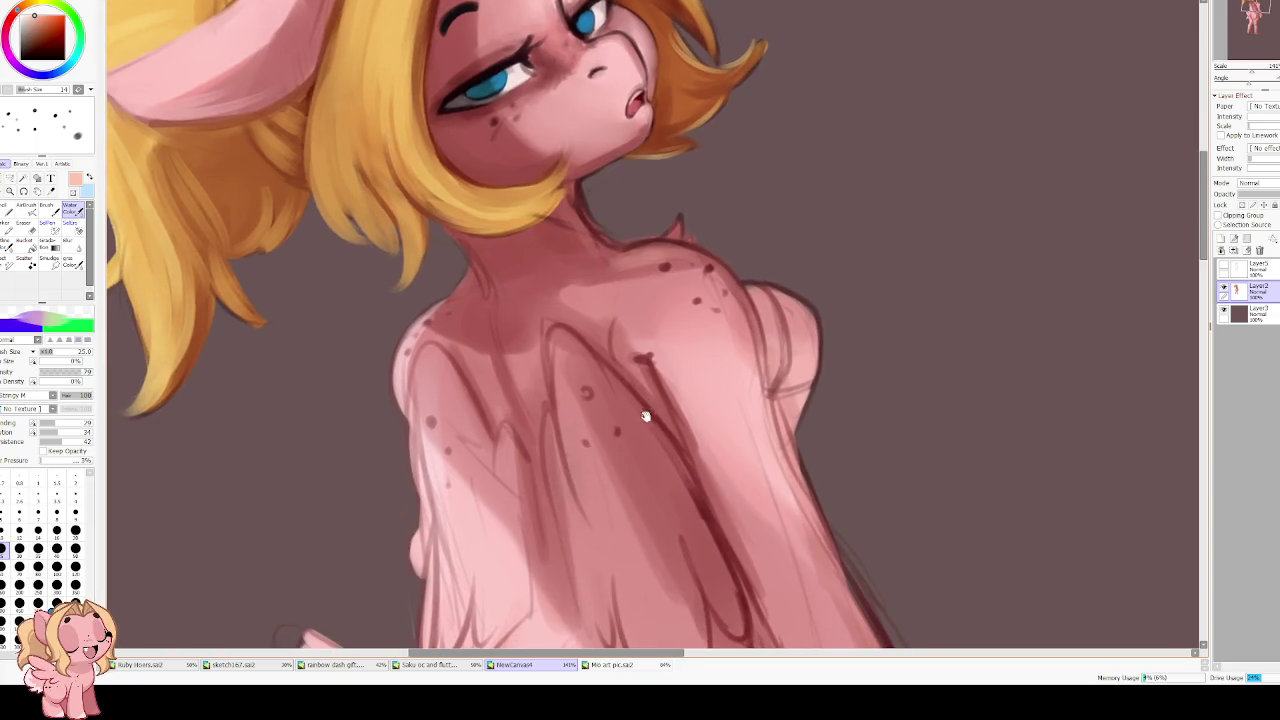
drag(646, 417, 607, 322)
key(bracketright)
key(bracketright)
key(bracketright)
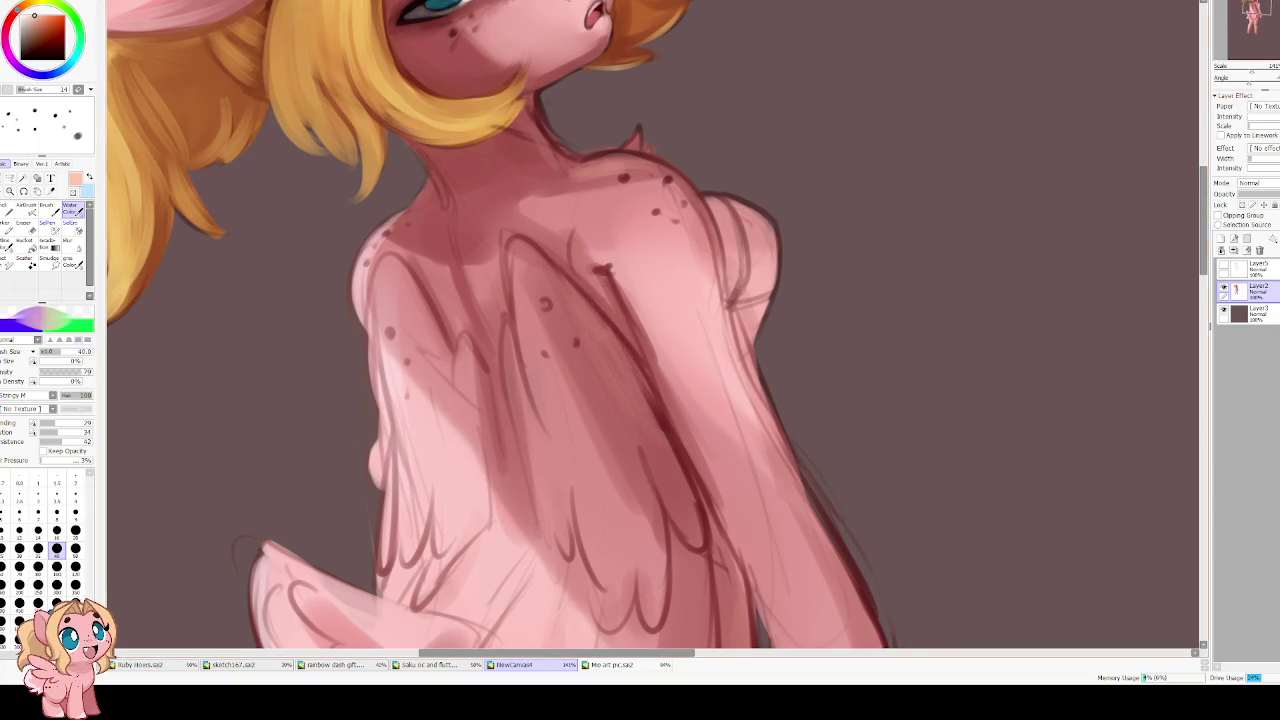
drag(572, 230, 545, 371)
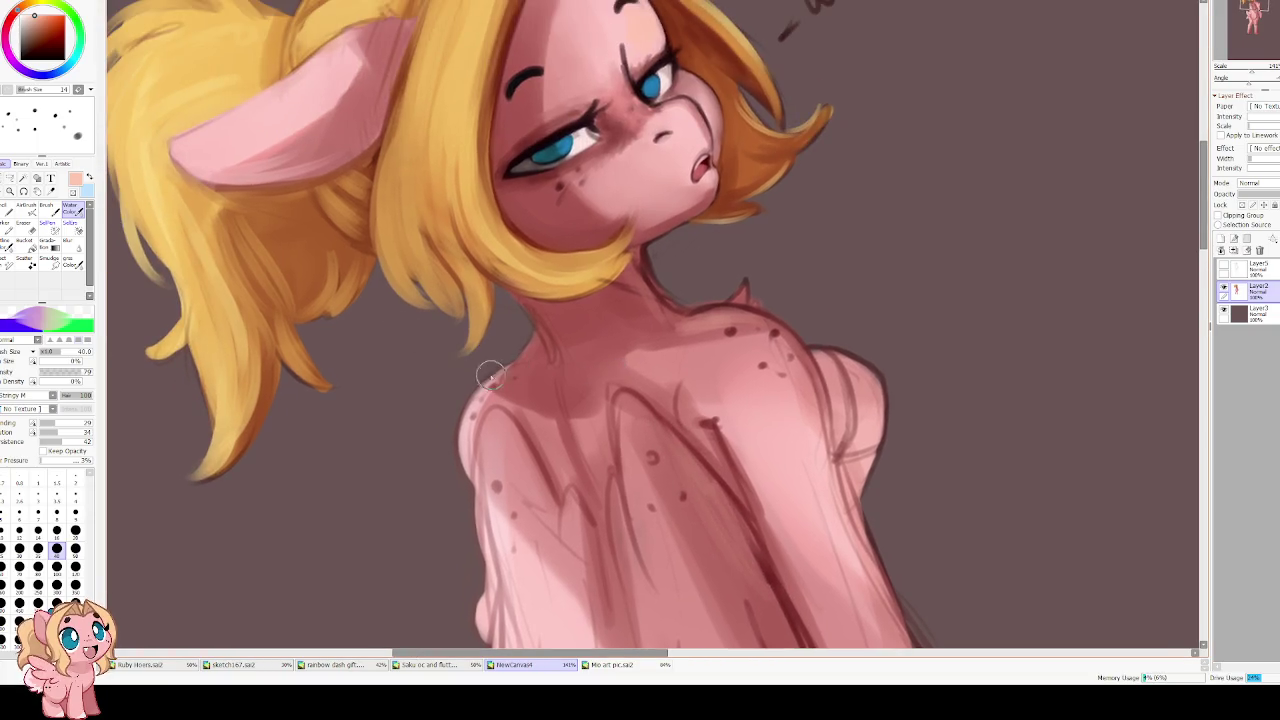
alt+click(478, 400)
key(bracketleft)
key(bracketleft)
key(bracketleft)
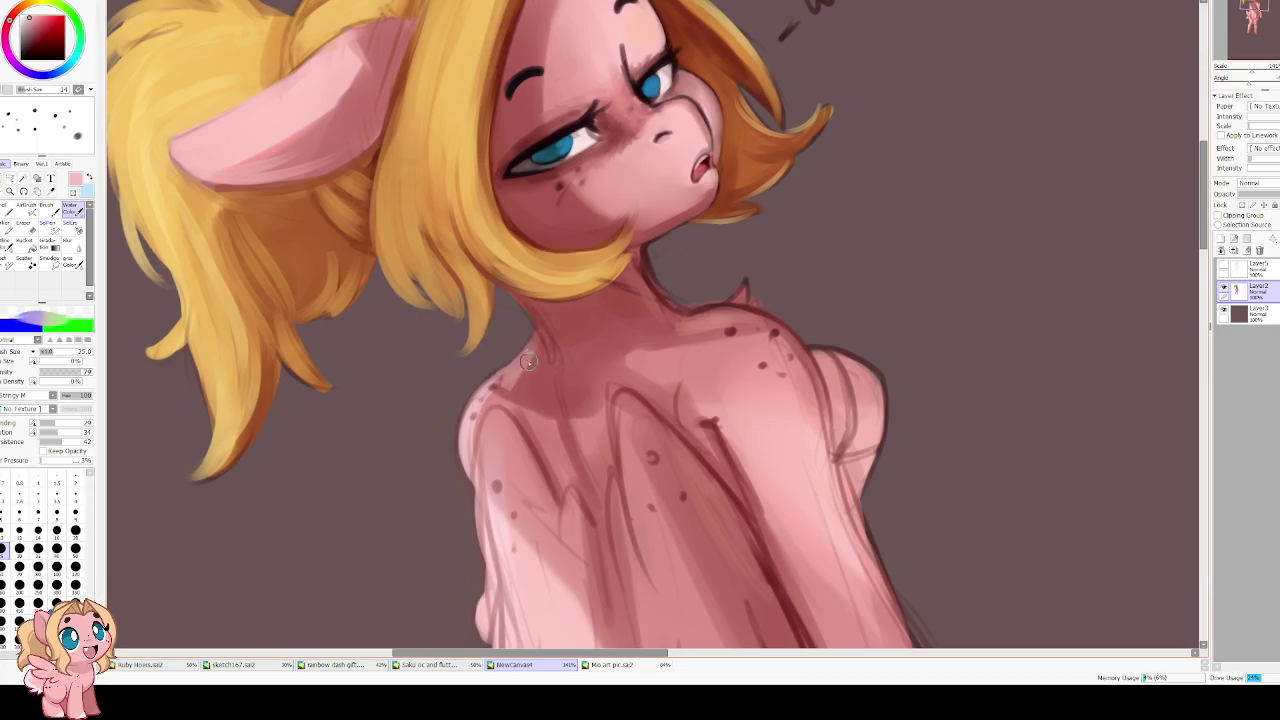
key(bracketleft)
key(bracketleft)
key(bracketleft)
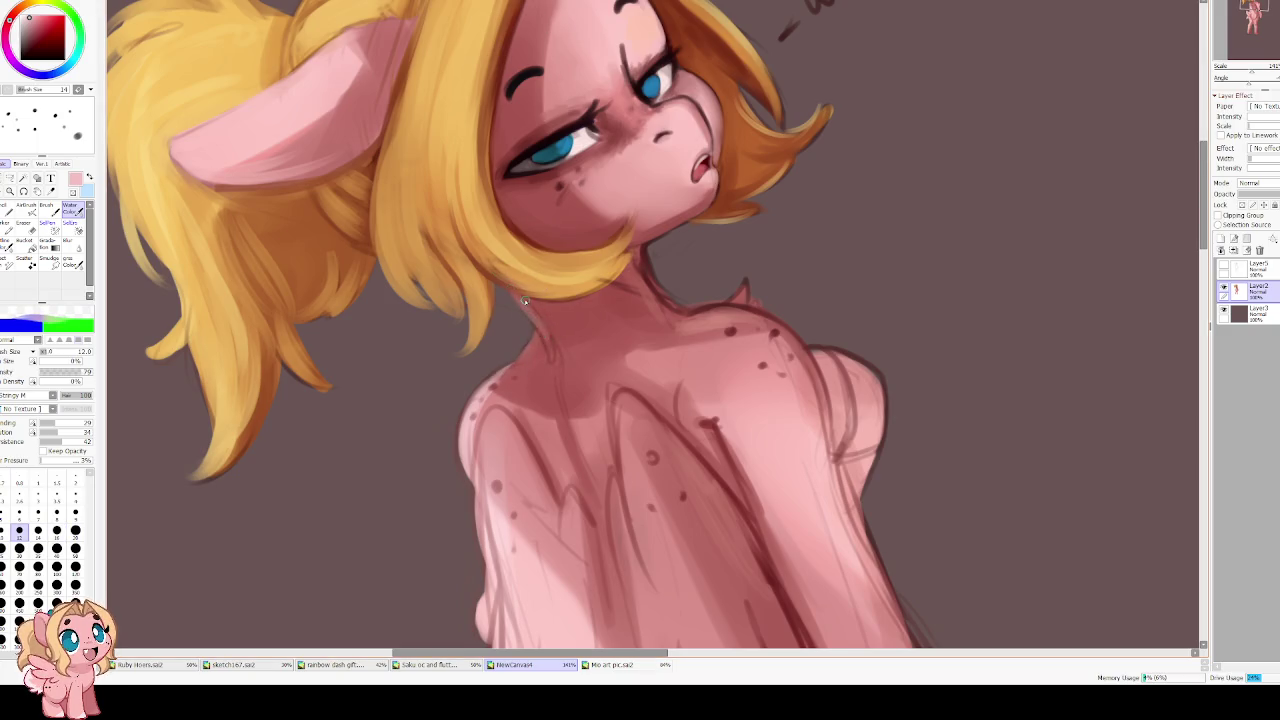
alt+click(534, 332)
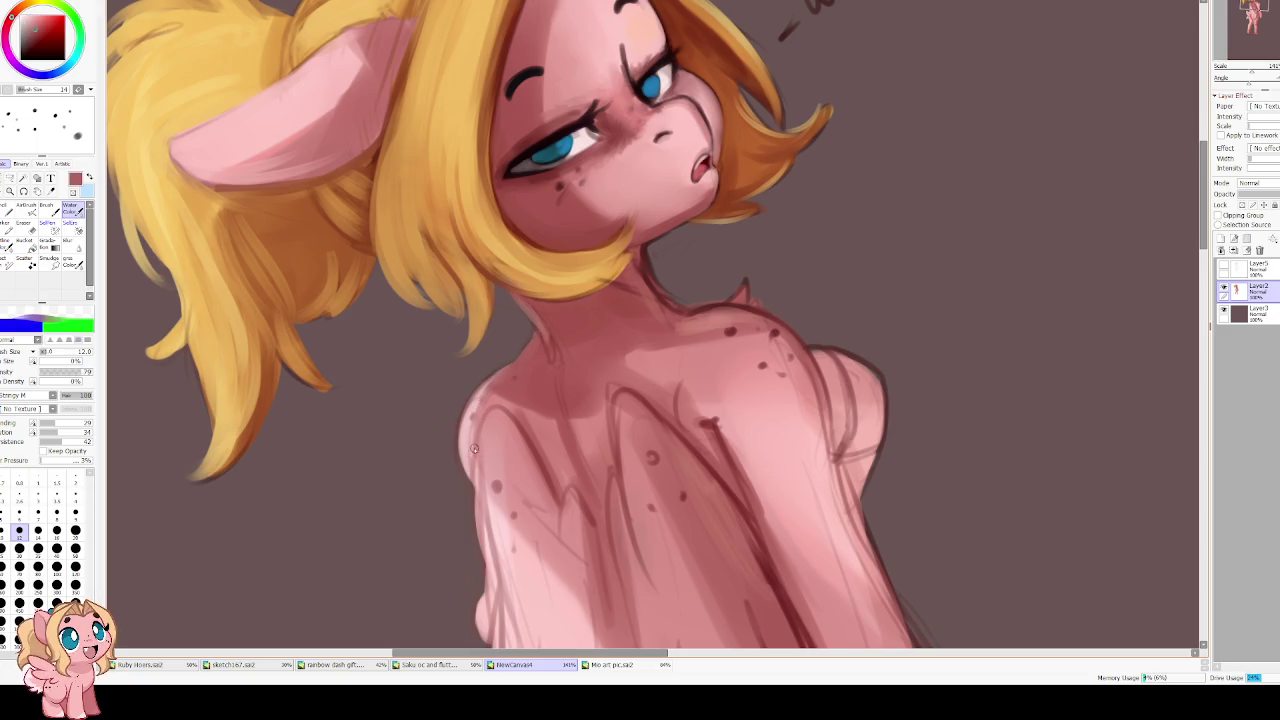
Draw dark red feather lines on the wing and a dark line down the back
scroll(425, 474, down, 2)
scroll(425, 474, up, 2)
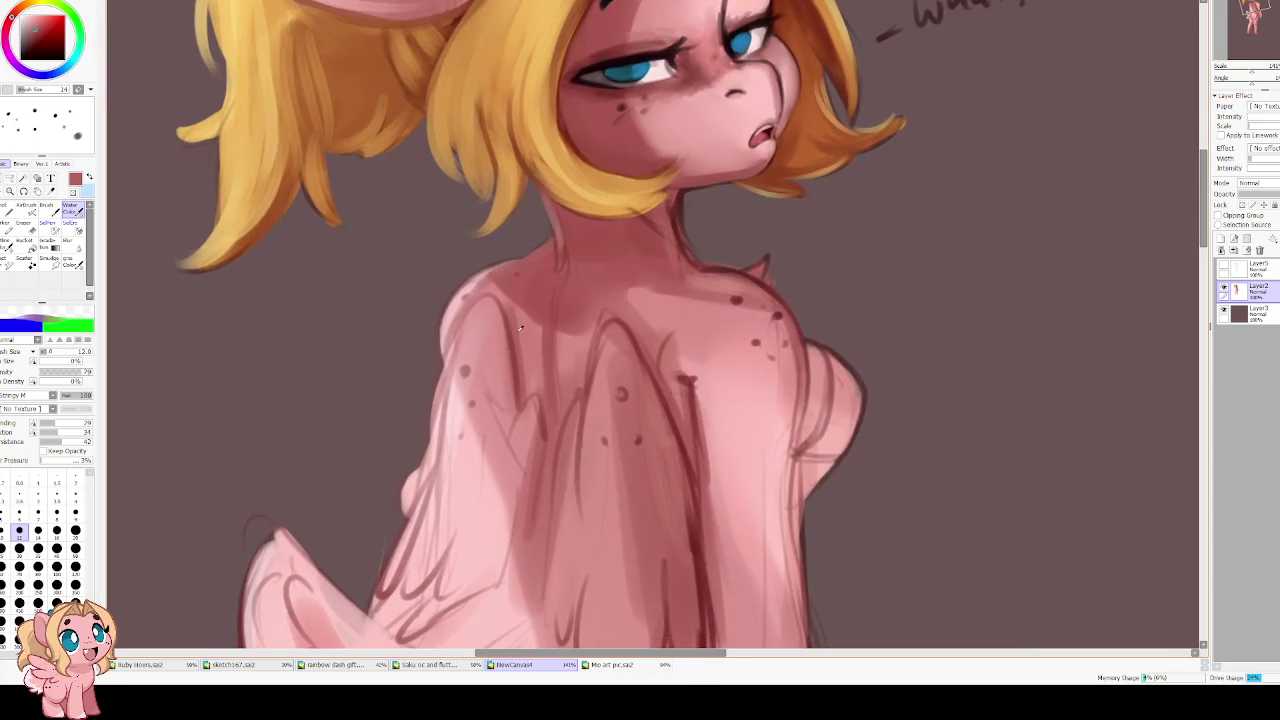
click(33, 42)
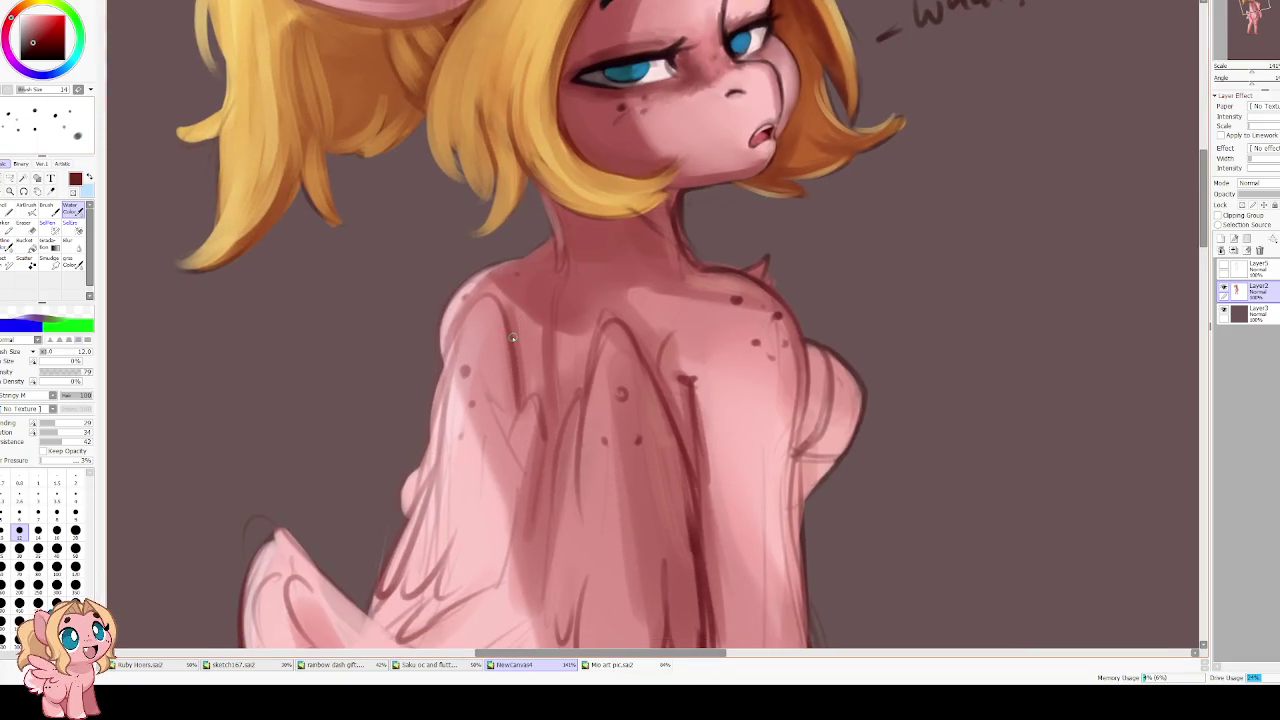
drag(517, 411, 512, 364)
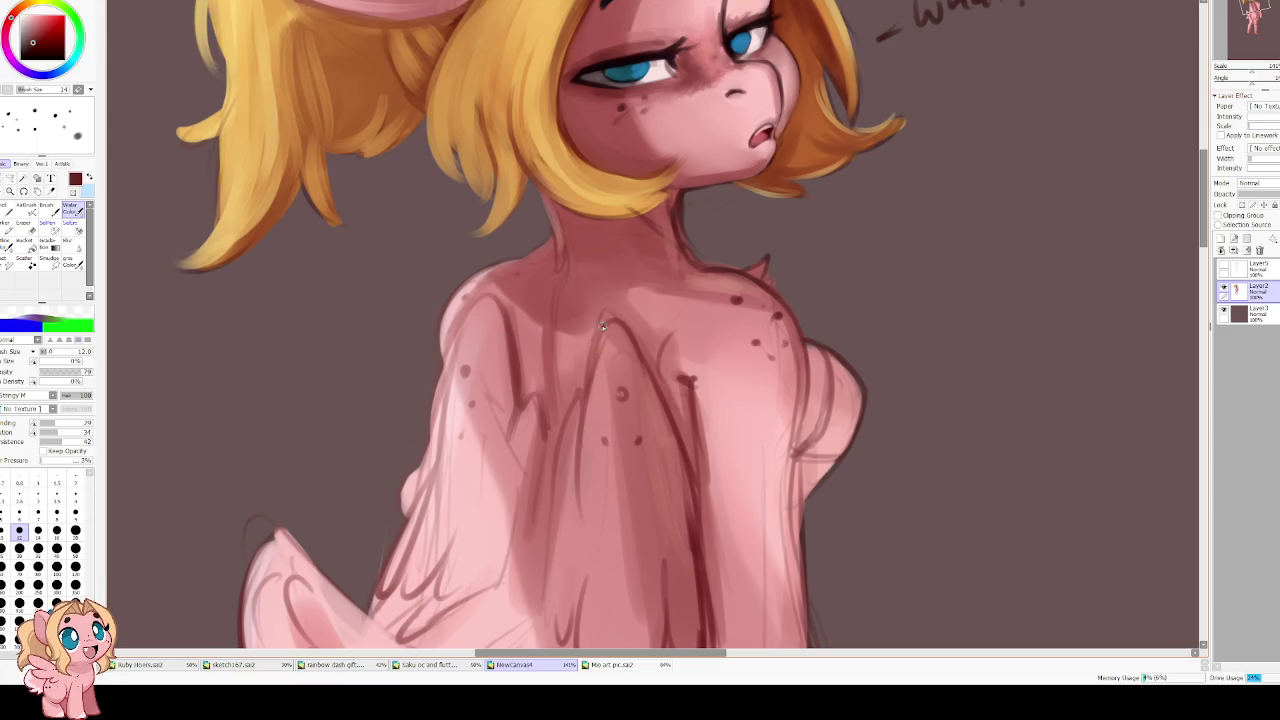
drag(600, 366, 575, 258)
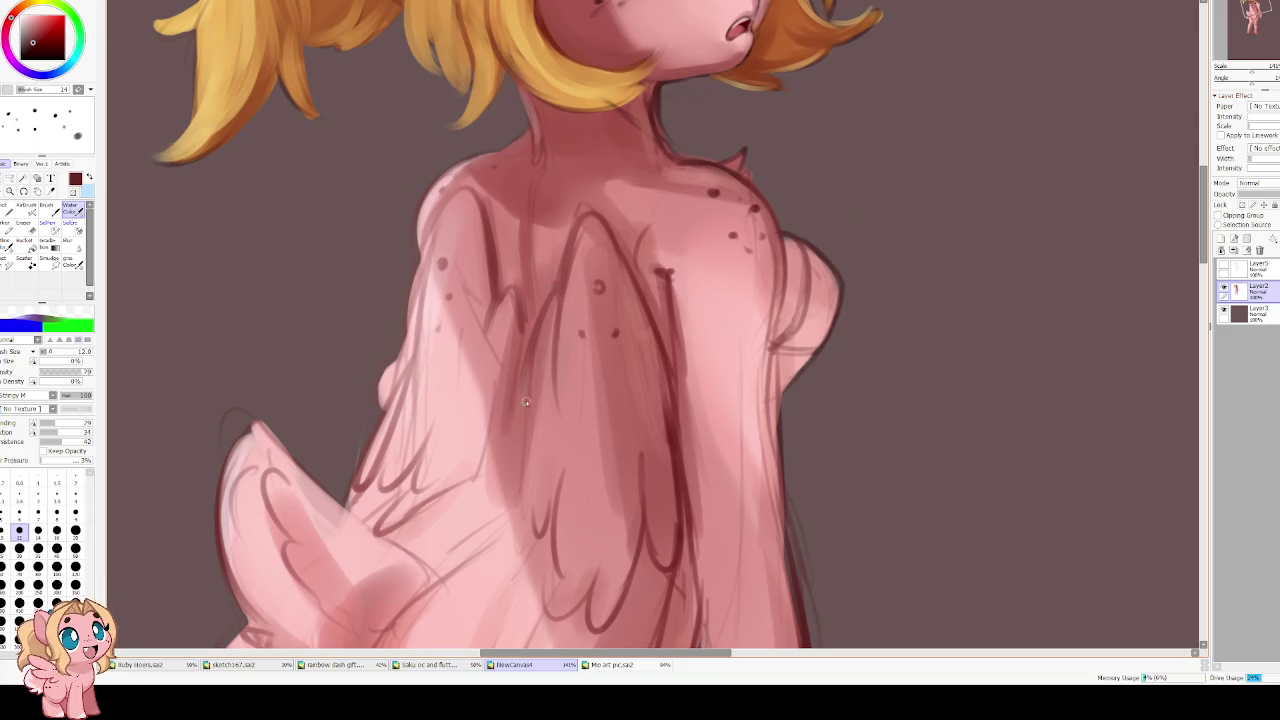
key(bracketleft)
key(bracketleft)
key(bracketleft)
drag(531, 188, 525, 372)
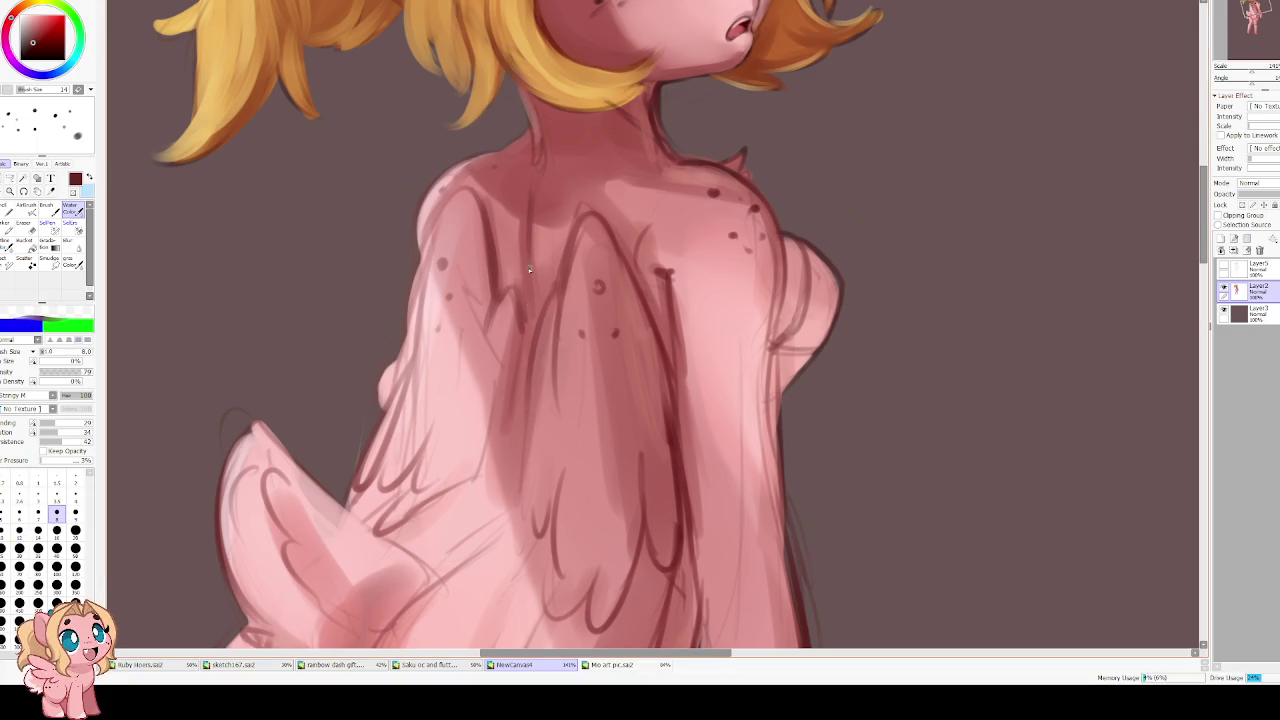
Sample light pink from the wing and set the brush to size 25 for softening
drag(515, 474, 530, 383)
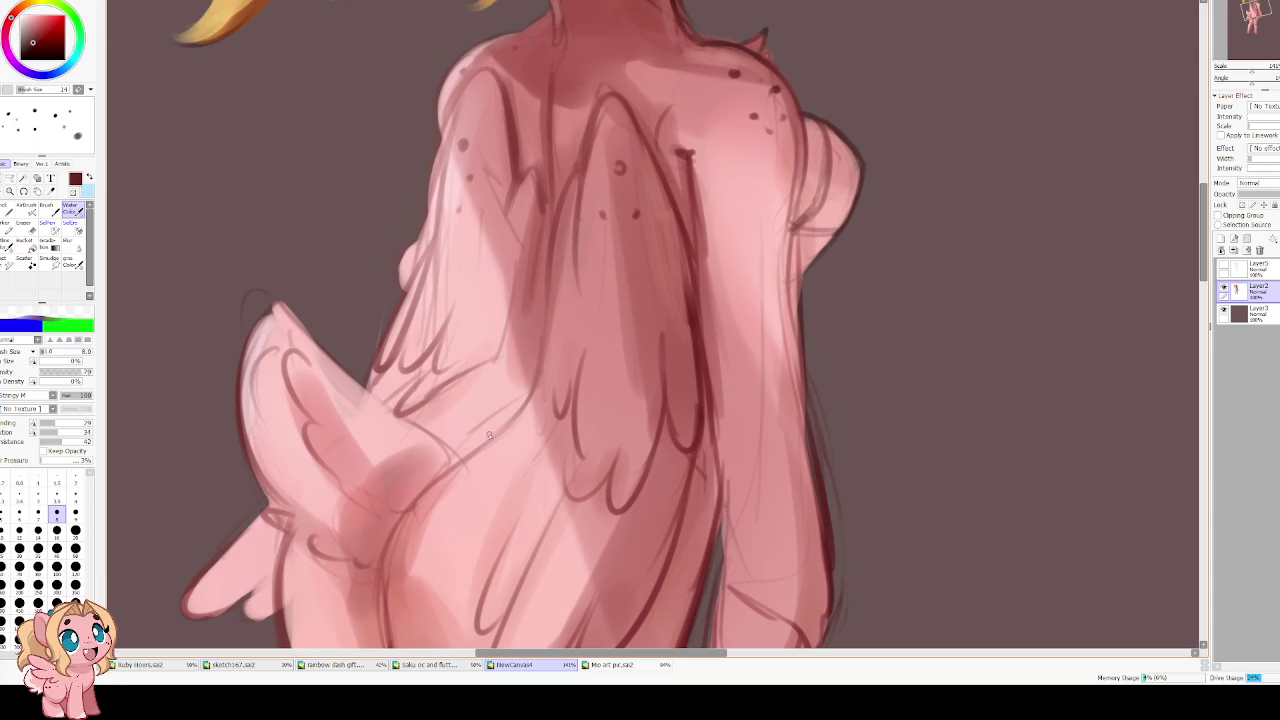
key(bracketright)
key(bracketright)
key(bracketright)
key(bracketright)
key(bracketright)
alt+click(521, 371)
key(bracketright)
key(bracketright)
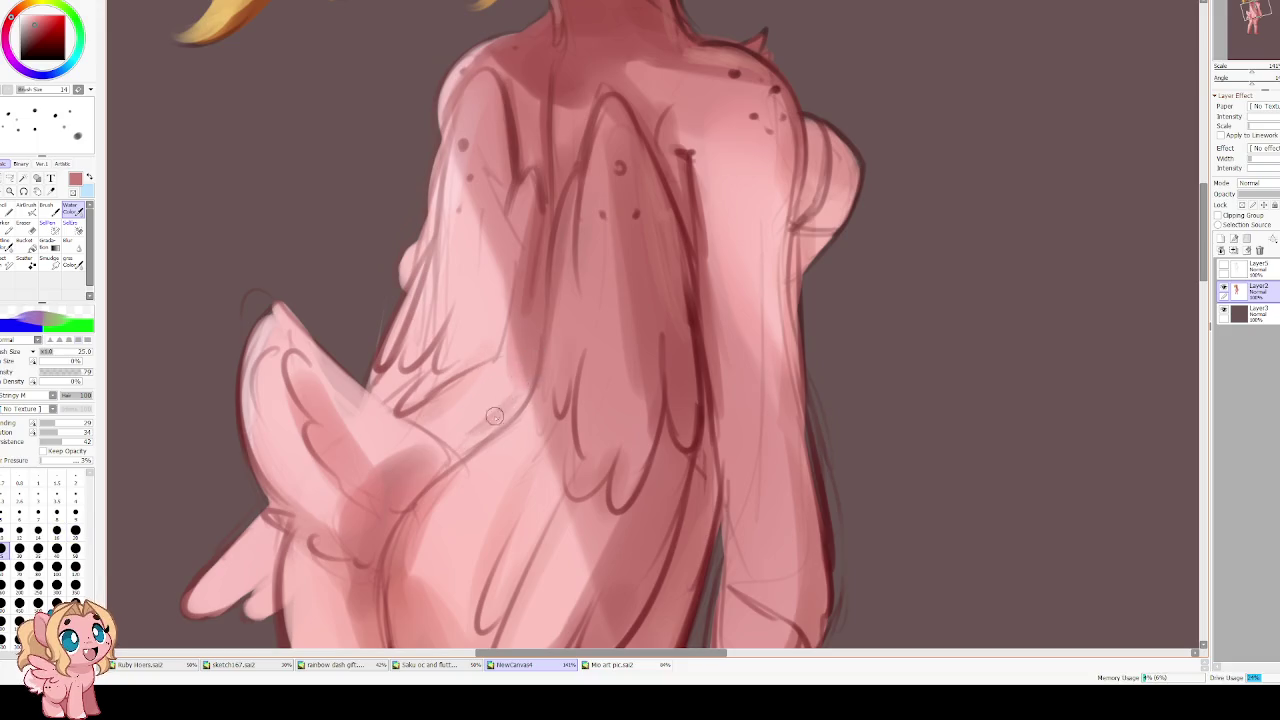
alt+click(465, 424)
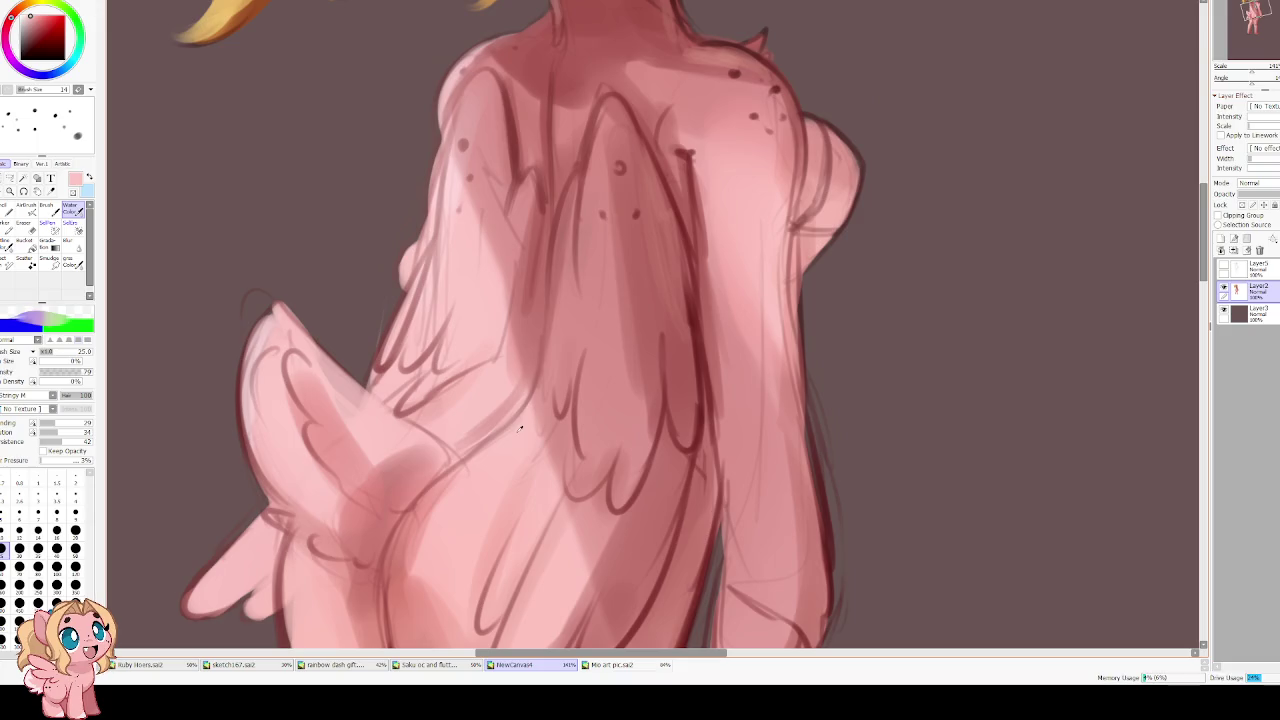
key(bracketleft)
key(bracketleft)
key(bracketleft)
key(bracketleft)
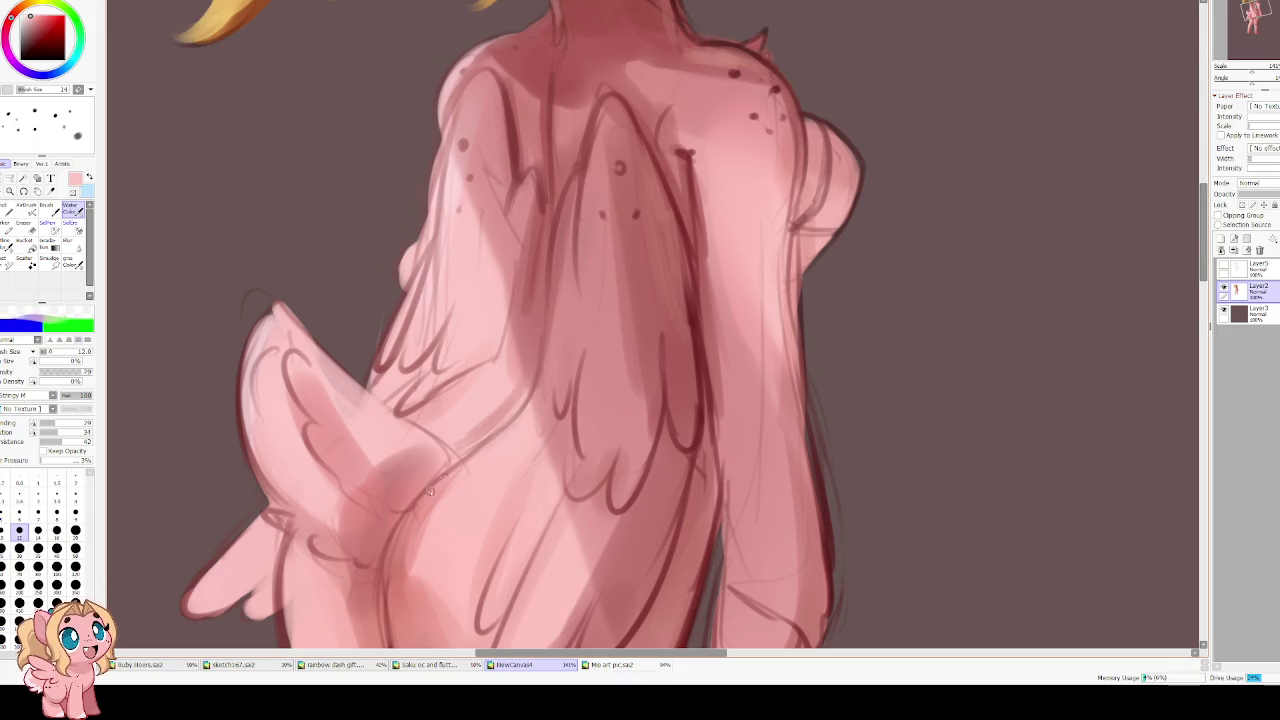
key(bracketright)
key(bracketright)
key(bracketright)
key(bracketright)
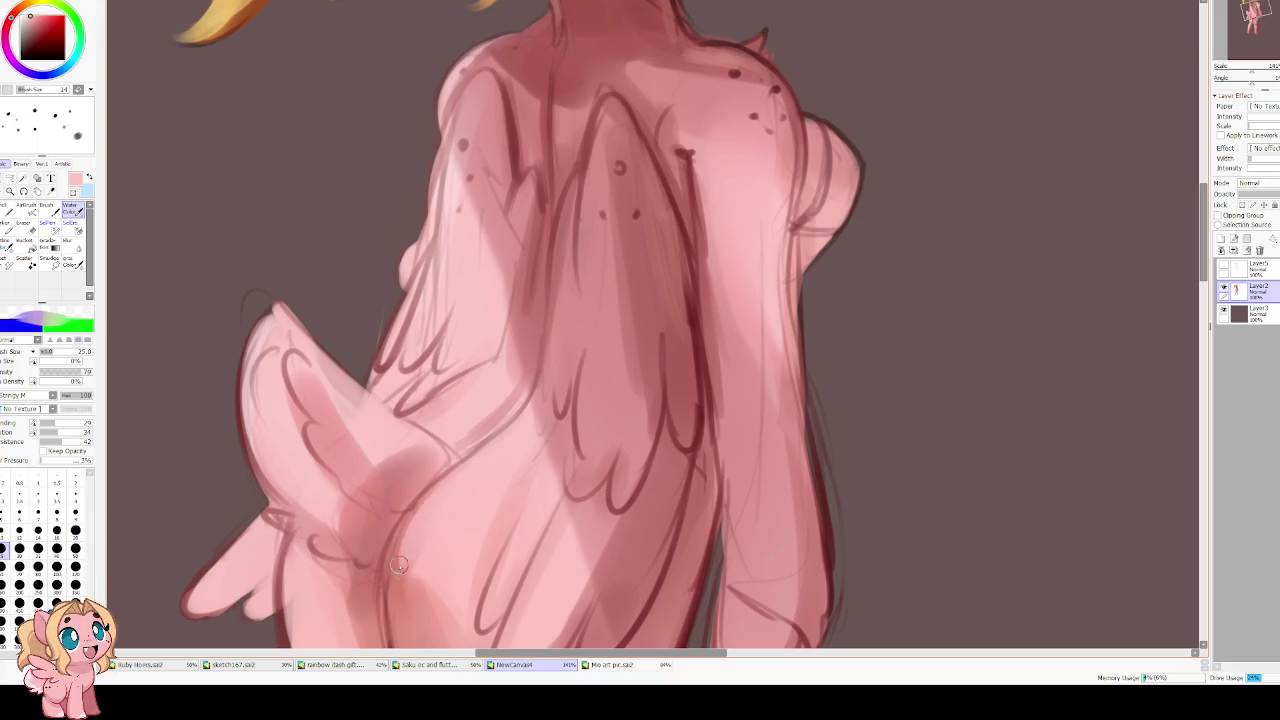
drag(420, 517, 439, 403)
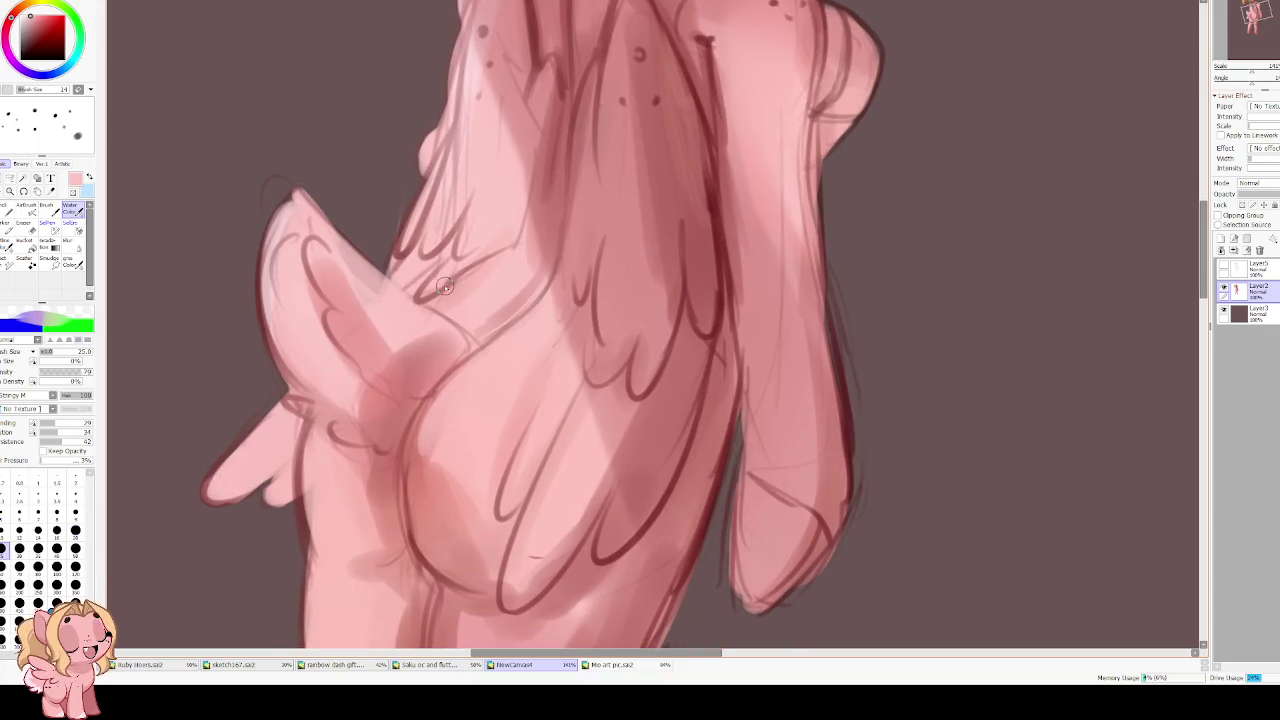
scroll(556, 326, down, 4)
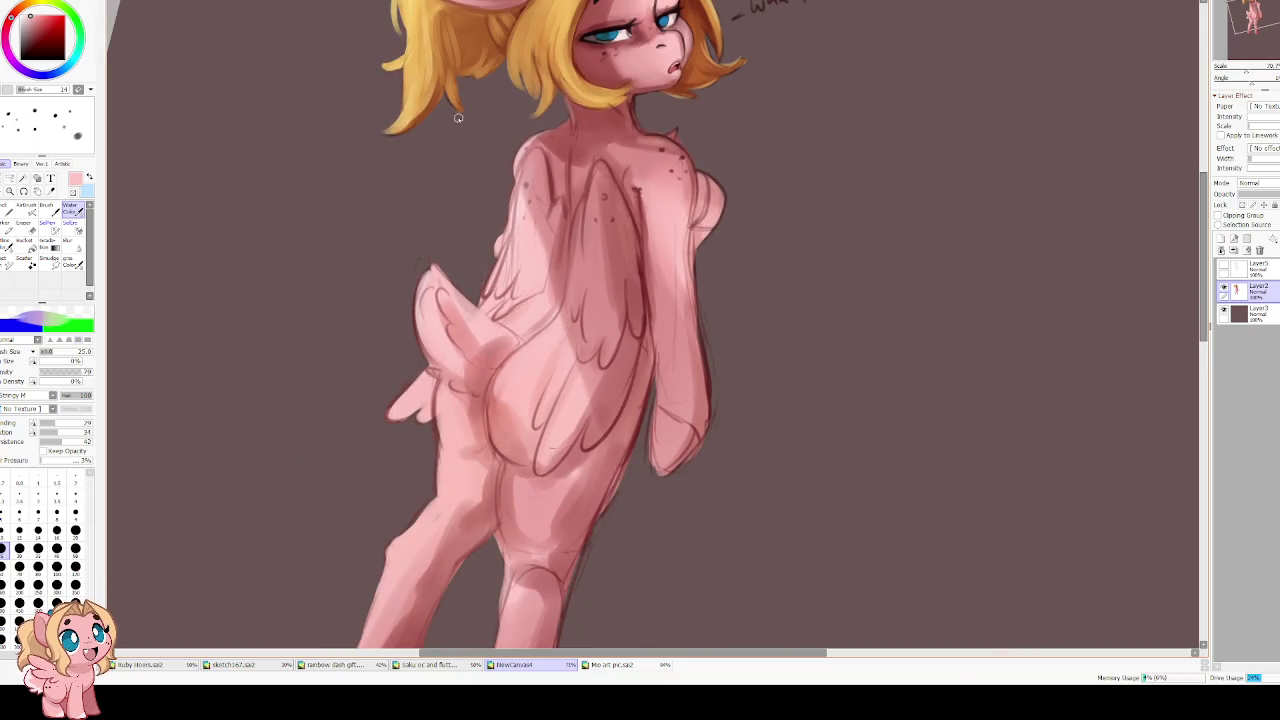
drag(437, 121, 435, 152)
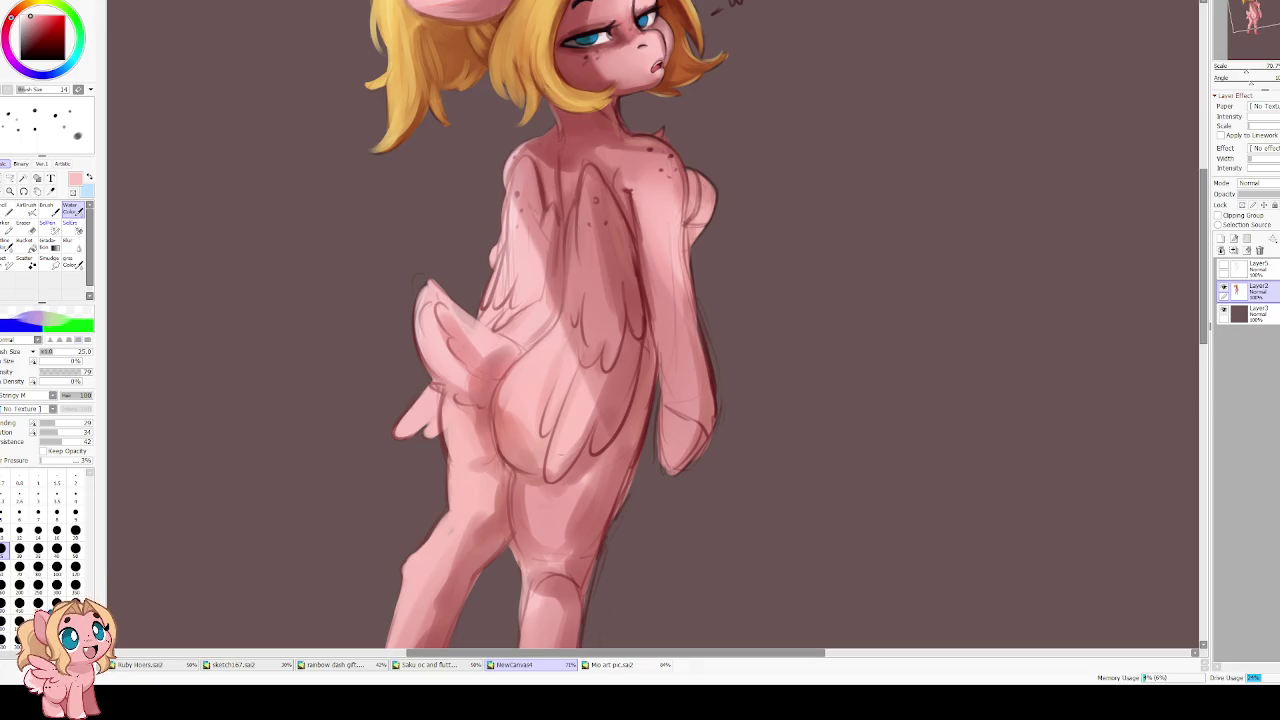
scroll(513, 441, down, 3)
scroll(598, 247, up, 2)
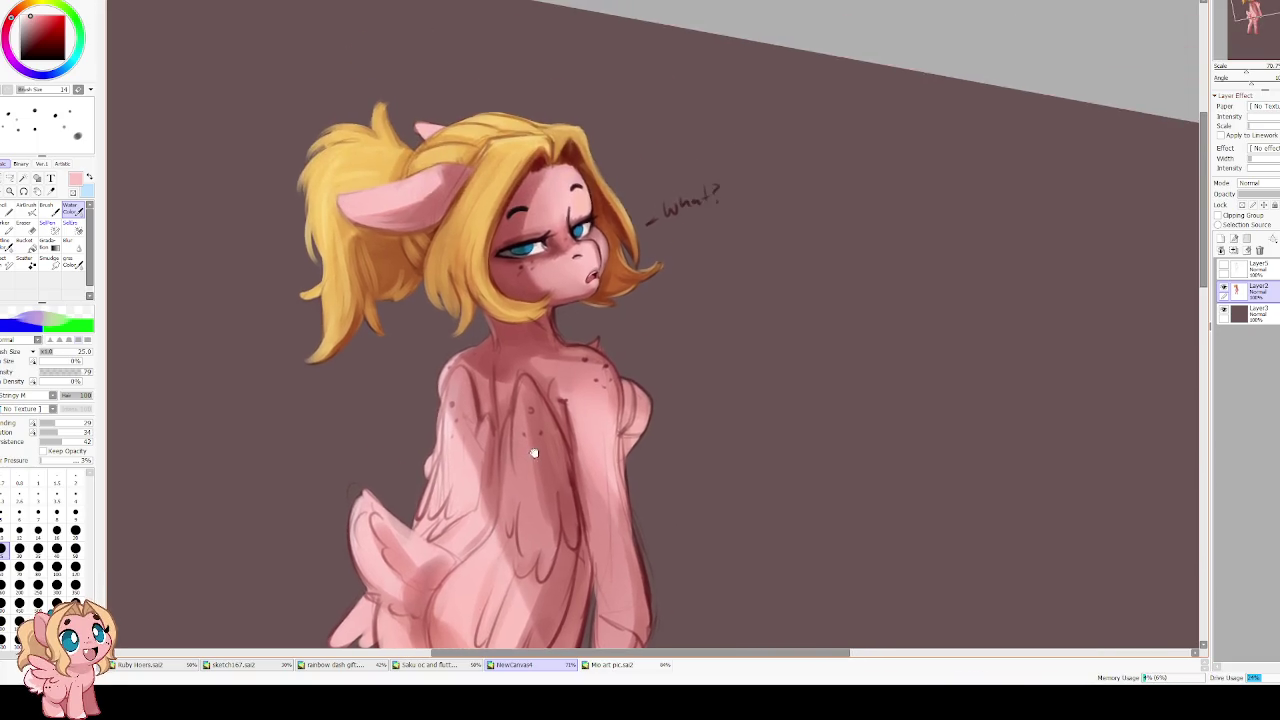
Check the head and neck in the mirrored view and shrink the brush to size 16
scroll(589, 357, up, 2)
scroll(589, 357, up, 1)
key(Insert)
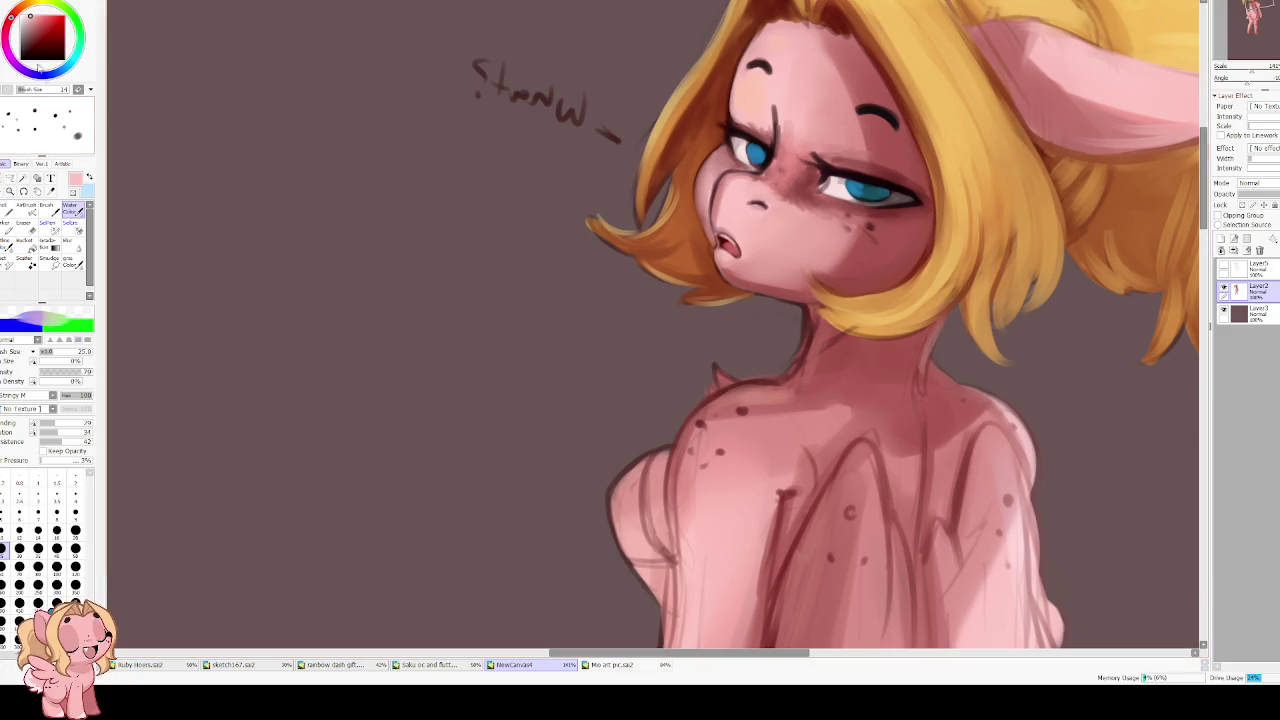
drag(694, 374, 597, 312)
key(bracketleft)
key(bracketleft)
key(bracketleft)
key(bracketleft)
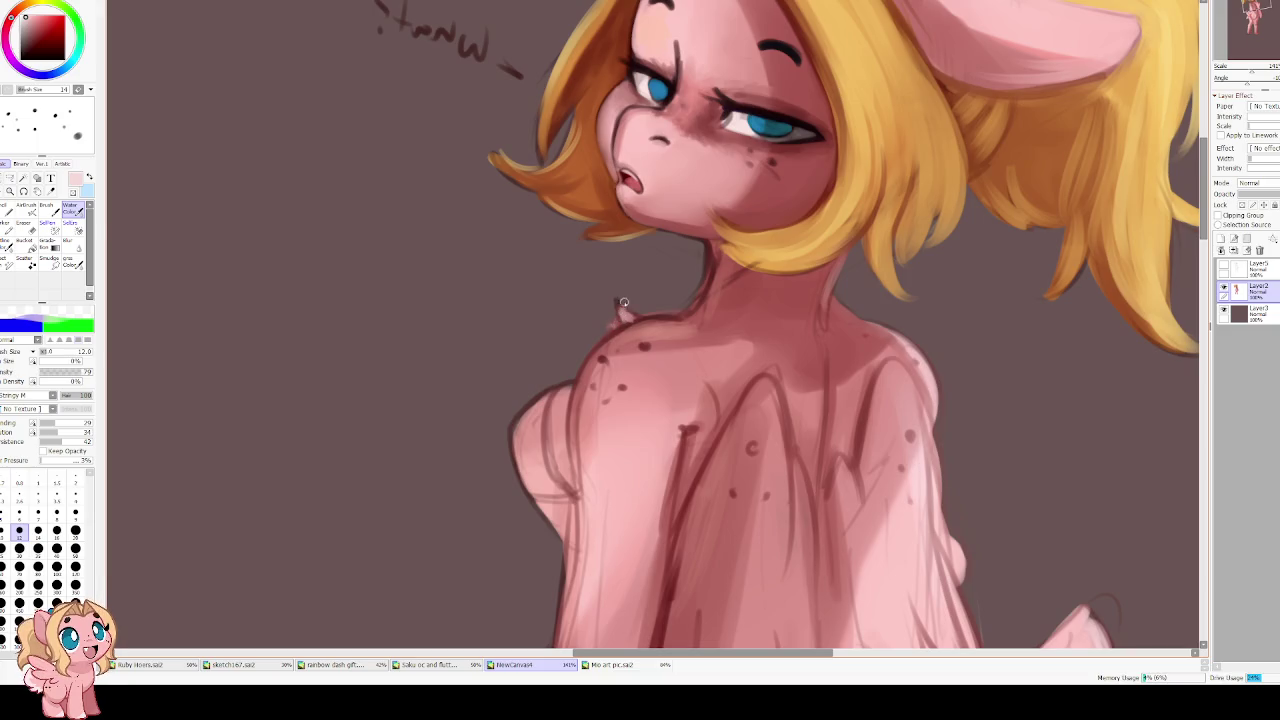
key(h)
scroll(563, 263, down, 1)
Write a 'white fluff!' note beside the neck, then undo it
drag(666, 292, 746, 268)
mouse_move(742, 298)
mouse_down()
mouse_move(738, 322)
mouse_move(750, 304)
mouse_move(794, 304)
mouse_move(807, 283)
mouse_up()
click(814, 299)
mouse_move(655, 373)
mouse_down()
mouse_move(711, 169)
mouse_move(607, 290)
mouse_move(626, 282)
mouse_up()
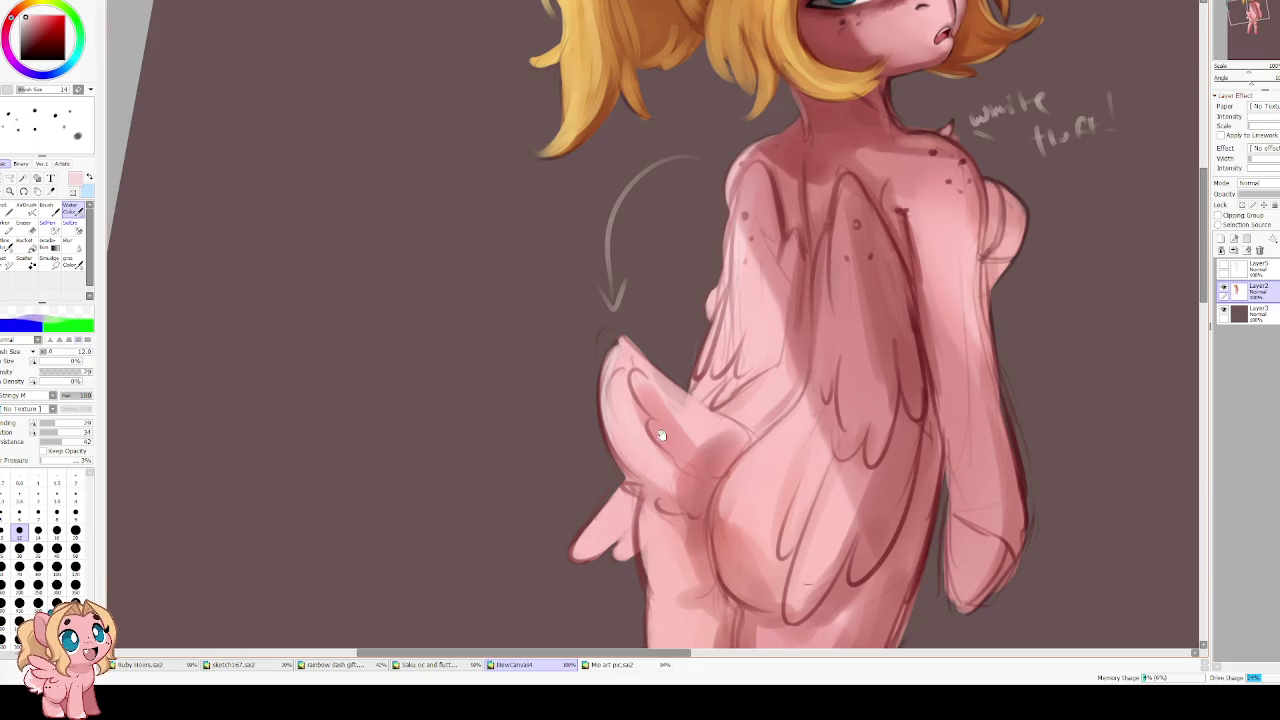
drag(662, 435, 447, 563)
key(ctrl+z)
key(ctrl+z)
key(ctrl+z)
key(ctrl+z)
key(ctrl+z)
key(ctrl+z)
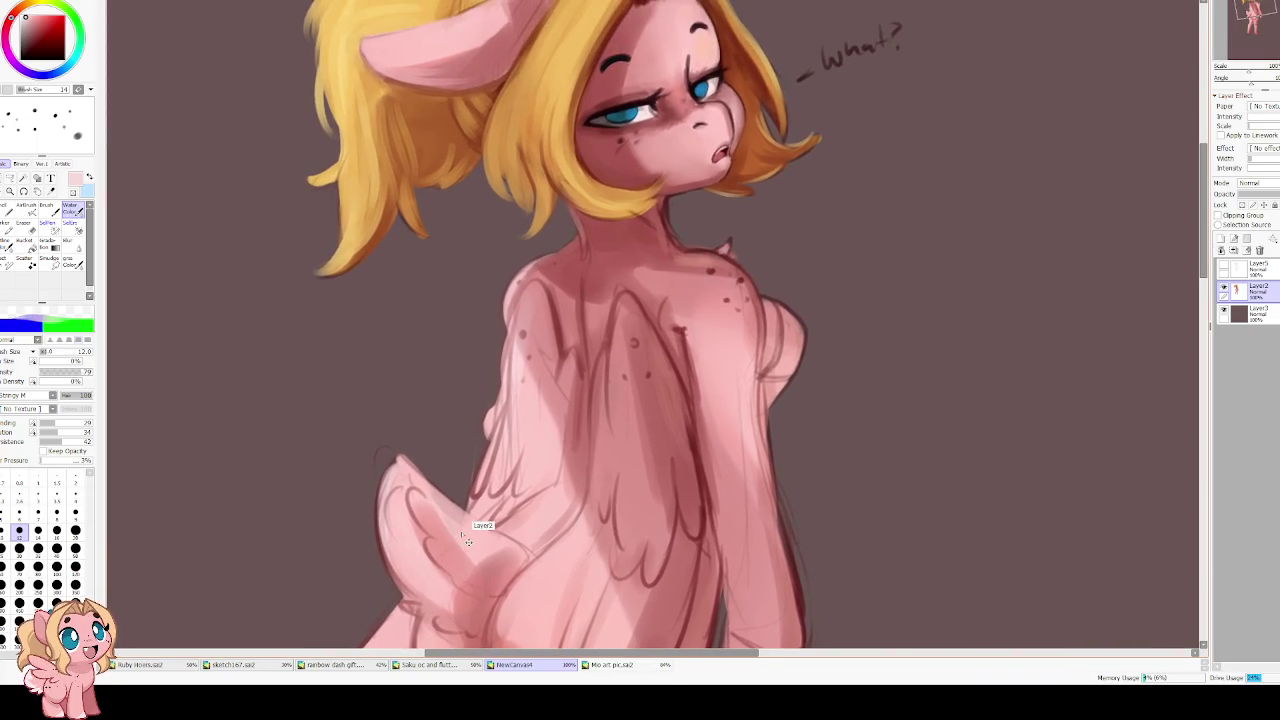
At brush size 25, shade the body beneath the wing with a darker red
key(bracketright)
key(bracketright)
key(bracketright)
key(bracketright)
key(bracketright)
key(bracketright)
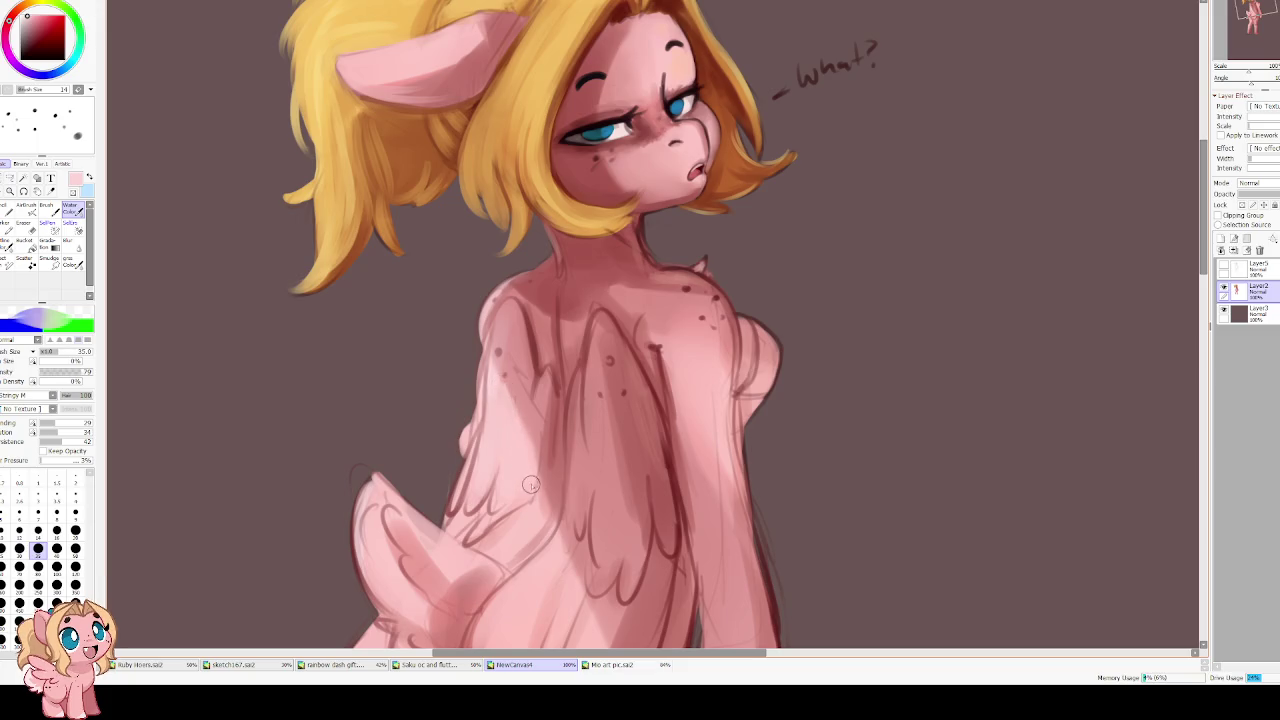
drag(496, 417, 576, 173)
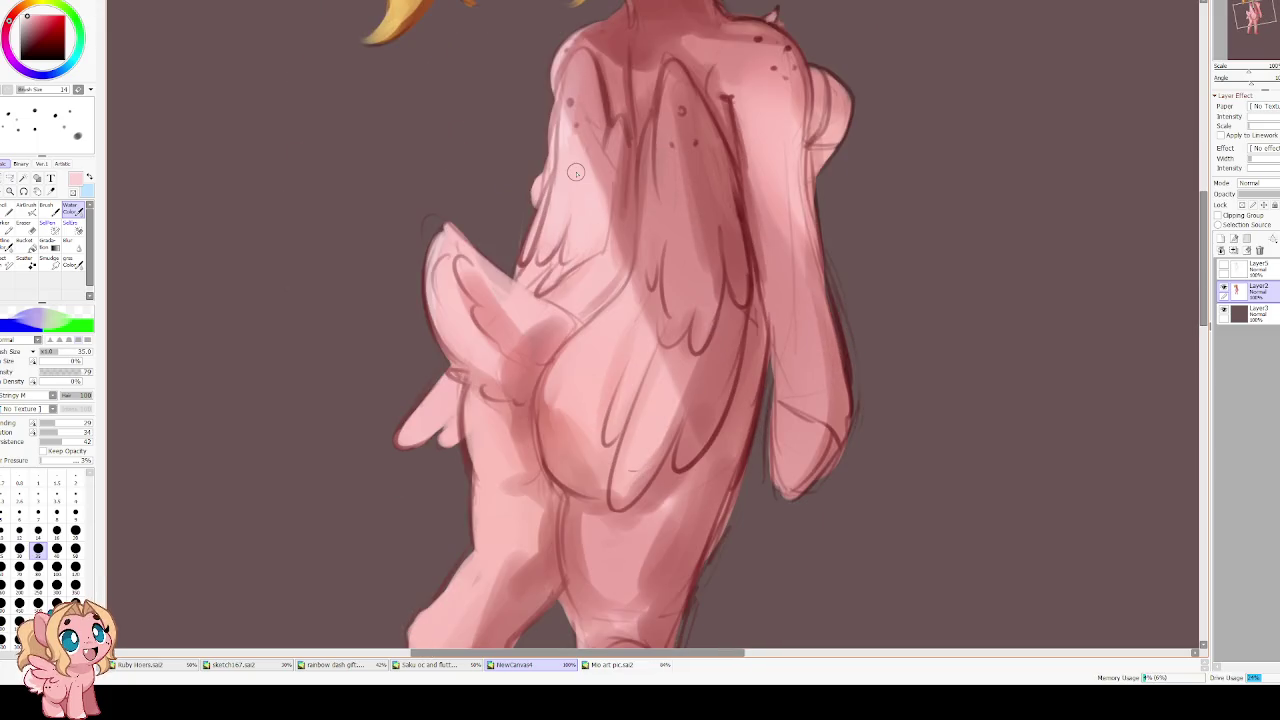
key(Insert)
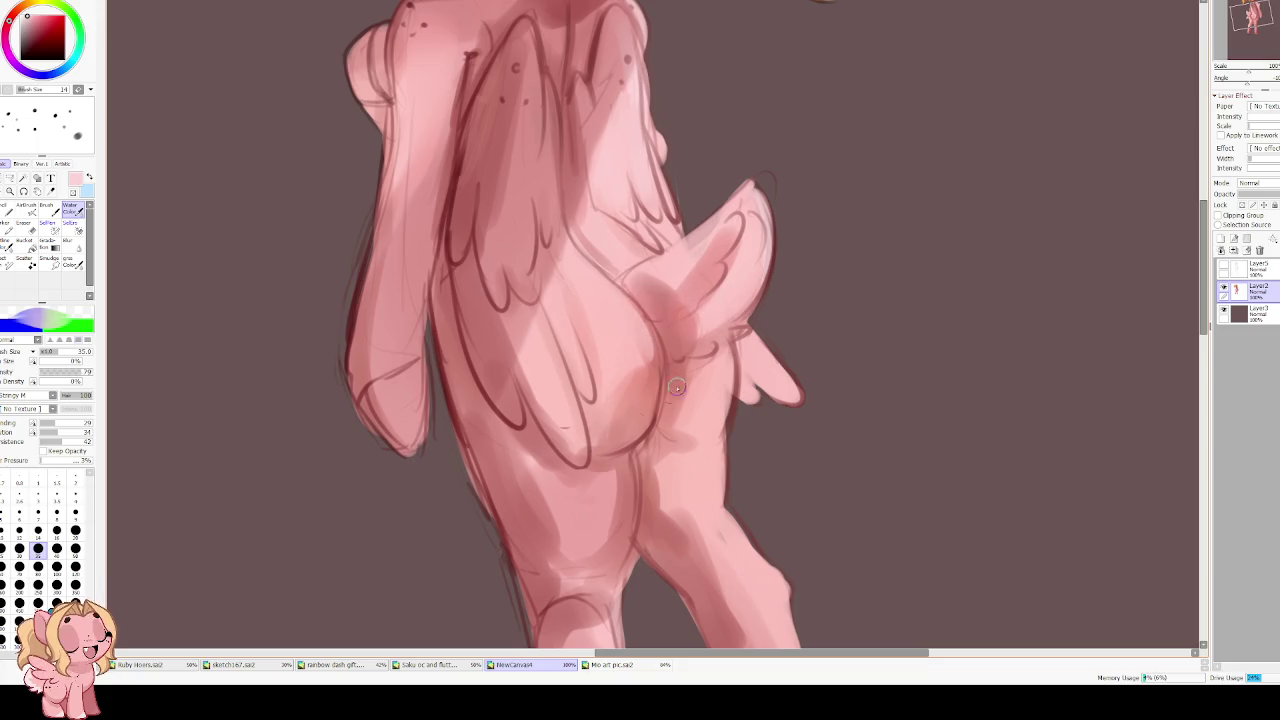
alt+click(636, 393)
mouse_move(628, 410)
mouse_down()
mouse_move(650, 330)
mouse_move(615, 415)
mouse_move(614, 321)
mouse_up()
Deepen the darker red shading along the body beneath the wing, checking it mirrored
key(Insert)
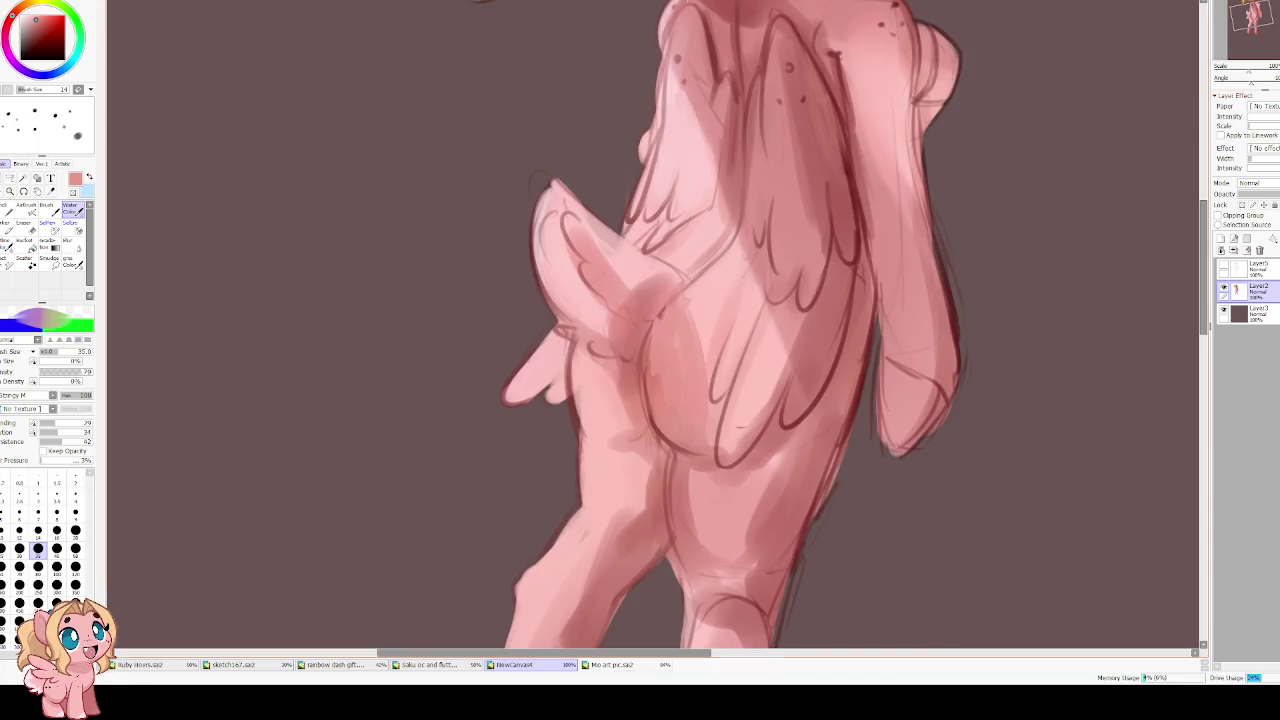
alt+click(643, 363)
mouse_move(656, 330)
mouse_down()
mouse_move(660, 405)
mouse_move(657, 320)
mouse_move(680, 370)
mouse_up()
drag(672, 300, 700, 402)
drag(685, 330, 677, 411)
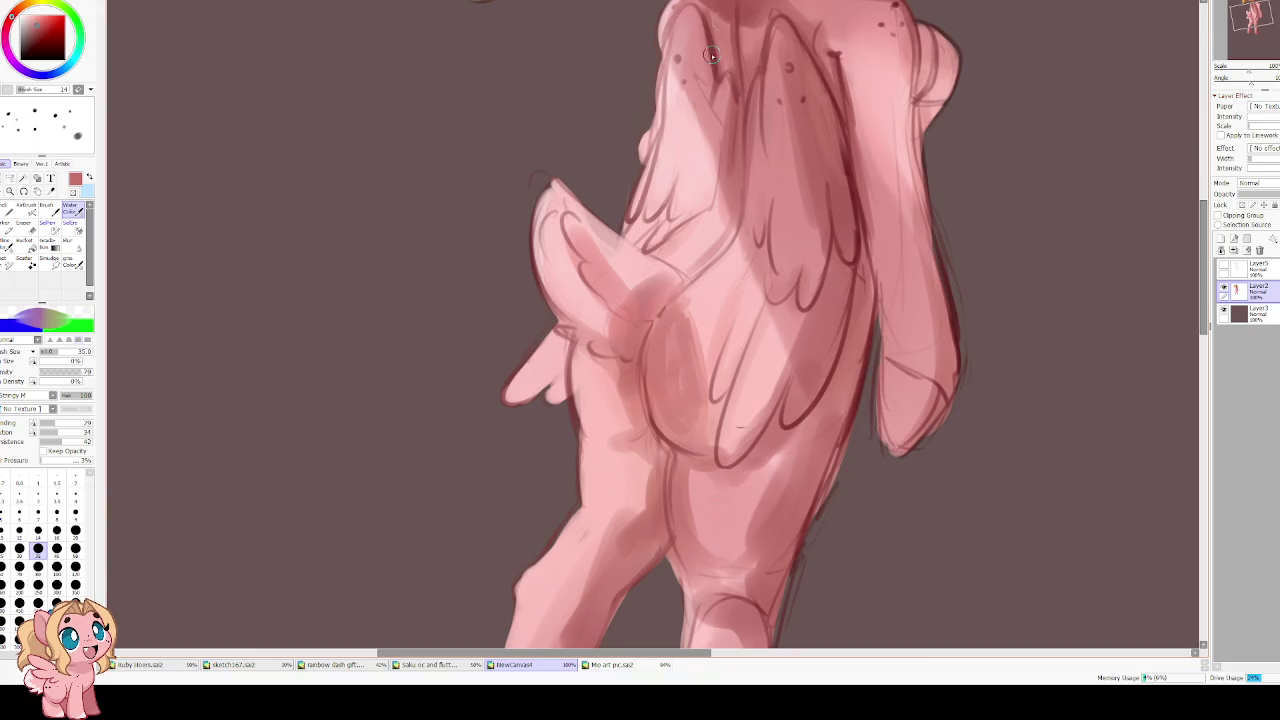
key(Insert)
drag(627, 368, 611, 360)
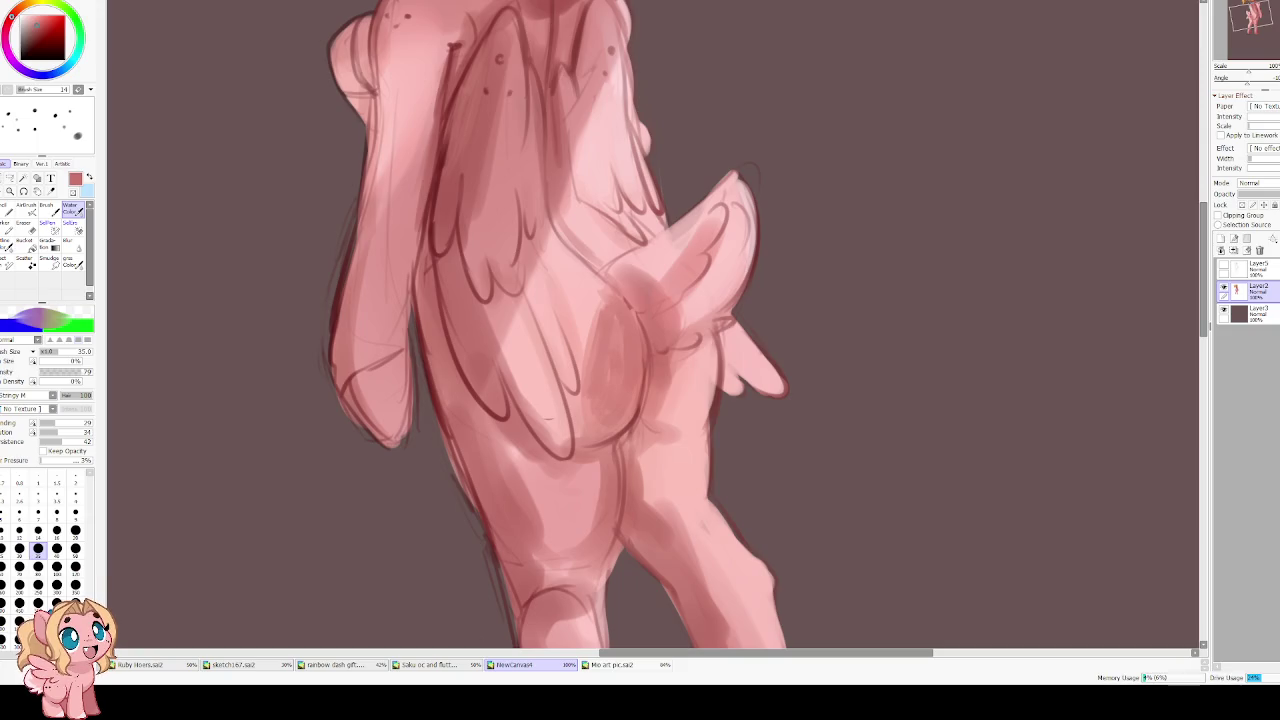
drag(596, 403, 571, 334)
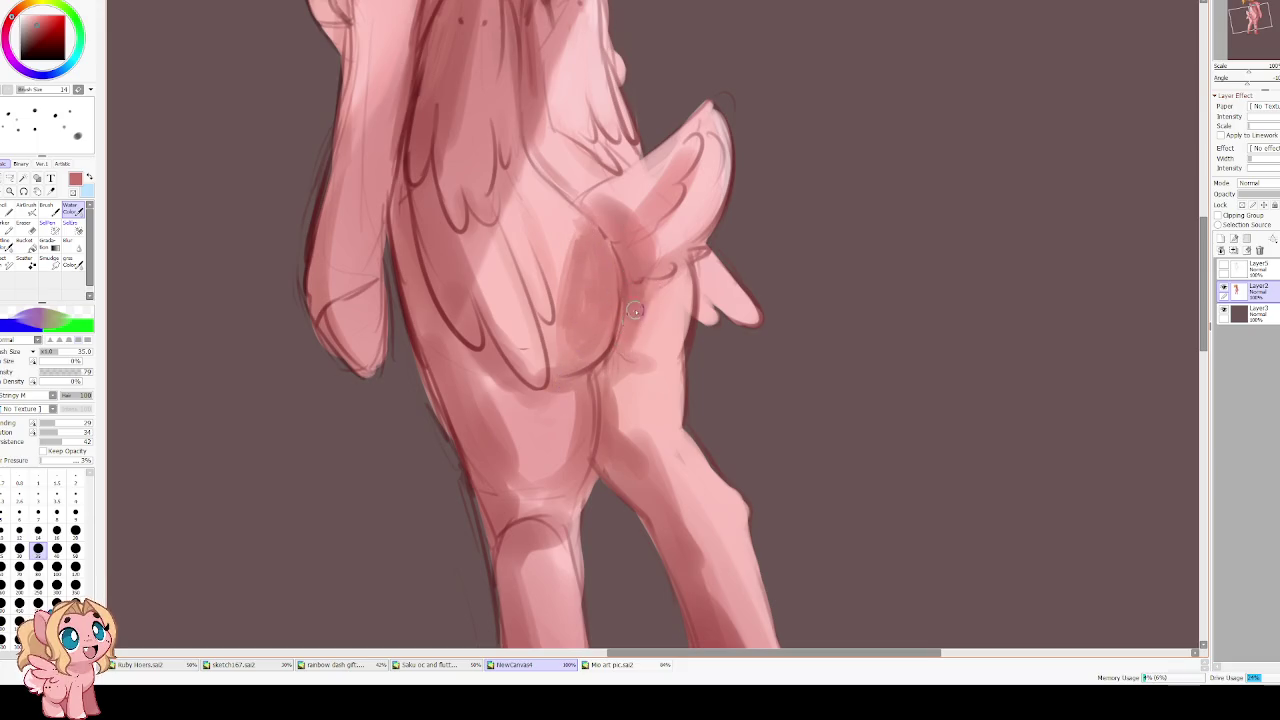
click(38, 41)
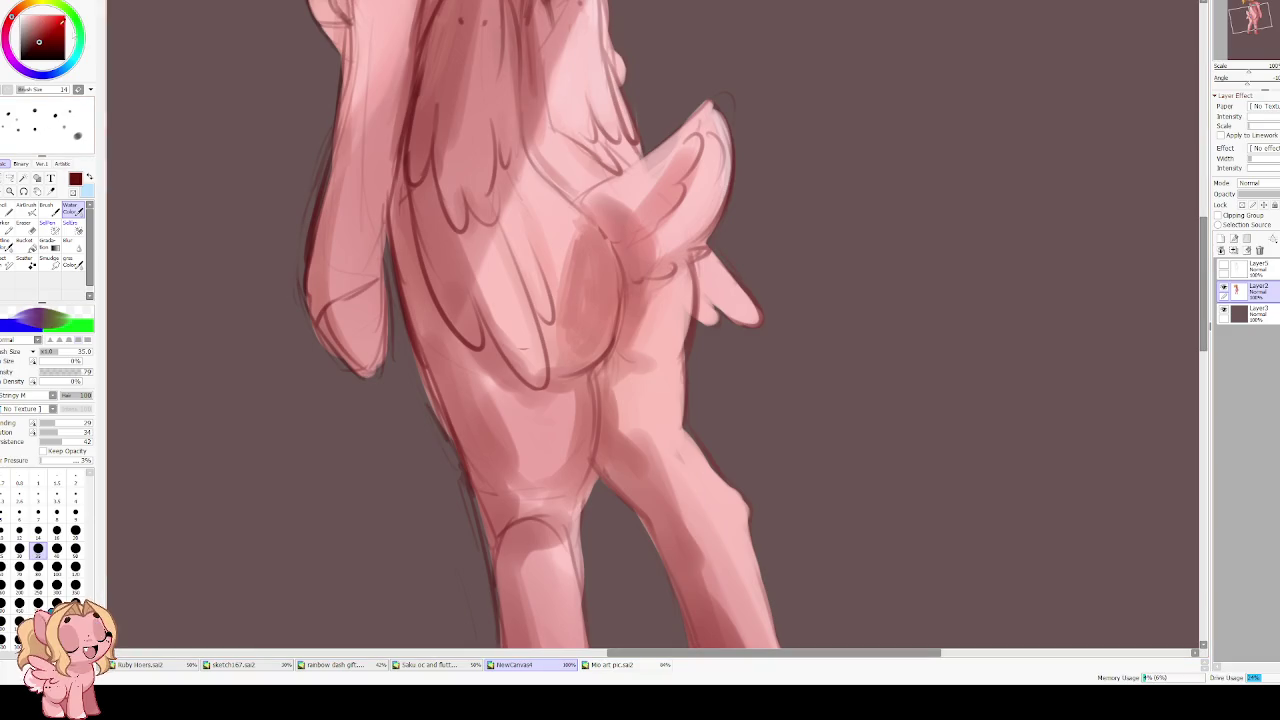
scroll(571, 271, up, 3)
Draw a dark line along the hip at brush size 16 in the mirrored, rotated view
key(h)
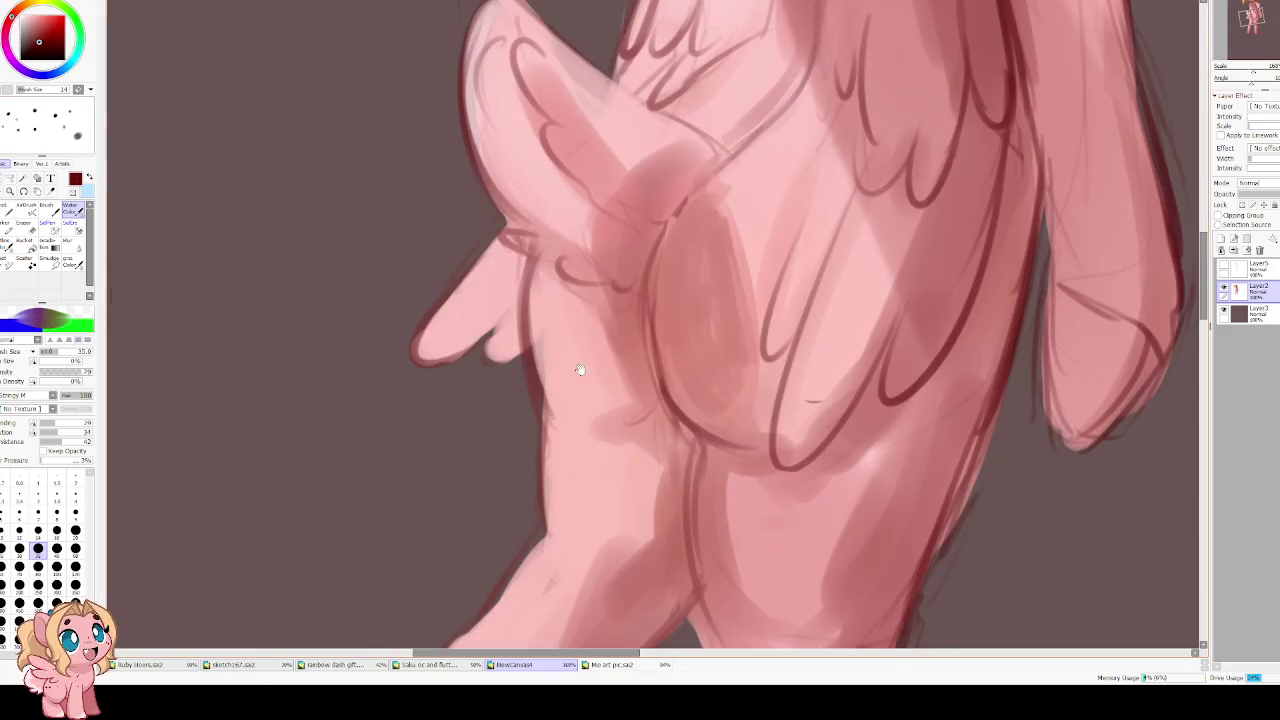
key(bracketleft)
key(bracketleft)
key(bracketleft)
key(bracketleft)
key(bracketleft)
key(bracketleft)
key(bracketleft)
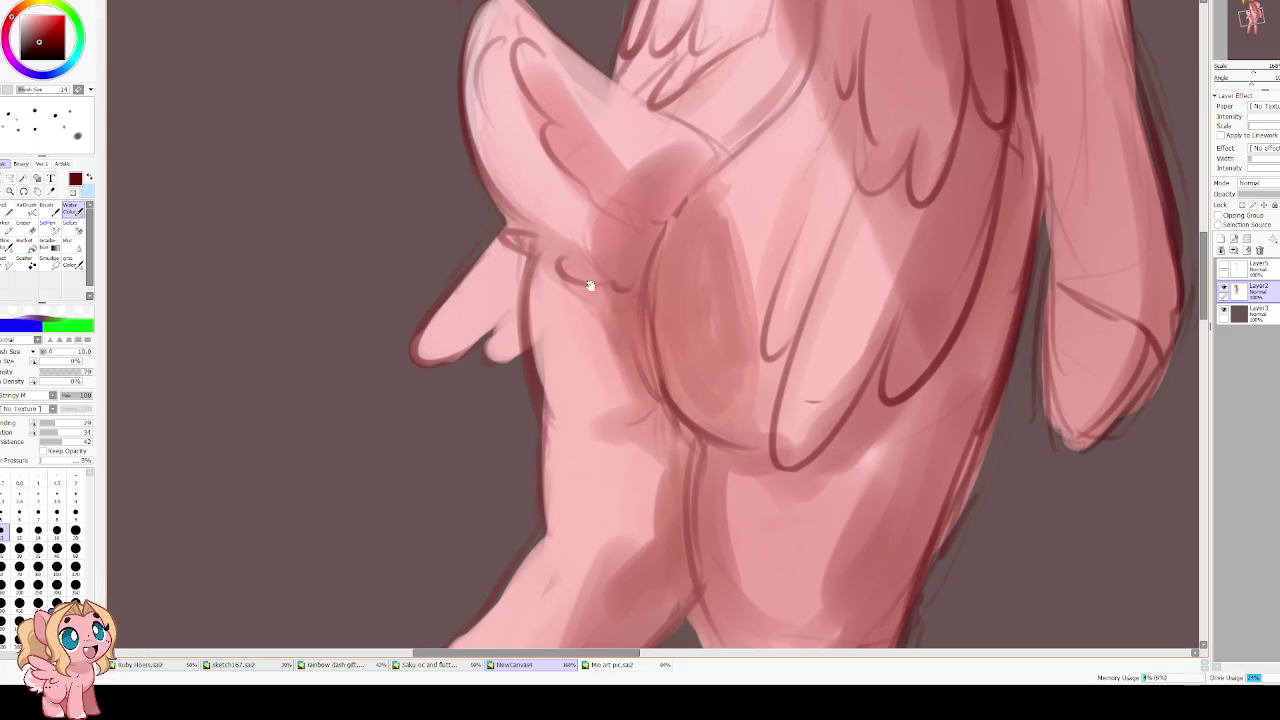
mouse_move(596, 288)
mouse_down()
mouse_move(536, 343)
mouse_move(620, 362)
mouse_move(659, 345)
mouse_up()
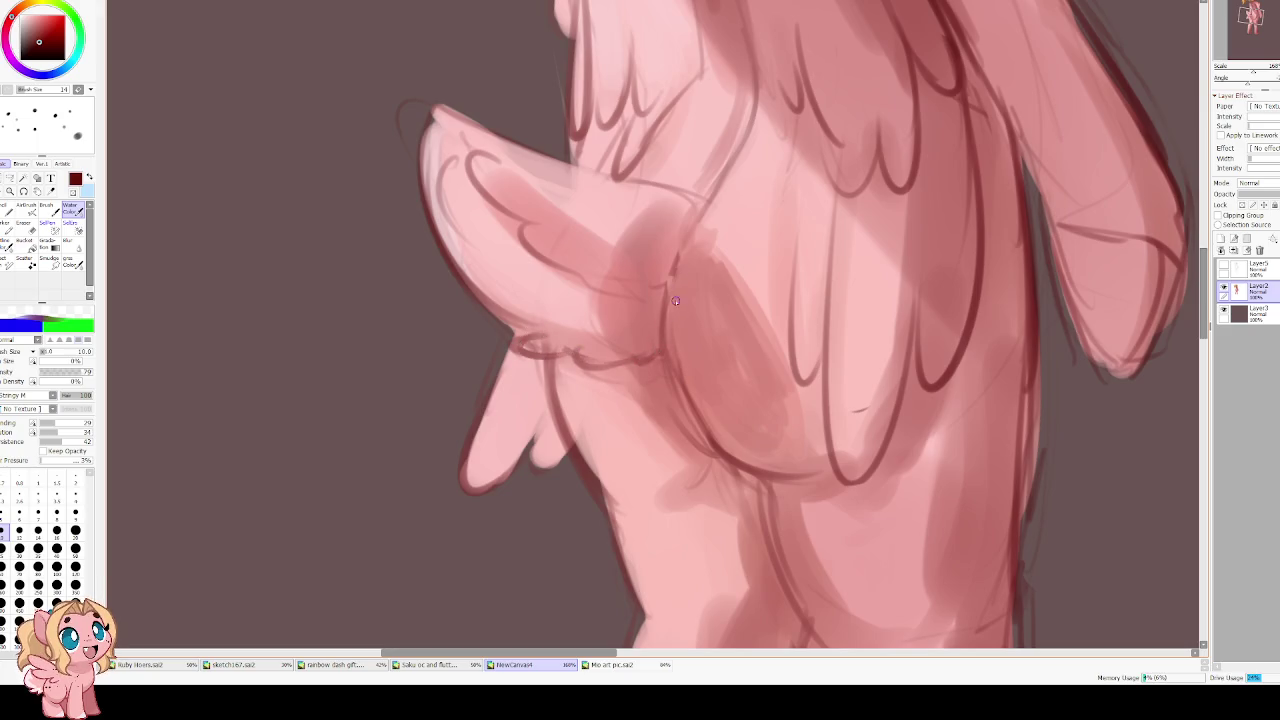
key(bracketright)
key(bracketright)
key(bracketright)
mouse_move(705, 203)
mouse_down()
mouse_move(662, 292)
mouse_move(670, 372)
mouse_up()
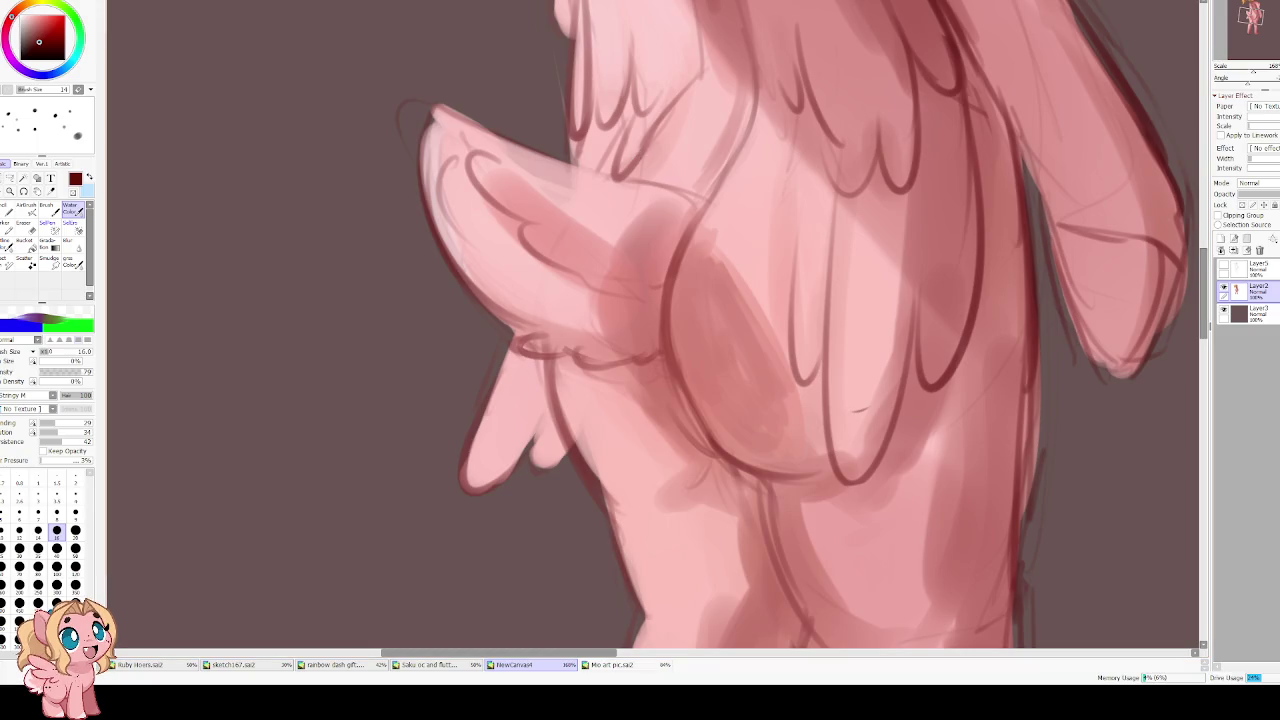
mouse_move(640, 420)
mouse_down()
mouse_move(565, 303)
mouse_move(583, 373)
mouse_up()
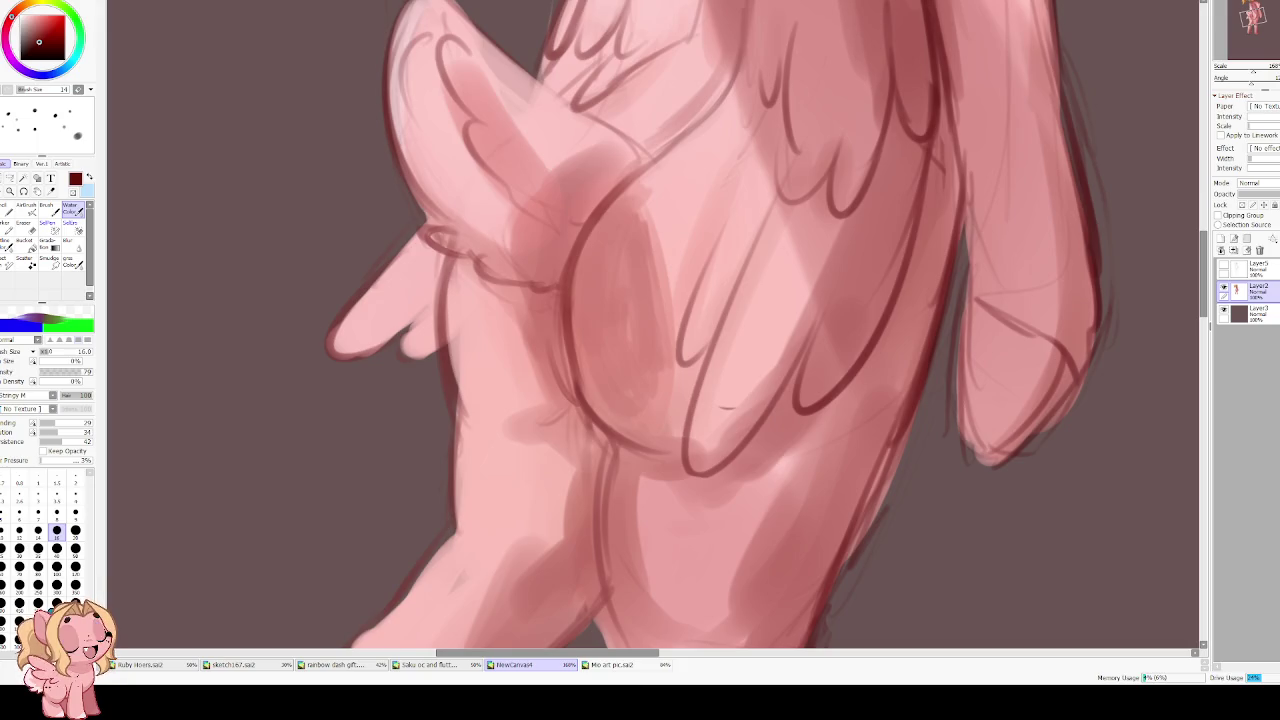
Frame the hindquarters and upper legs and set a larger, more diluted brush of size 40
drag(582, 354, 584, 342)
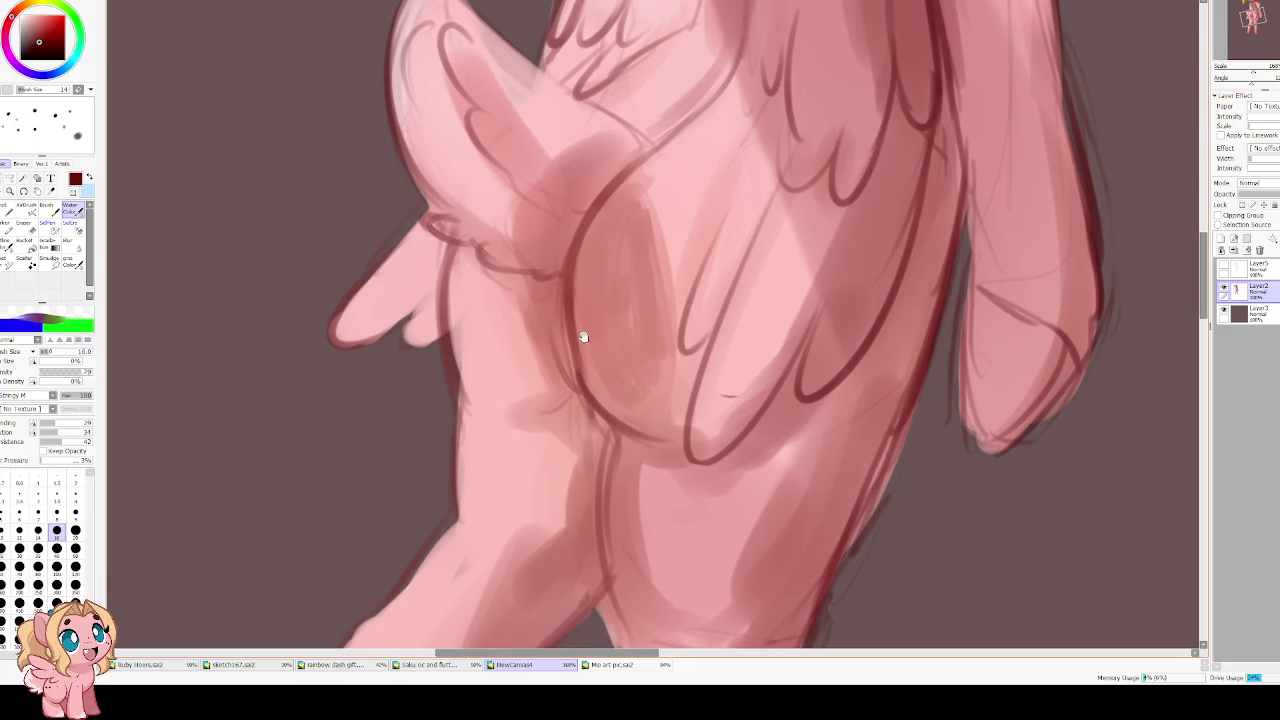
drag(457, 343, 542, 375)
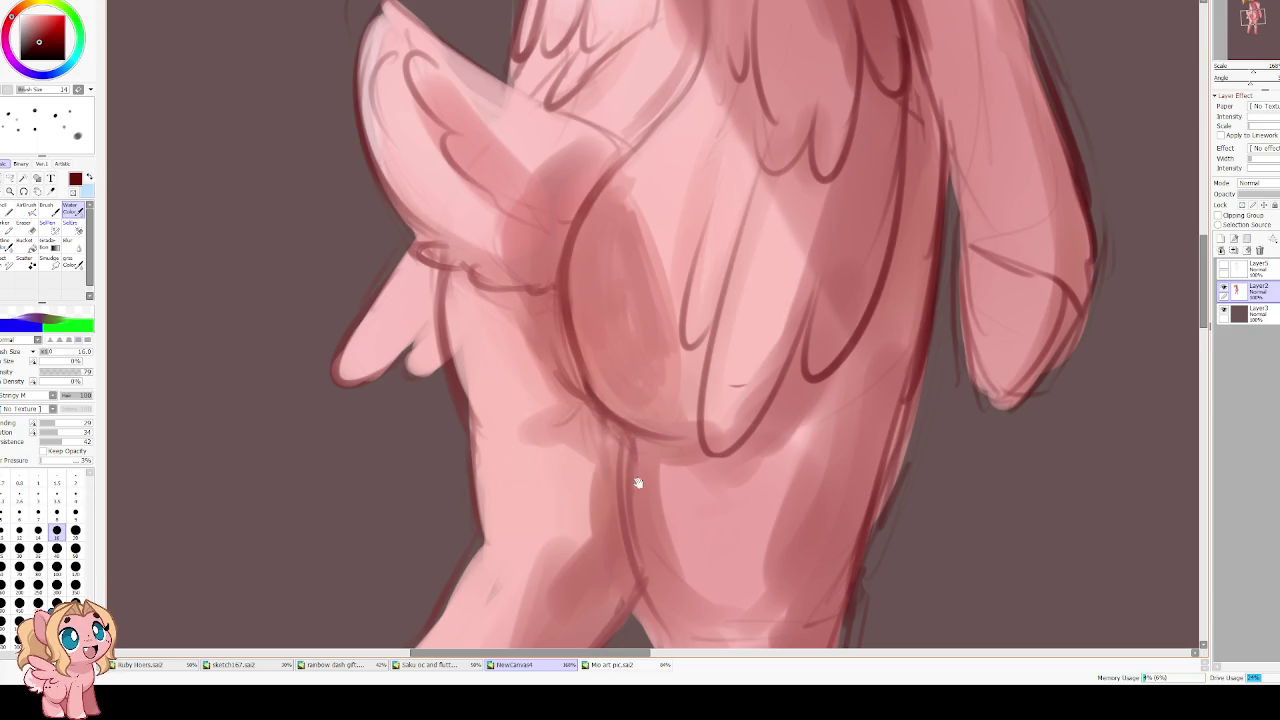
drag(639, 479, 594, 369)
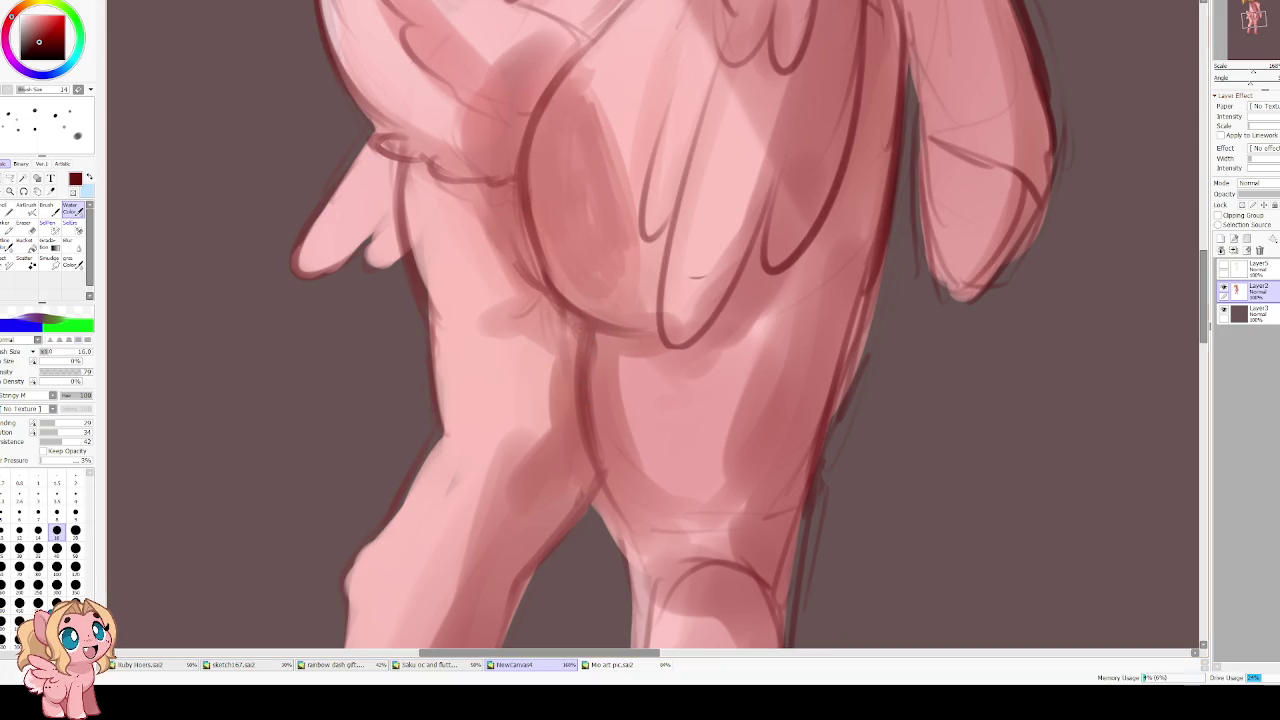
click(83, 432)
key(bracketright)
key(bracketright)
key(bracketright)
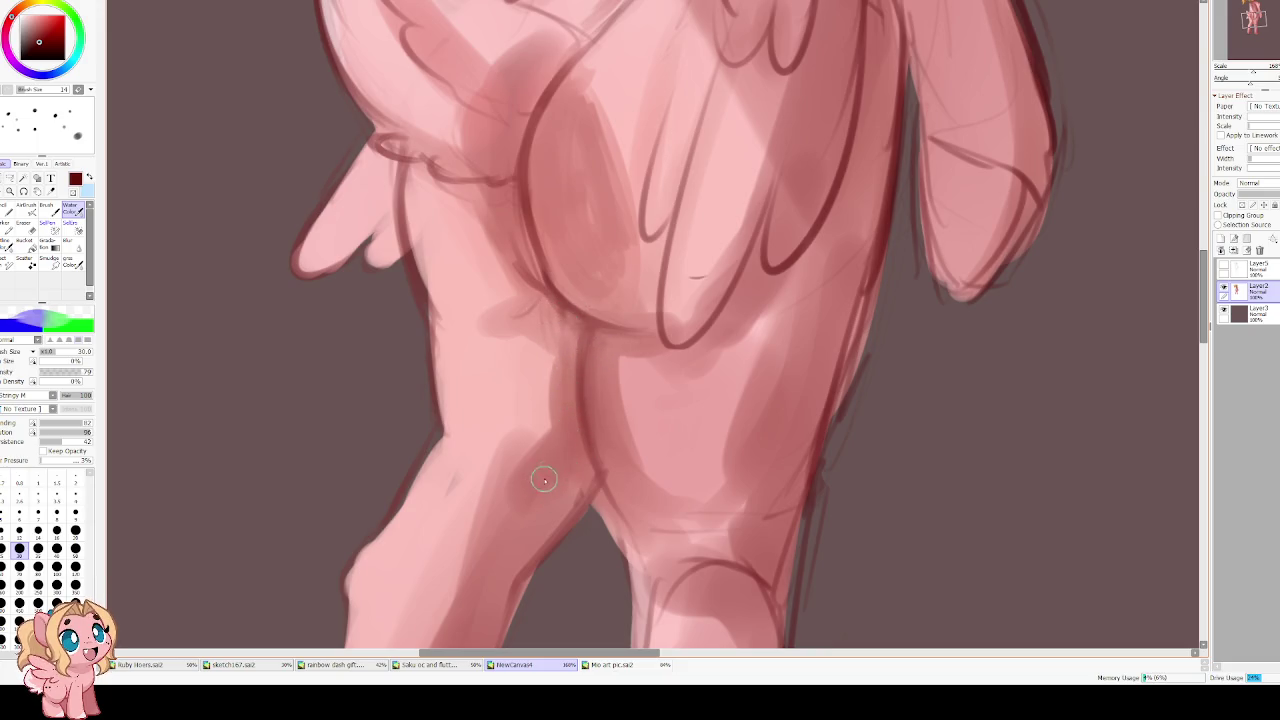
key(bracketright)
key(bracketright)
Pick a lighter red and blend and lighten the upper wing tip
scroll(557, 443, down, 3)
alt+click(578, 323)
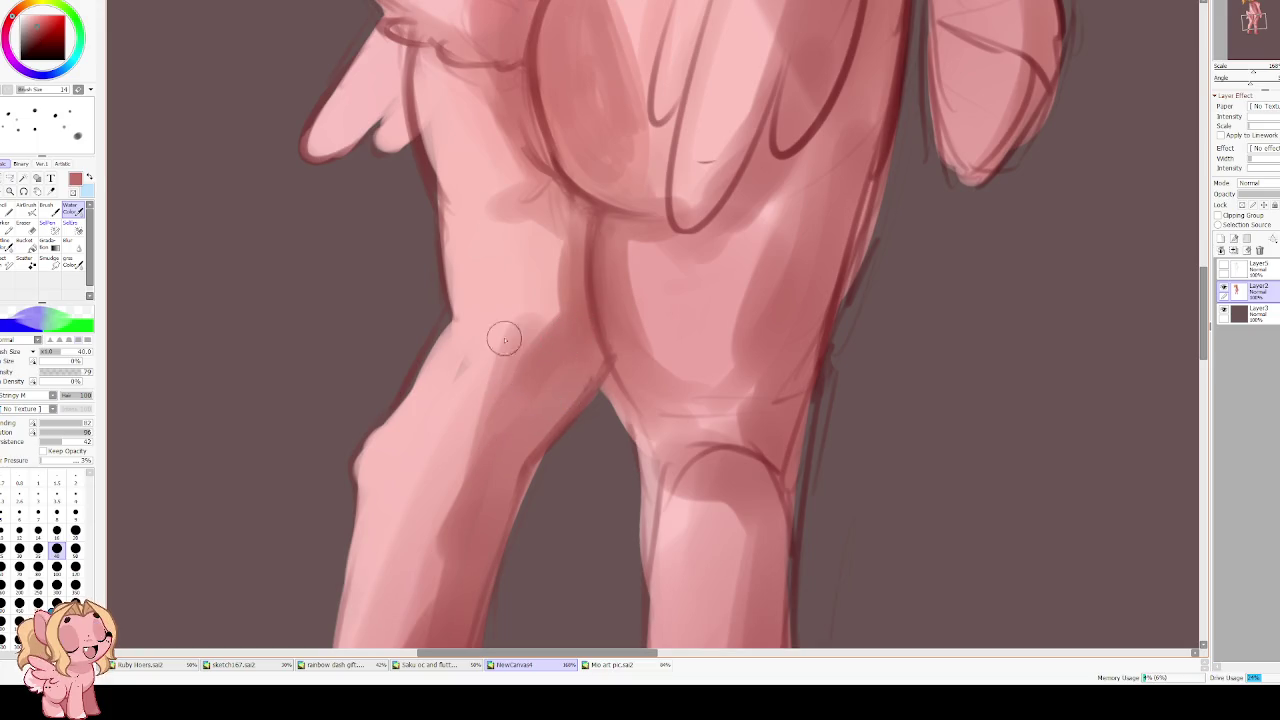
scroll(509, 204, down, 2)
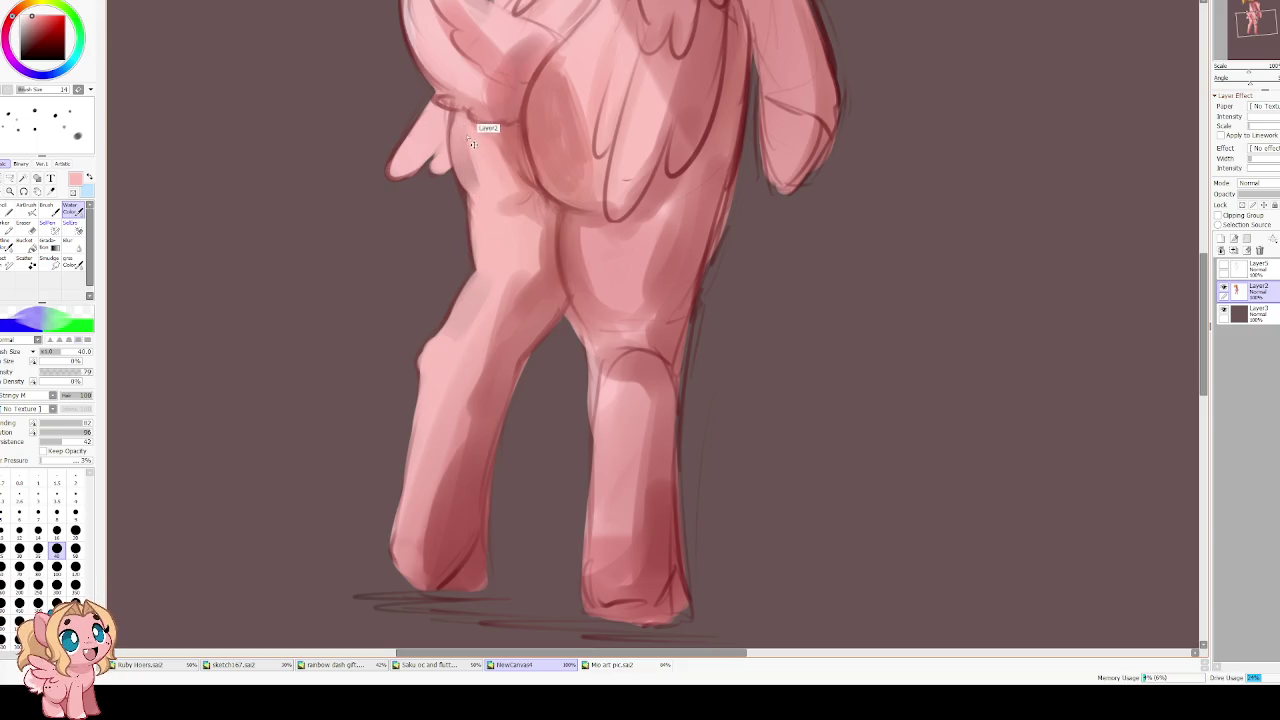
scroll(487, 173, up, 3)
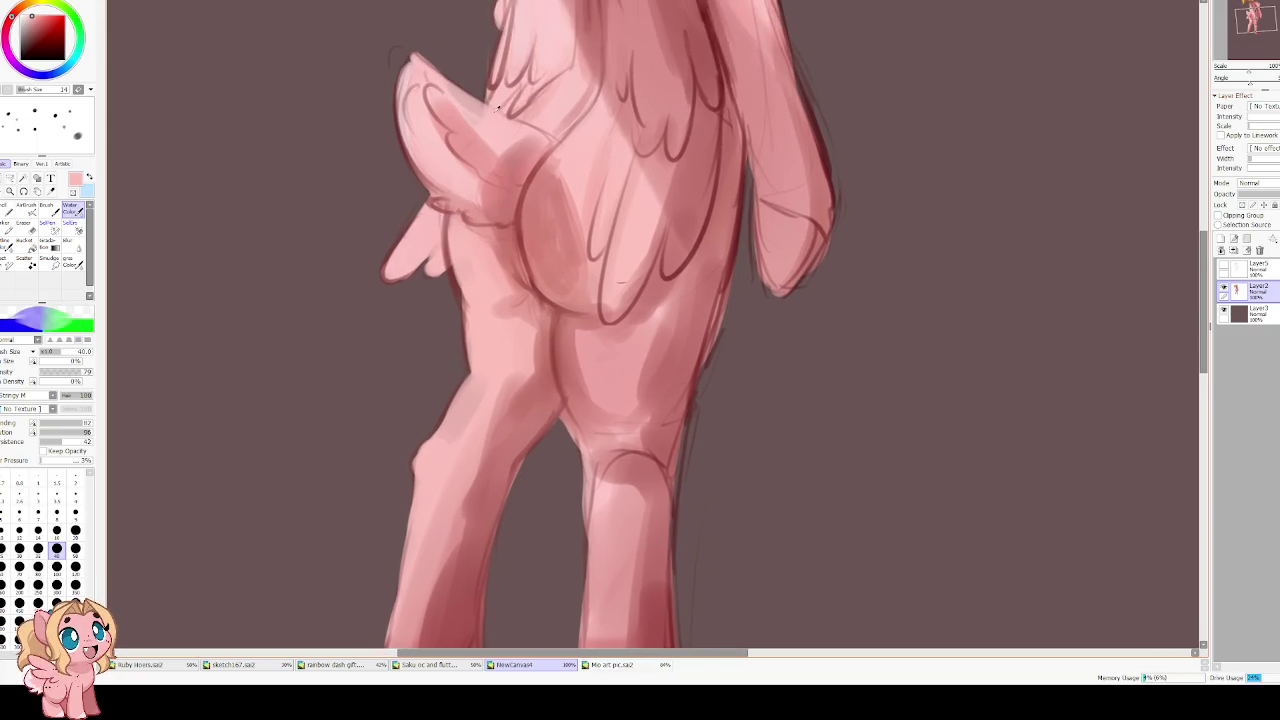
drag(445, 88, 490, 127)
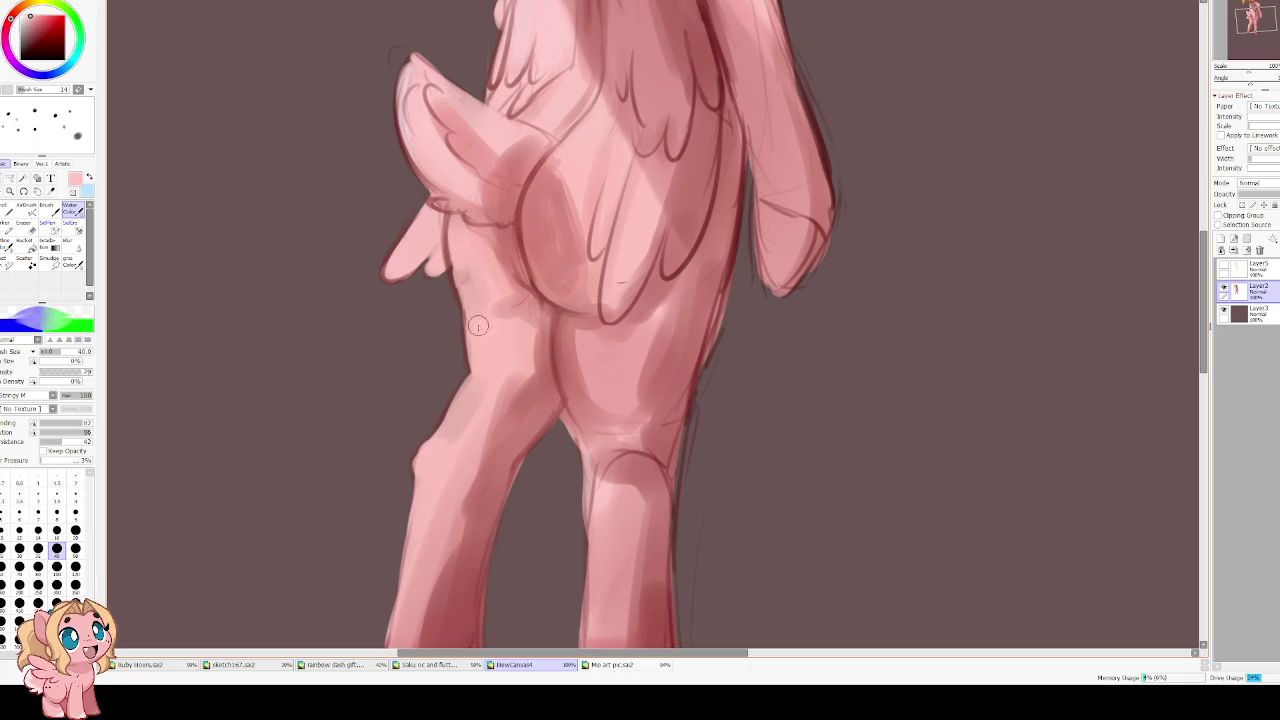
Lighten the left edges of the front and back legs down to the hoof, brush 20
key(ctrl)
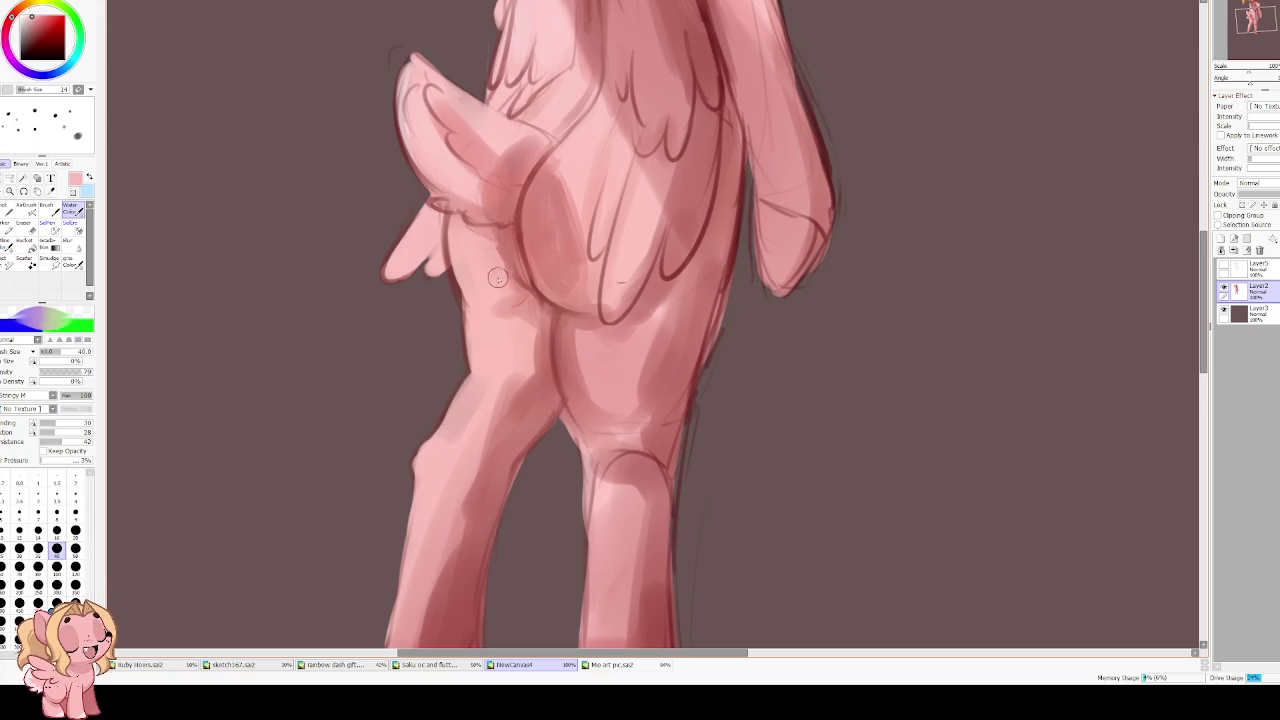
scroll(480, 250, down, 2)
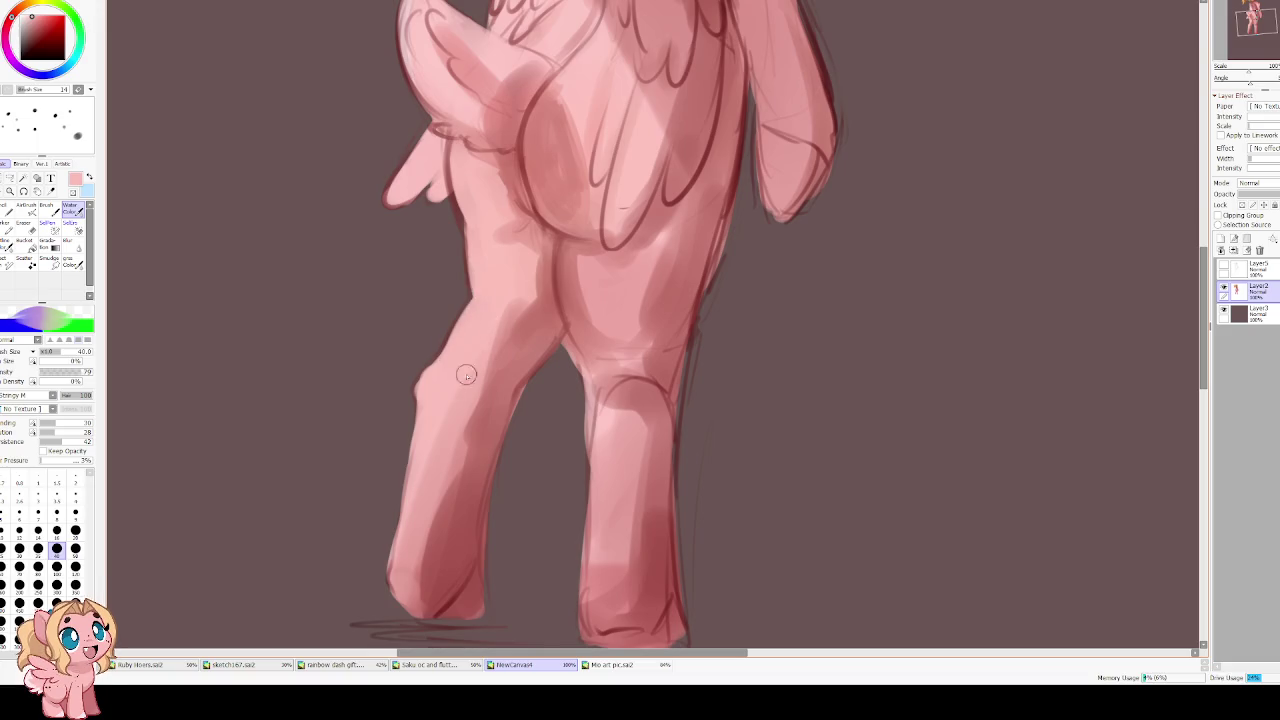
scroll(451, 414, down, 2)
drag(426, 338, 402, 520)
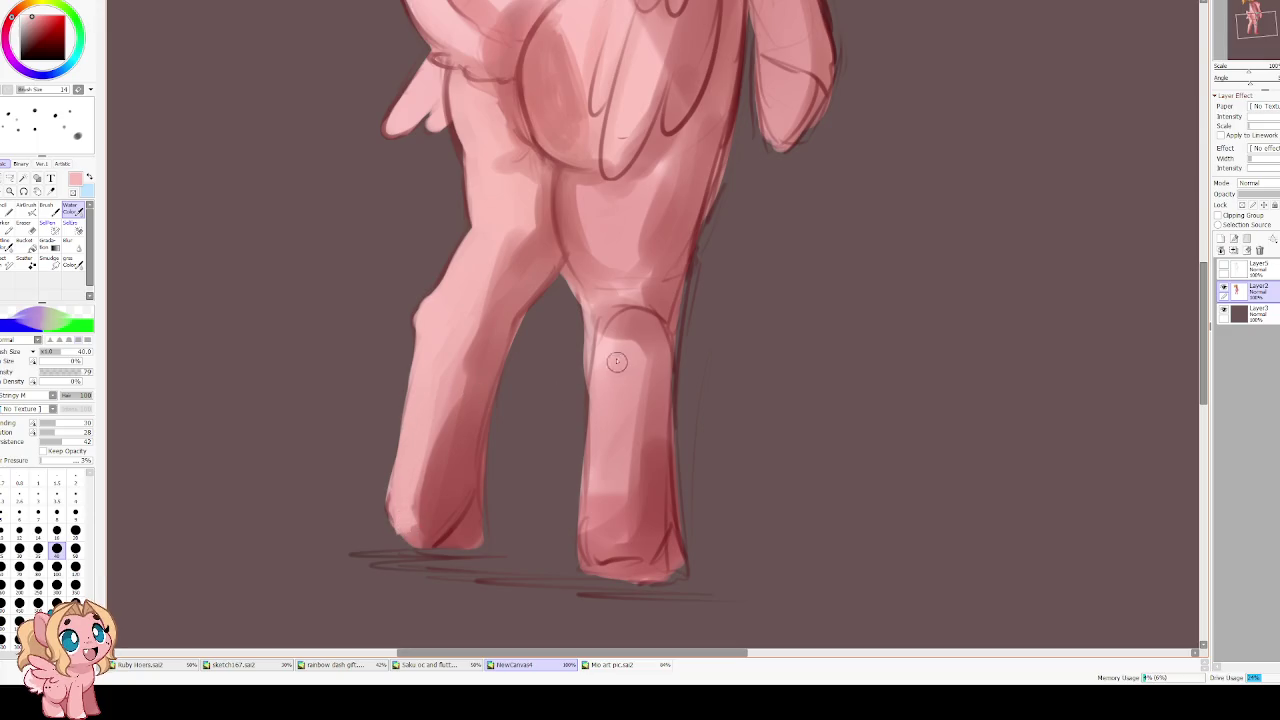
key(bracketleft)
key(bracketleft)
key(bracketleft)
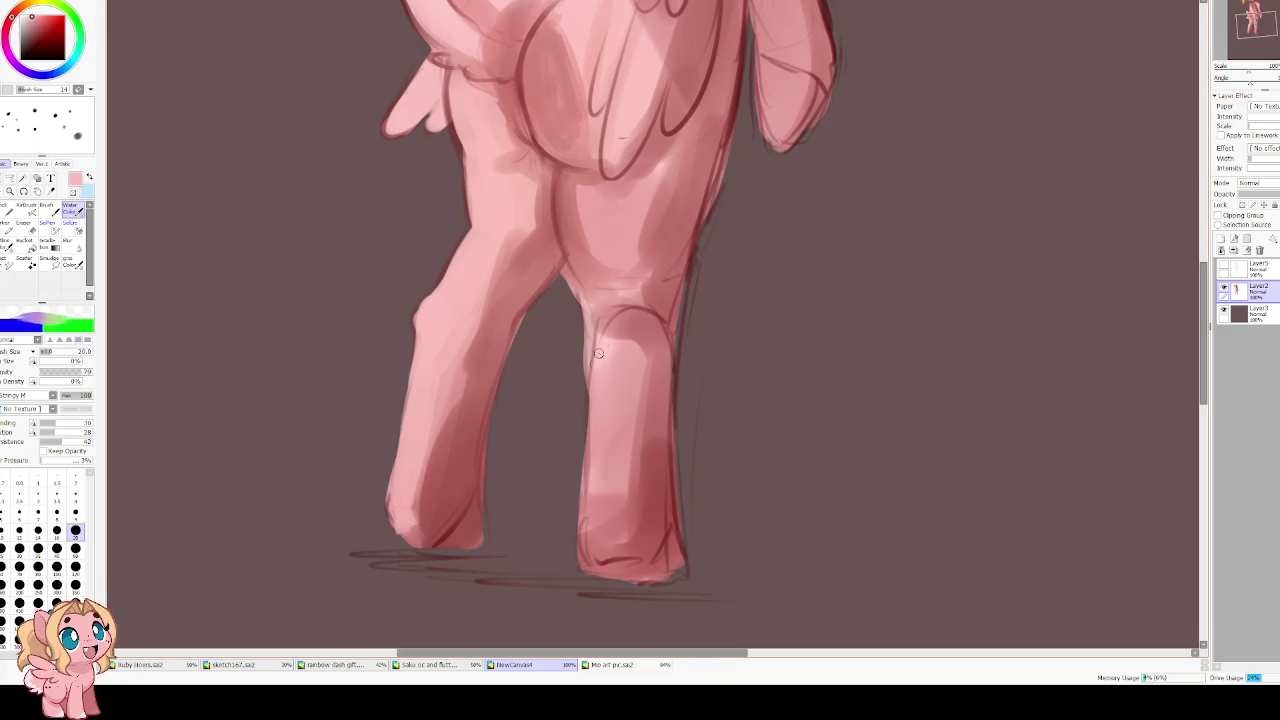
drag(602, 360, 588, 556)
drag(594, 474, 586, 560)
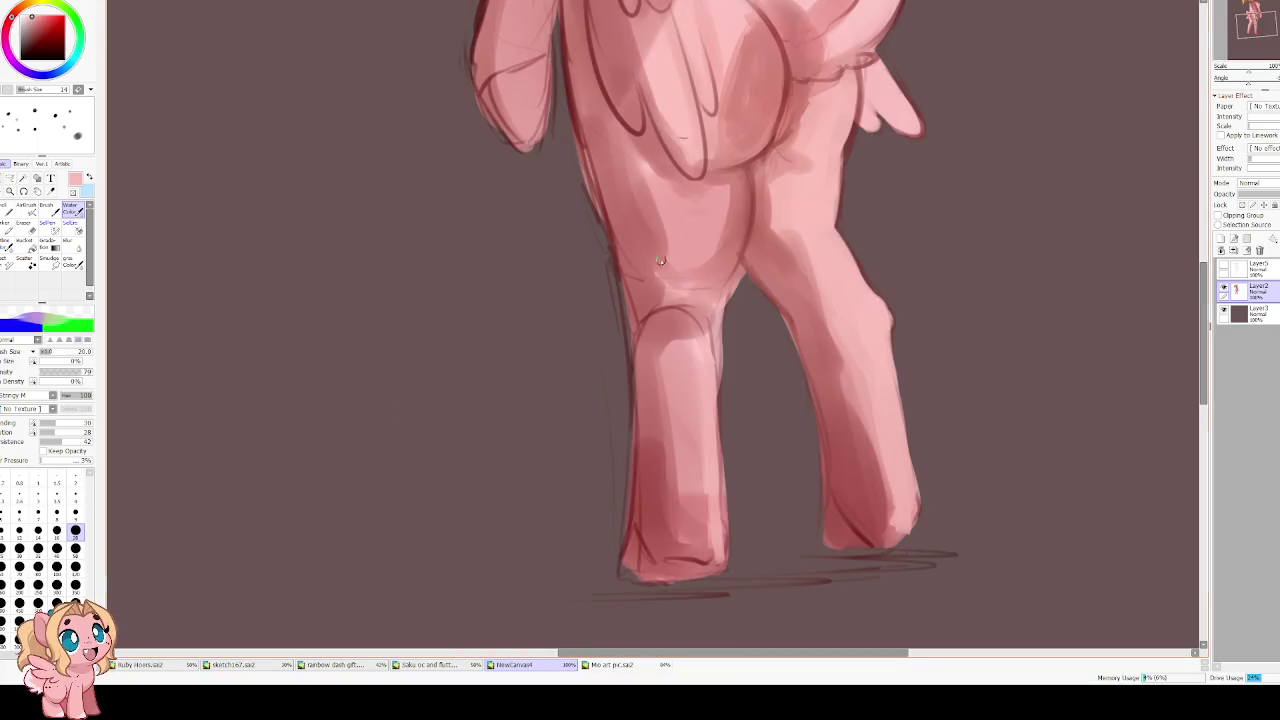
Extend the lower wing feather tip into a longer, refined point
scroll(586, 343, up, 5)
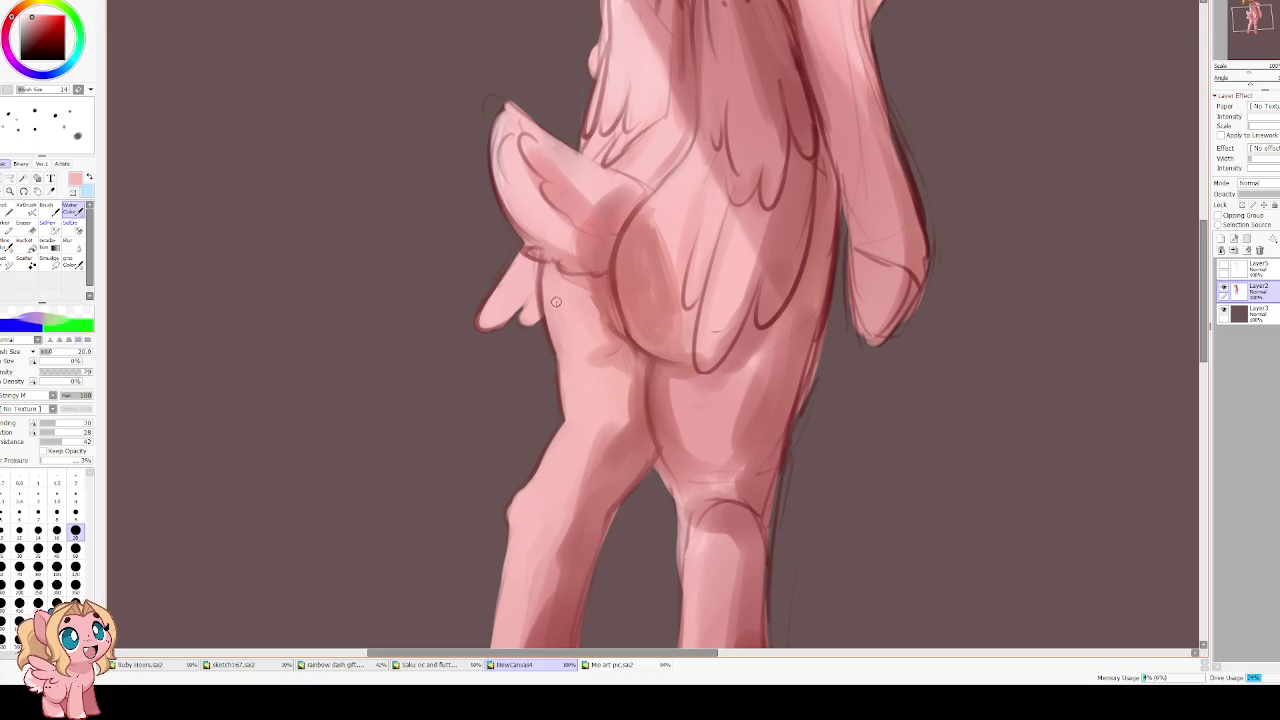
mouse_move(479, 320)
mouse_down()
mouse_move(518, 257)
mouse_move(474, 328)
mouse_up()
mouse_move(504, 288)
mouse_down()
mouse_move(488, 326)
mouse_move(529, 284)
mouse_move(521, 254)
mouse_up()
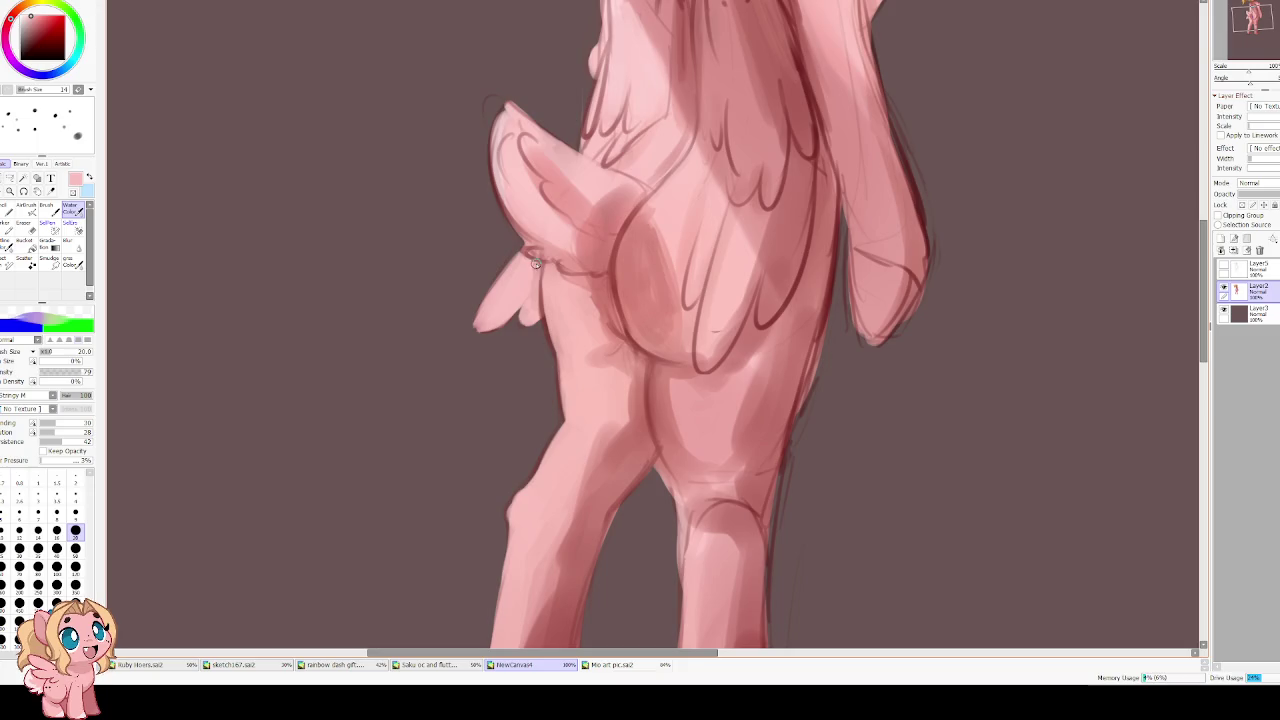
Soften the small wing's upper-left edge, resizing the brush to 40 then 25
scroll(516, 235, up, 2)
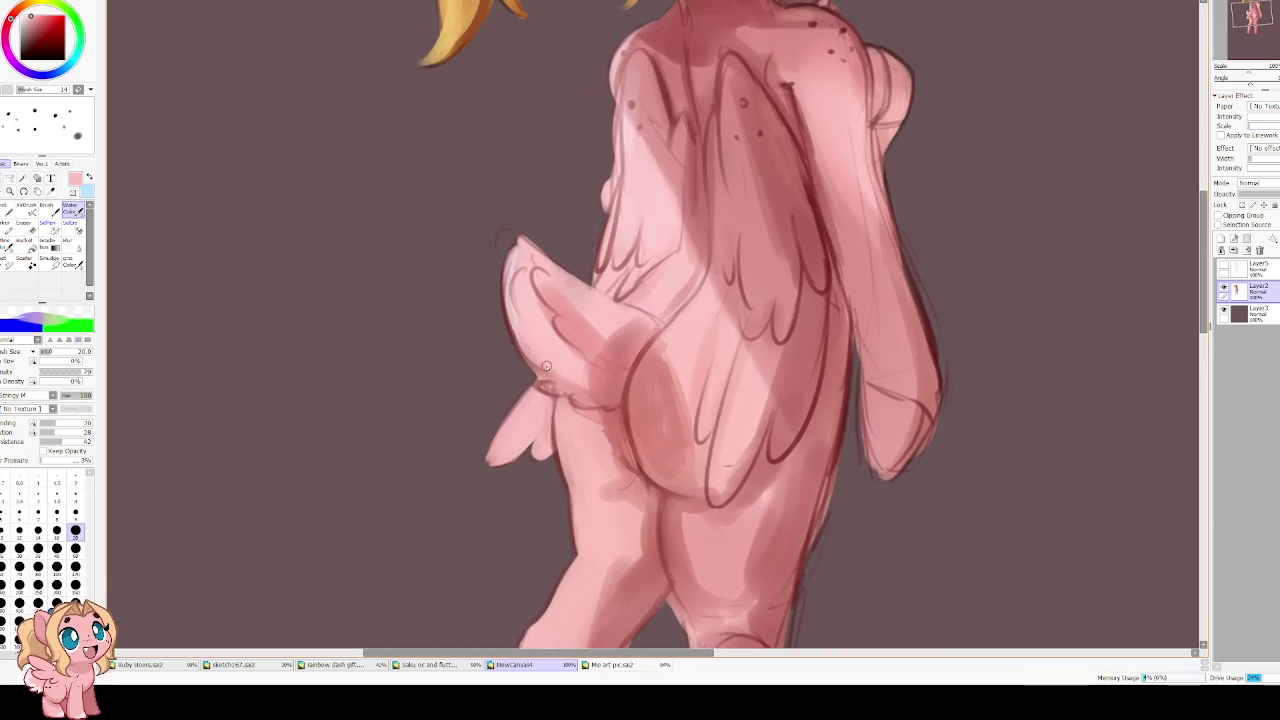
scroll(516, 316, up, 1)
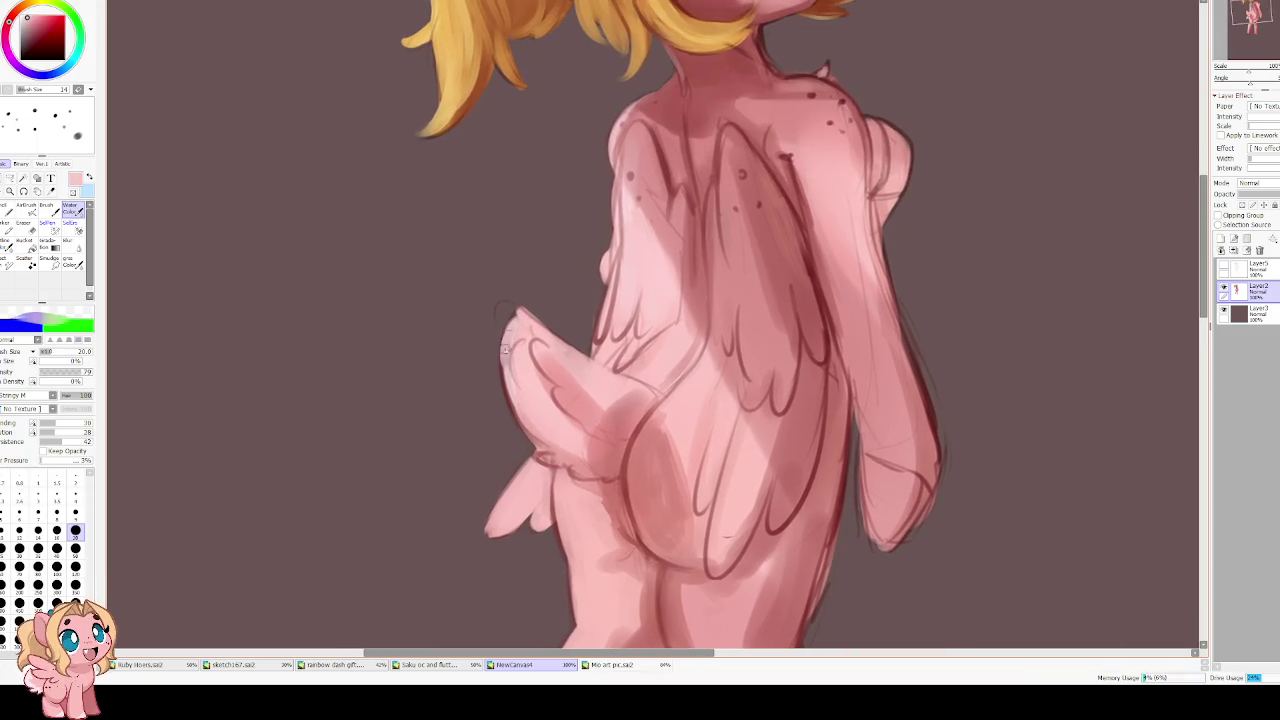
mouse_move(508, 311)
mouse_down()
mouse_move(500, 334)
mouse_move(520, 321)
mouse_move(504, 319)
mouse_up()
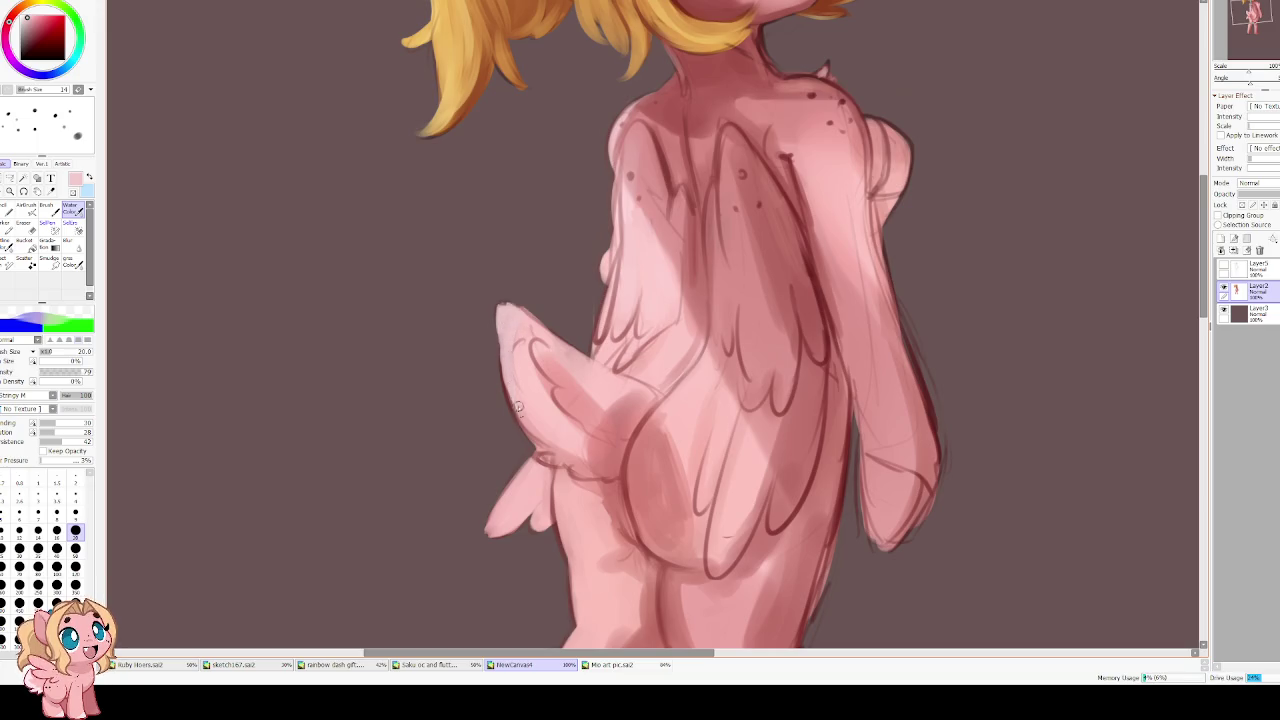
key(bracketright)
key(bracketright)
key(bracketright)
key(bracketright)
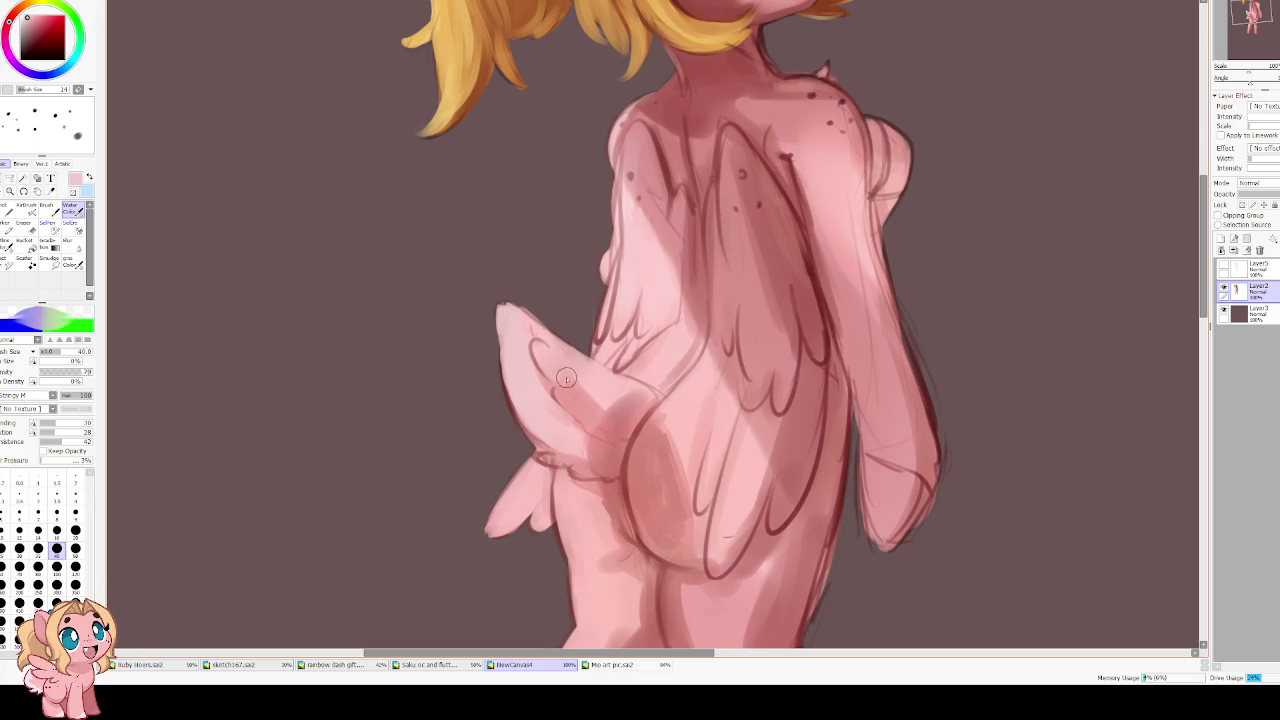
key(bracketleft)
key(bracketleft)
key(bracketleft)
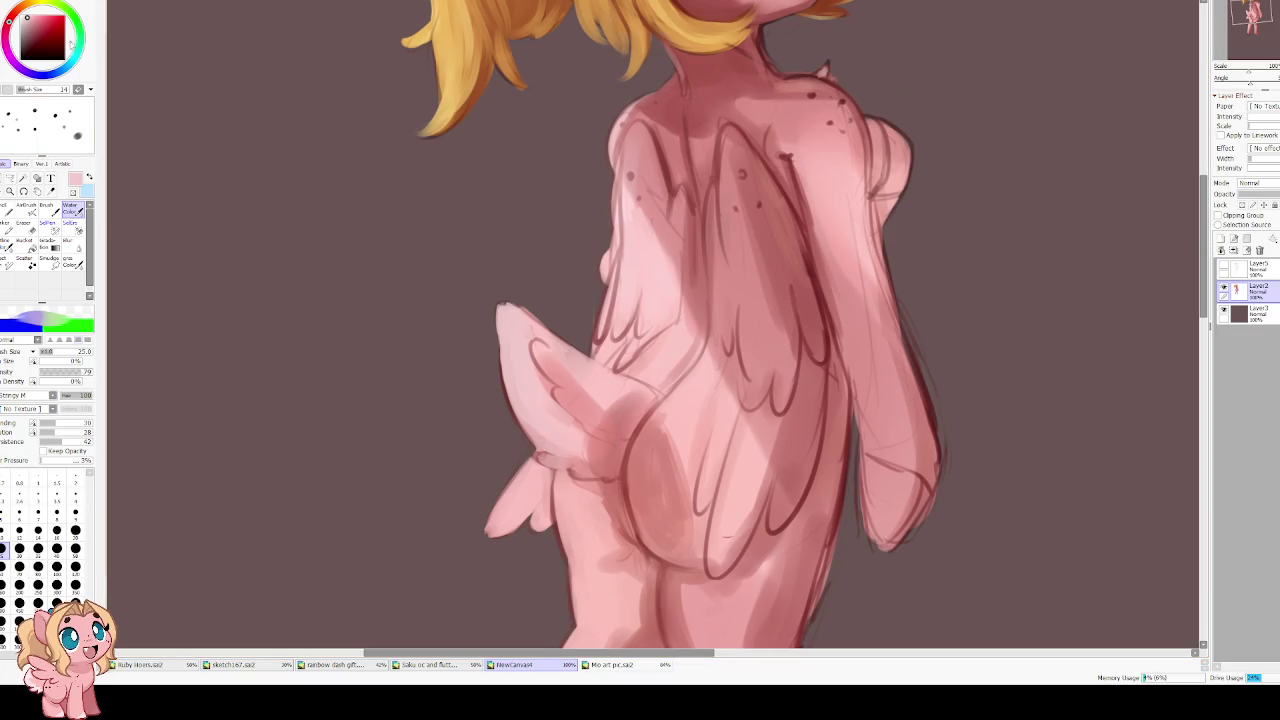
Rotate the view so the figure leans left, set brush 50, and sample the wing line's darker red
drag(386, 223, 520, 281)
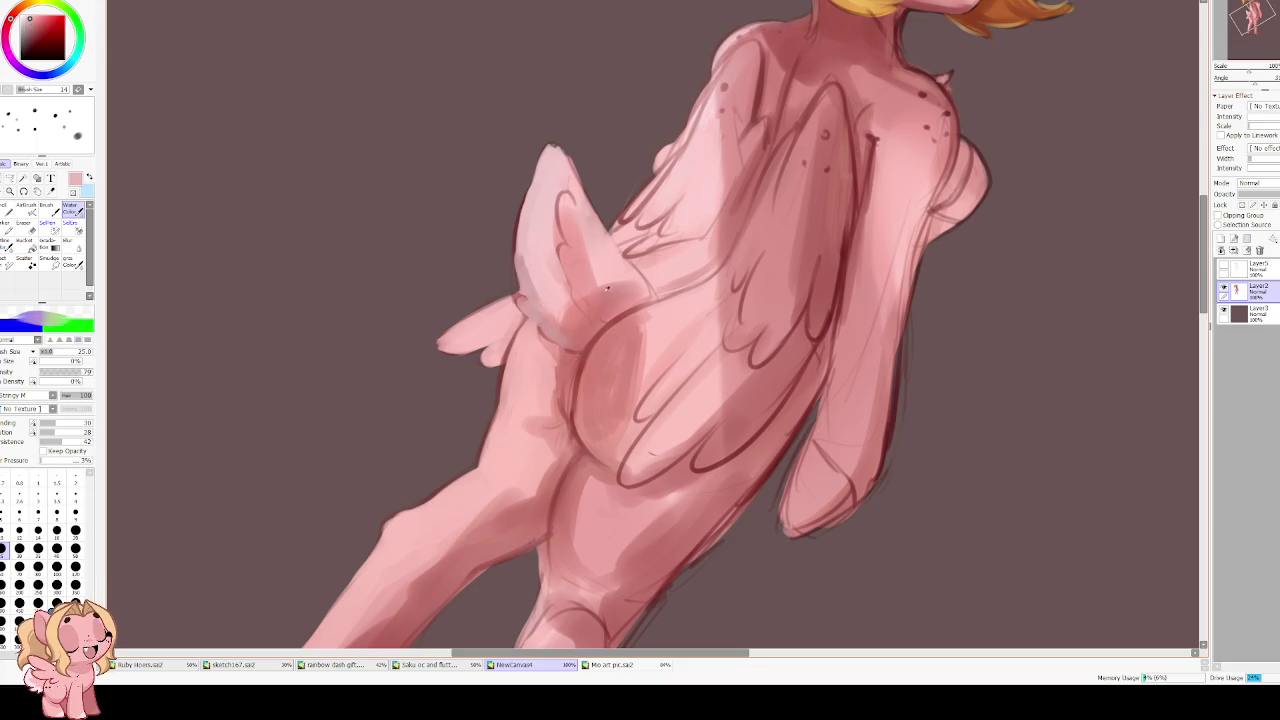
click(75, 548)
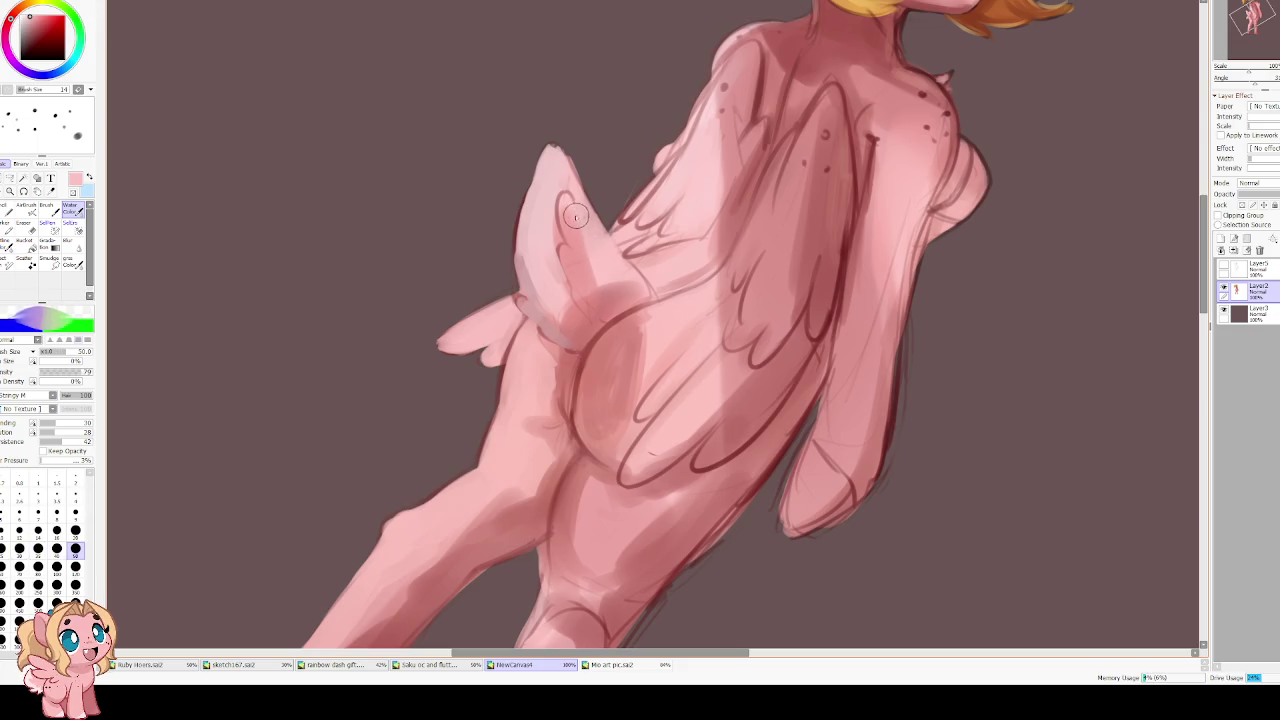
alt+click(606, 308)
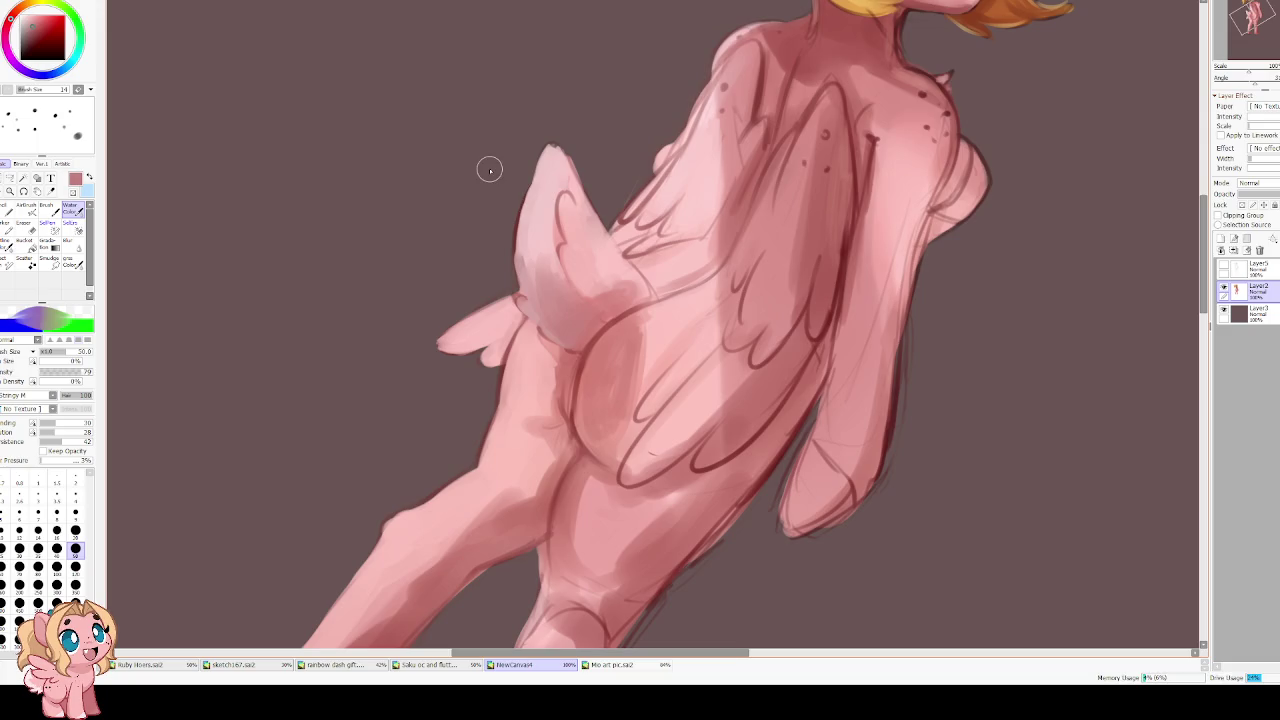
key(minus)
key(minus)
Mirror the canvas horizontally, reset the rotation upright, and zoom to 50%
key(h)
key(plus)
key(Delete)
key(Delete)
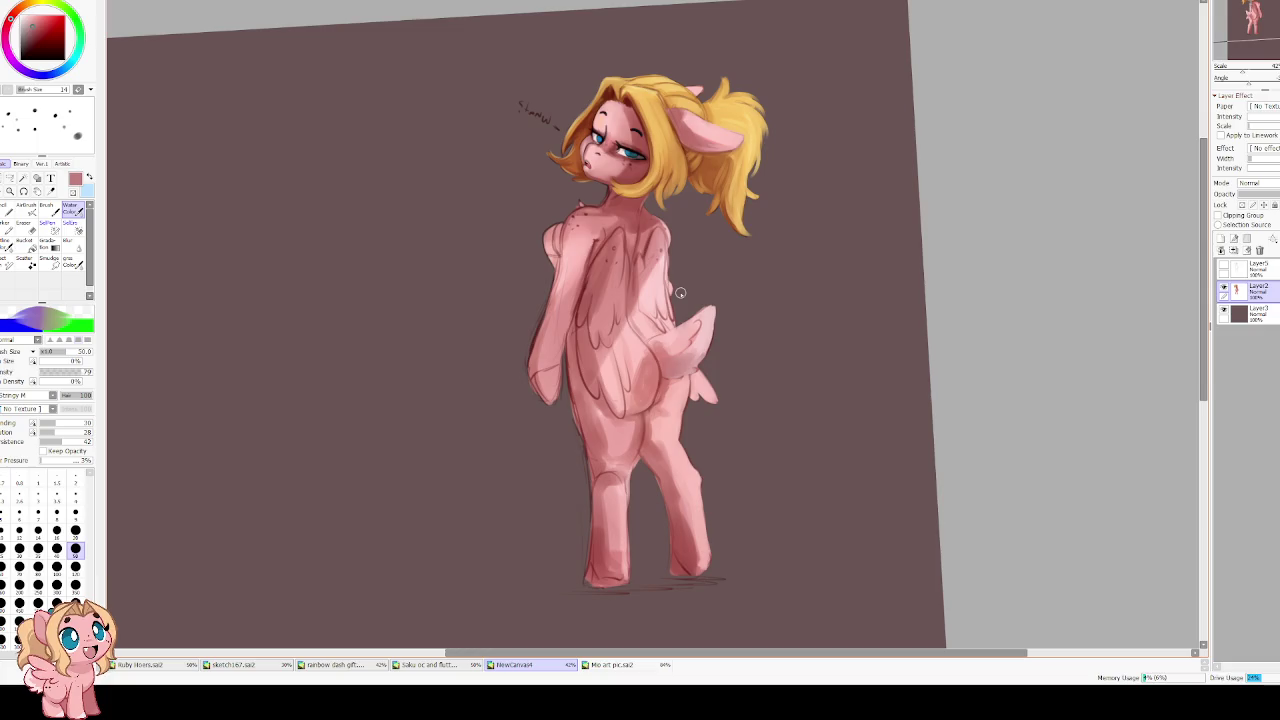
scroll(679, 296, up, 1)
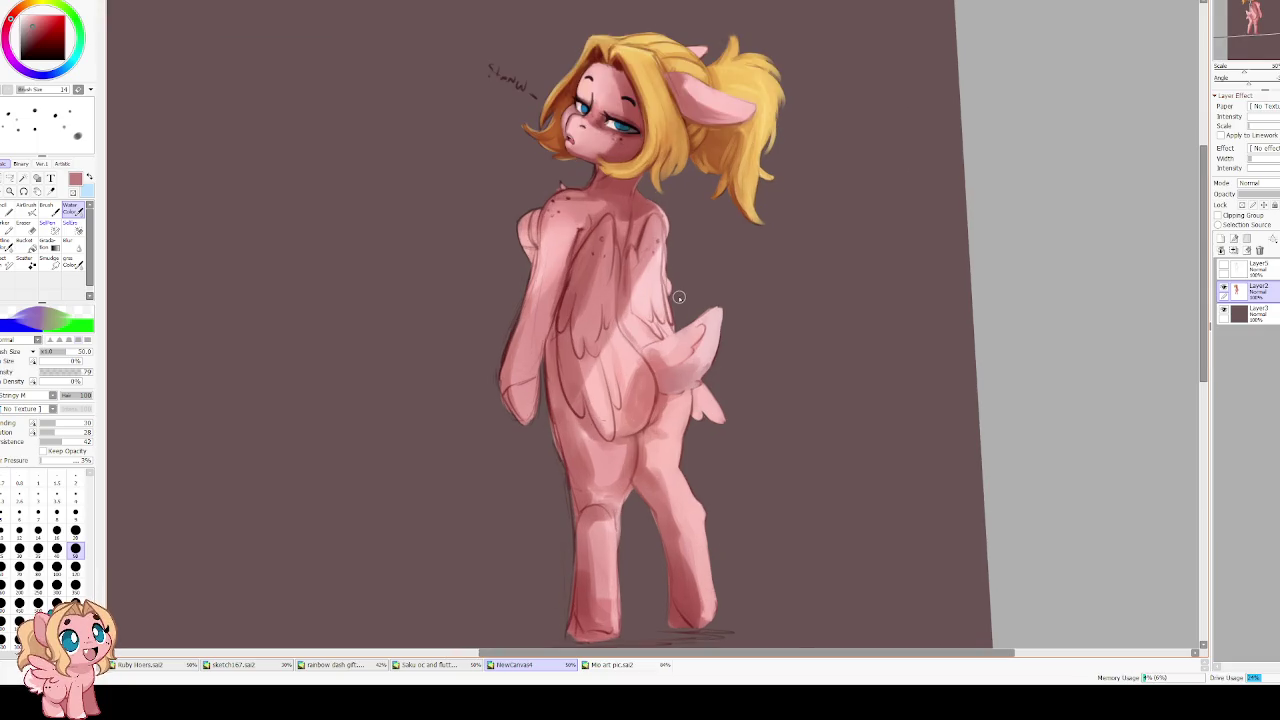
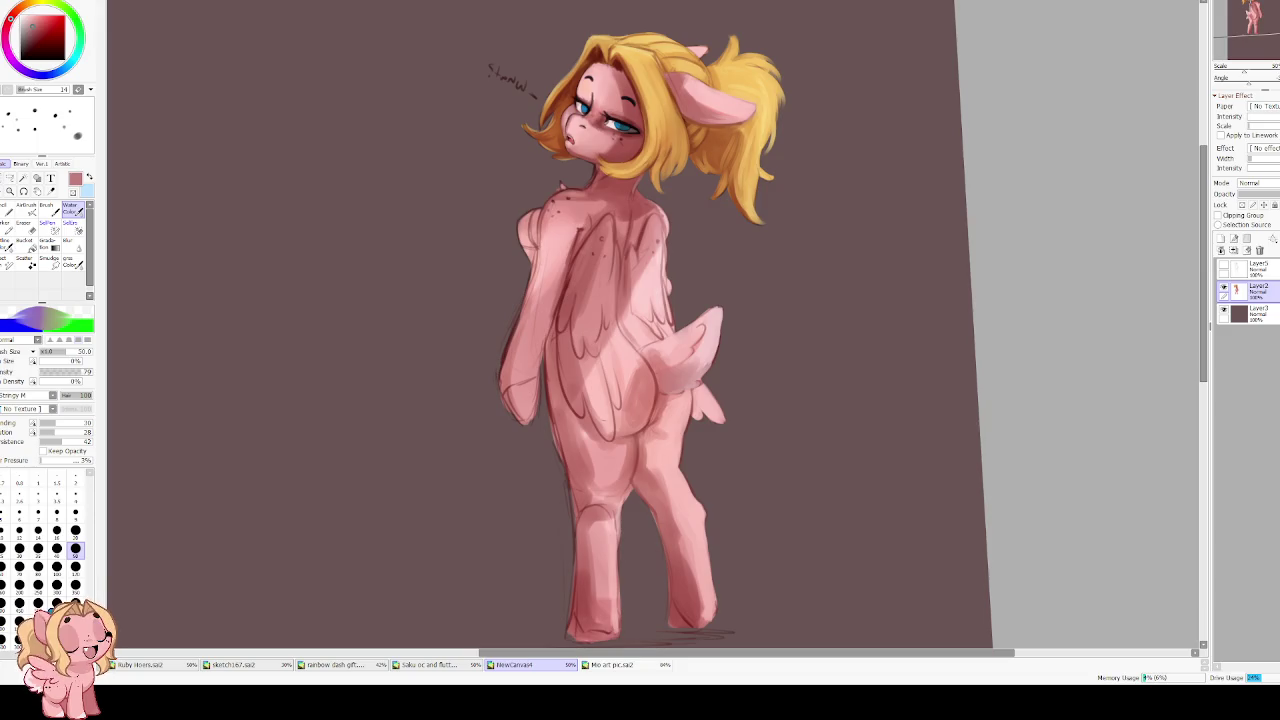
Zoom in on the pony's body and mirror the view to check the drawing
scroll(509, 434, up, 1)
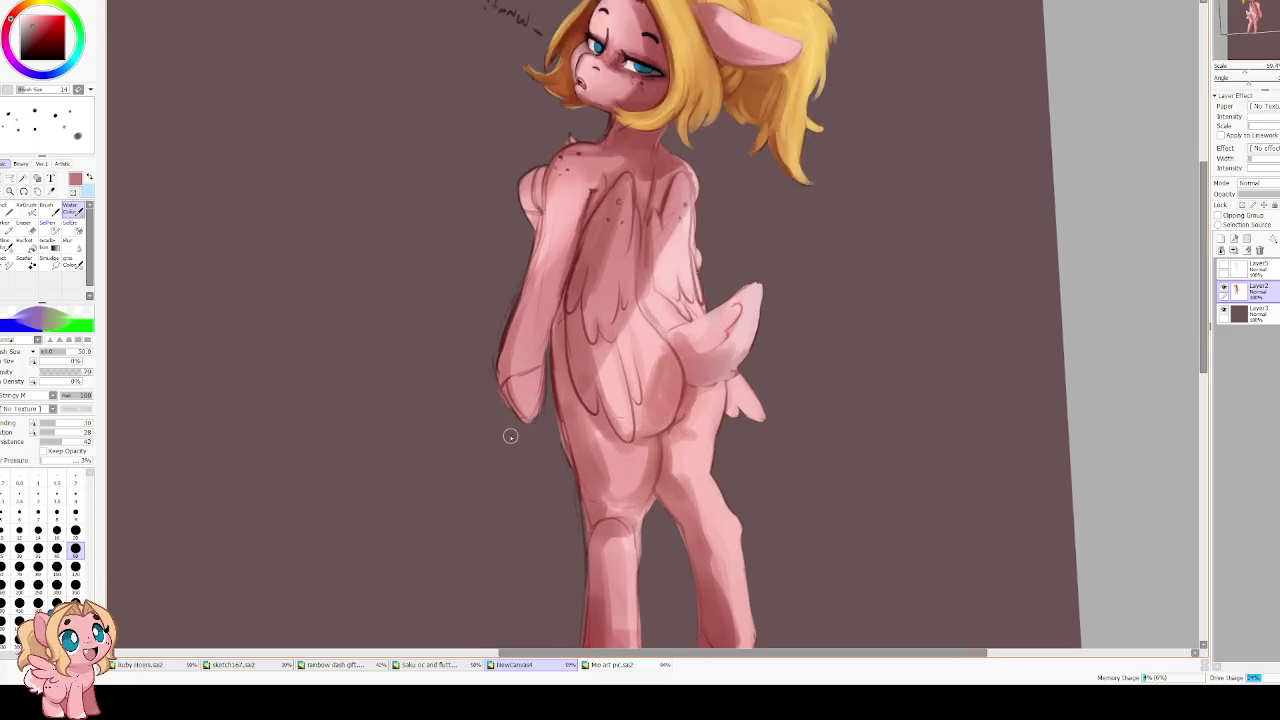
scroll(509, 434, up, 1)
drag(509, 434, 474, 318)
key(e)
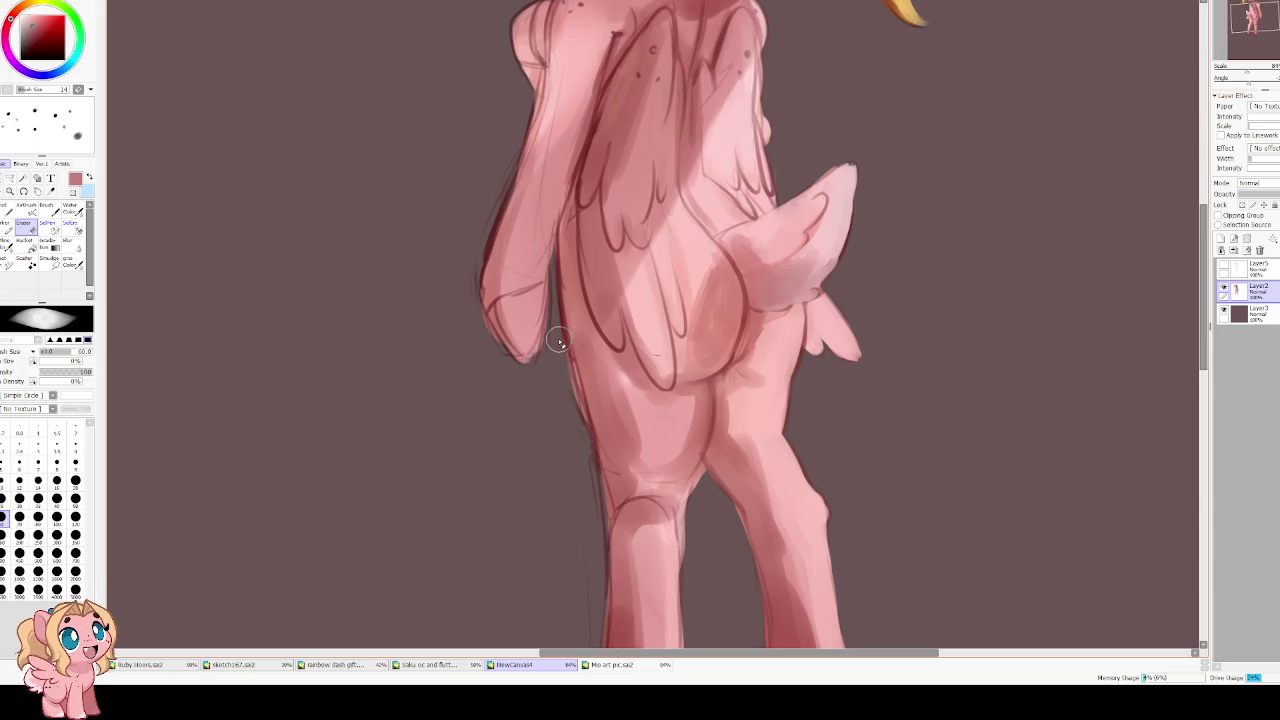
key(h)
scroll(600, 300, down, 2)
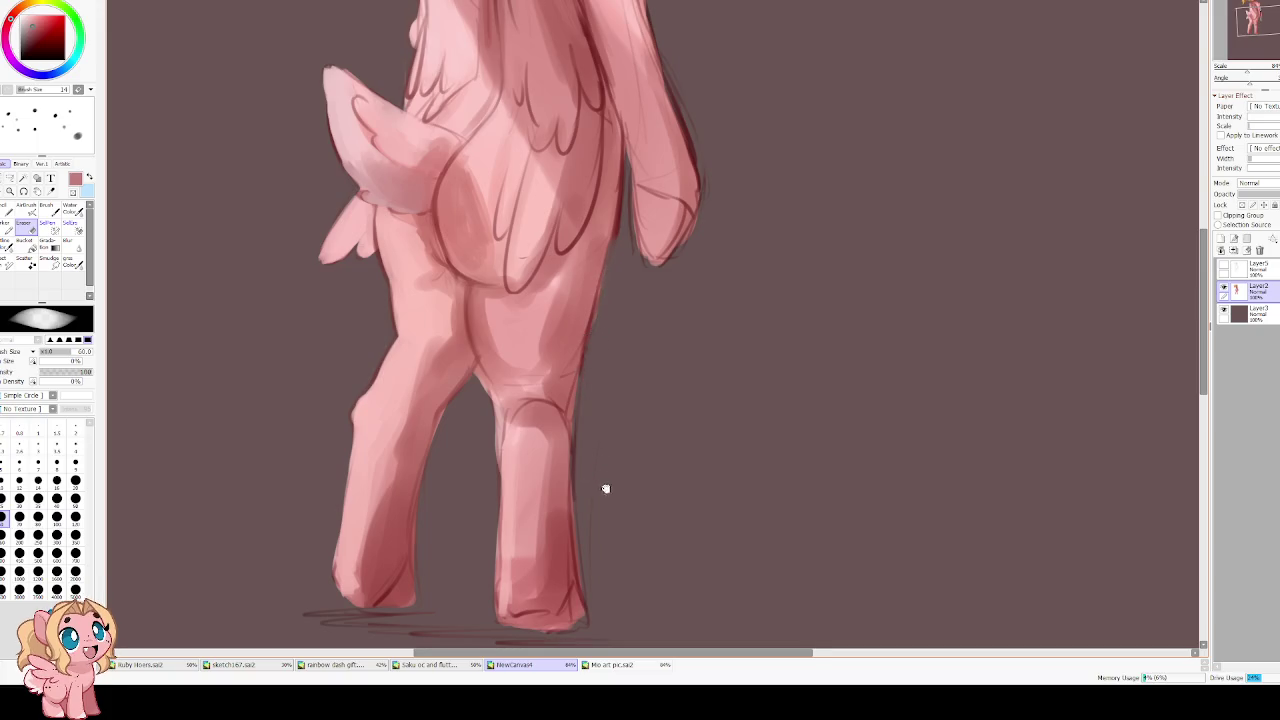
scroll(600, 480, down, 2)
scroll(522, 306, up, 1)
With a darker red Water Color brush at size 25, darken the hind leg's back edge
alt+click(543, 394)
key(b)
key(bracketleft)
key(bracketleft)
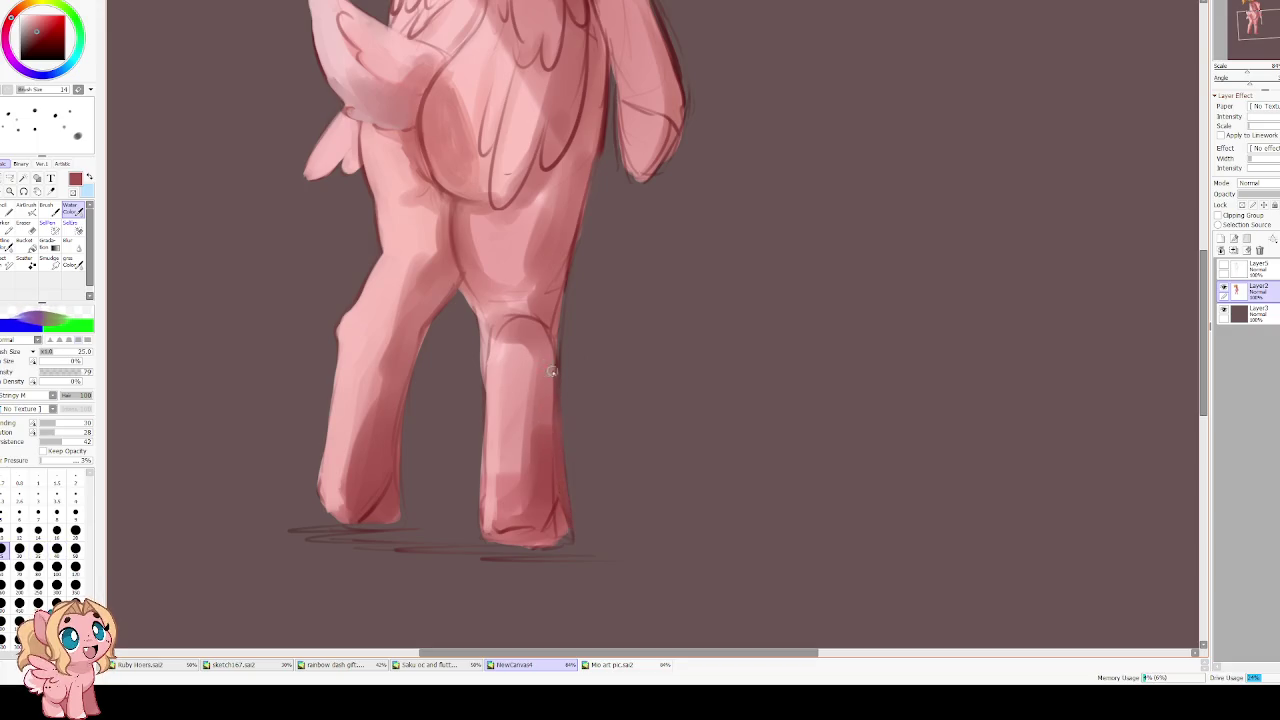
scroll(567, 245, up, 3)
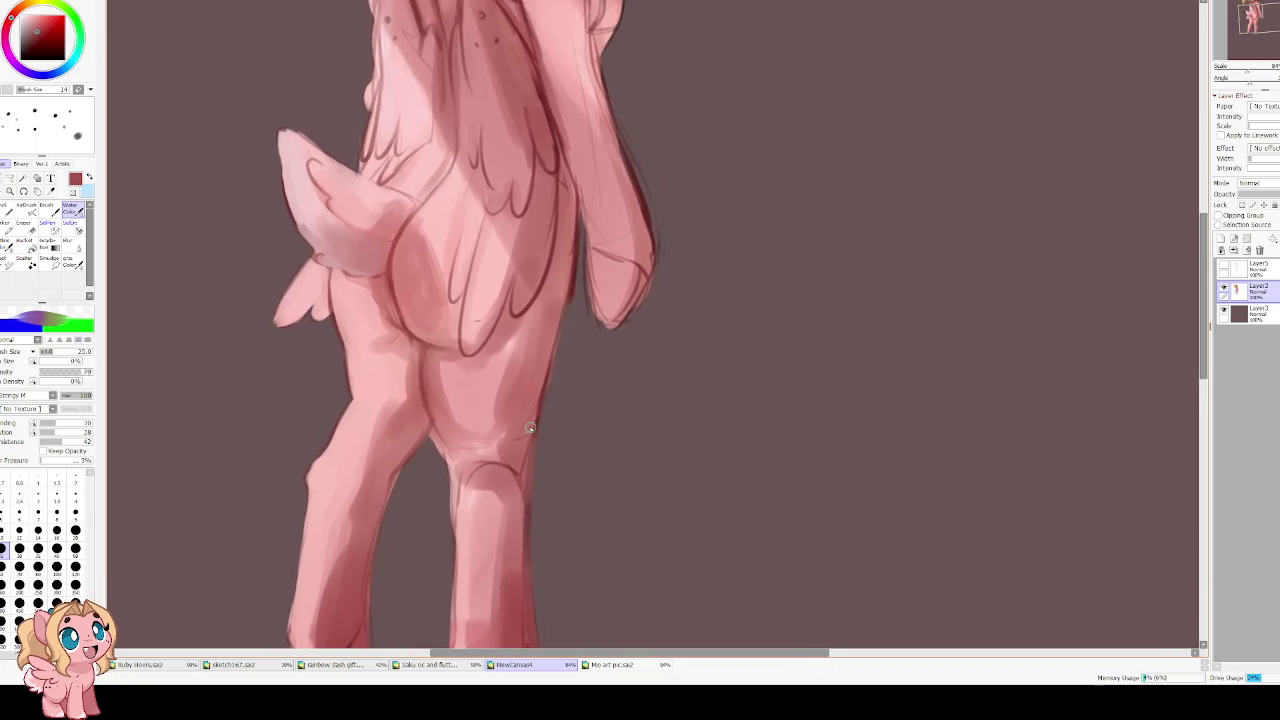
mouse_move(564, 308)
mouse_down()
mouse_move(577, 253)
mouse_move(575, 275)
mouse_up()
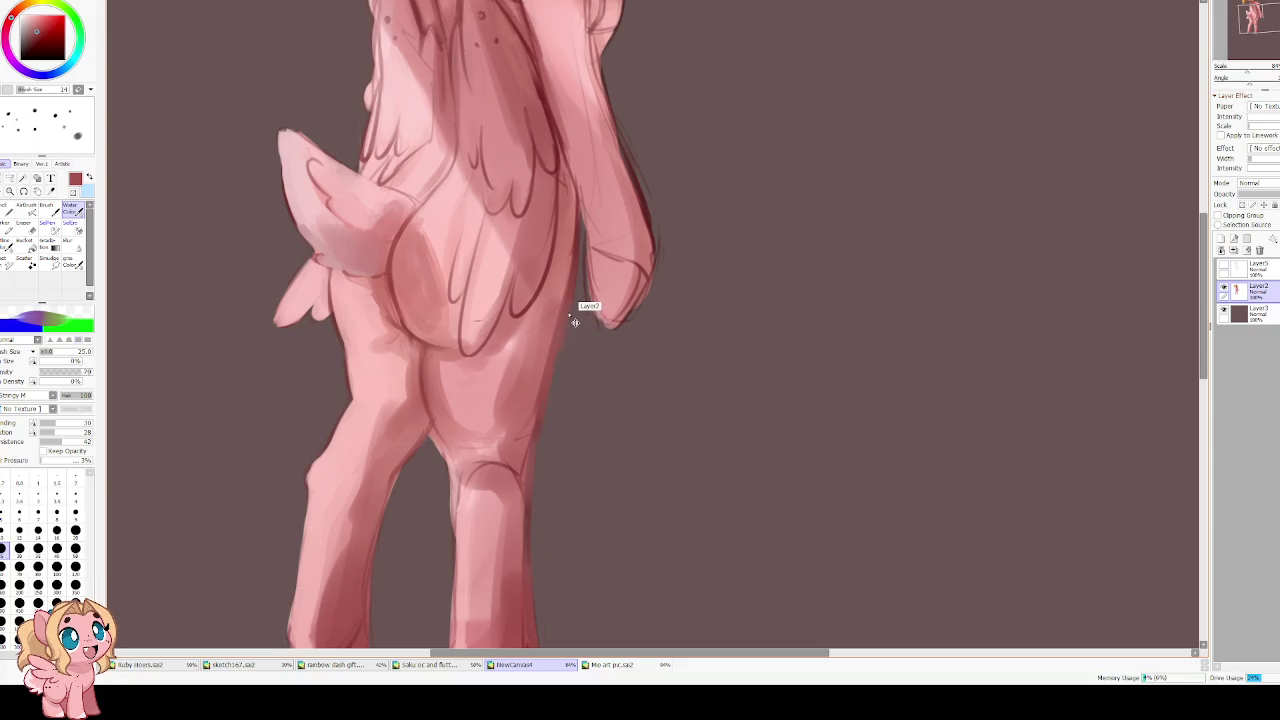
drag(546, 371, 568, 290)
drag(533, 432, 556, 340)
At size 50 with higher blending and dilution, soften the leg's right edge, then add a new layer
key(bracketright)
key(bracketright)
key(bracketright)
key(bracketright)
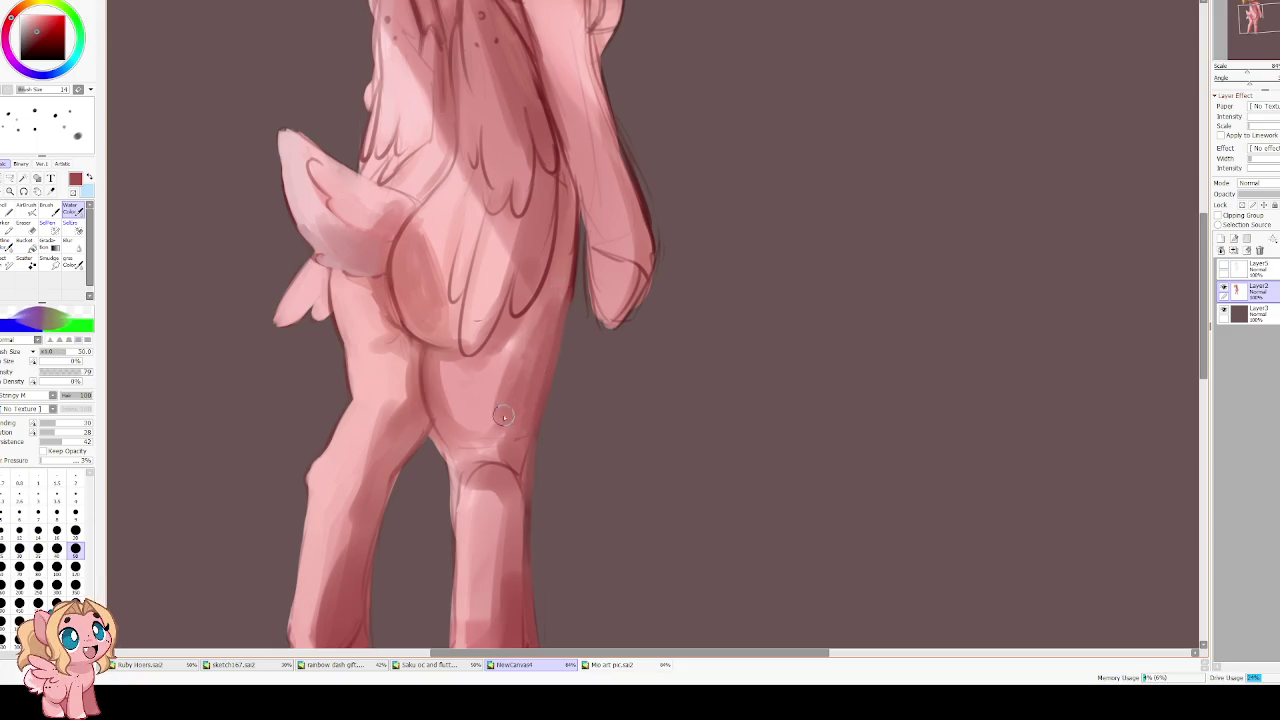
drag(56, 423, 81, 432)
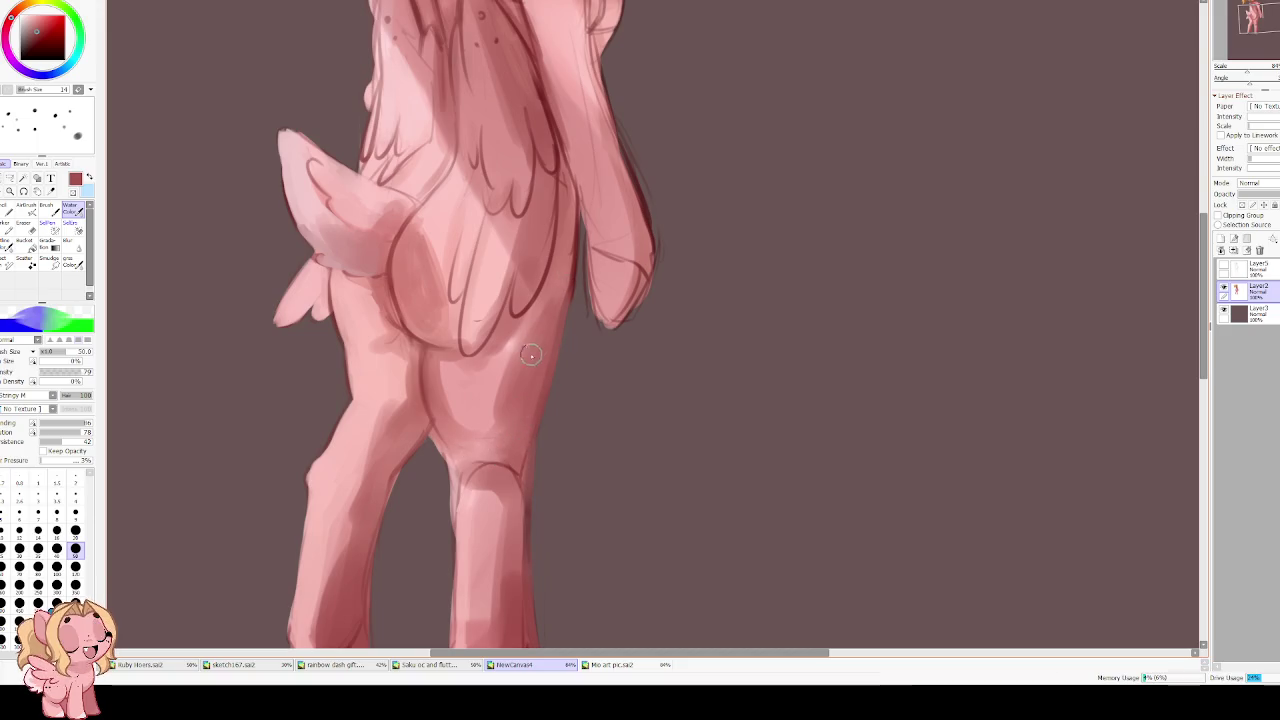
mouse_move(569, 195)
mouse_down()
mouse_move(562, 300)
mouse_move(566, 275)
mouse_move(522, 362)
mouse_up()
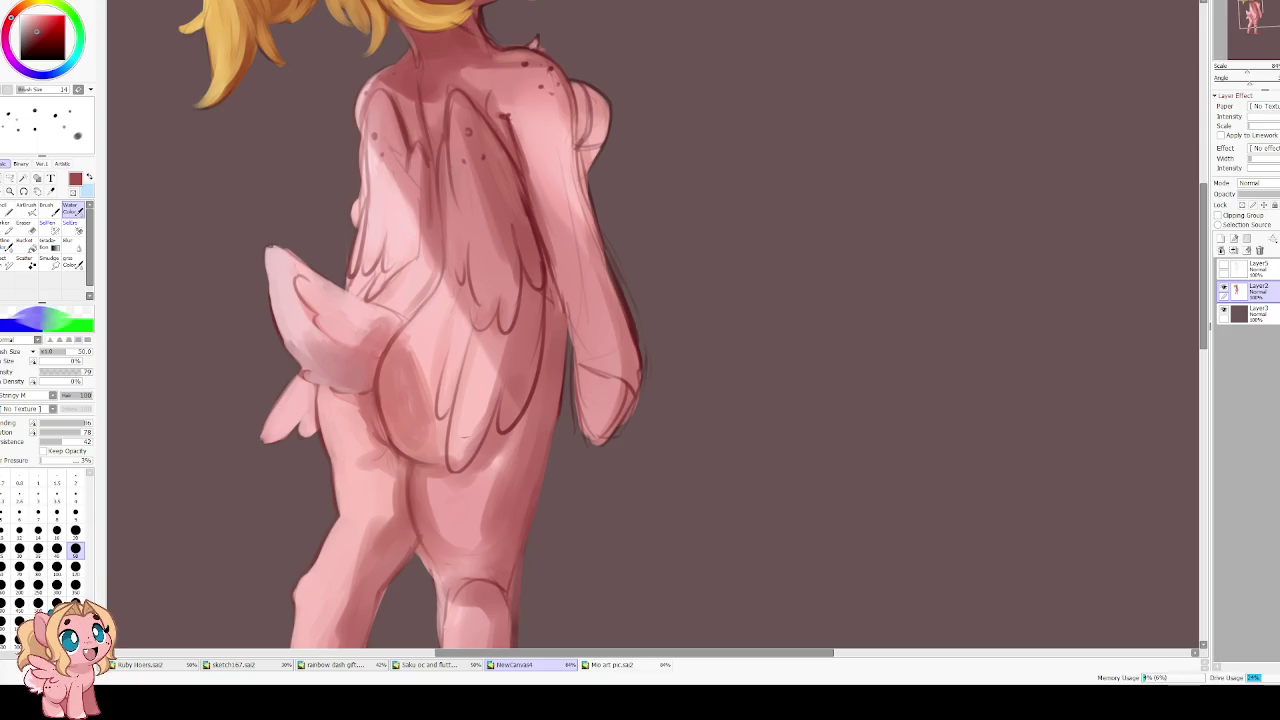
drag(512, 350, 526, 366)
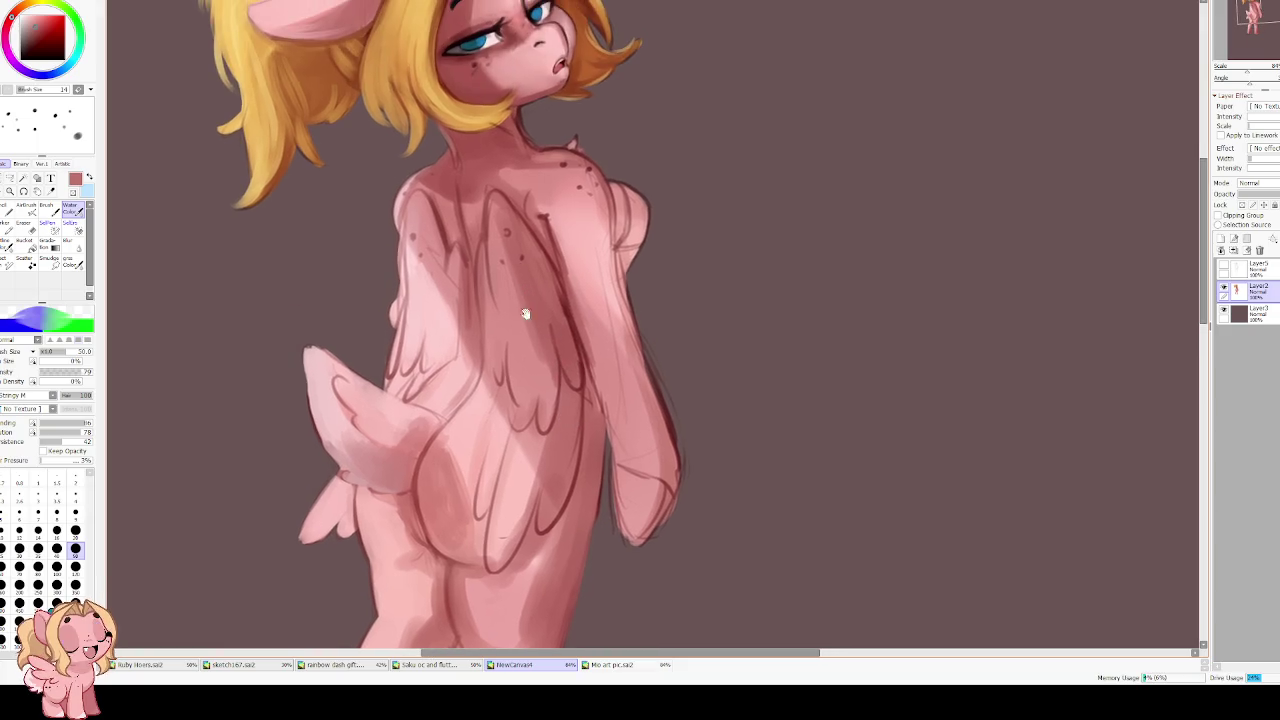
drag(497, 204, 532, 288)
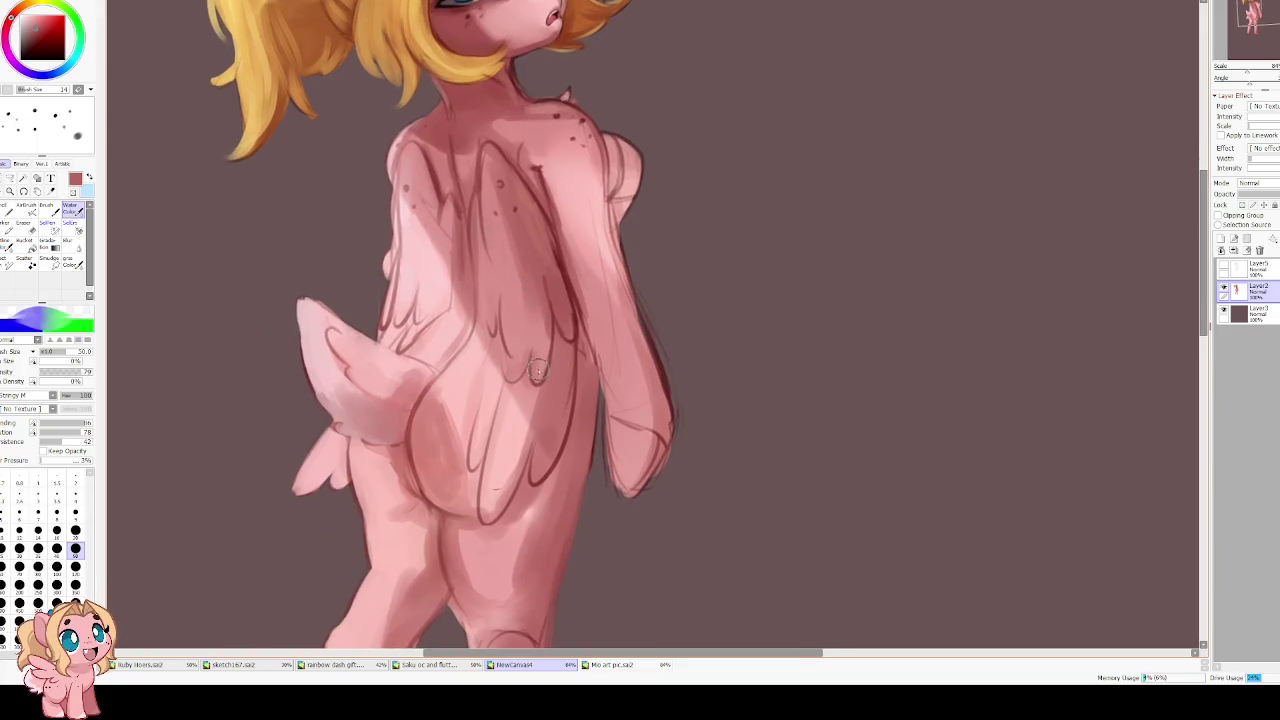
scroll(531, 288, down, 2)
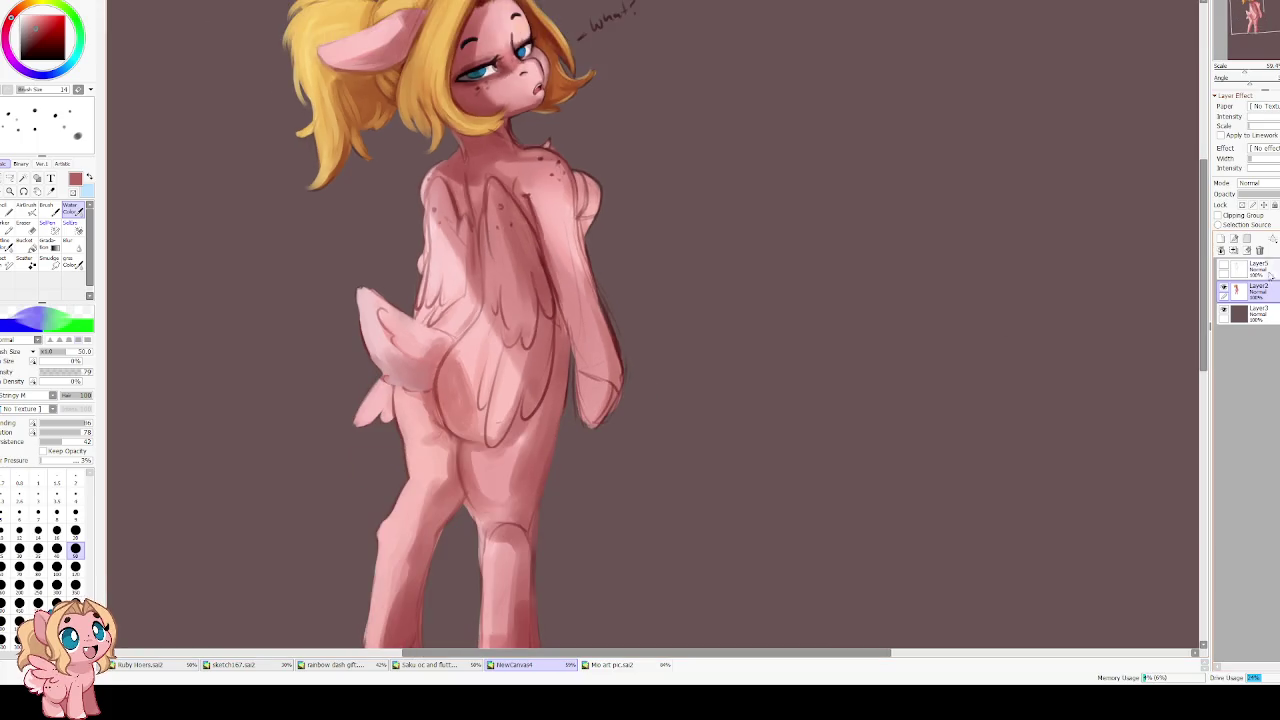
click(1221, 239)
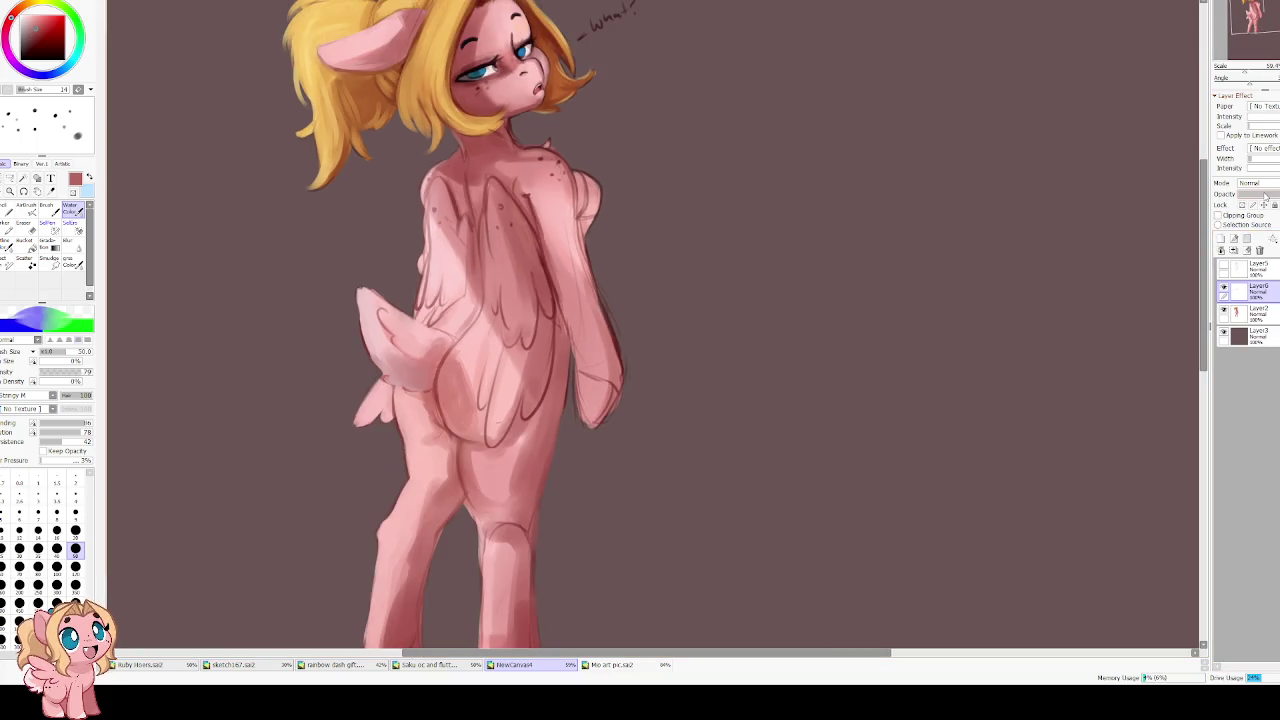
Mirror the view and paint darker shading over the hip at brush size 200
scroll(1255, 185, down, 1)
key(h)
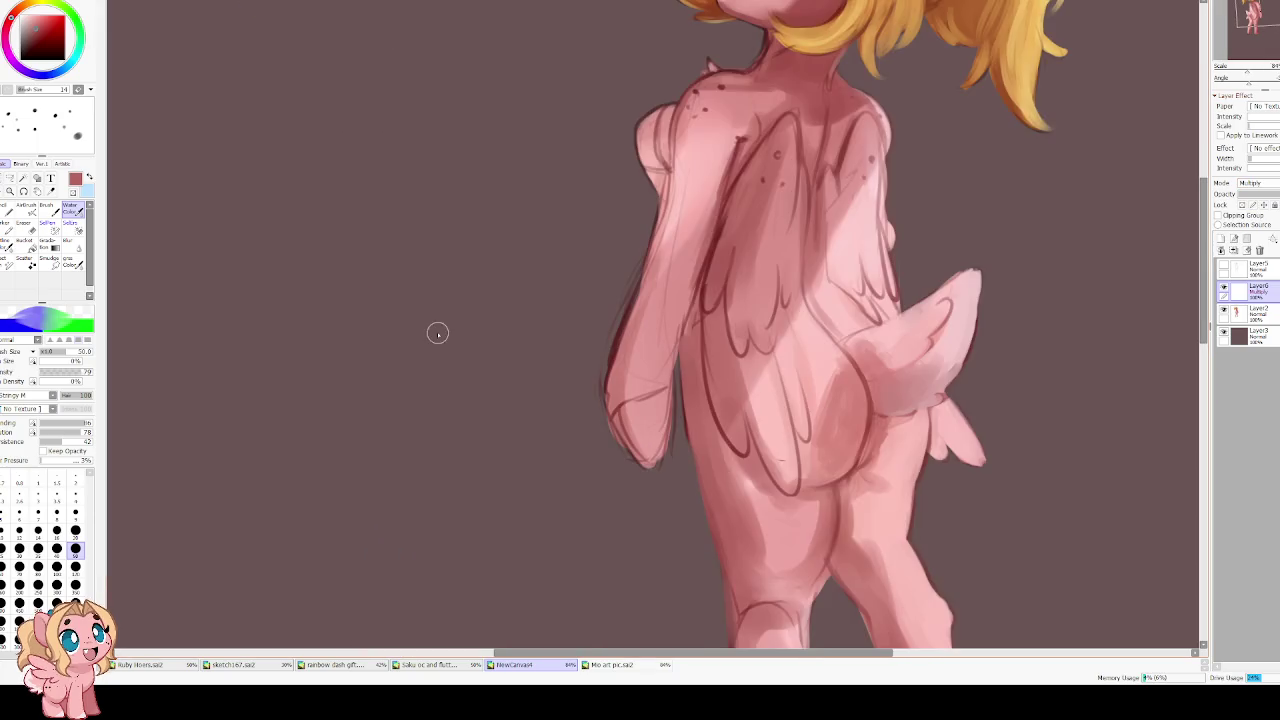
scroll(520, 250, up, 1)
click(19, 584)
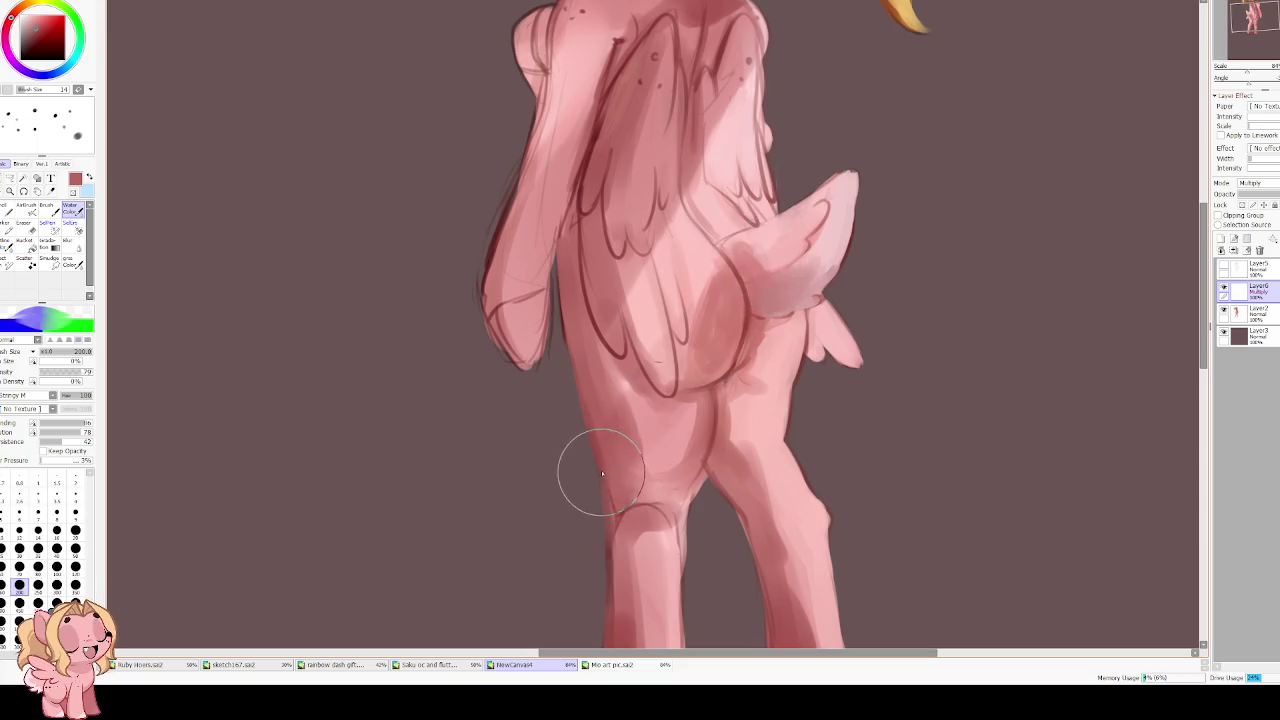
drag(752, 340, 670, 450)
drag(560, 505, 600, 420)
drag(660, 370, 760, 270)
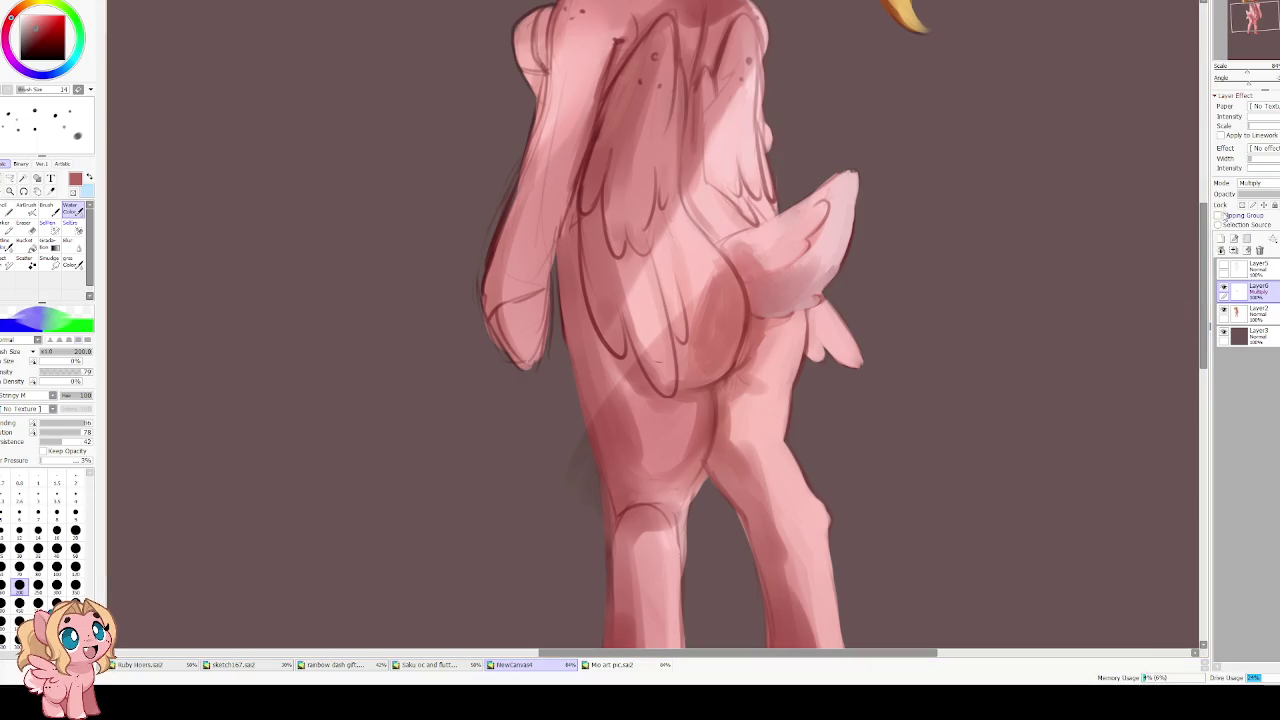
drag(679, 272, 619, 428)
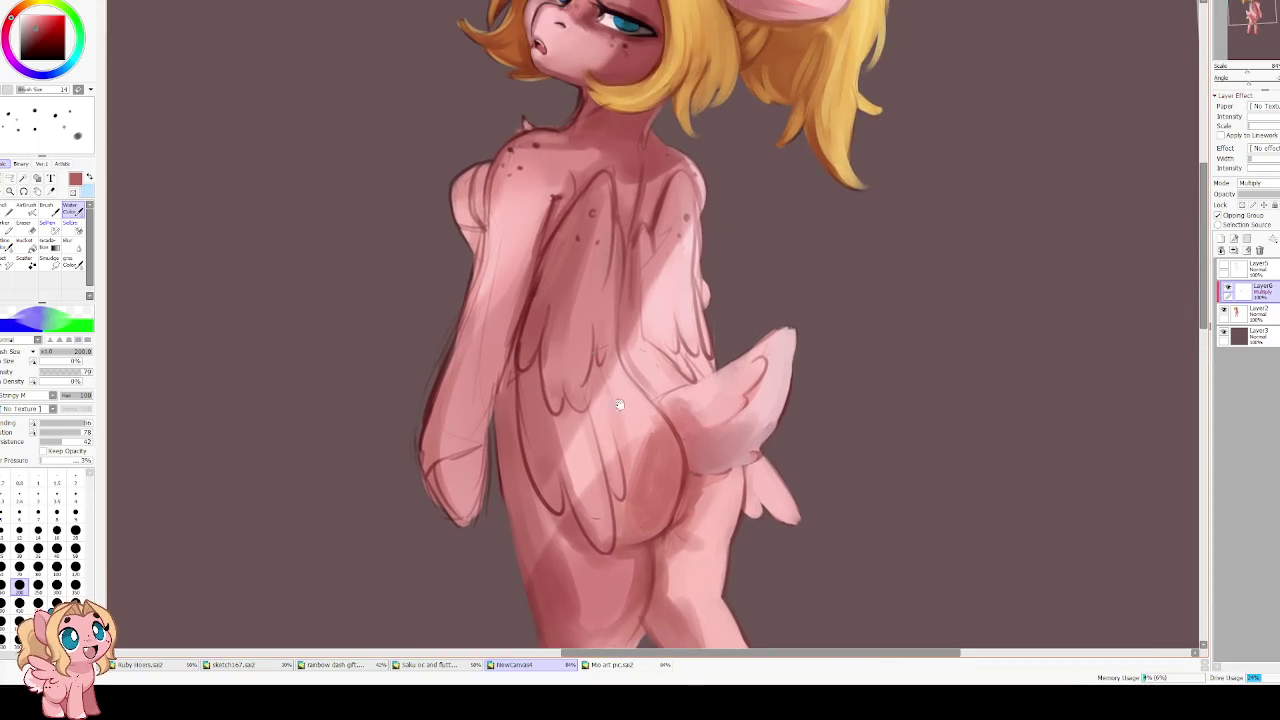
Paint lighter pink over the wing, then shade the front leg toward the shoulder at size 60
drag(590, 340, 555, 270)
drag(520, 360, 538, 290)
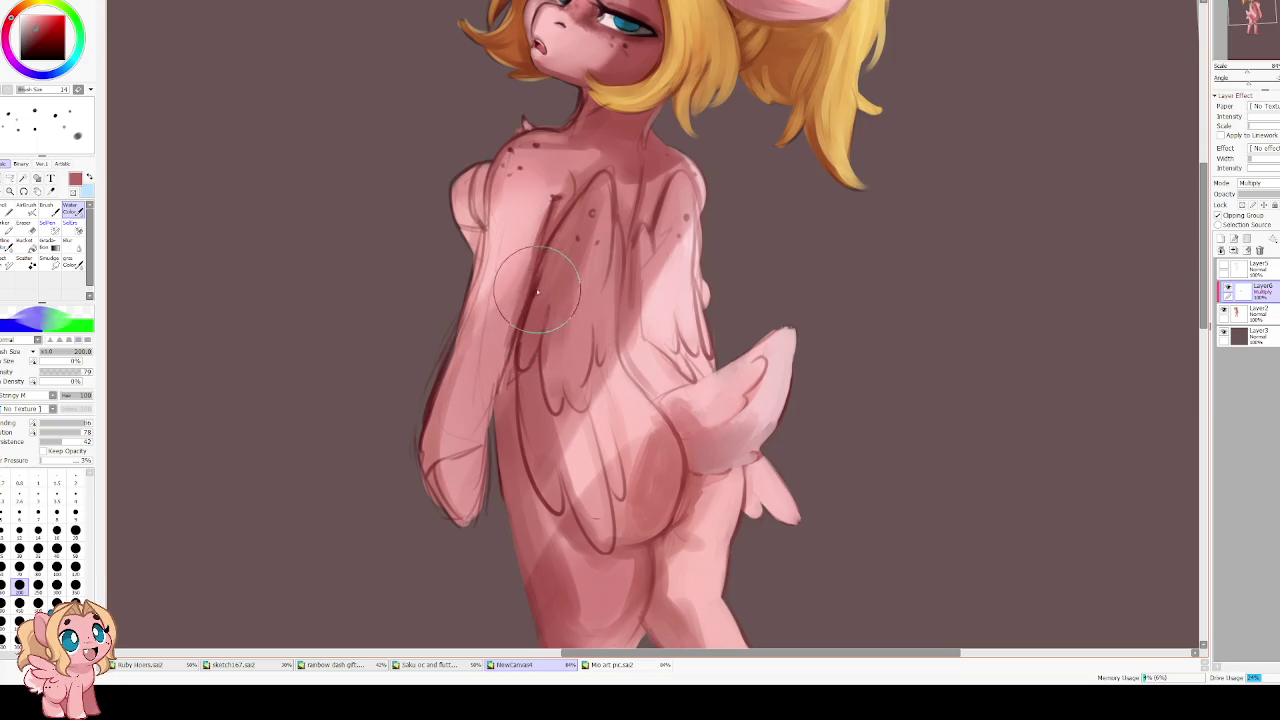
key(bracketleft)
key(bracketleft)
key(bracketleft)
key(bracketleft)
key(bracketleft)
key(bracketleft)
key(bracketleft)
drag(471, 486, 510, 300)
drag(462, 524, 565, 258)
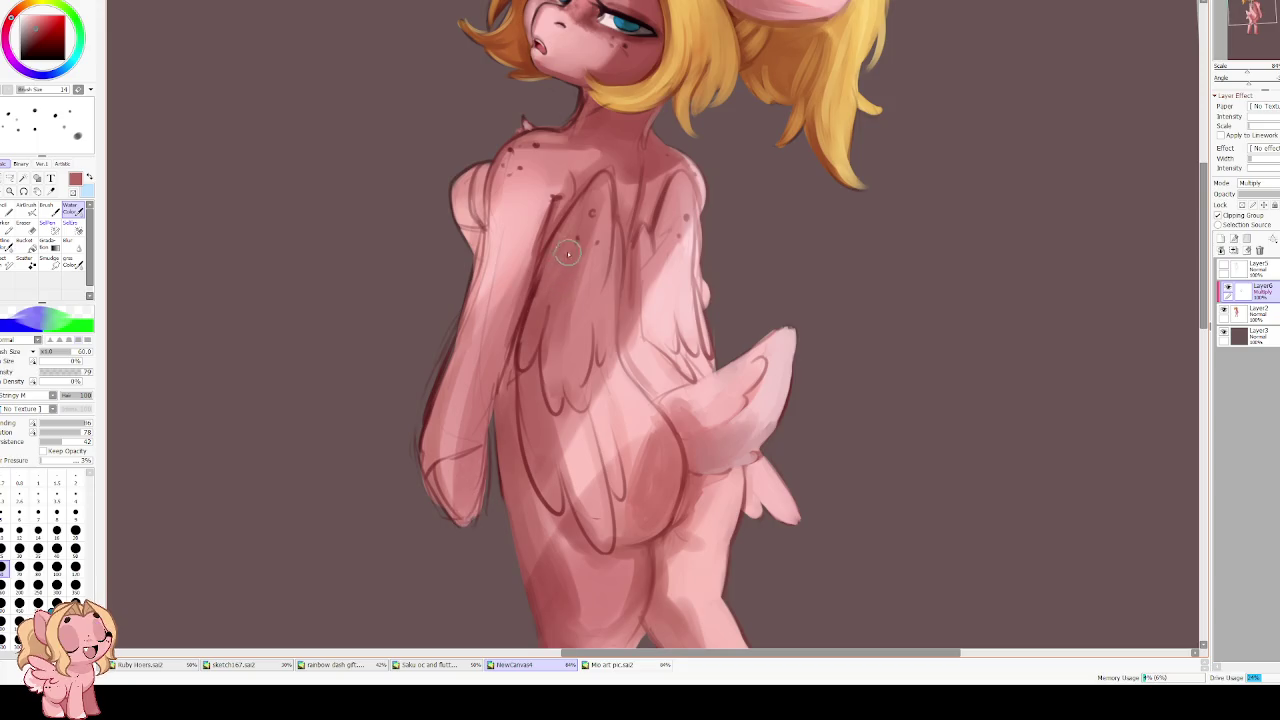
scroll(565, 258, up, 3)
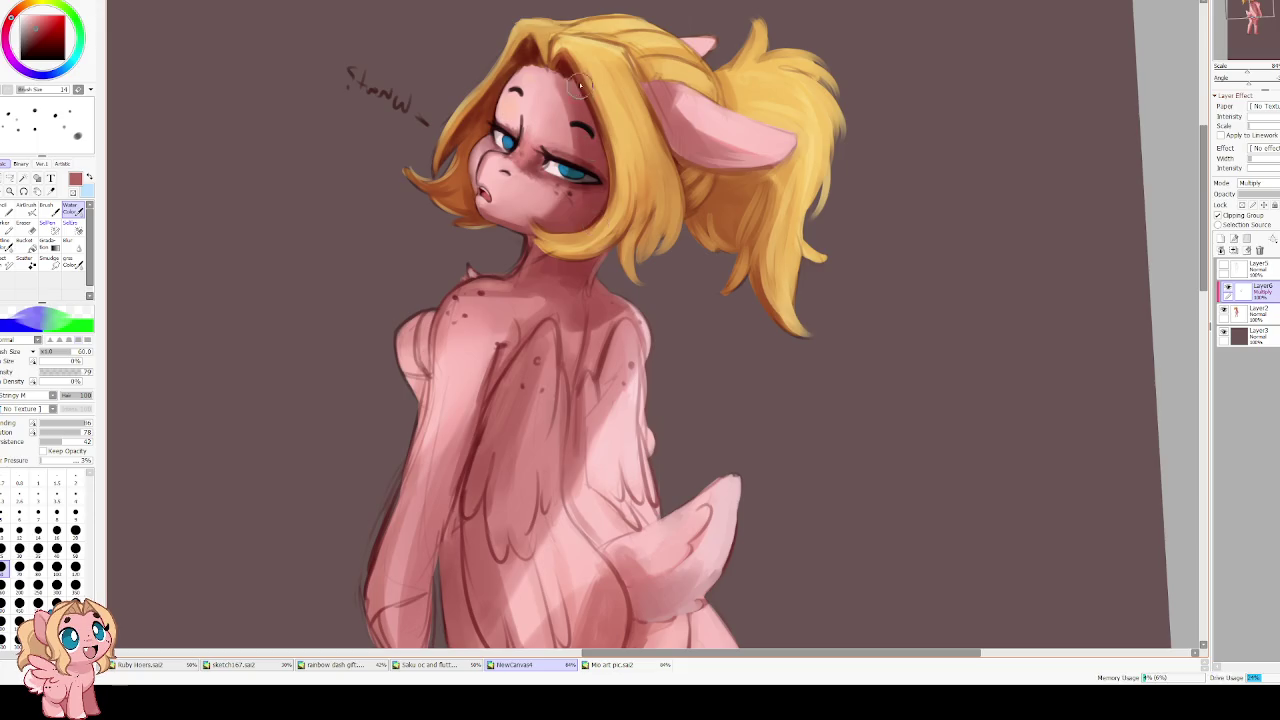
Mirror the canvas, zoom out to check the whole pony, then zoom back in
key(h)
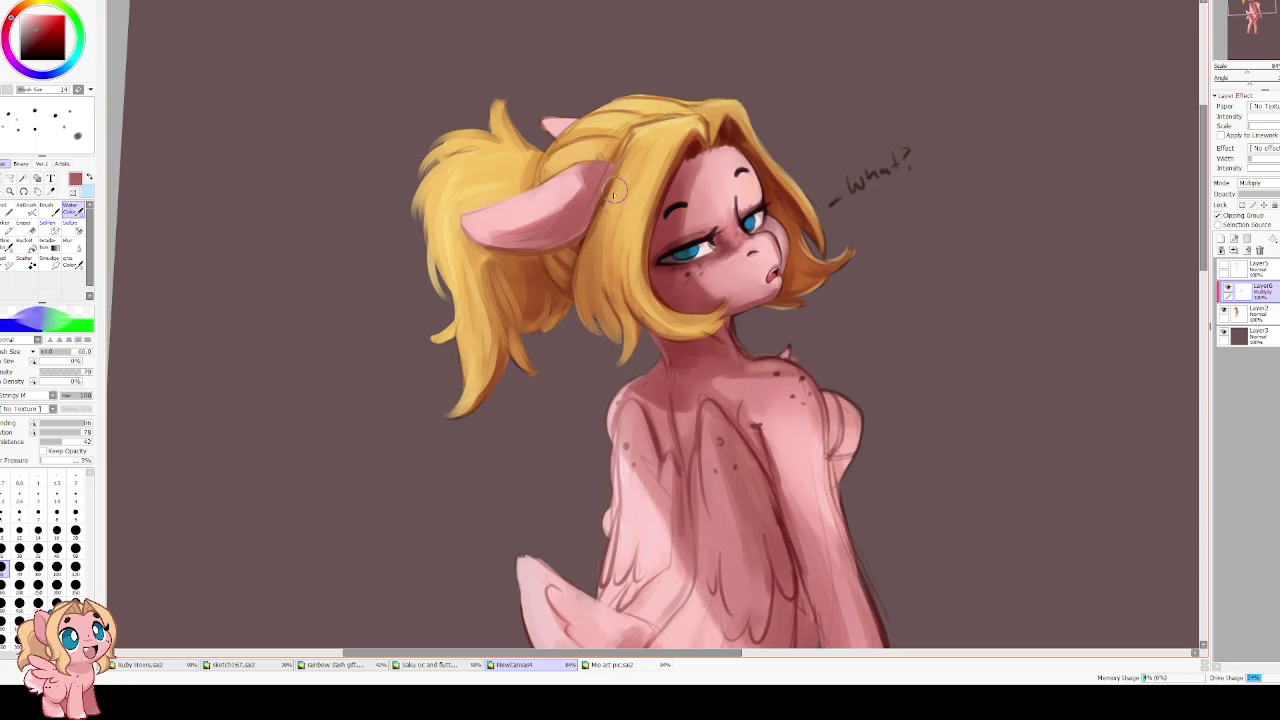
key(minus)
key(minus)
key(minus)
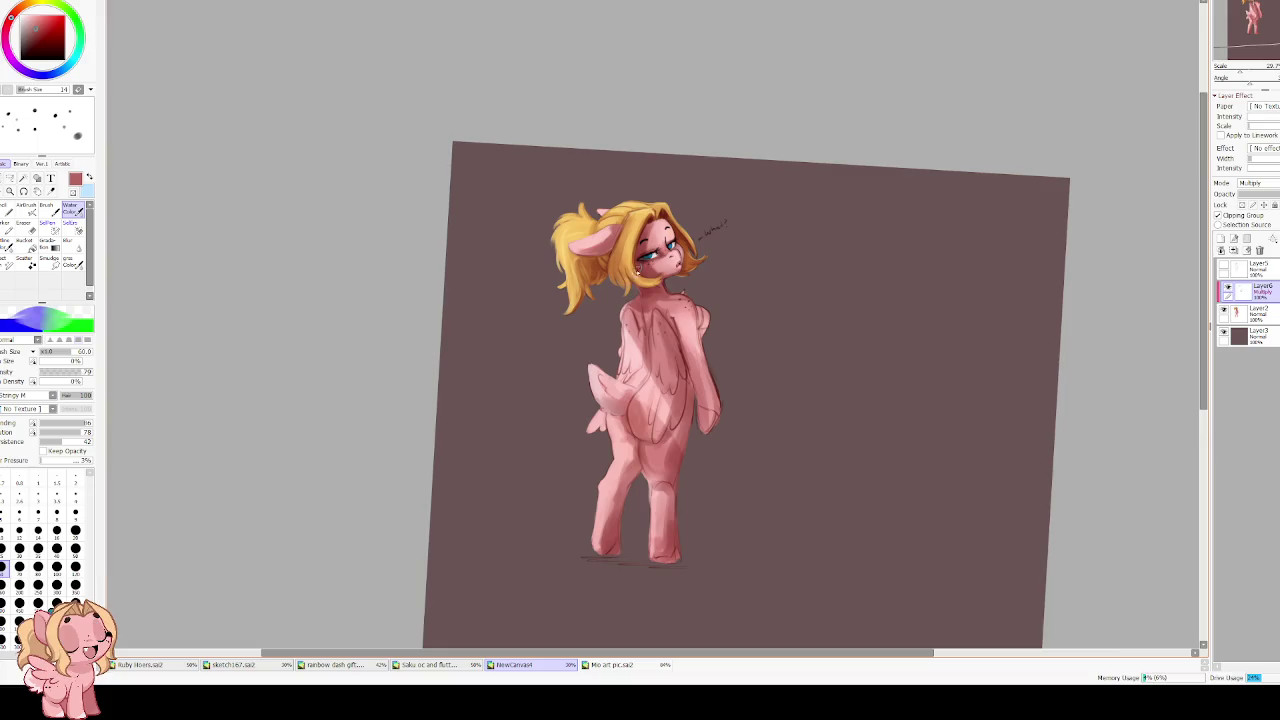
key(plus)
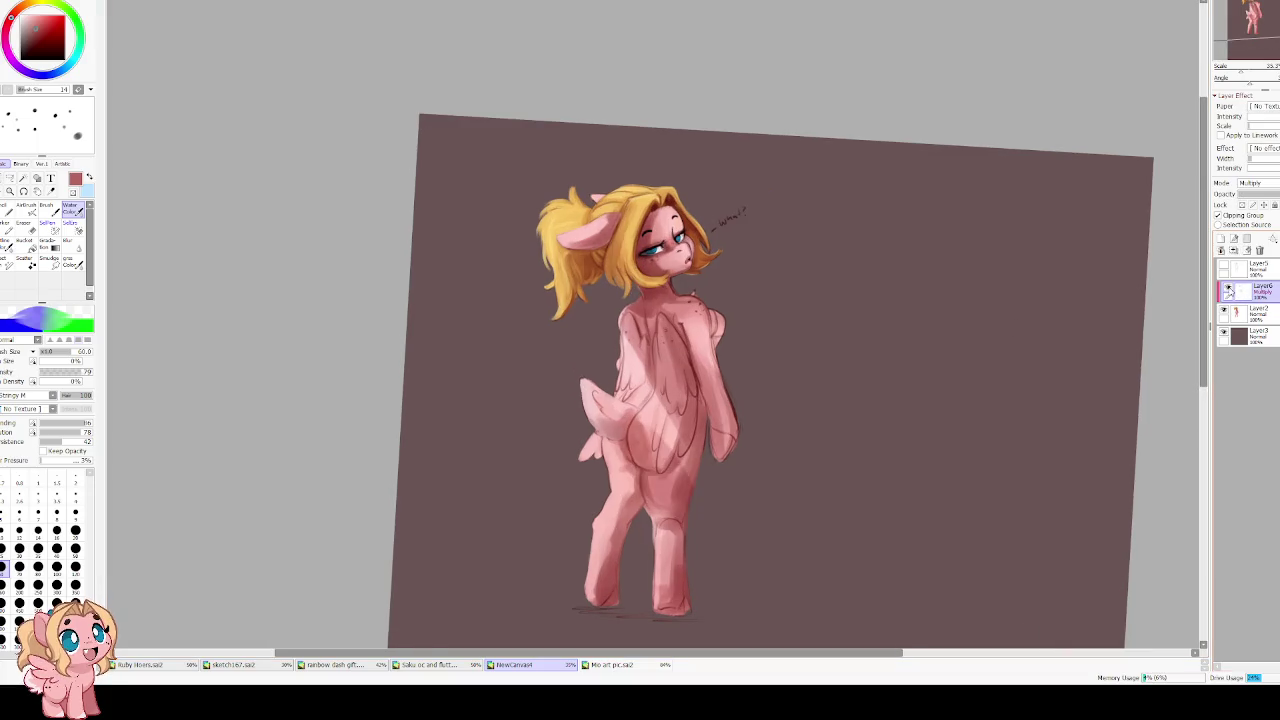
key(plus)
key(plus)
key(h)
key(plus)
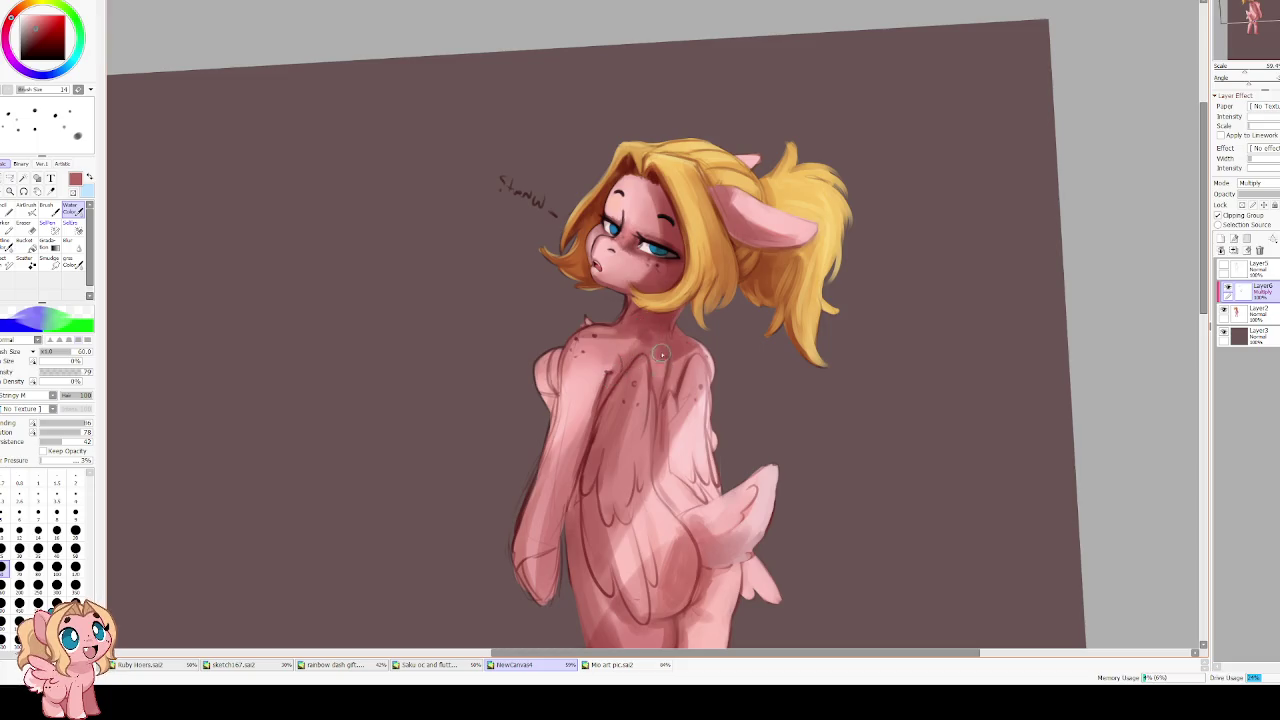
scroll(600, 410, down, 3)
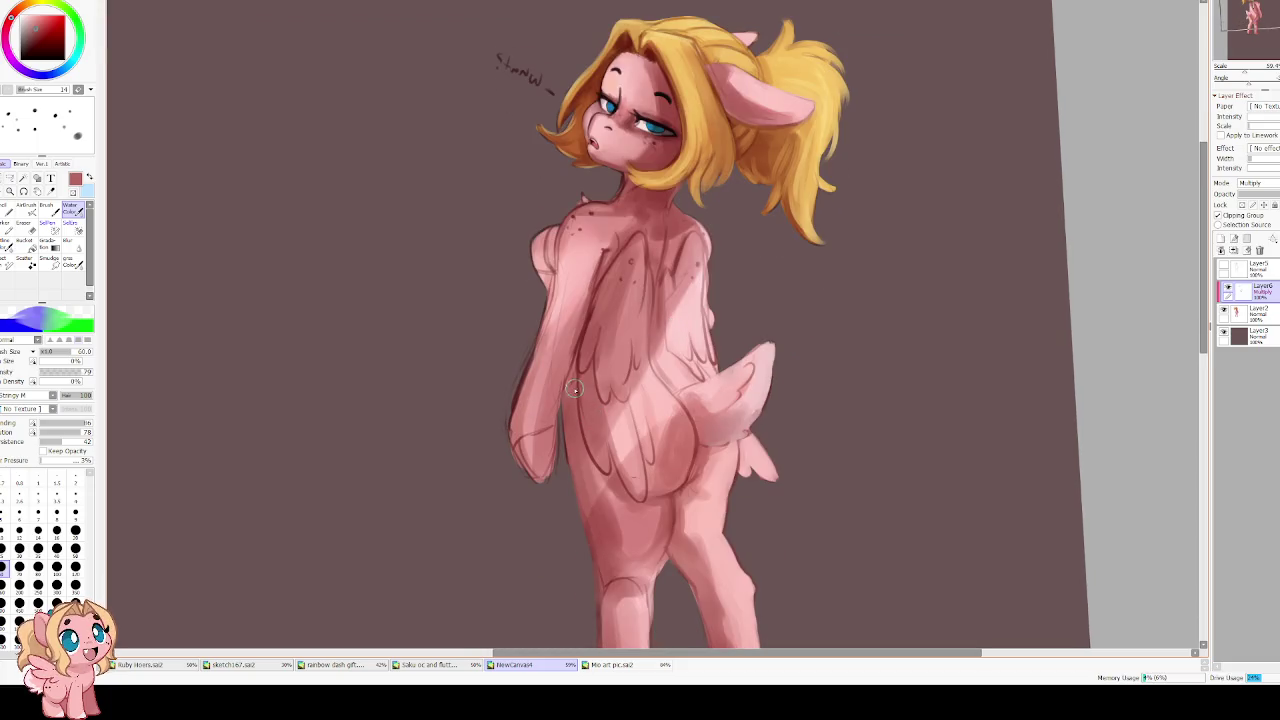
Pick a purple and shade the body from front leg to belly at size 100
click(57, 548)
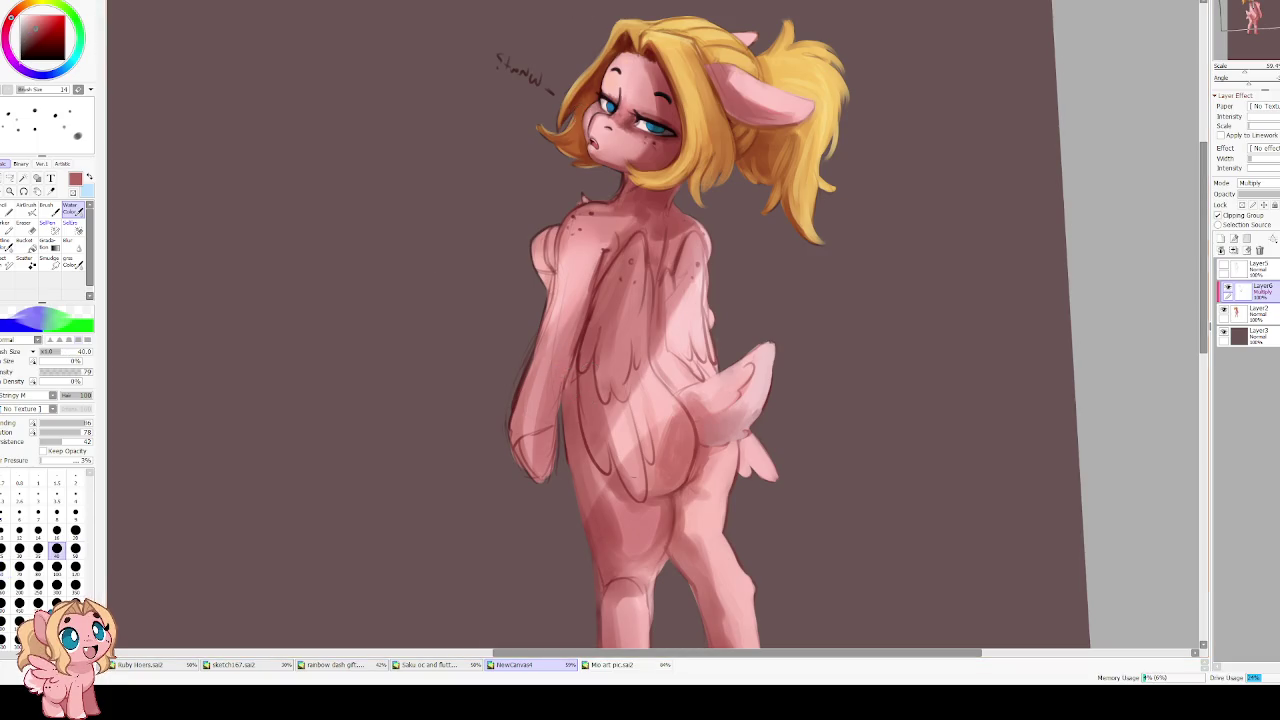
click(22, 70)
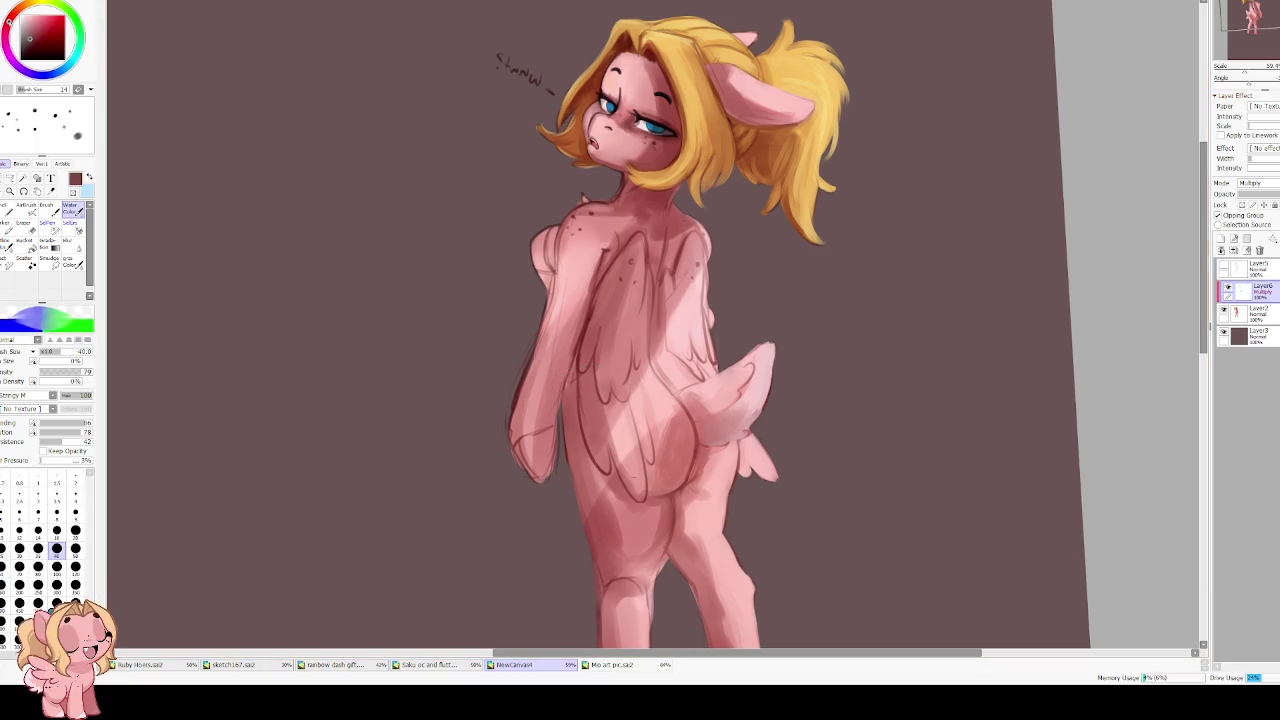
drag(468, 346, 446, 251)
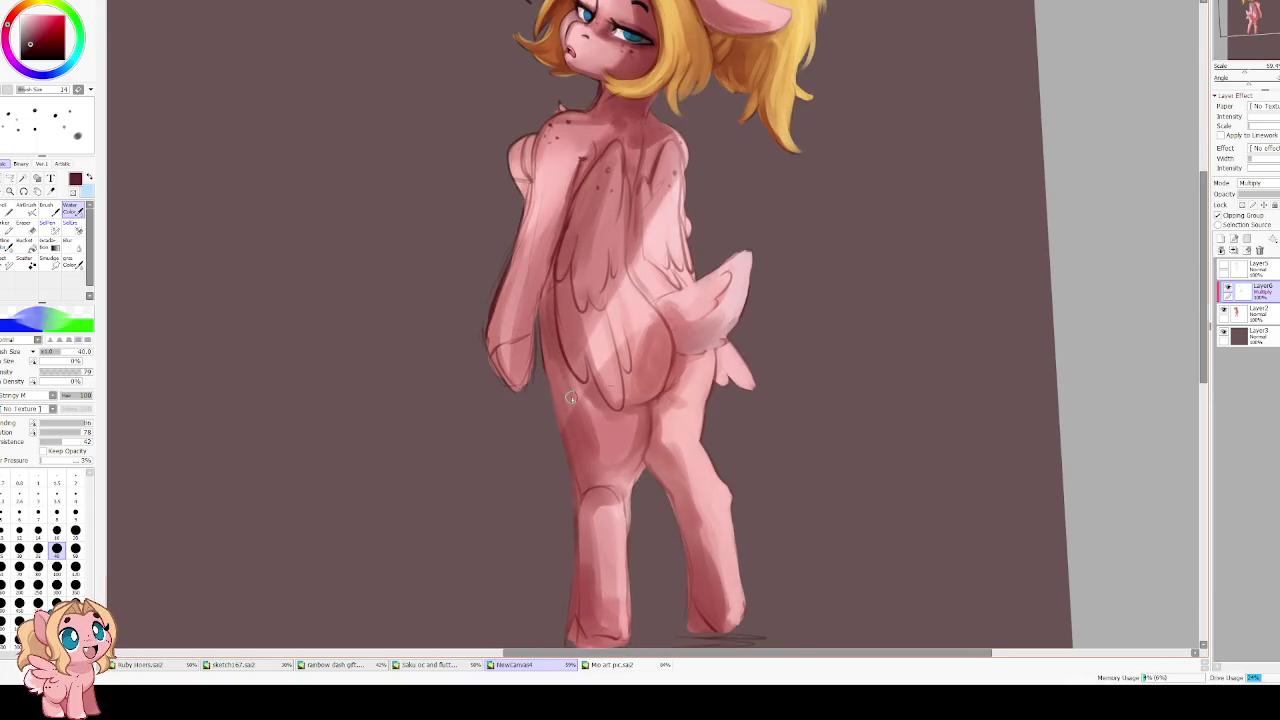
key(bracketright)
key(bracketright)
key(bracketright)
key(bracketright)
key(bracketright)
mouse_move(549, 279)
mouse_down()
mouse_move(560, 395)
mouse_move(586, 416)
mouse_move(600, 405)
mouse_move(630, 414)
mouse_up()
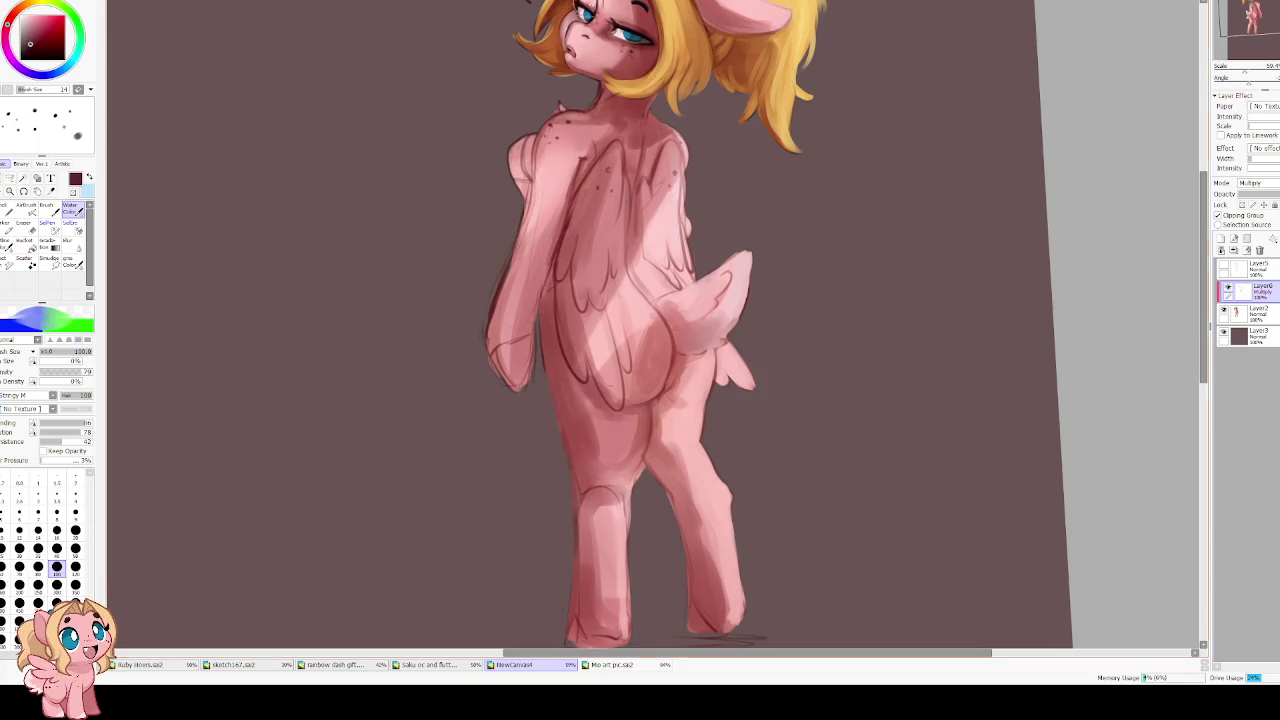
scroll(562, 161, up, 5)
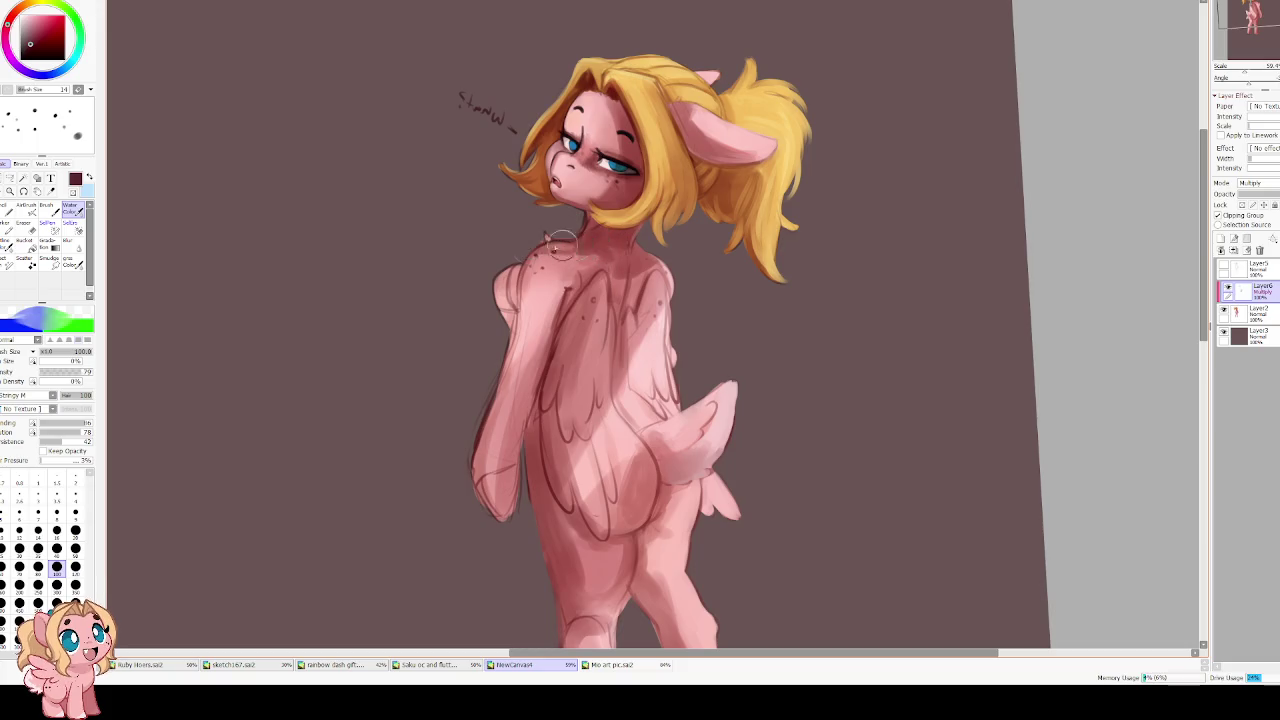
Mirror the view again and reset the canvas rotation to 0°
key(h)
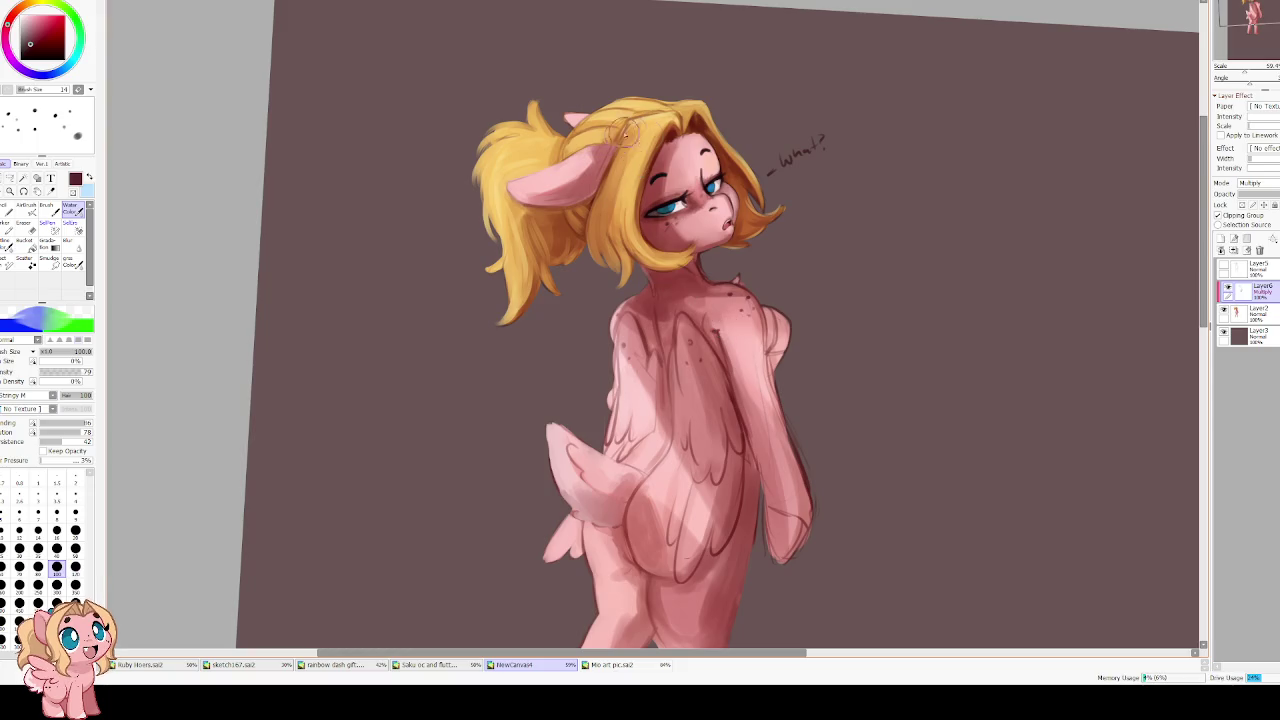
scroll(640, 200, down, 2)
scroll(645, 220, up, 2)
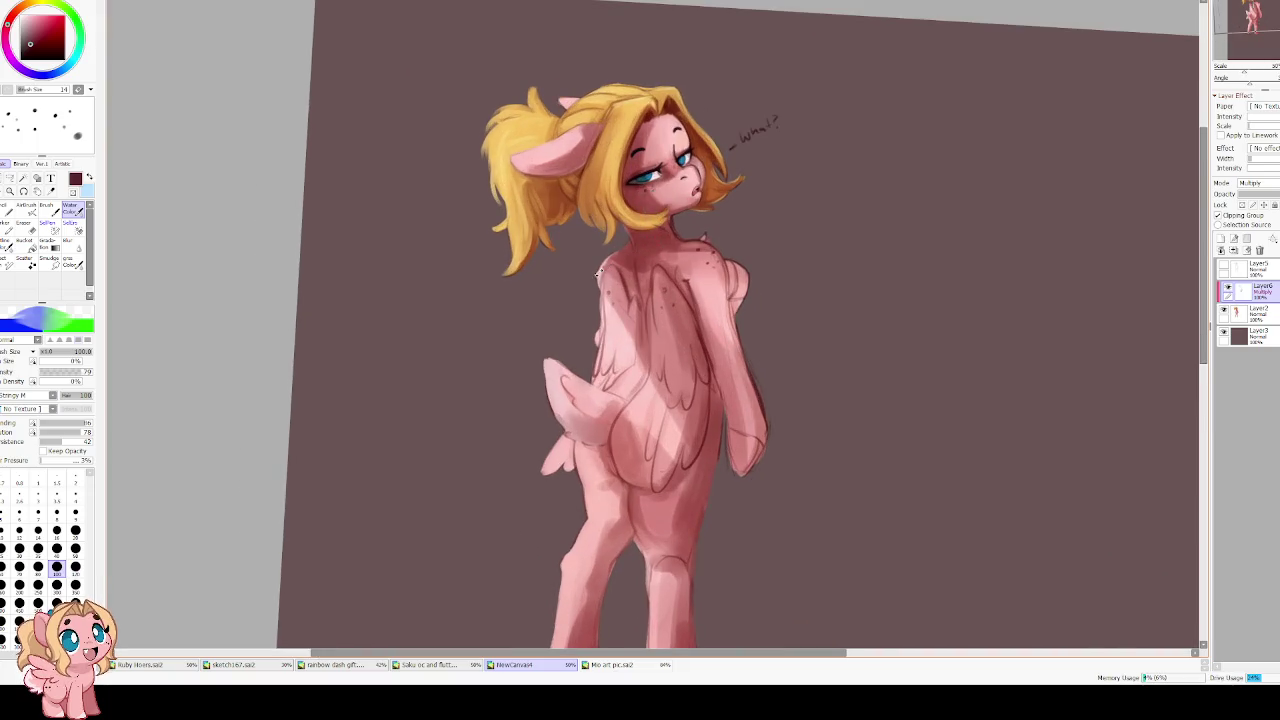
key(Home)
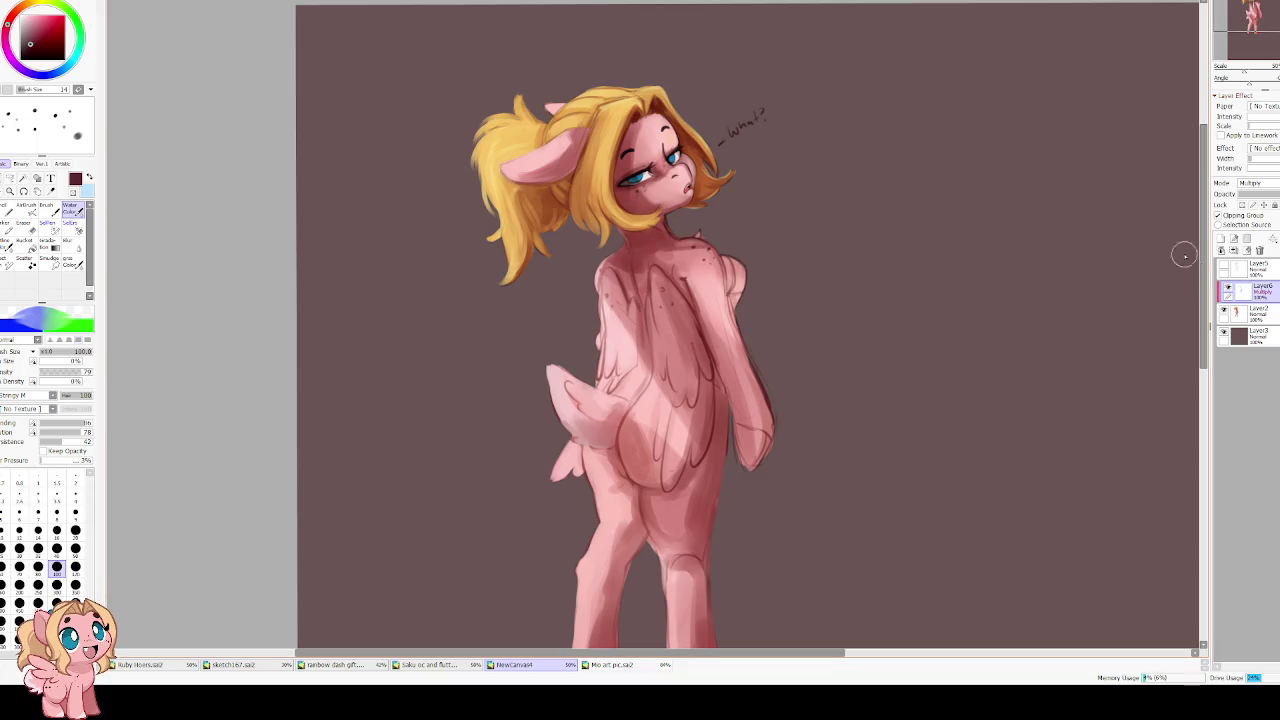
Merge the multiply shading layer into the body layer and set a pink Water Color brush at size 30
click(1235, 251)
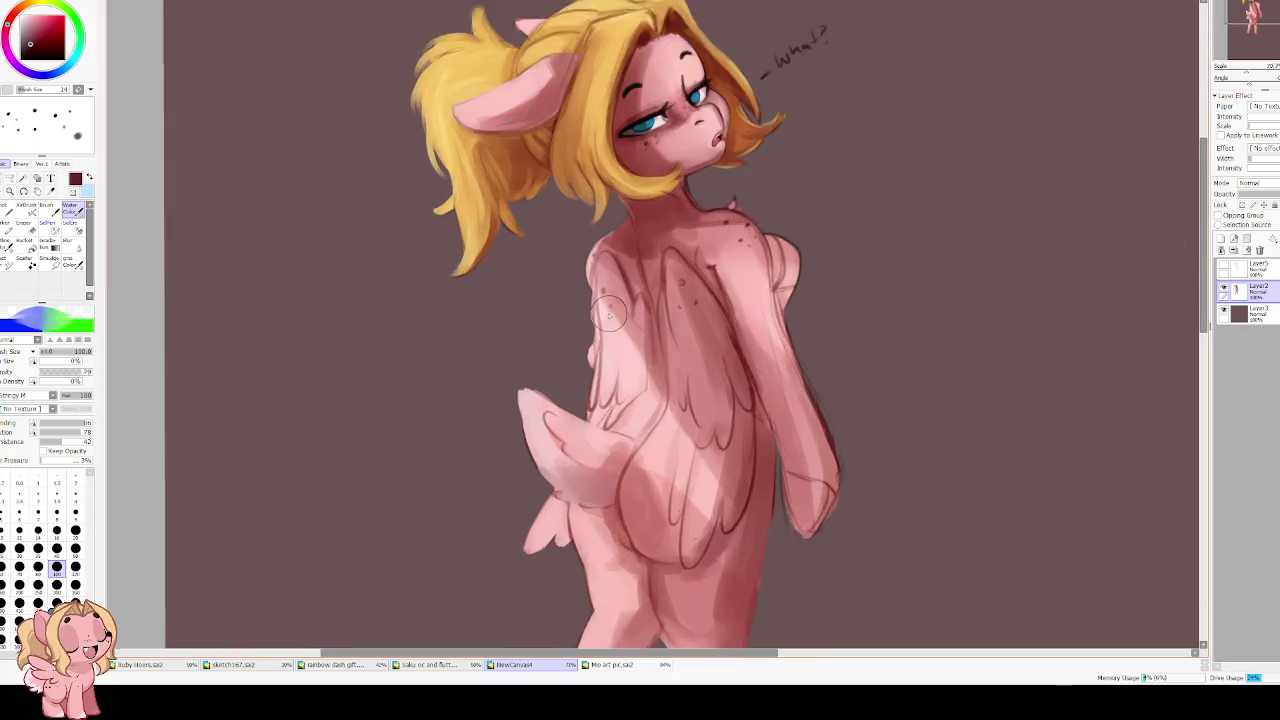
scroll(630, 318, up, 3)
key(e)
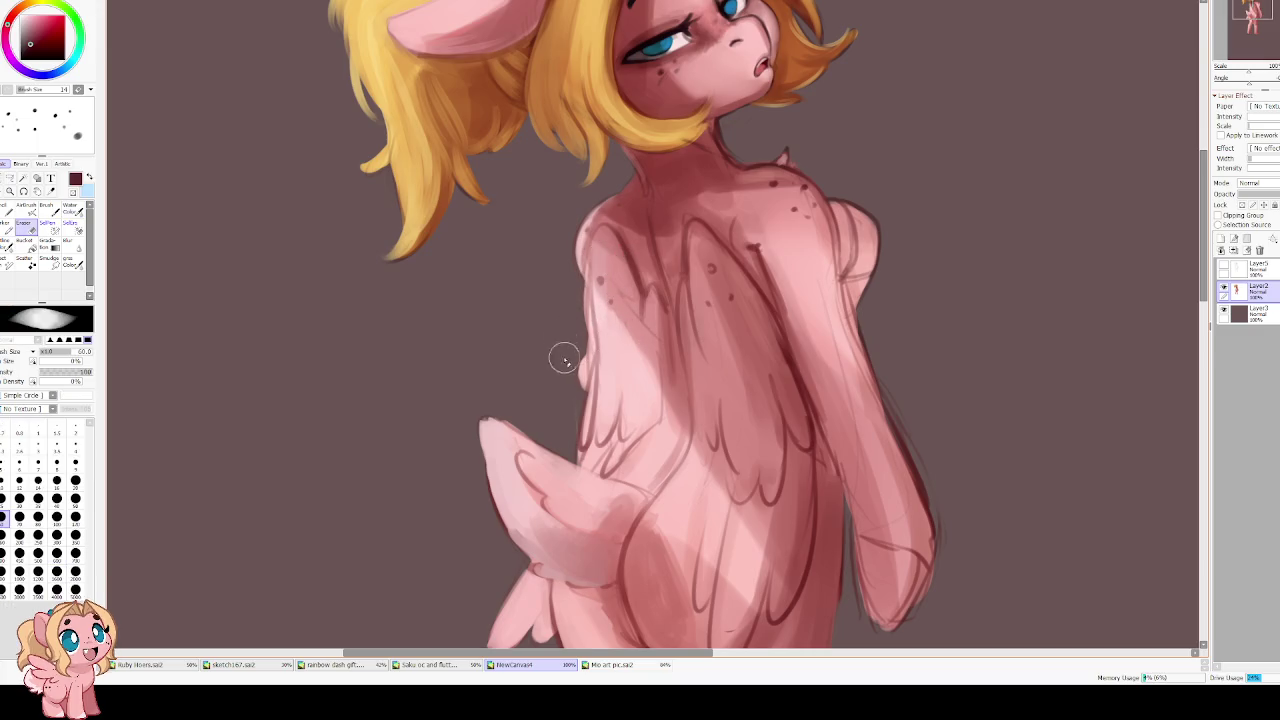
alt+click(614, 284)
key(c)
key(bracketleft)
key(bracketleft)
key(bracketleft)
key(bracketleft)
key(bracketleft)
key(bracketleft)
Sample pinks from the body, lower dilution, and touch up the back at size 16 before erasing stray edges
alt+click(603, 262)
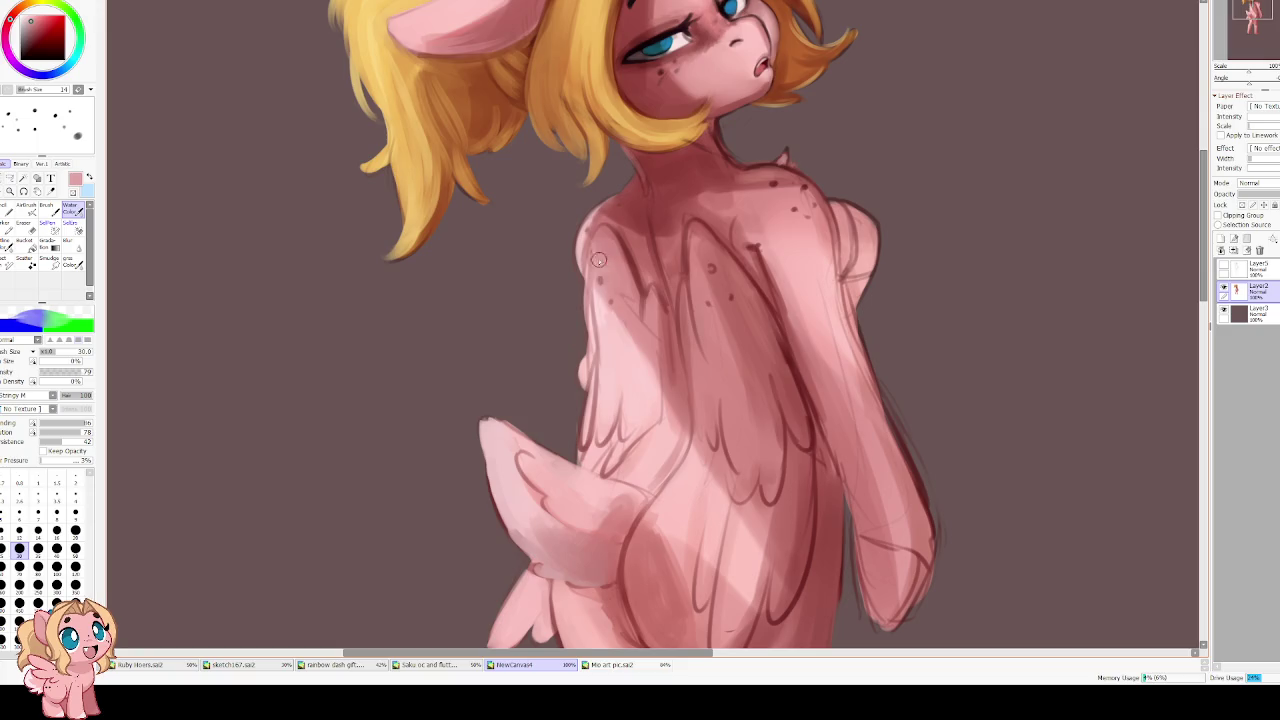
alt+click(612, 315)
drag(63, 432, 46, 432)
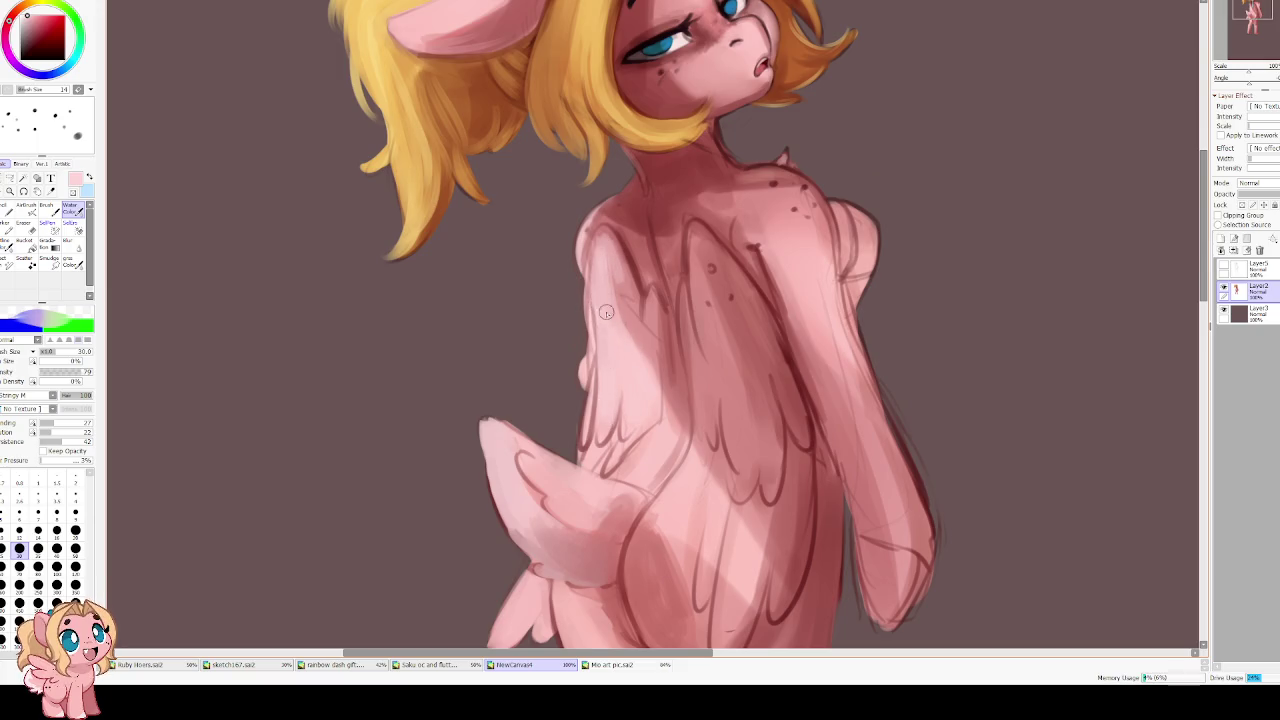
key(bracketleft)
key(bracketleft)
key(bracketleft)
key(bracketleft)
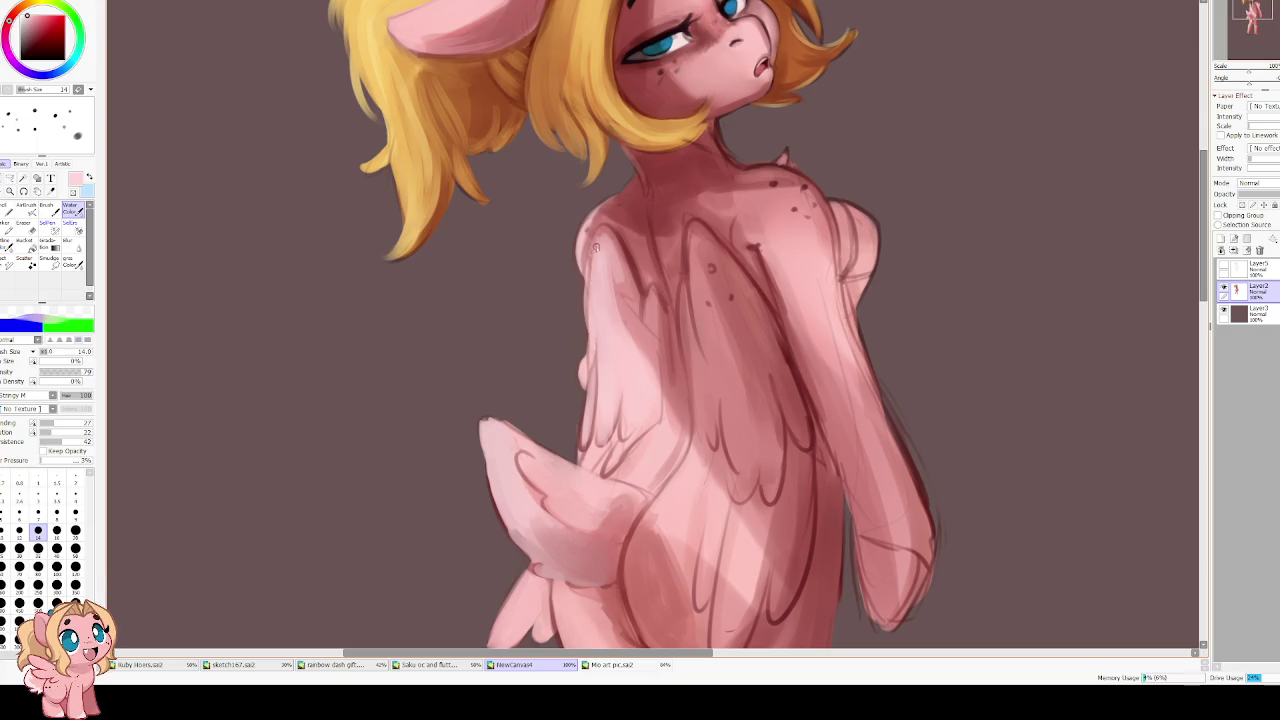
key(h)
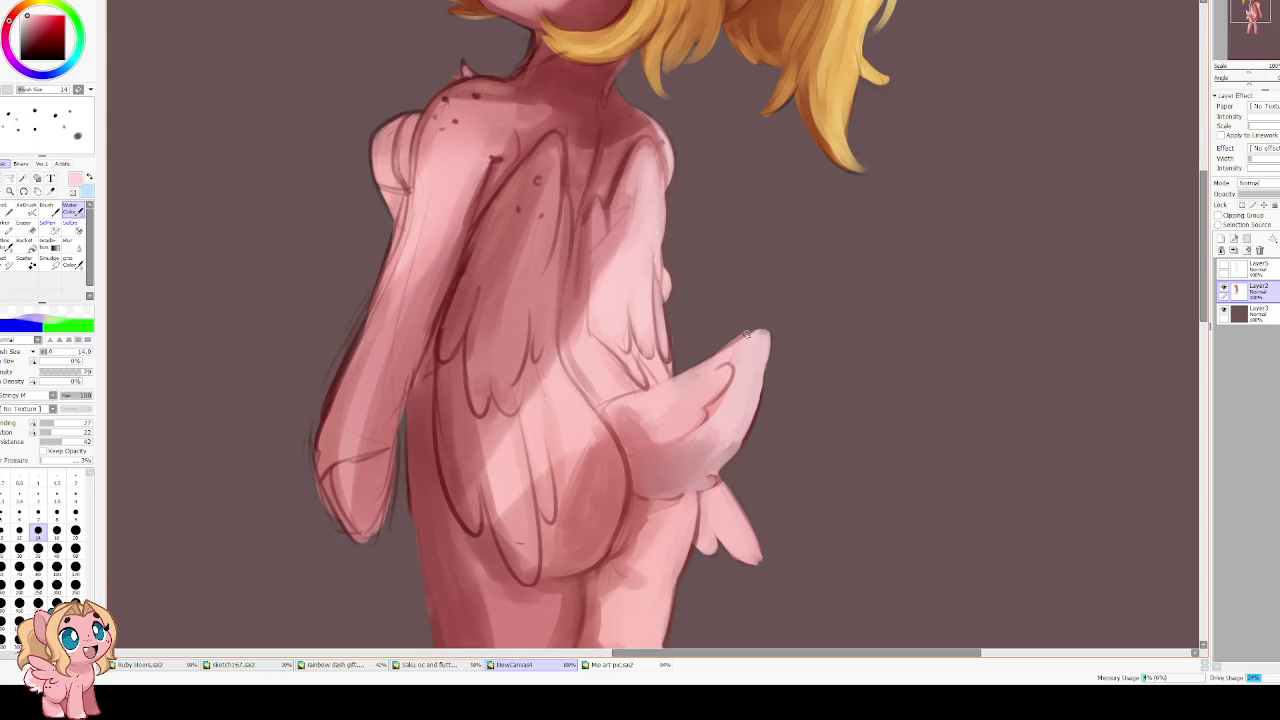
key(e)
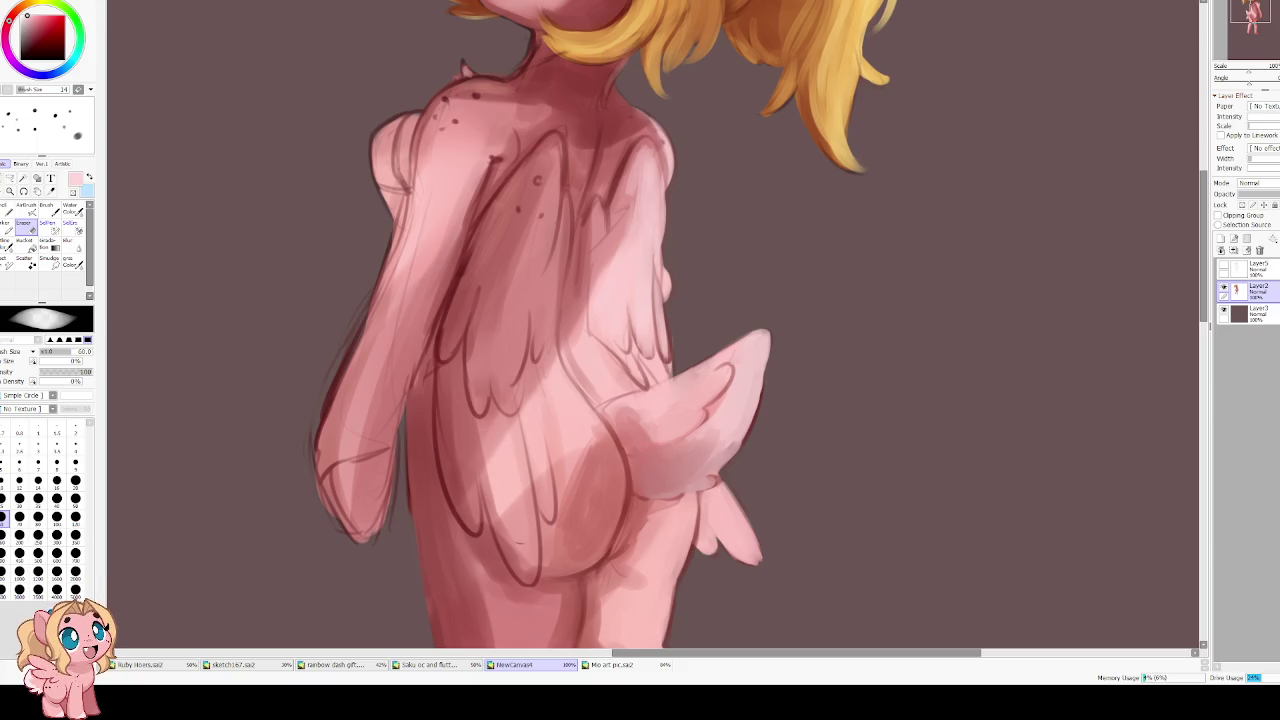
Rotate the canvas sideways, reset it upright, and sample a darker red from the body
key(Delete)
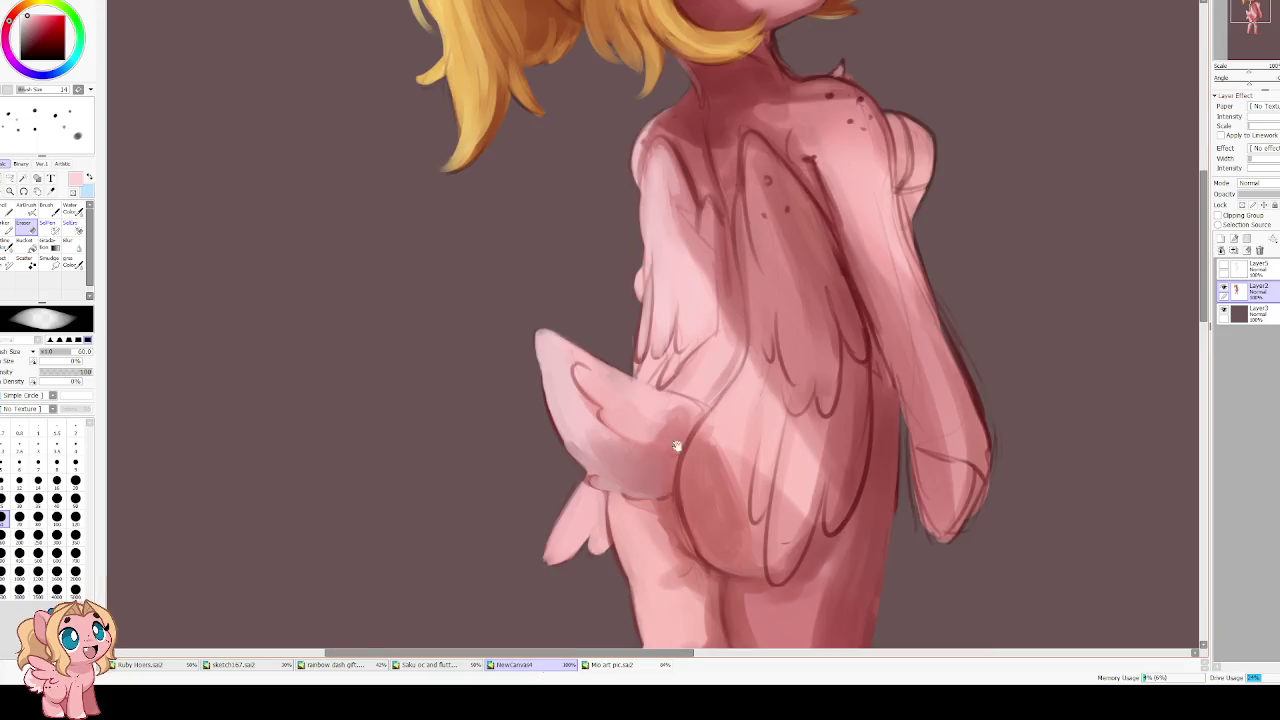
key(Delete)
key(Delete)
key(Delete)
key(Delete)
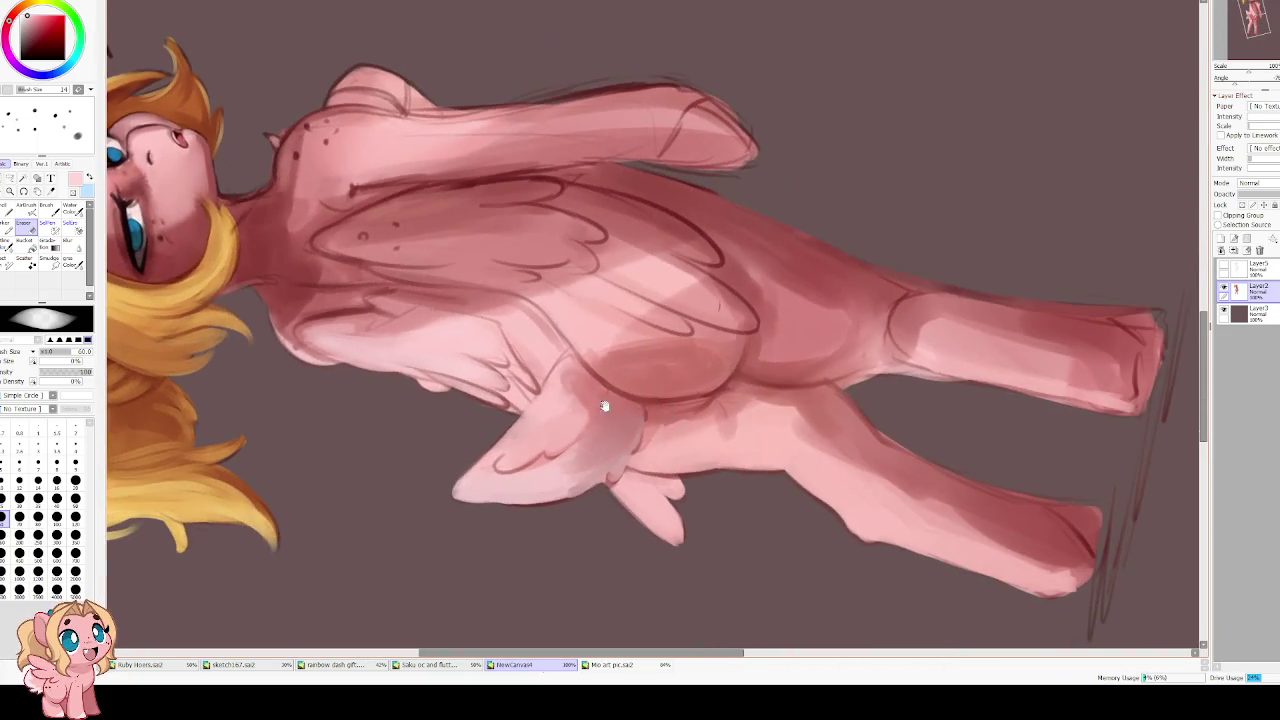
key(Home)
alt+click(581, 393)
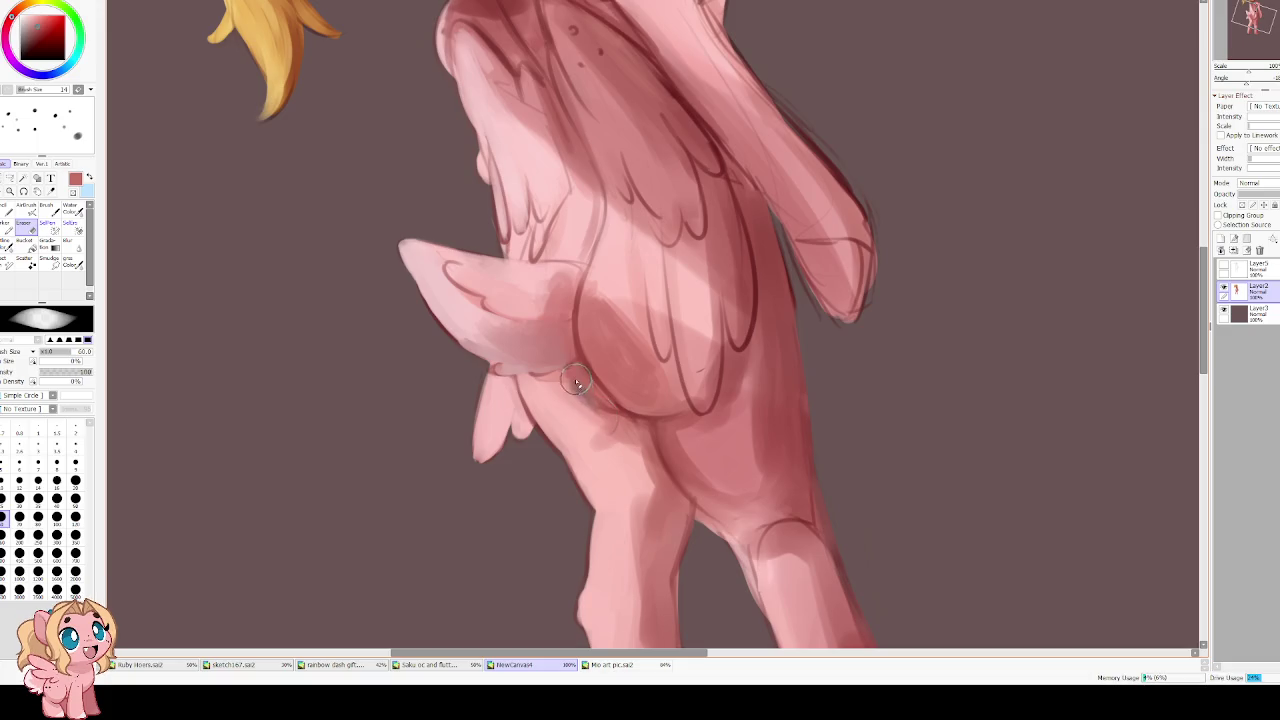
Tilt the view and darken the inner hind leg with Water Color at size 35, then enlarge to 100
key(b)
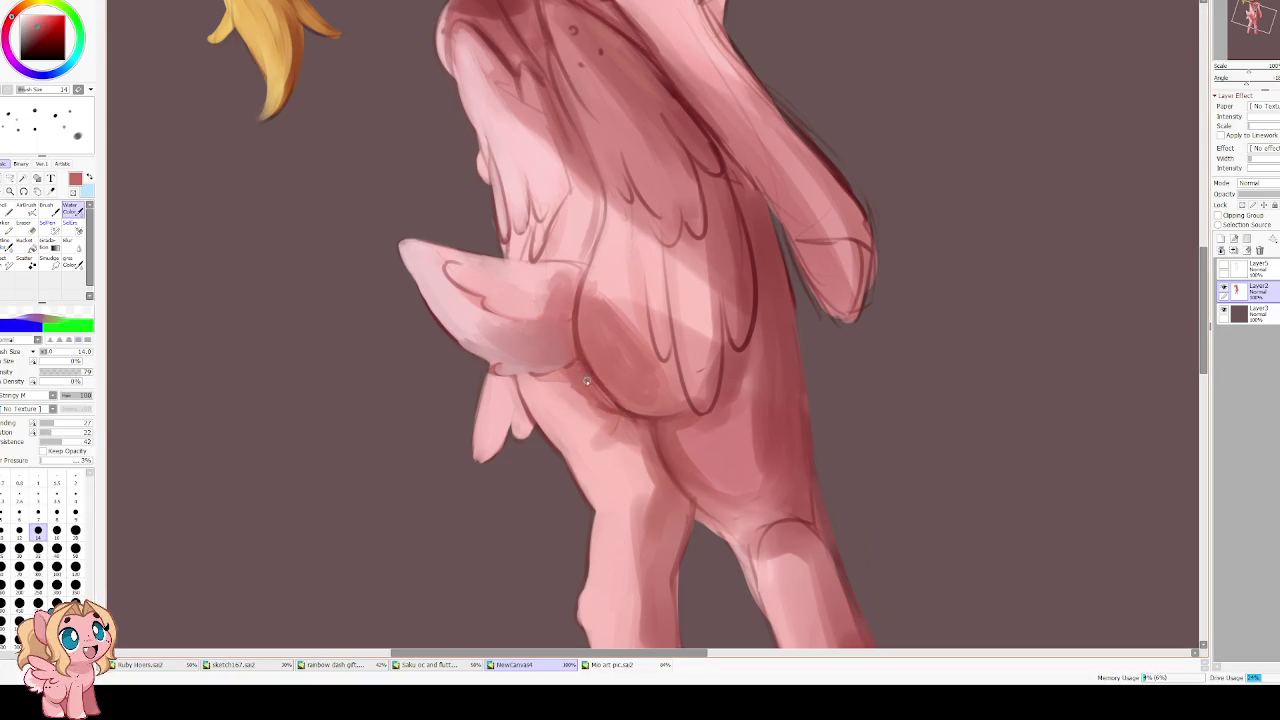
key(End)
key(bracketright)
key(bracketright)
key(bracketright)
key(bracketright)
drag(563, 380, 594, 484)
key(Insert)
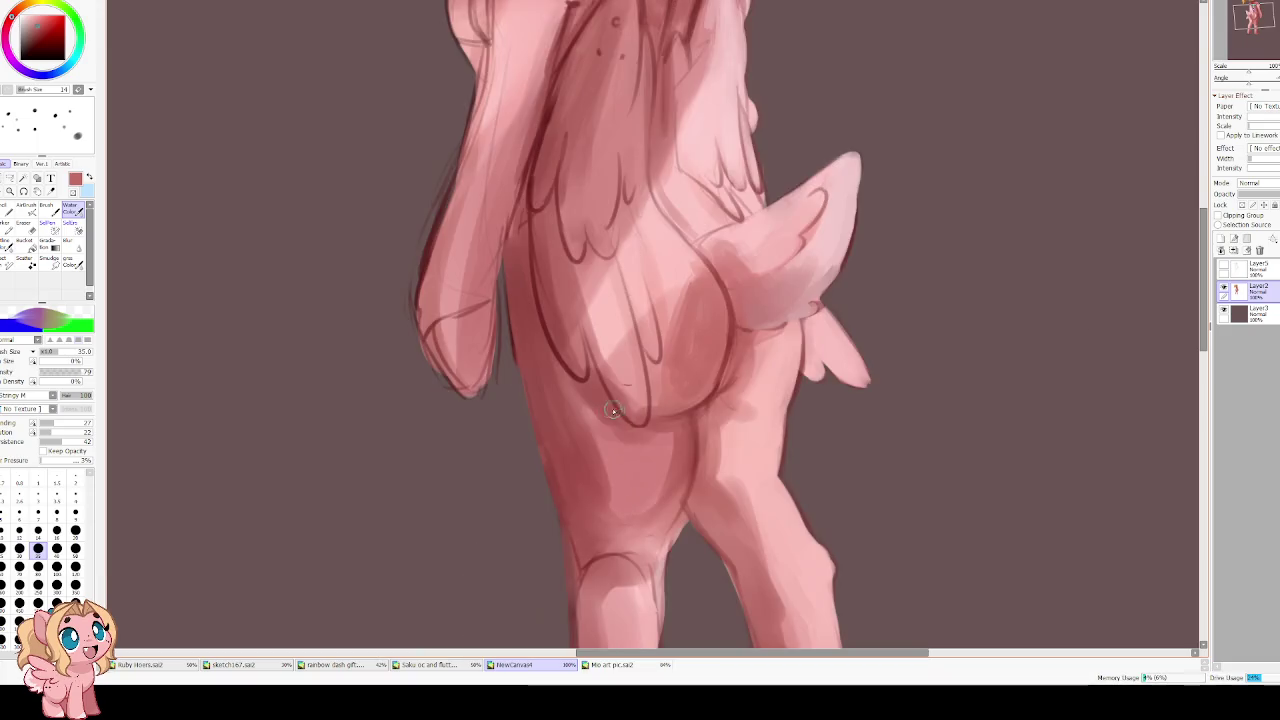
key(bracketright)
key(bracketright)
key(bracketright)
key(bracketright)
key(bracketright)
key(bracketright)
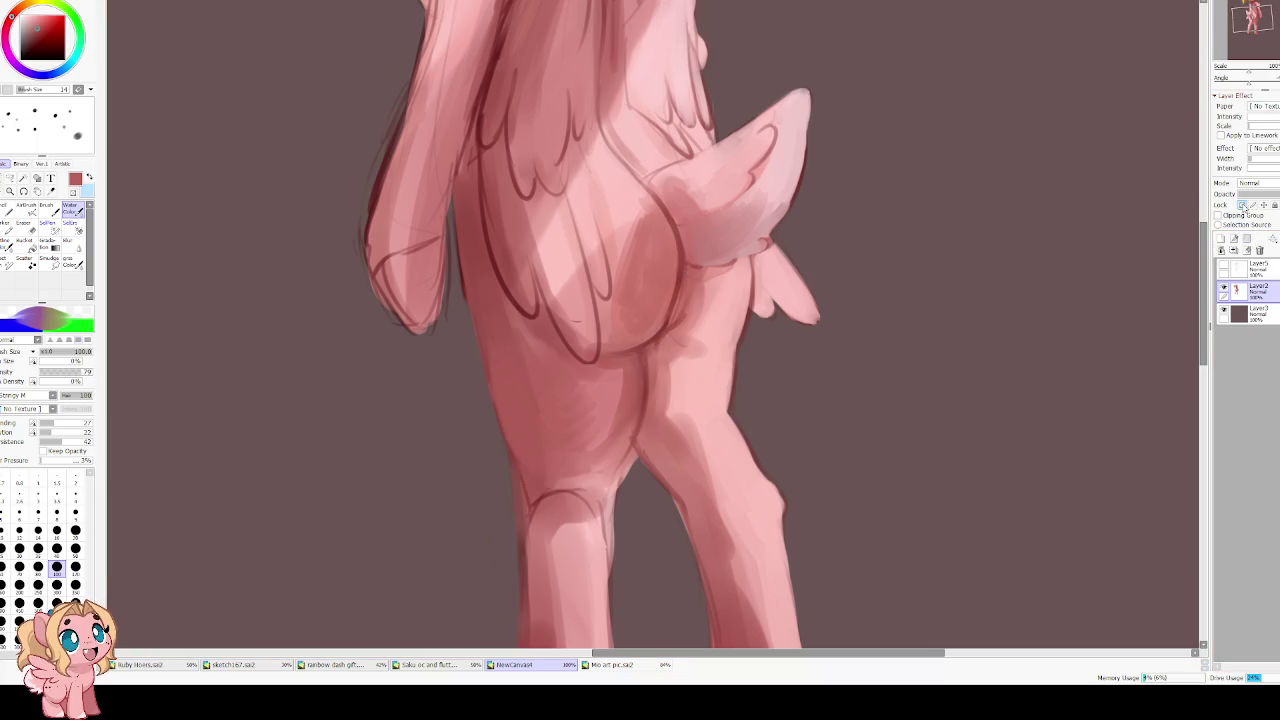
At size 80, work the rump and upper legs while panning to the tail and wings and mirroring back
scroll(529, 251, down, 2)
scroll(543, 352, down, 5)
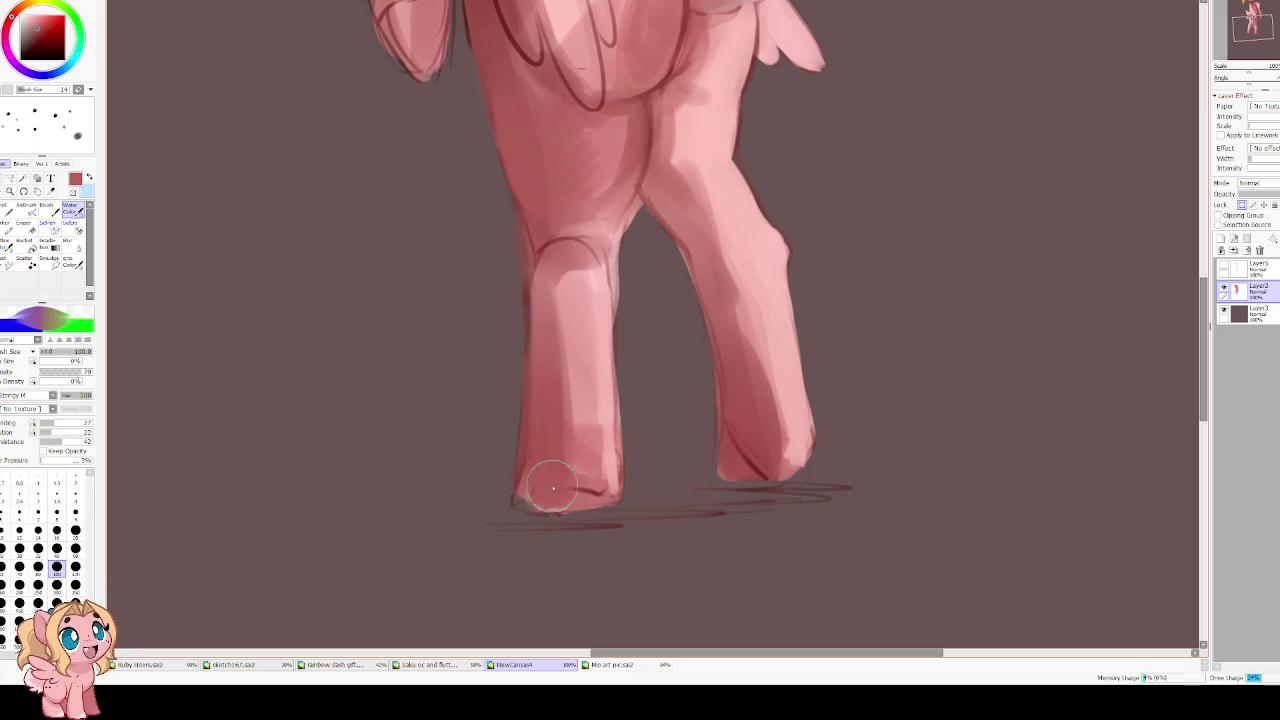
key(bracketleft)
key(bracketleft)
key(bracketleft)
key(bracketleft)
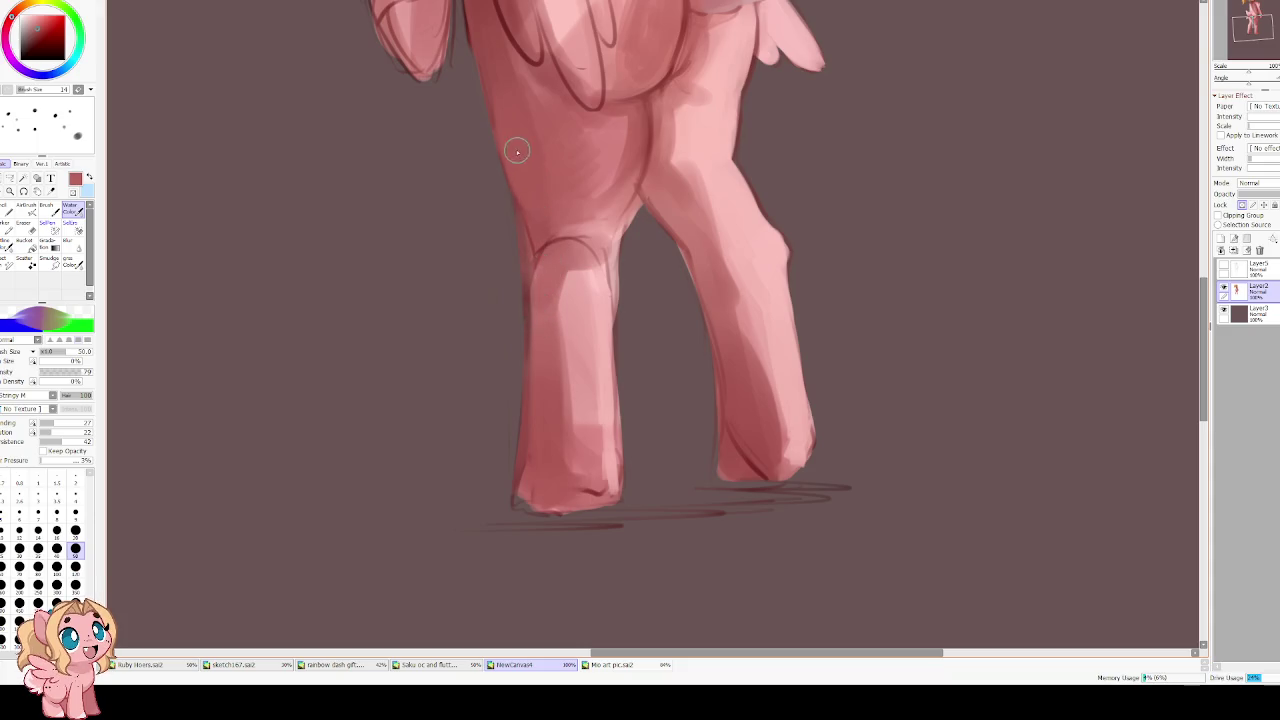
drag(537, 210, 550, 314)
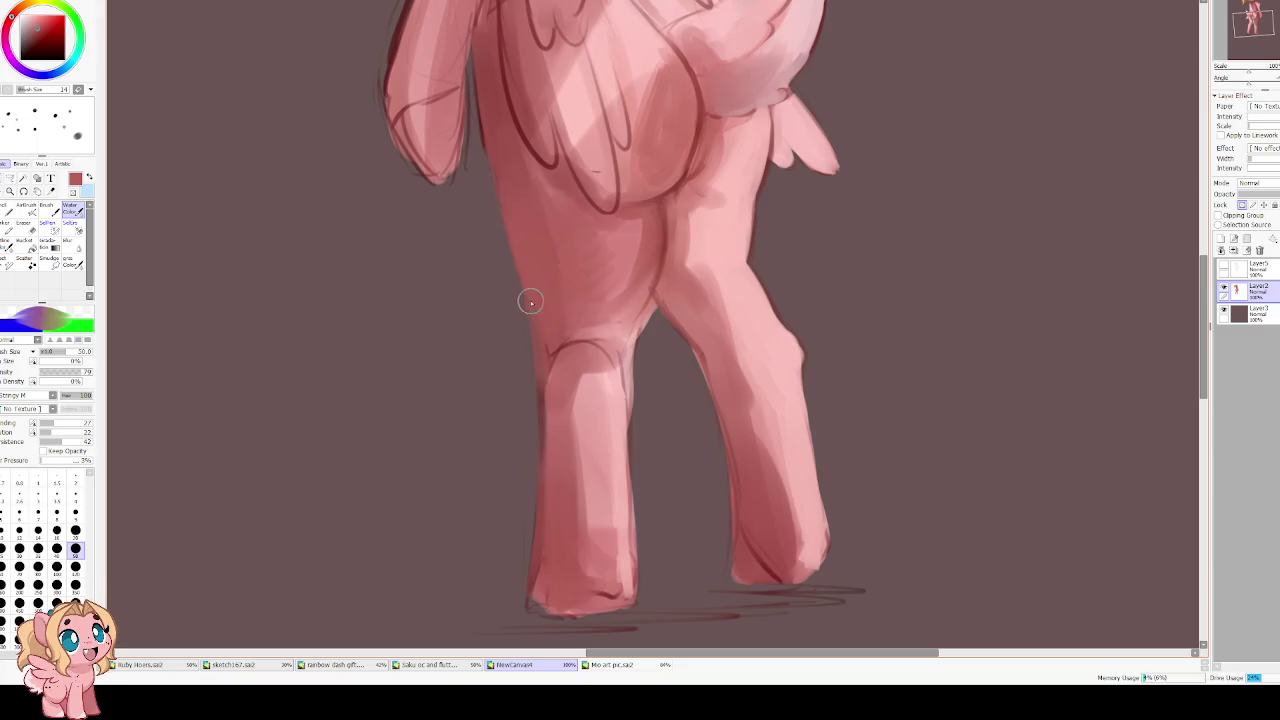
drag(494, 171, 513, 298)
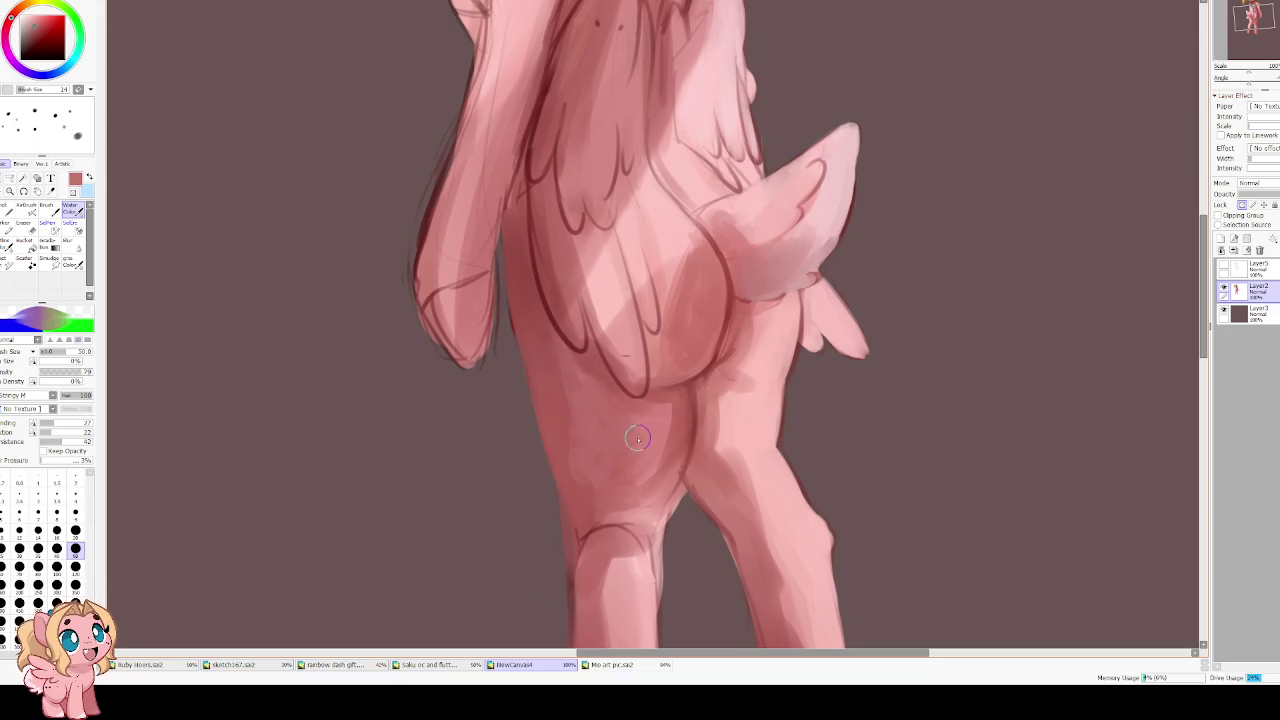
key(h)
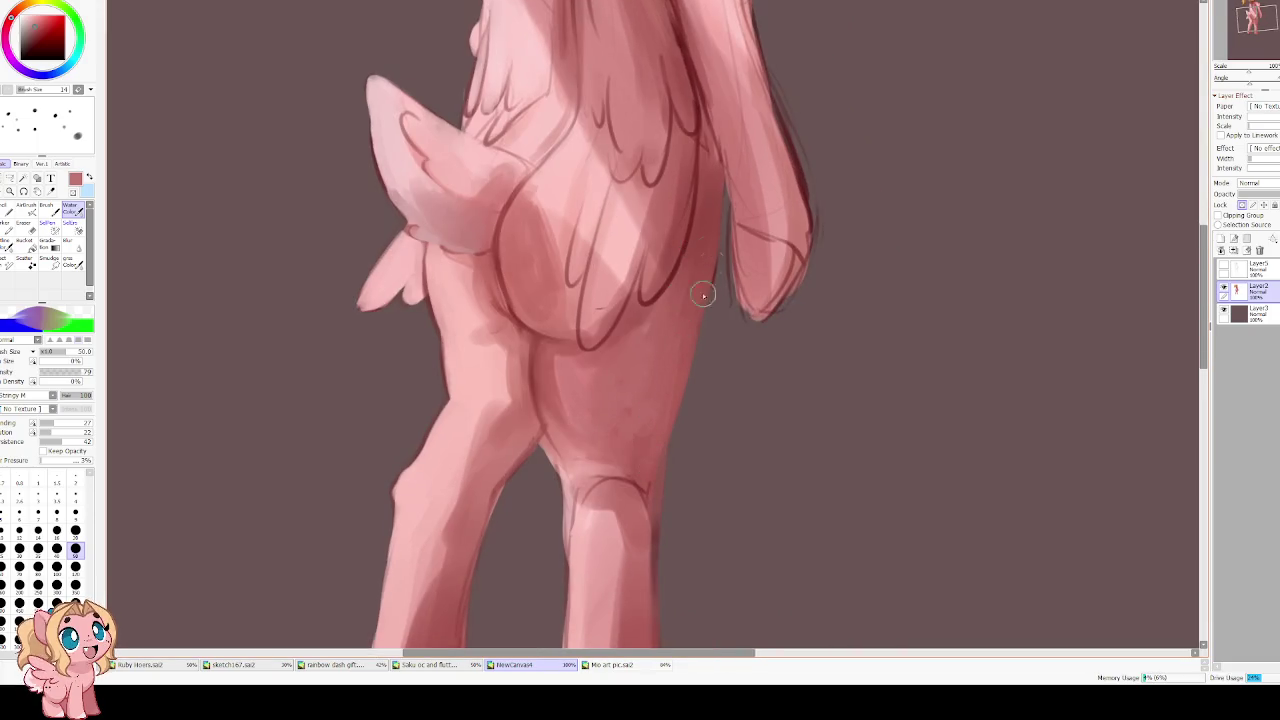
scroll(635, 335, up, 3)
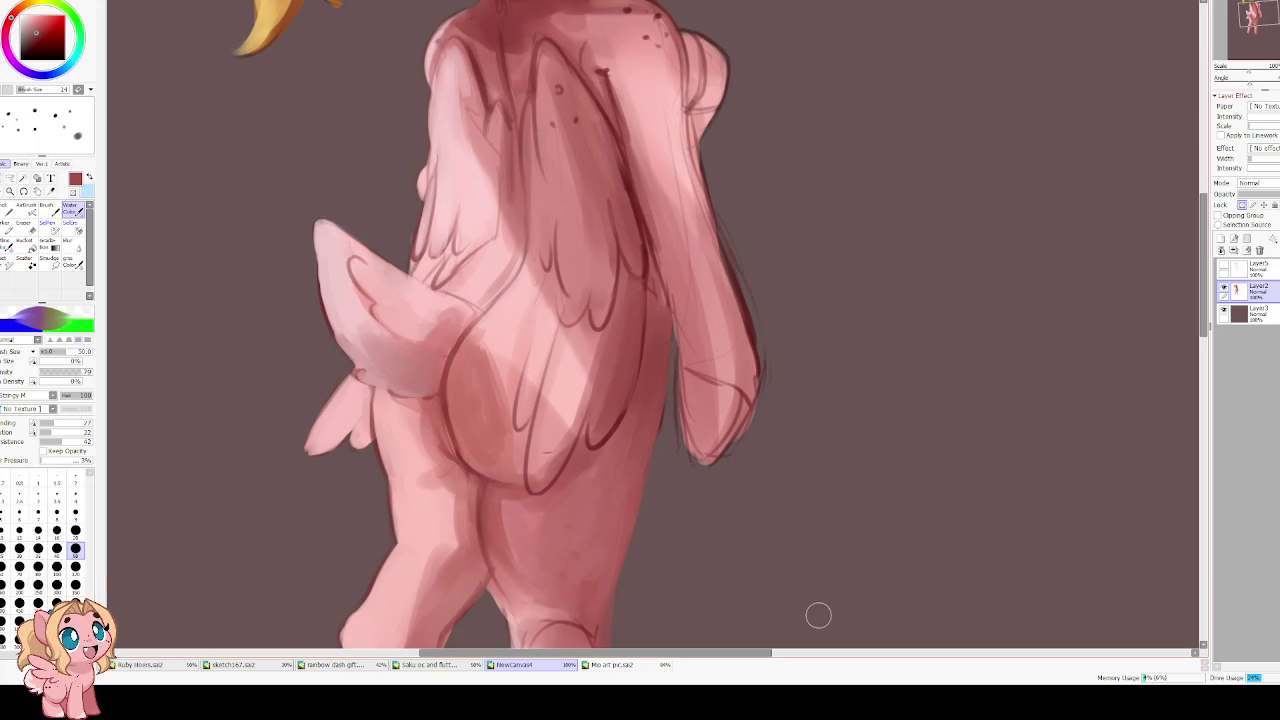
Sample a body pink and extend a faint highlight along the hind leg's outer edge
key(h)
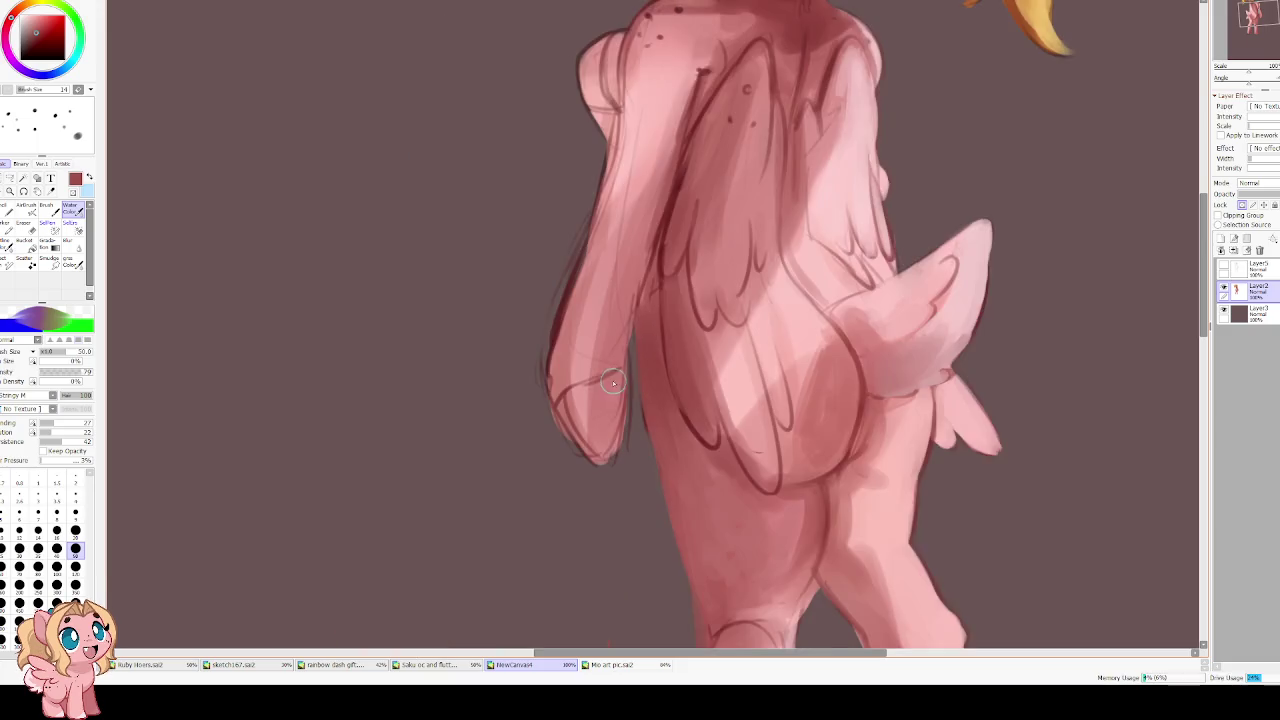
drag(614, 390, 289, 183)
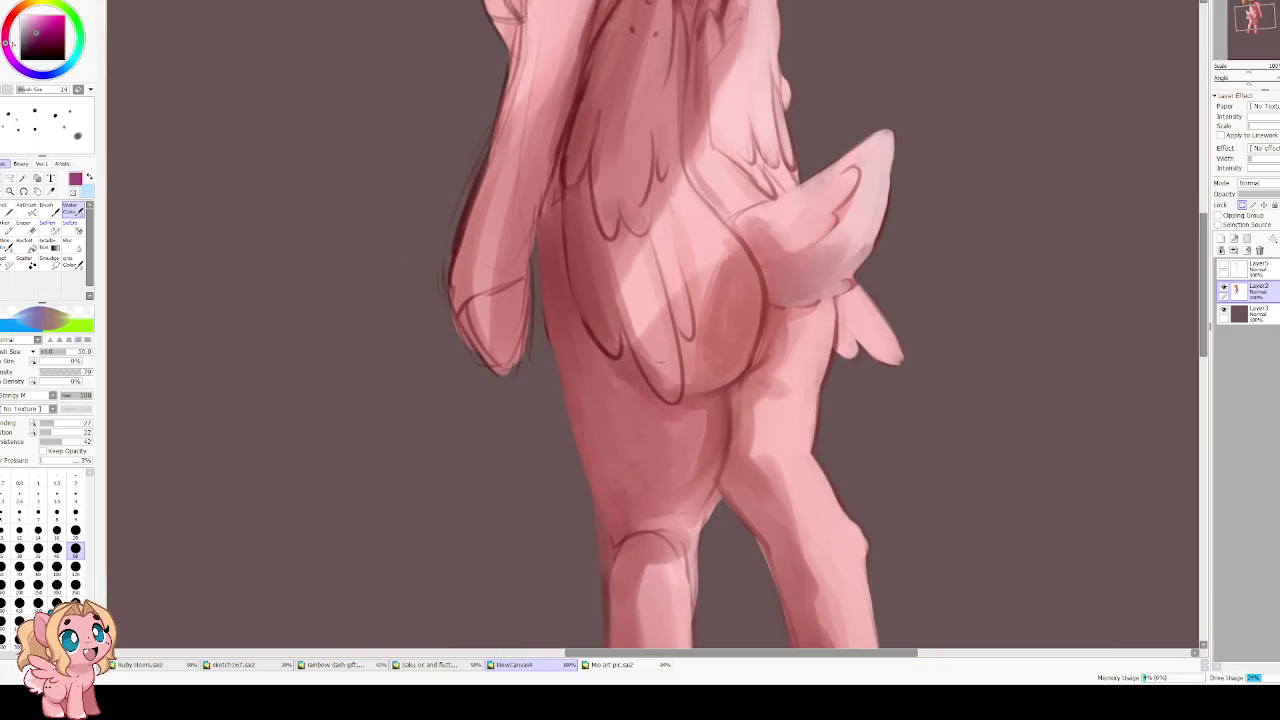
key(h)
mouse_move(670, 430)
mouse_down()
mouse_move(604, 319)
mouse_move(660, 342)
mouse_move(645, 388)
mouse_up()
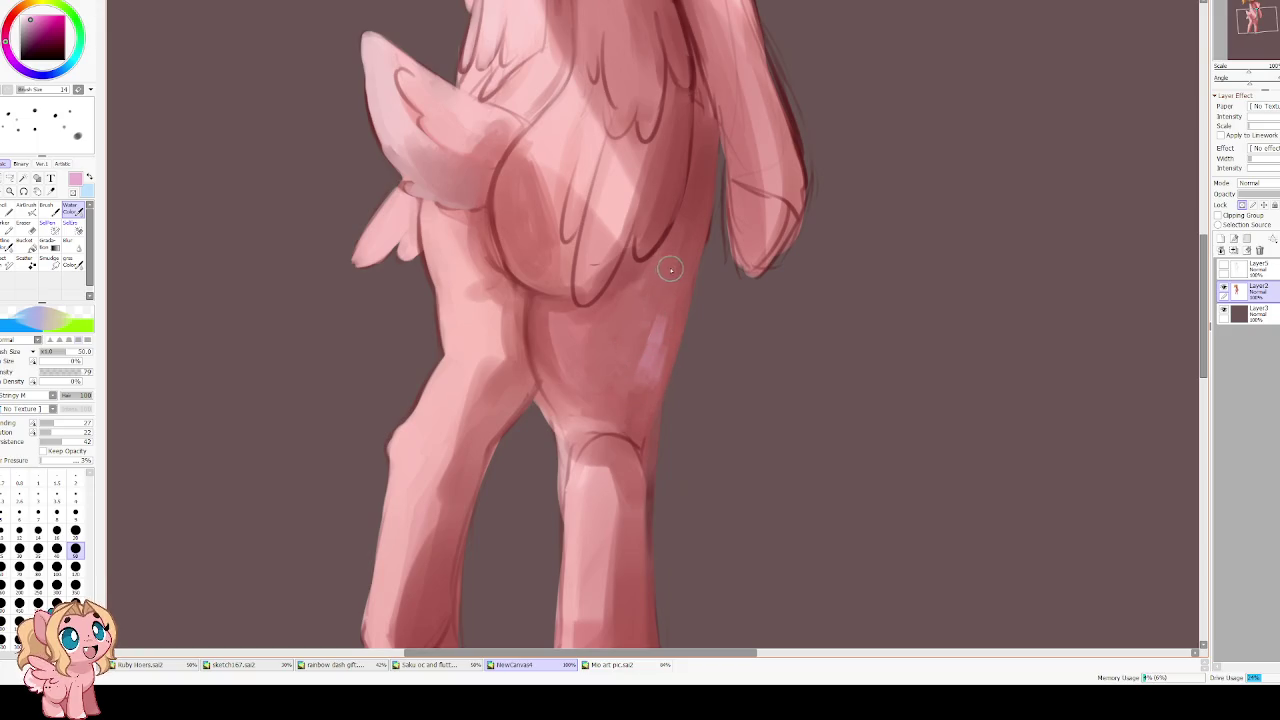
mouse_move(689, 229)
mouse_down()
mouse_move(666, 366)
mouse_move(606, 286)
mouse_up()
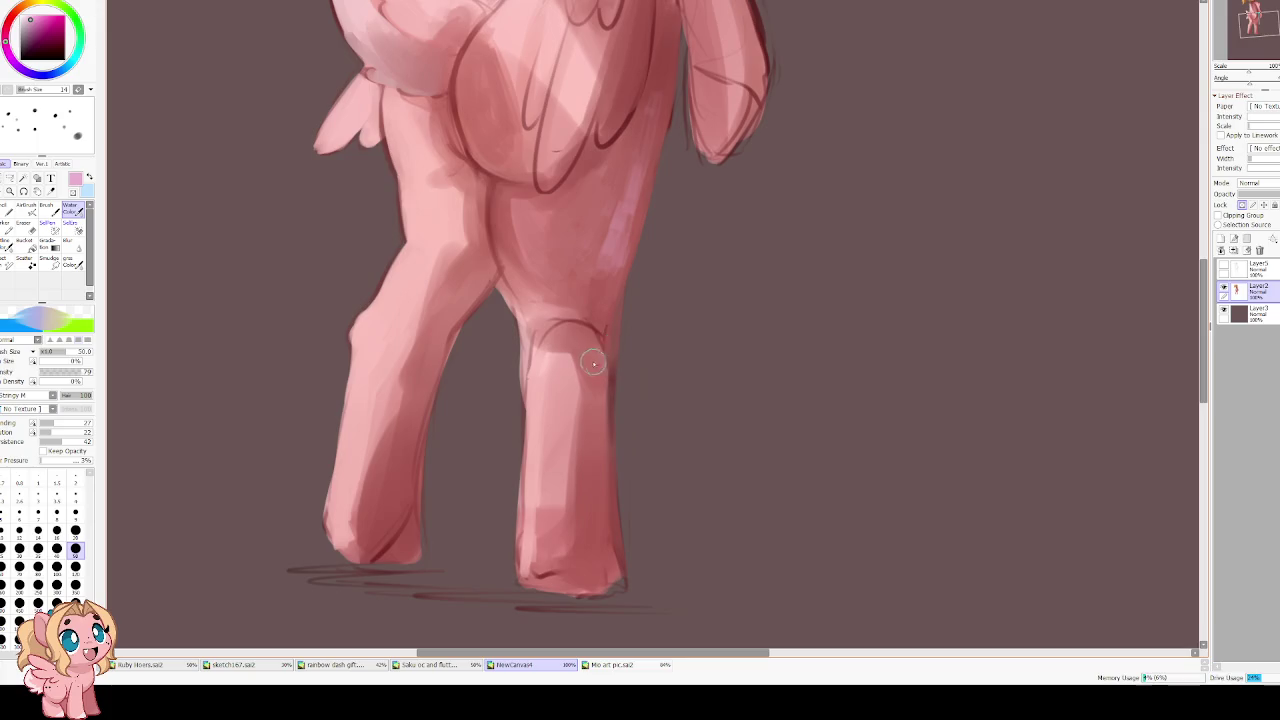
Pan past the hooves up to the head and 'What?' text
drag(590, 340, 594, 545)
drag(664, 120, 567, 393)
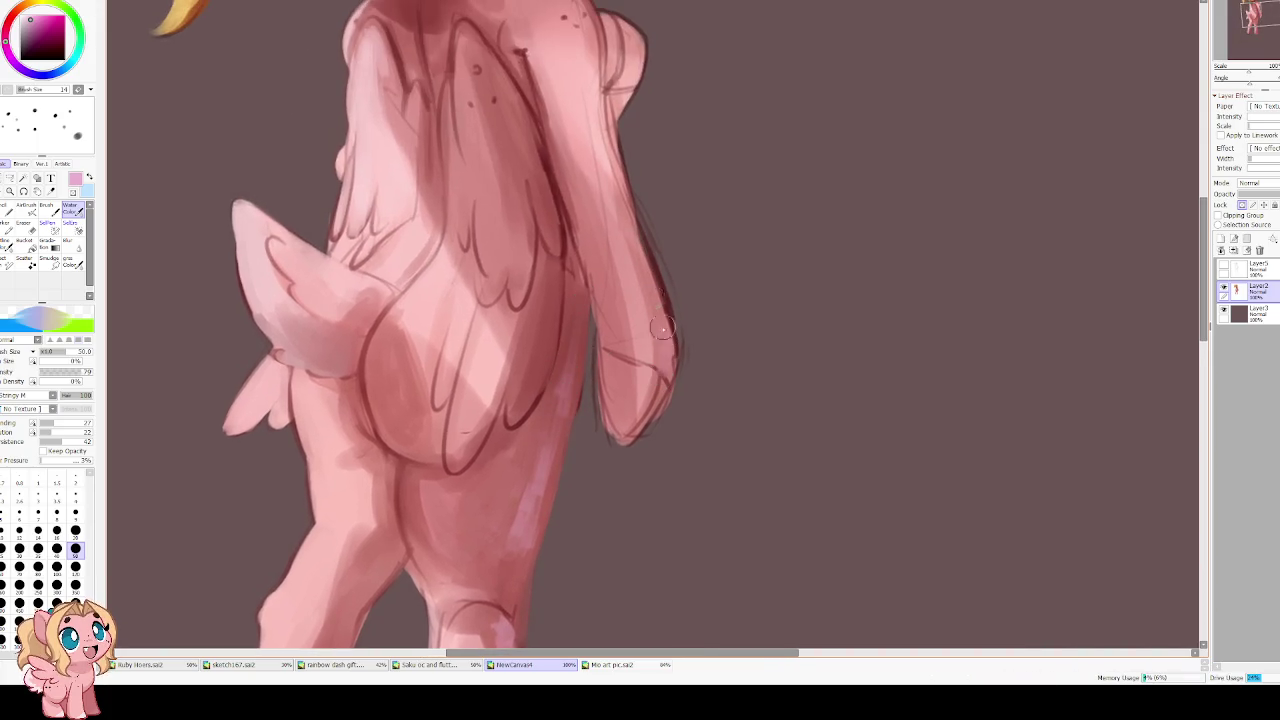
drag(630, 62, 595, 317)
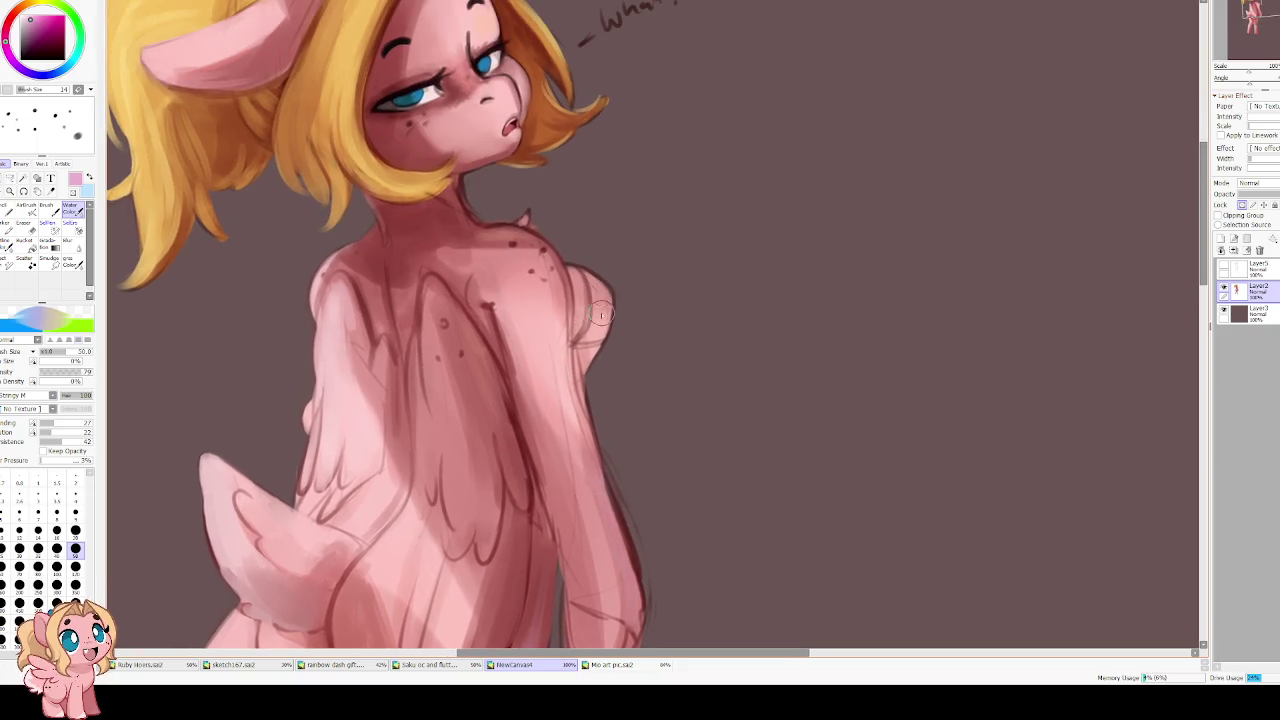
drag(459, 232, 484, 299)
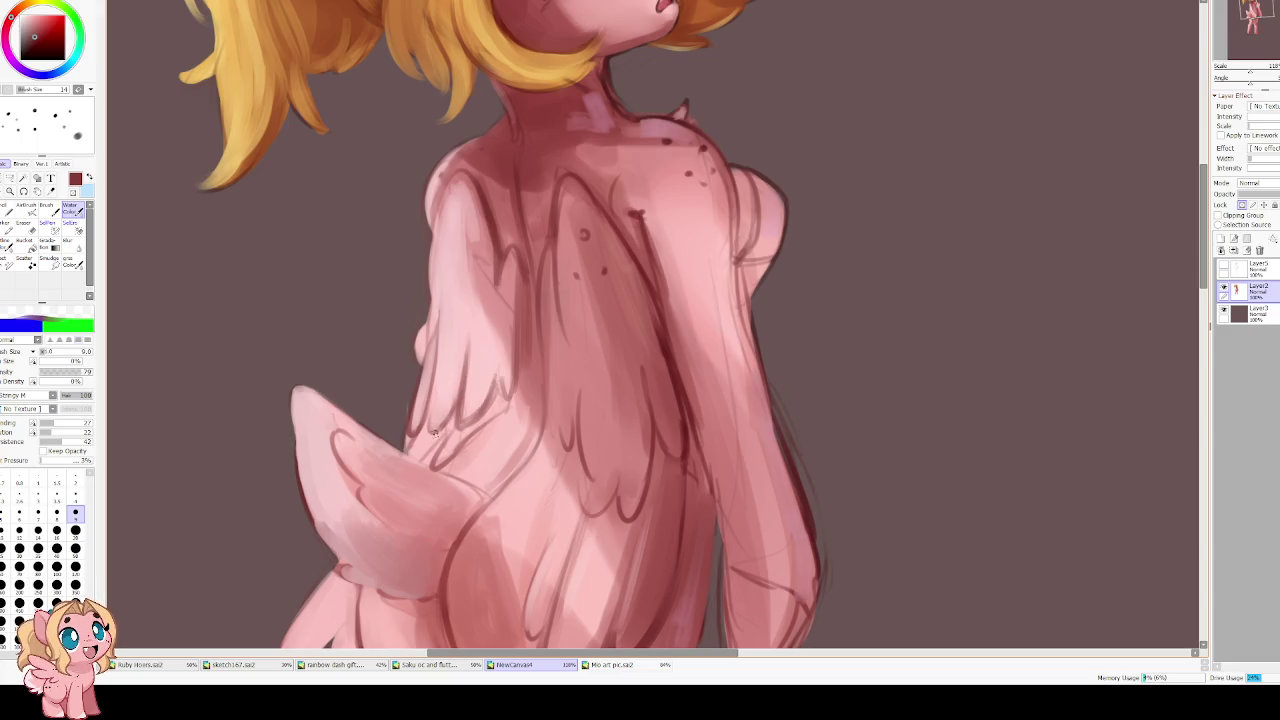
Sample light and slightly darker pinks, lighten the wing's left edge, and set brush size 14
alt+click(449, 399)
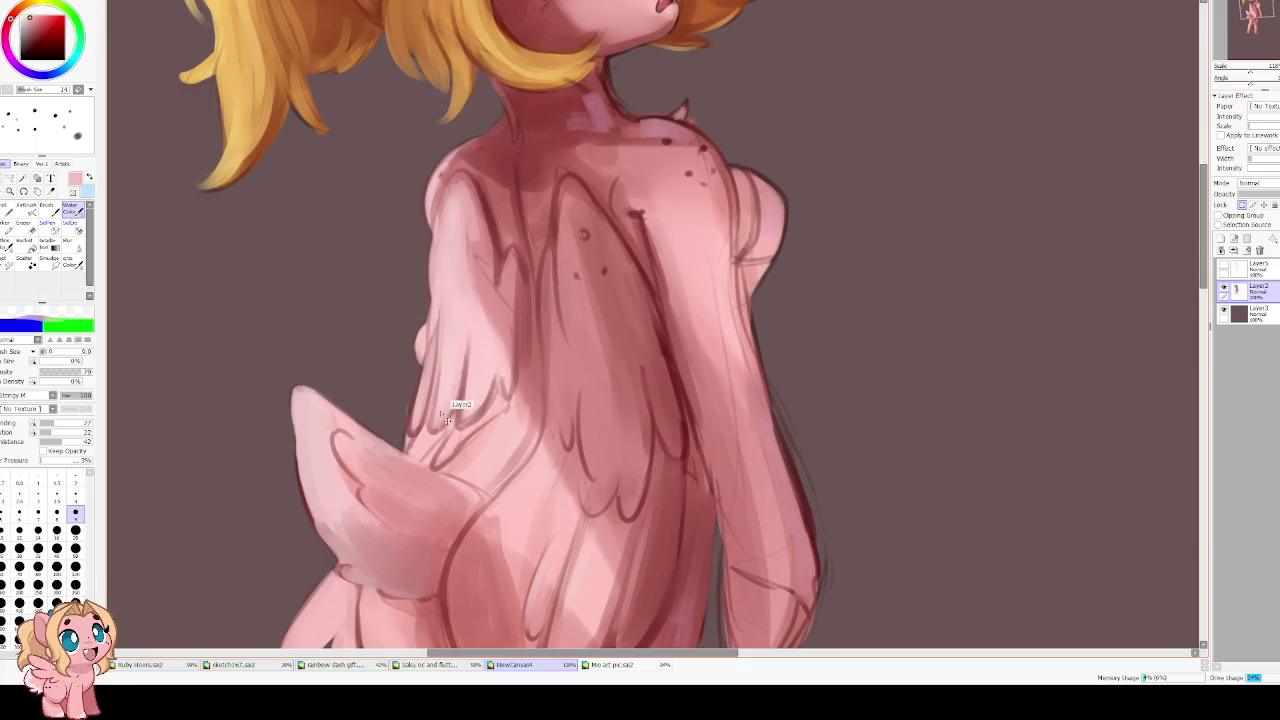
alt+click(495, 380)
drag(425, 362, 430, 389)
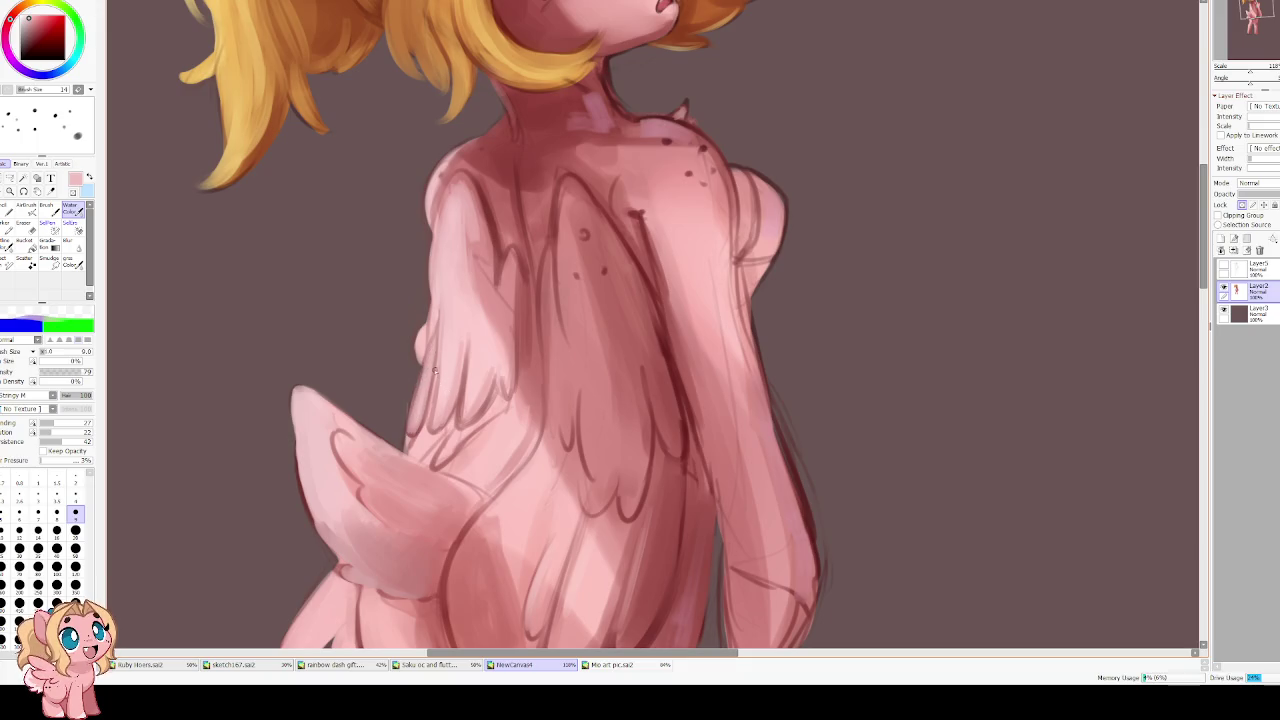
scroll(469, 243, up, 3)
alt+click(446, 337)
key(bracketright)
key(bracketright)
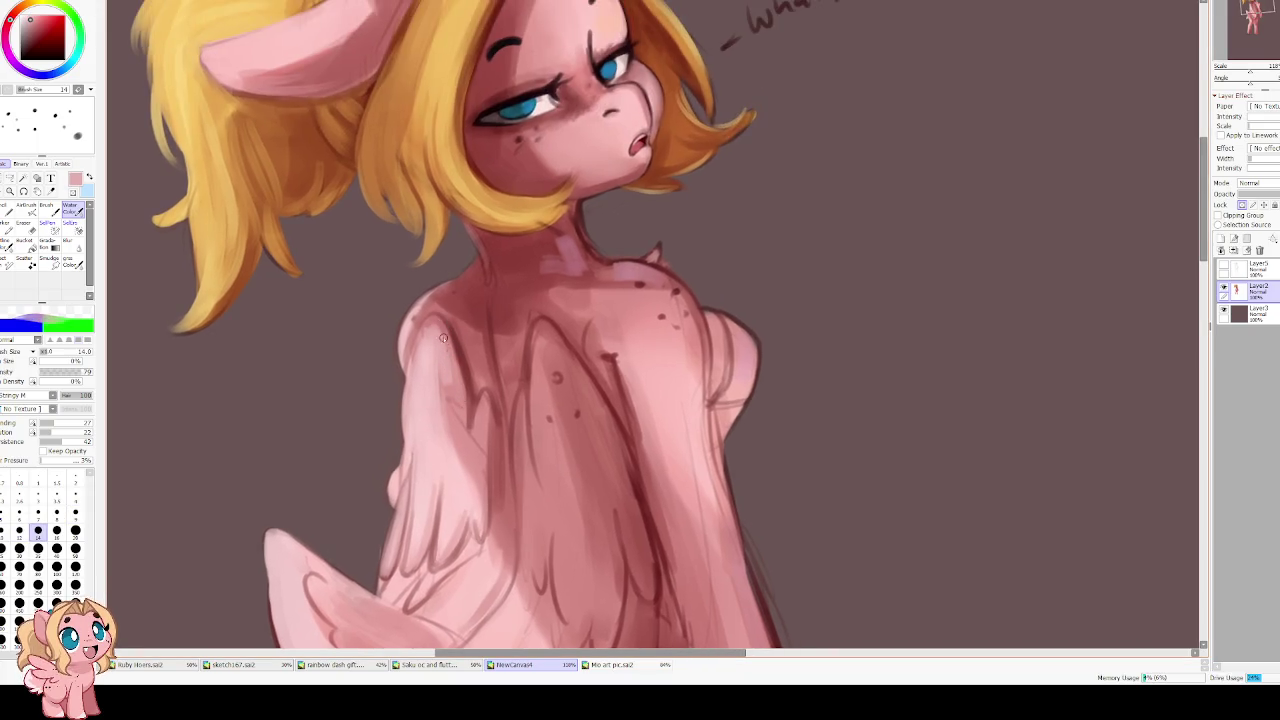
Paint light pink along the shoulder's upper-left edge, undo two strokes, and repaint it softer
alt+click(475, 339)
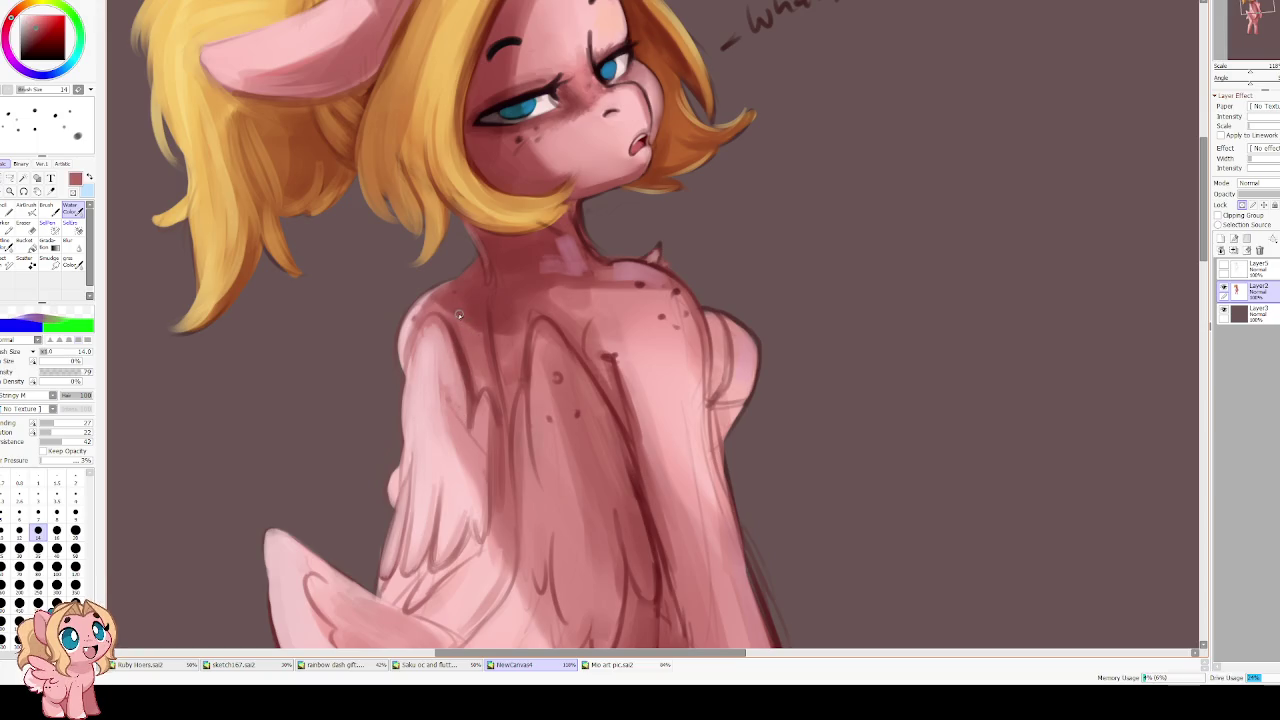
alt+click(413, 312)
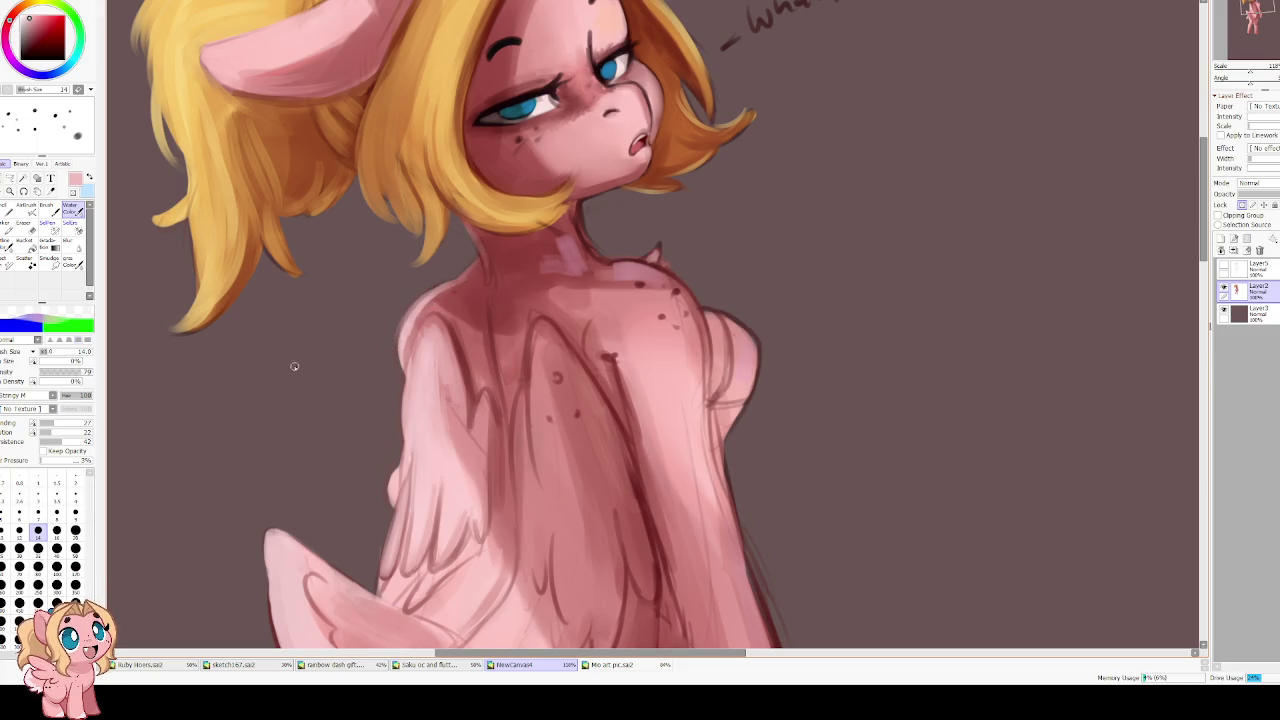
mouse_move(440, 296)
mouse_down()
mouse_move(395, 355)
mouse_move(409, 308)
mouse_up()
drag(398, 368, 404, 312)
drag(400, 370, 420, 322)
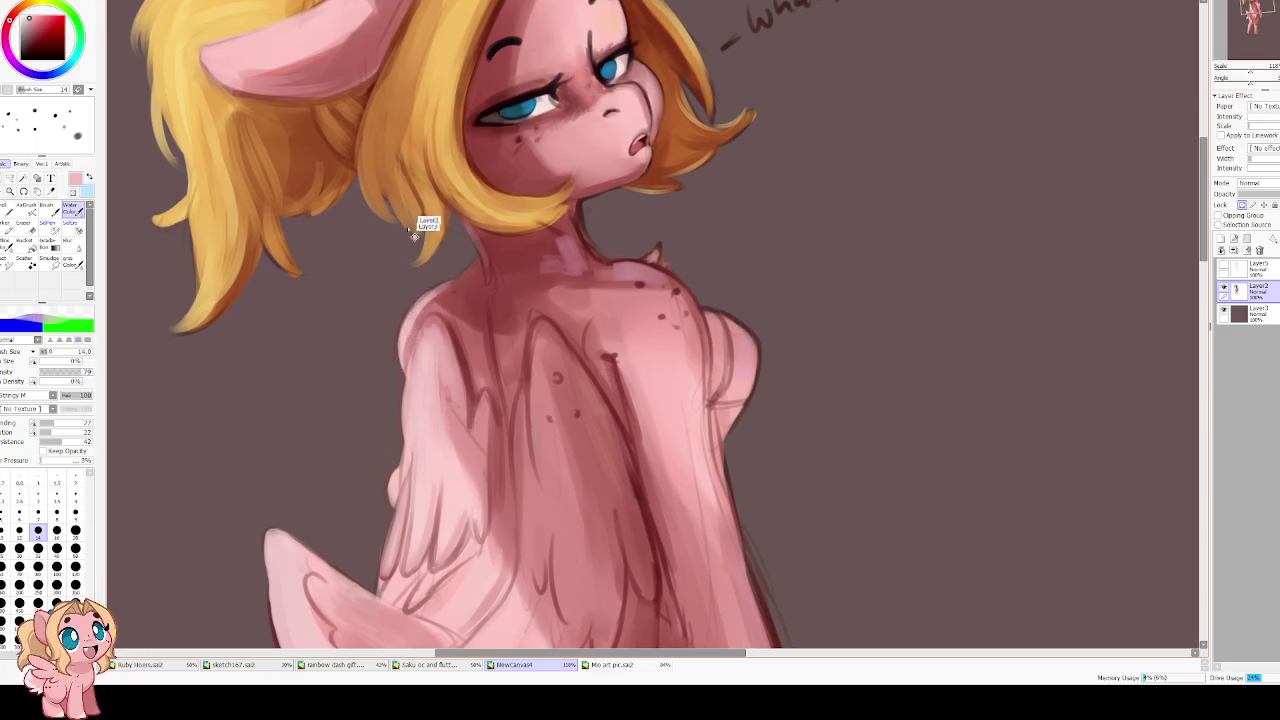
key(ctrl+y)
key(ctrl+z)
mouse_move(400, 360)
mouse_down()
mouse_move(410, 308)
mouse_move(432, 292)
mouse_move(449, 329)
mouse_move(481, 301)
mouse_up()
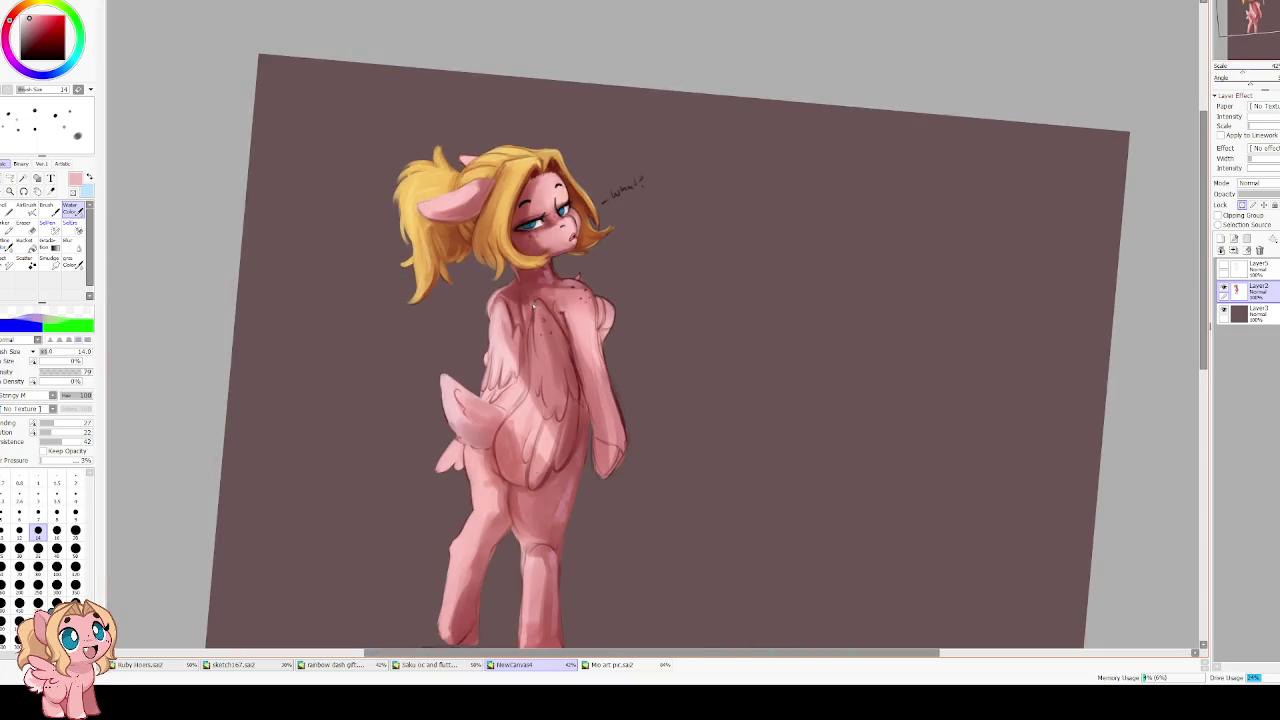
scroll(530, 321, up, 2)
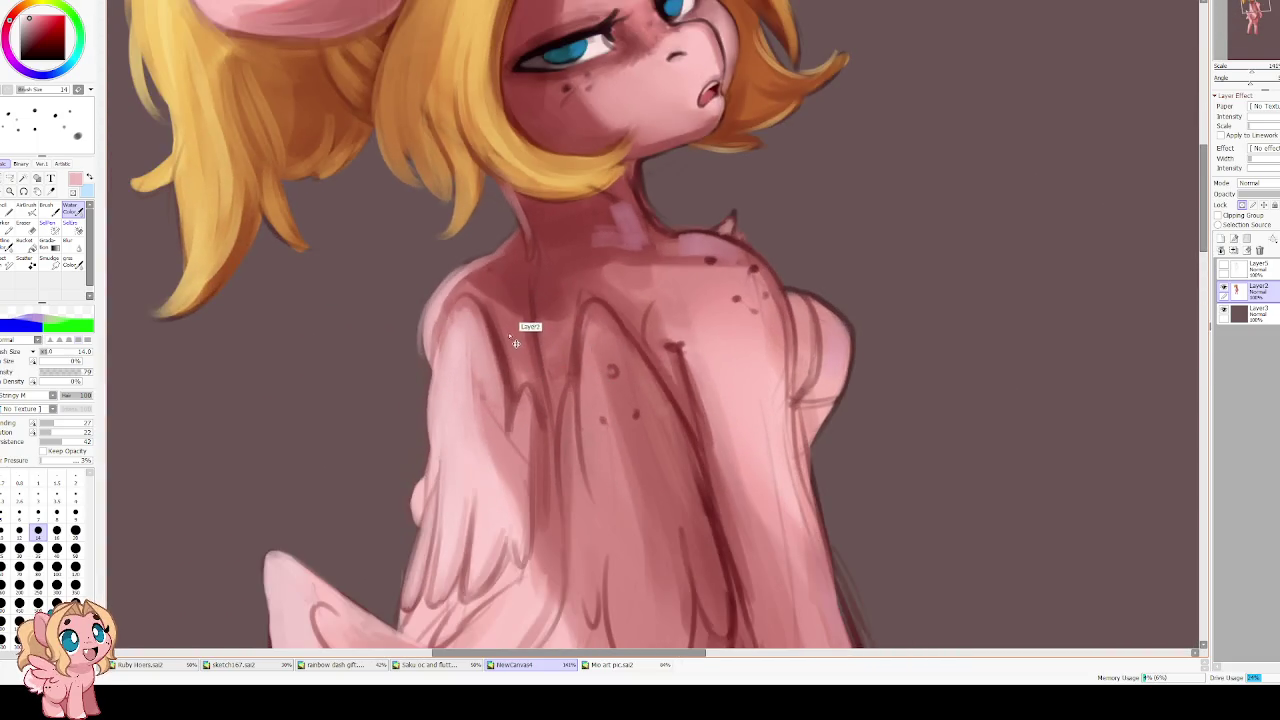
alt+click(530, 364)
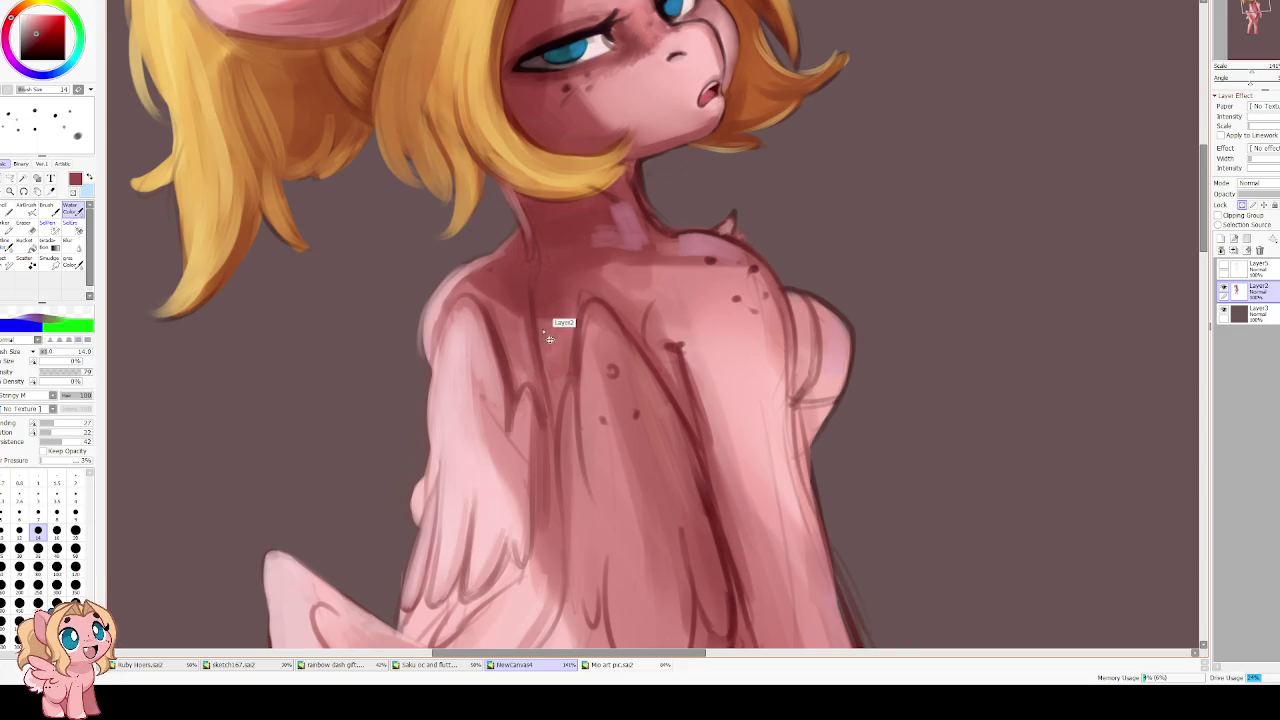
alt+click(541, 334)
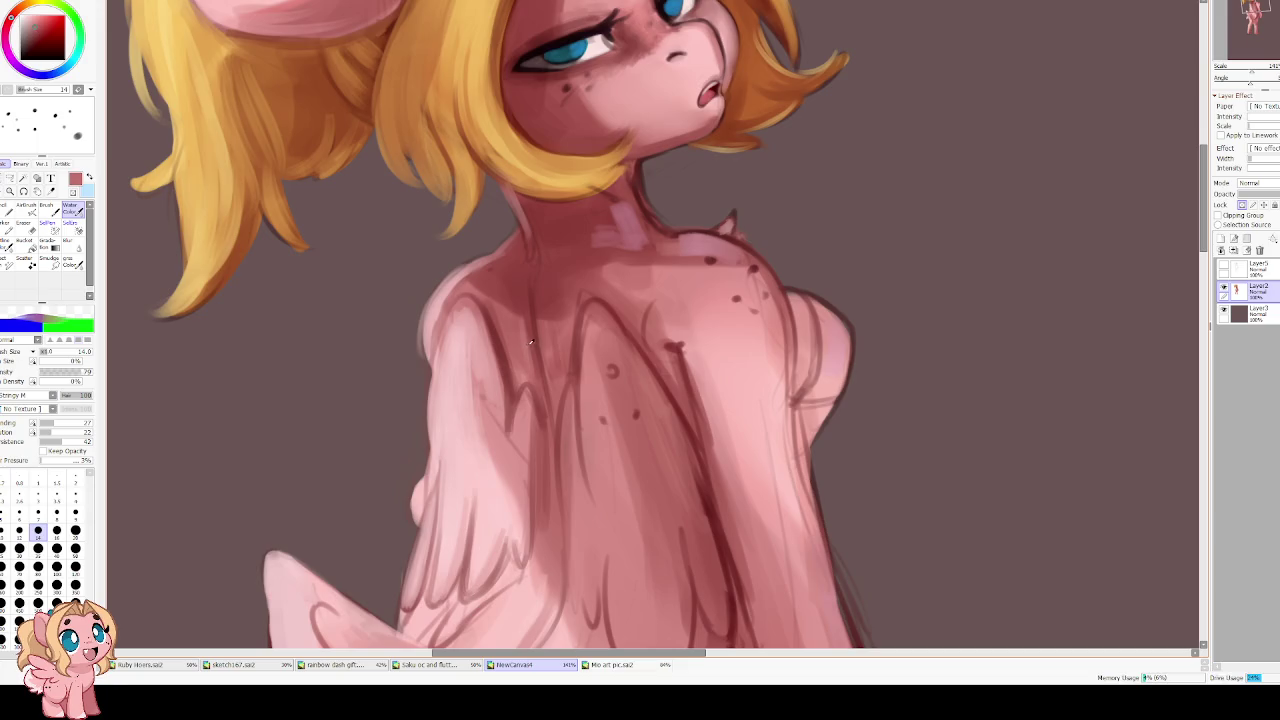
key(h)
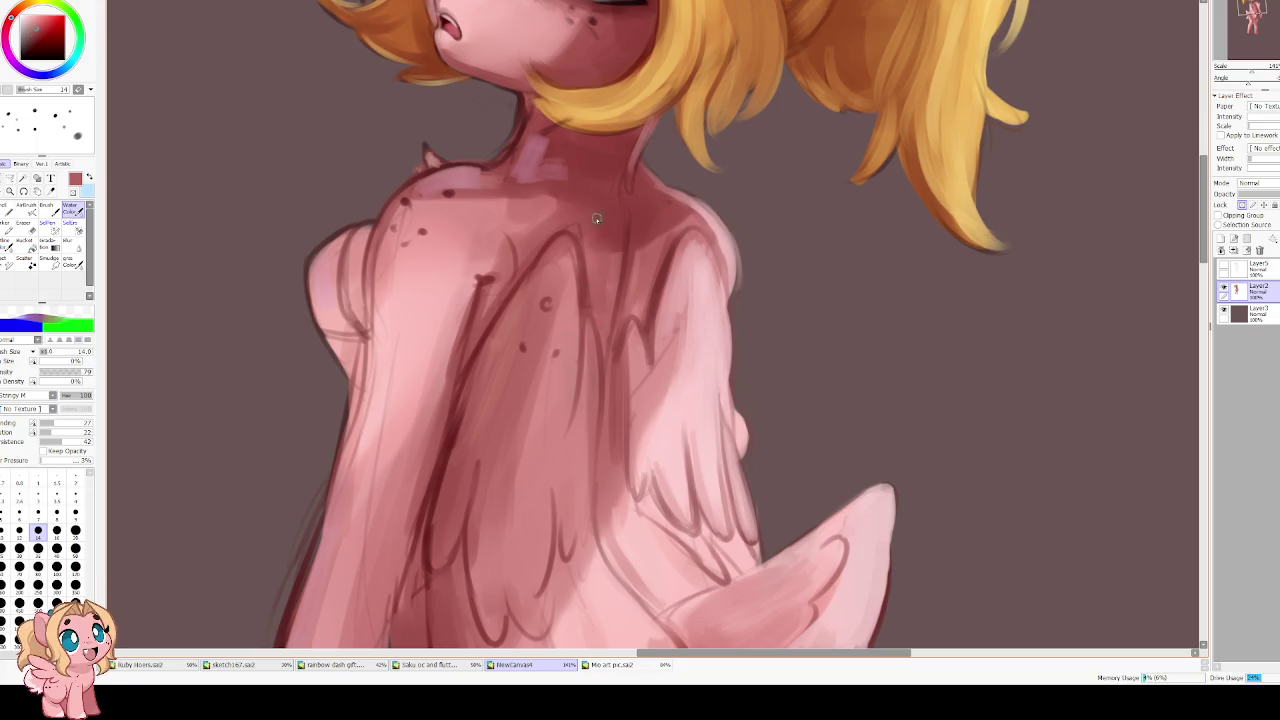
key(h)
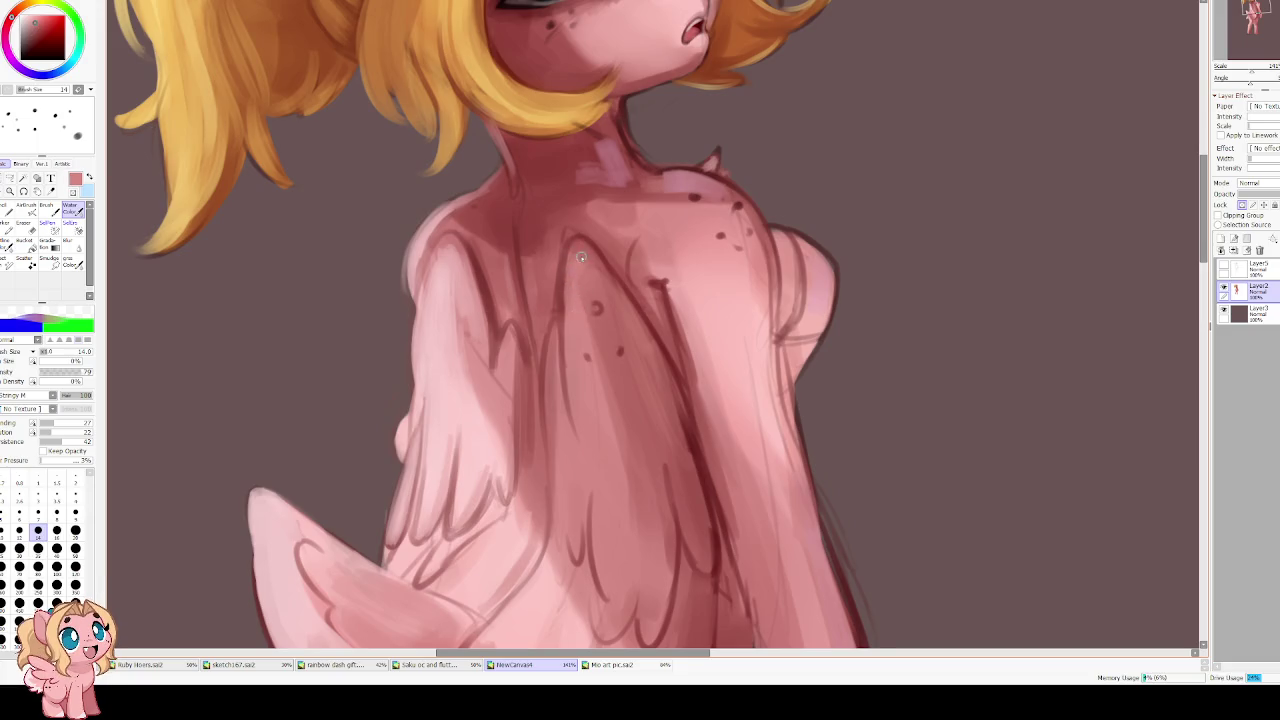
alt+click(566, 306)
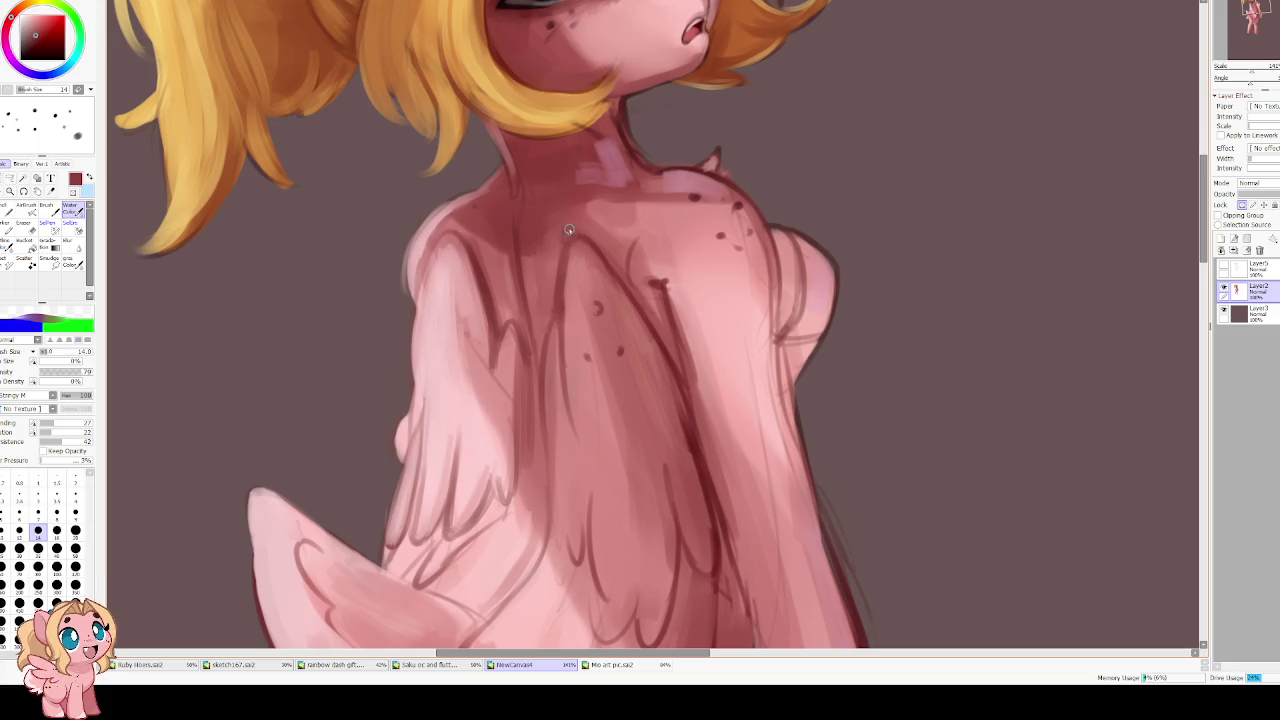
scroll(581, 232, down, 3)
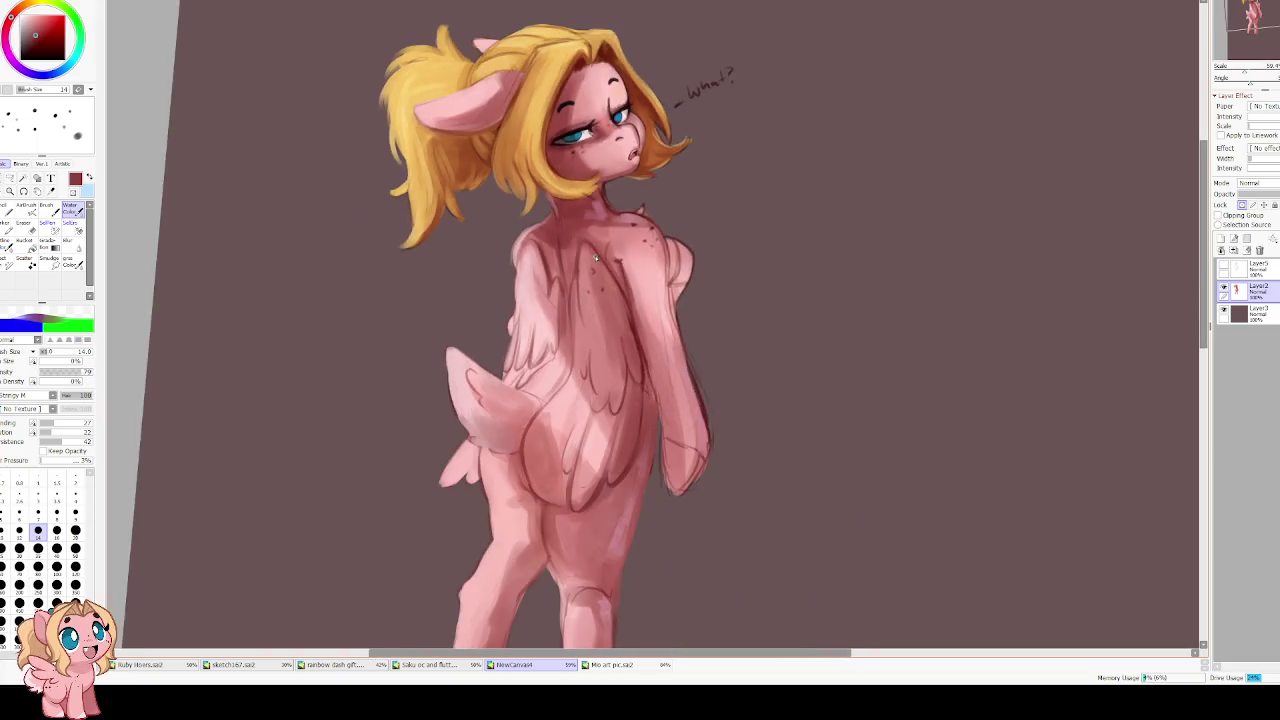
scroll(594, 257, up, 1)
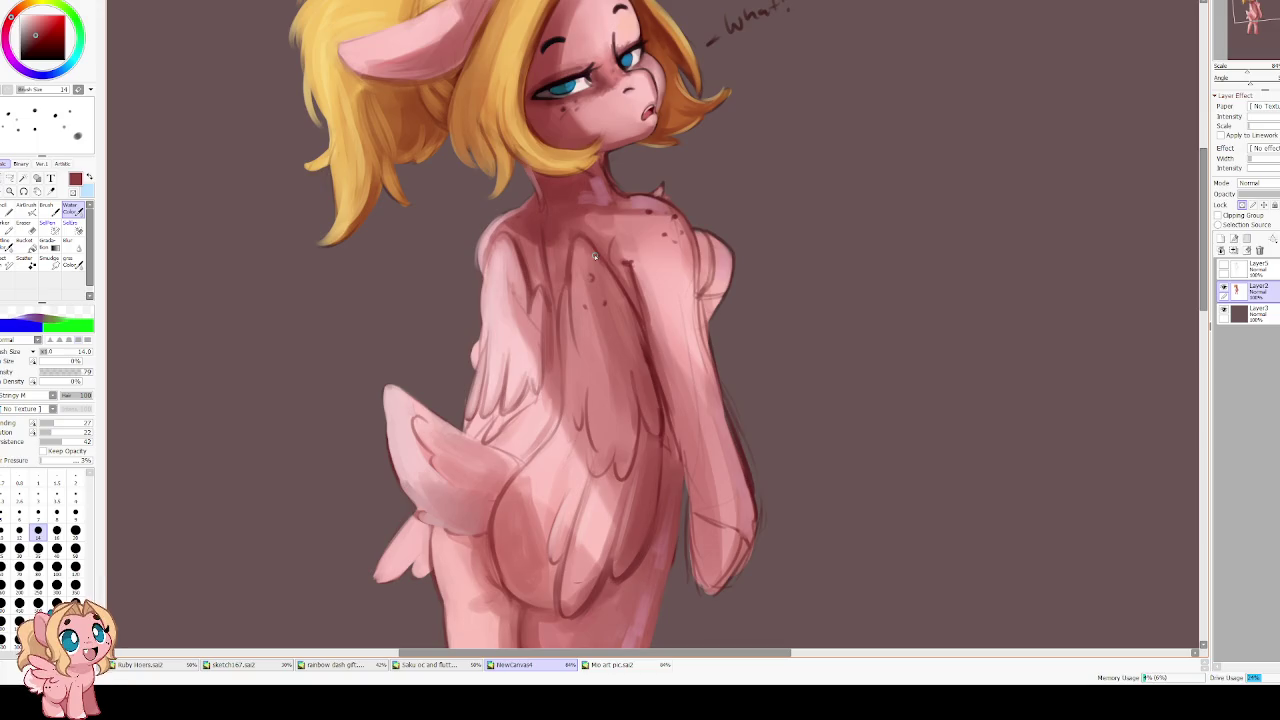
key(h)
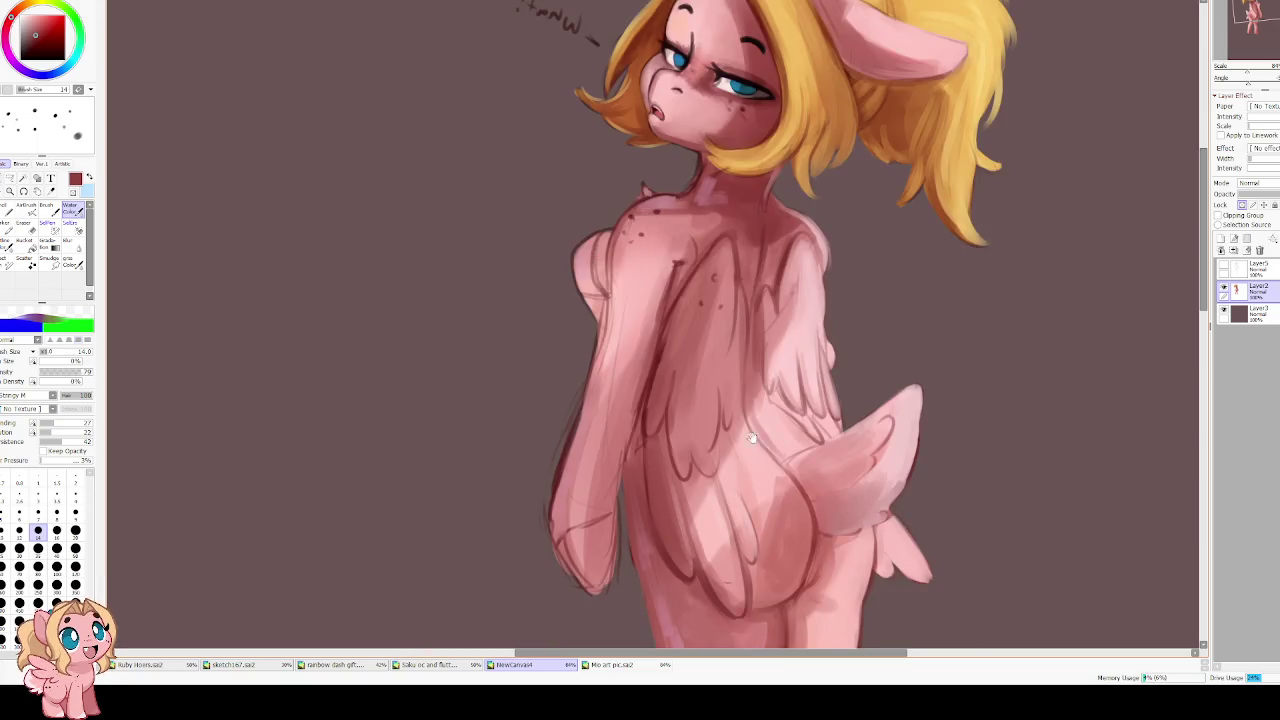
scroll(660, 220, up, 1)
key(bracketright)
key(bracketright)
key(bracketright)
key(bracketright)
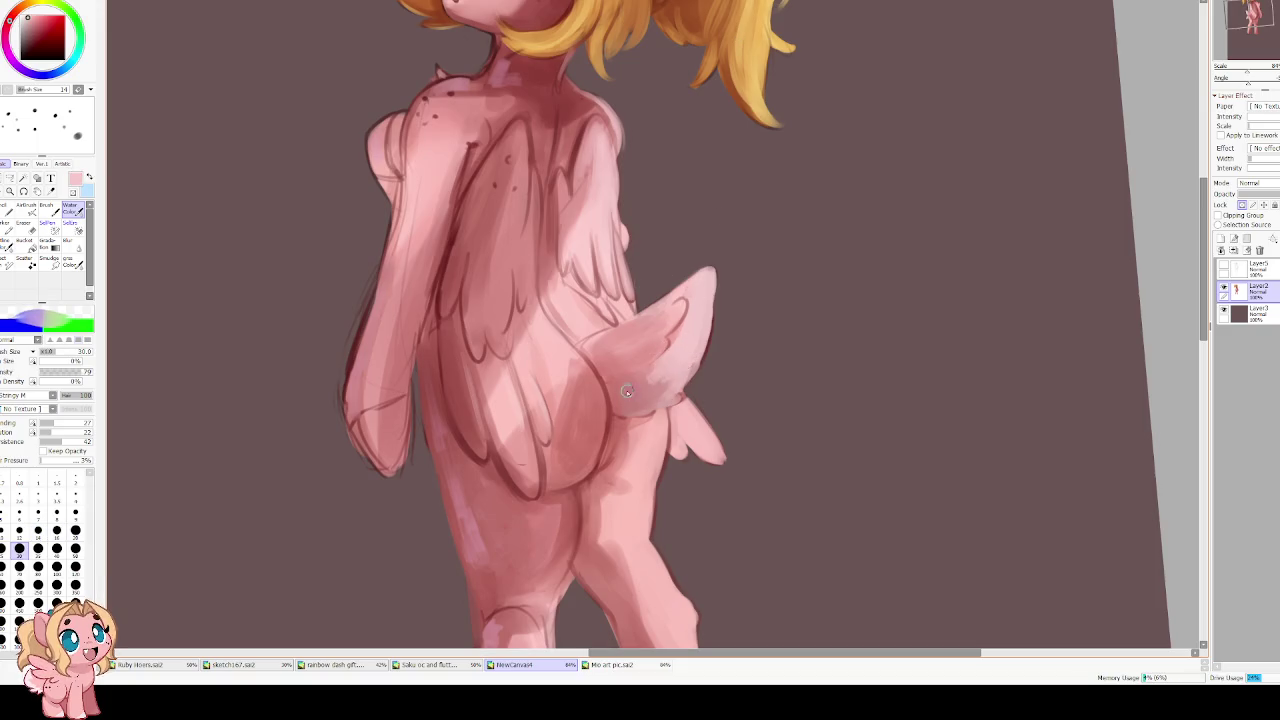
Flip the view back to the head, pick a darker red, and set brush size 50
key(h)
drag(611, 323, 502, 374)
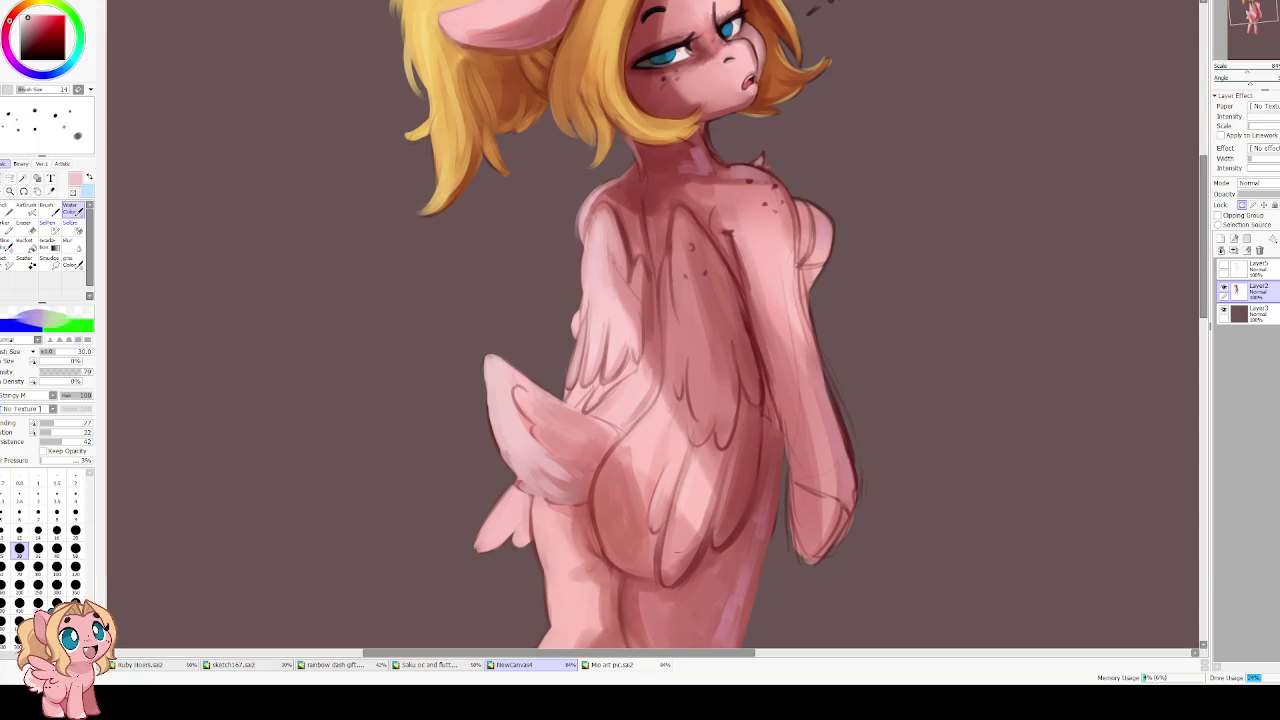
scroll(330, 288, down, 5)
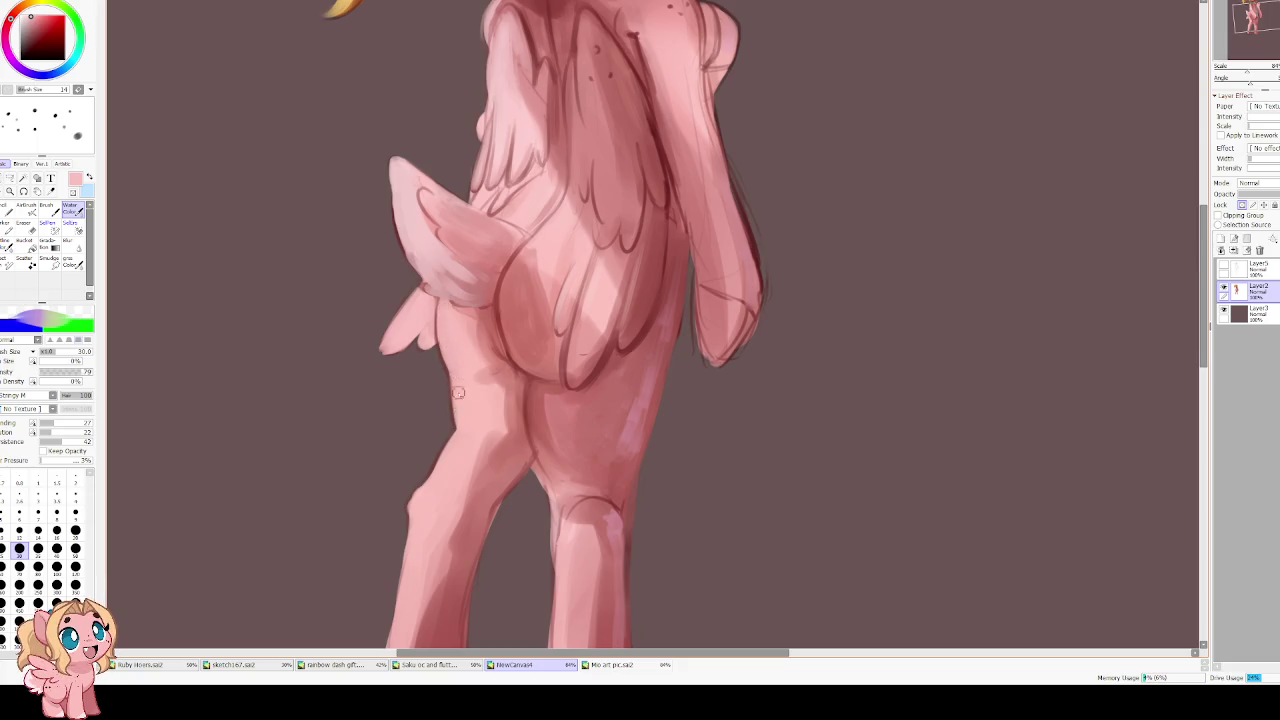
scroll(478, 393, down, 3)
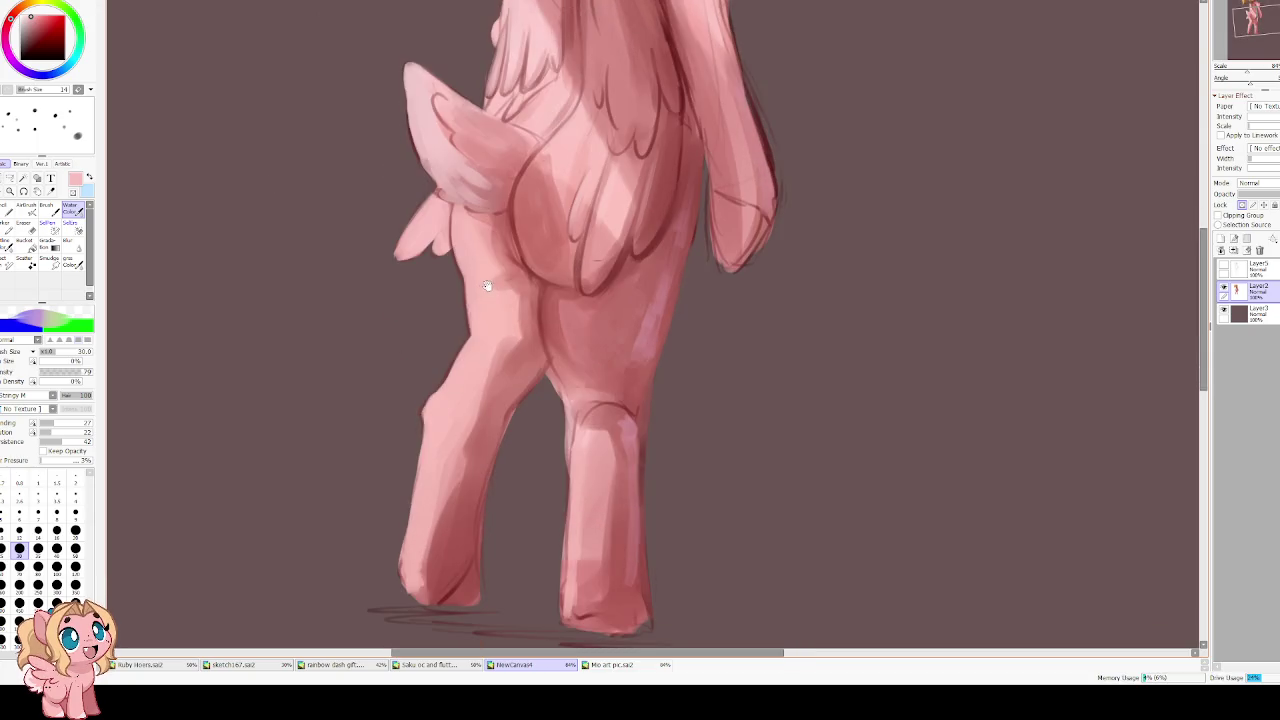
alt+click(514, 377)
key(bracketright)
key(bracketright)
key(bracketright)
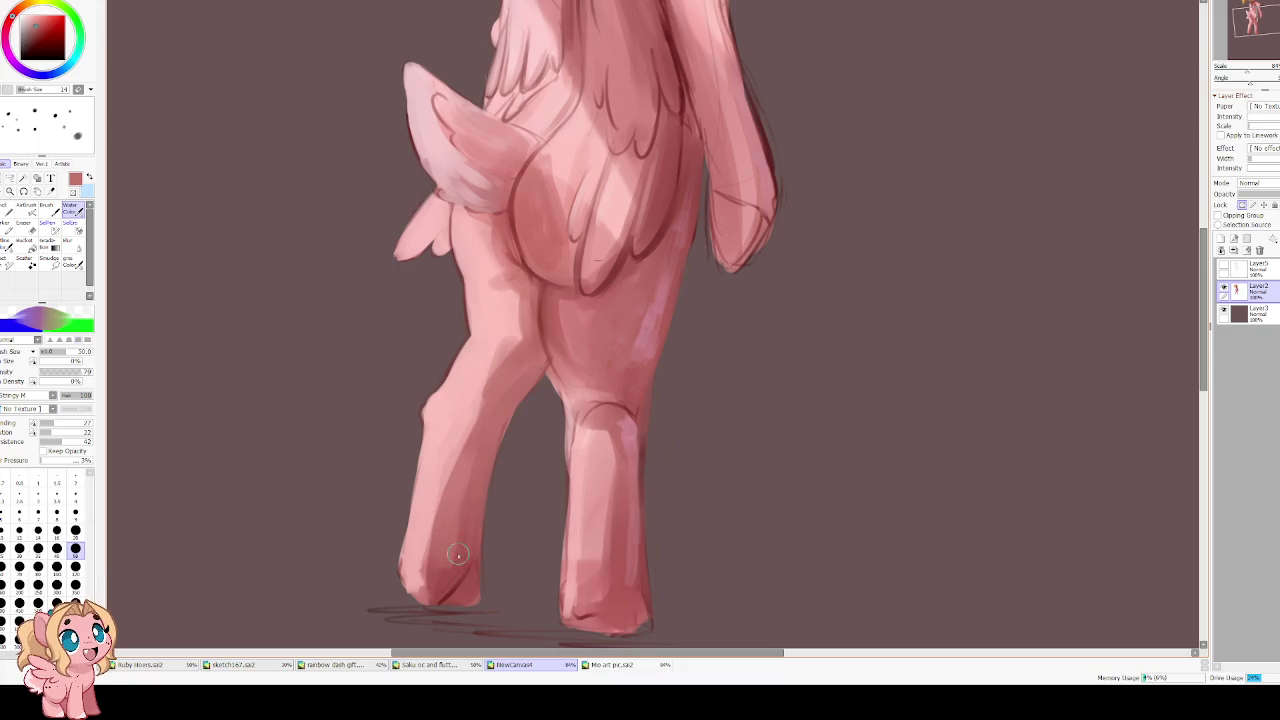
Mirror the view and add a dark red stroke behind the rear hoof
key(h)
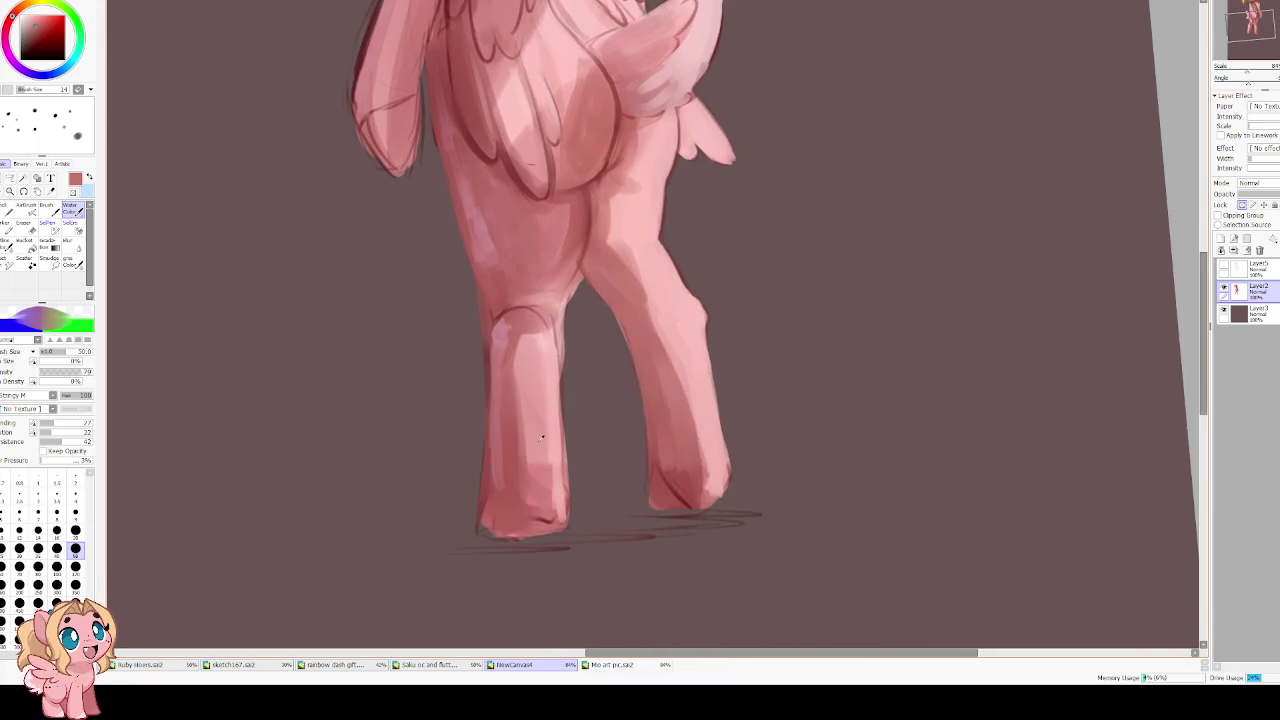
alt+click(551, 410)
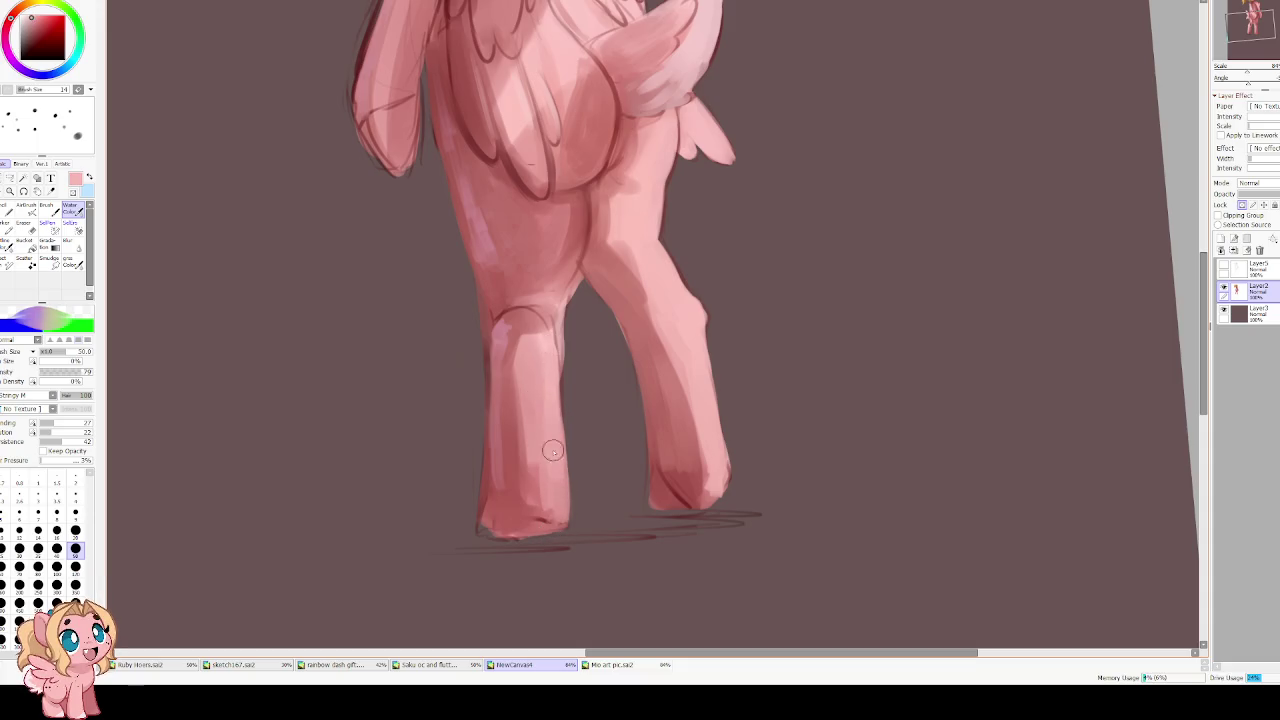
alt+click(662, 382)
drag(677, 483, 698, 500)
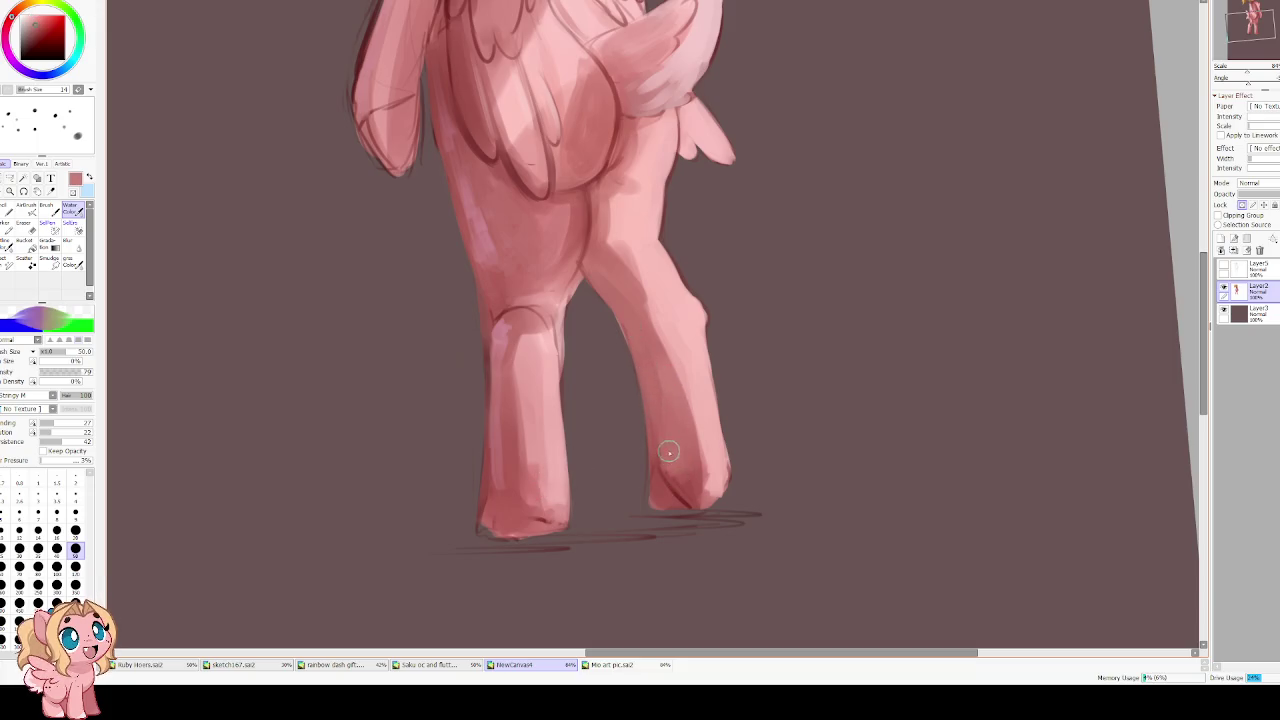
Switch to the Mo art pic.sai2 reference document
scroll(586, 449, down, 1)
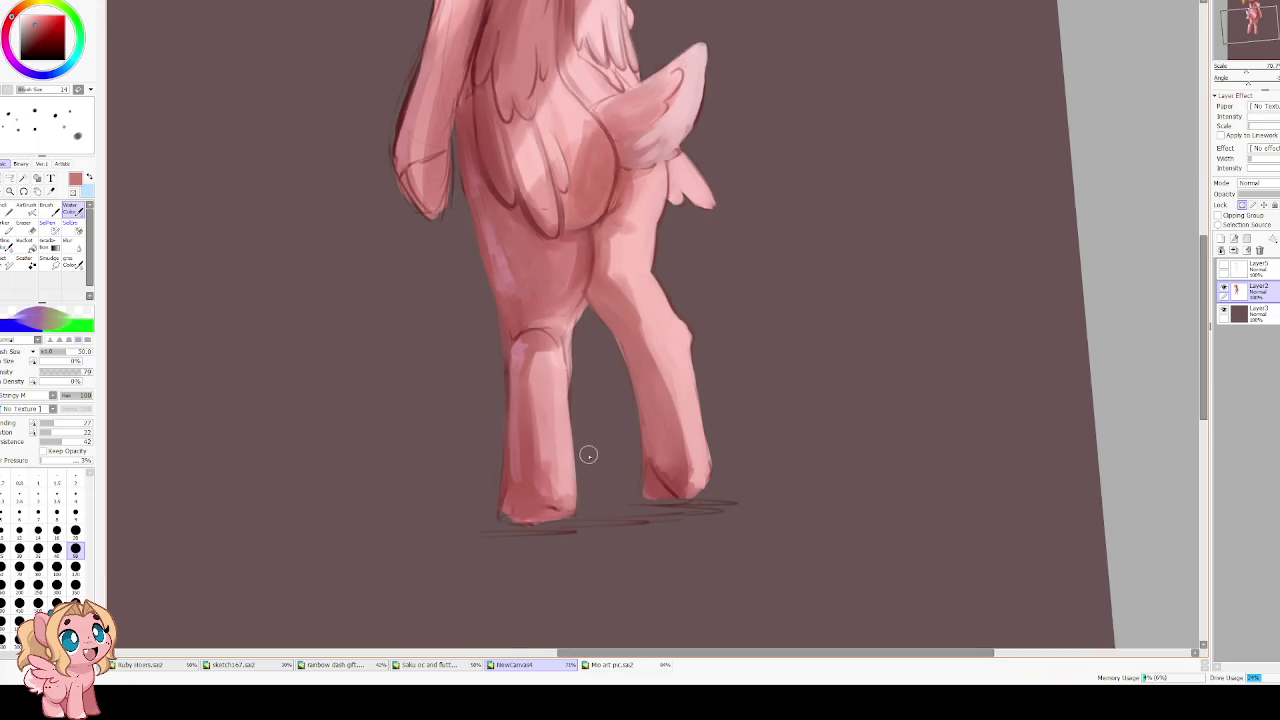
scroll(586, 449, down, 1)
scroll(477, 257, up, 2)
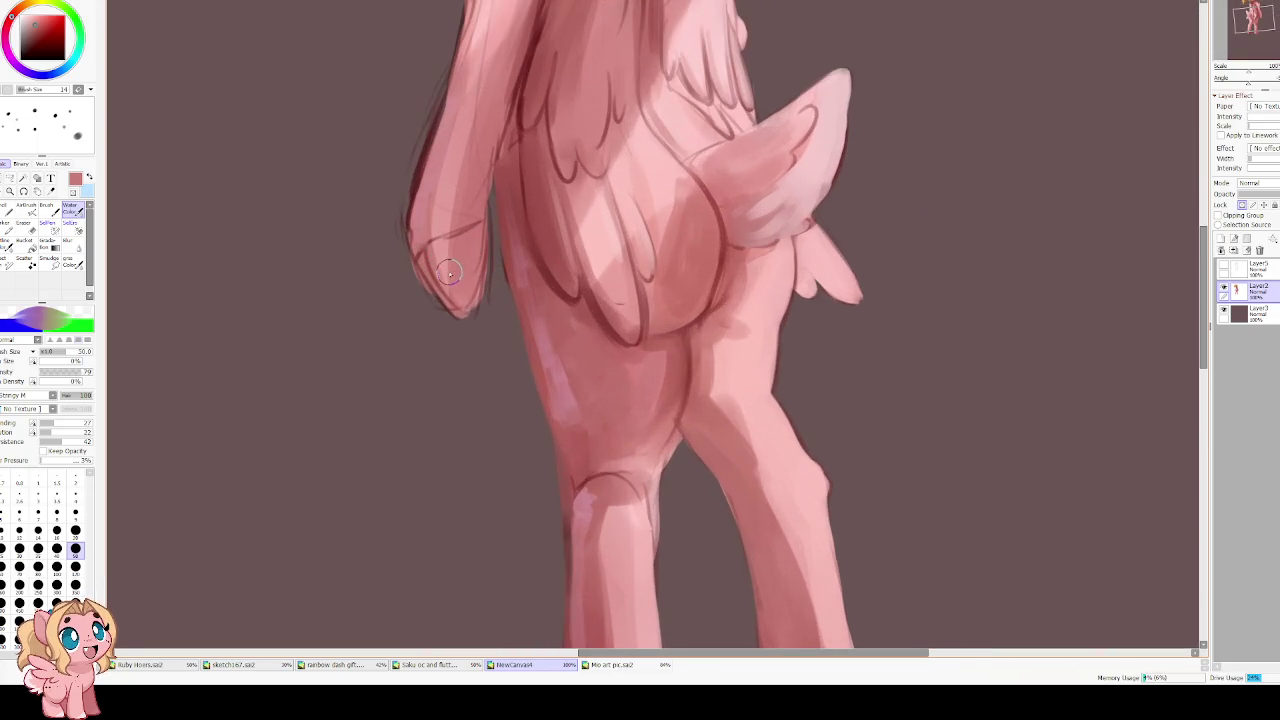
scroll(455, 280, down, 1)
click(612, 665)
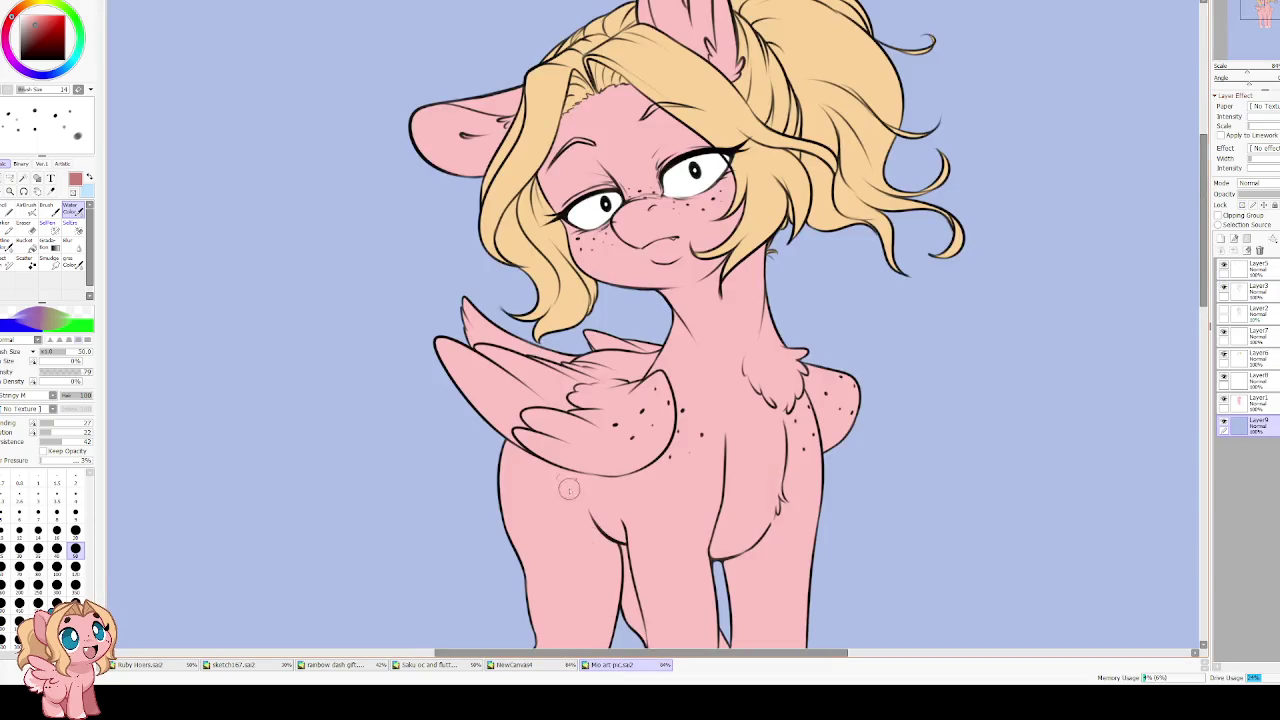
Return to NewCanvas4, halve the brush size to 25, and highlight the leg's lower edge
scroll(589, 443, down, 1)
scroll(589, 443, up, 2)
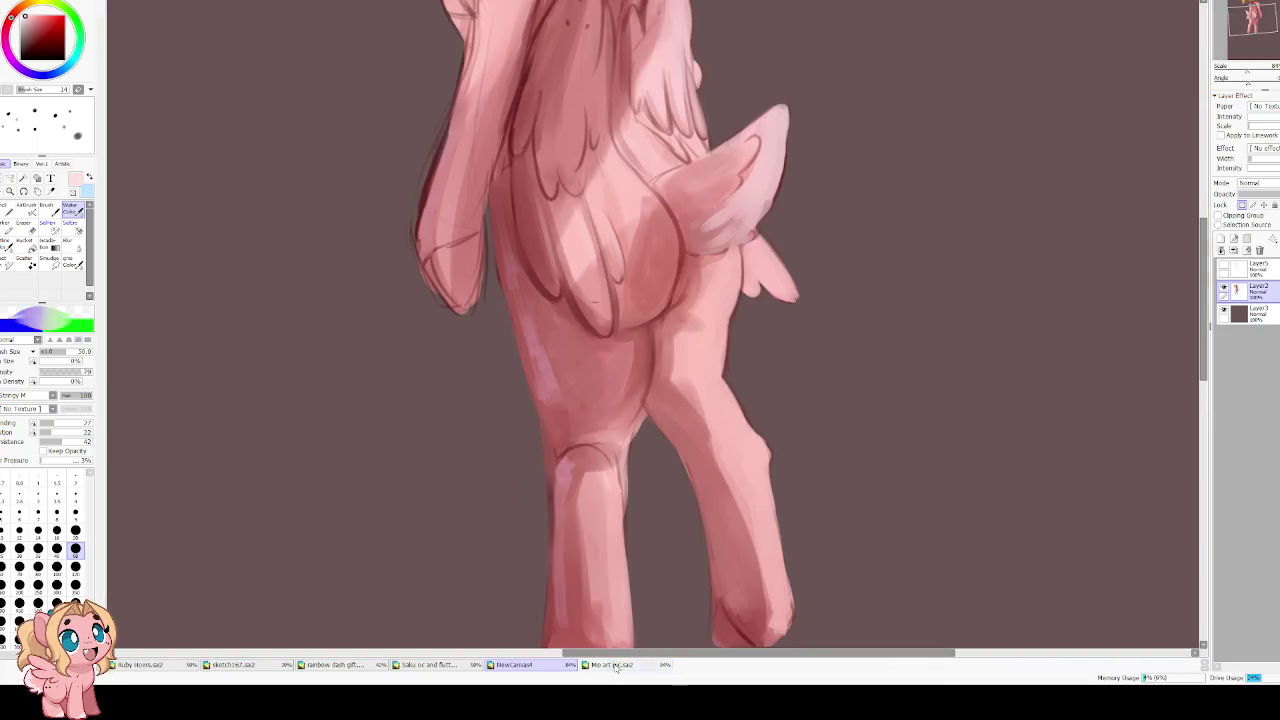
click(530, 665)
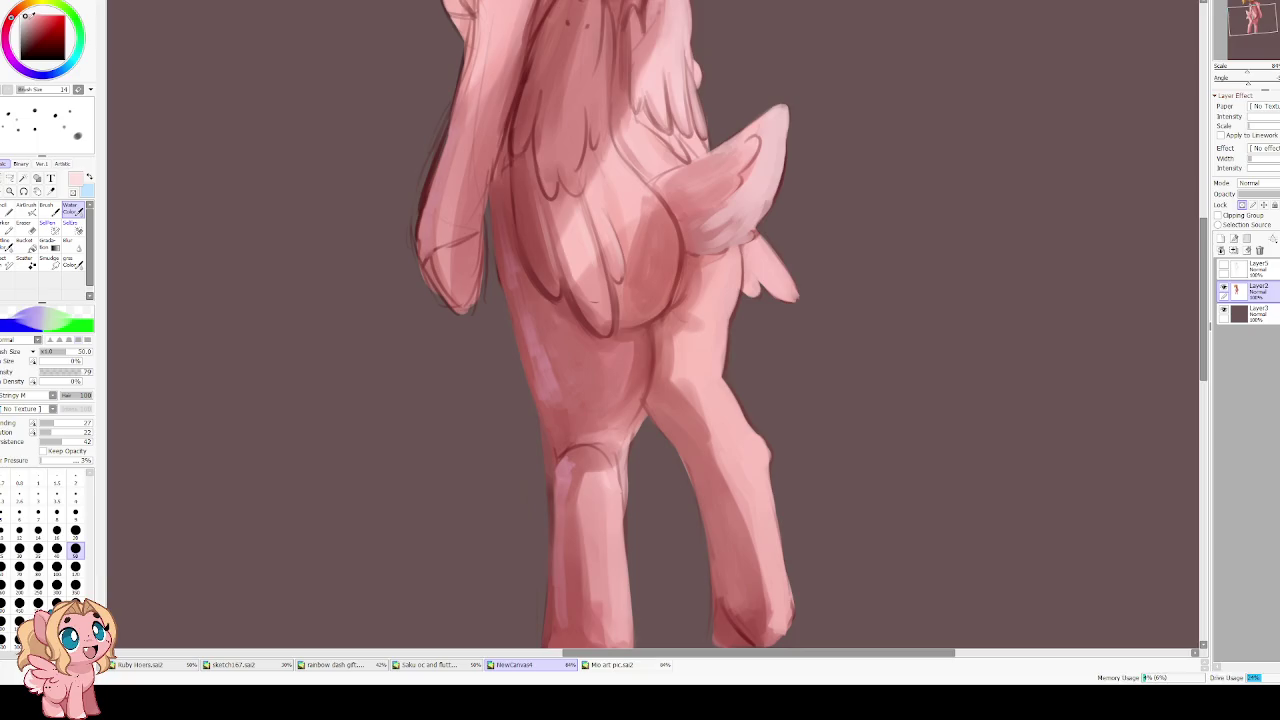
scroll(431, 214, down, 2)
scroll(545, 468, up, 2)
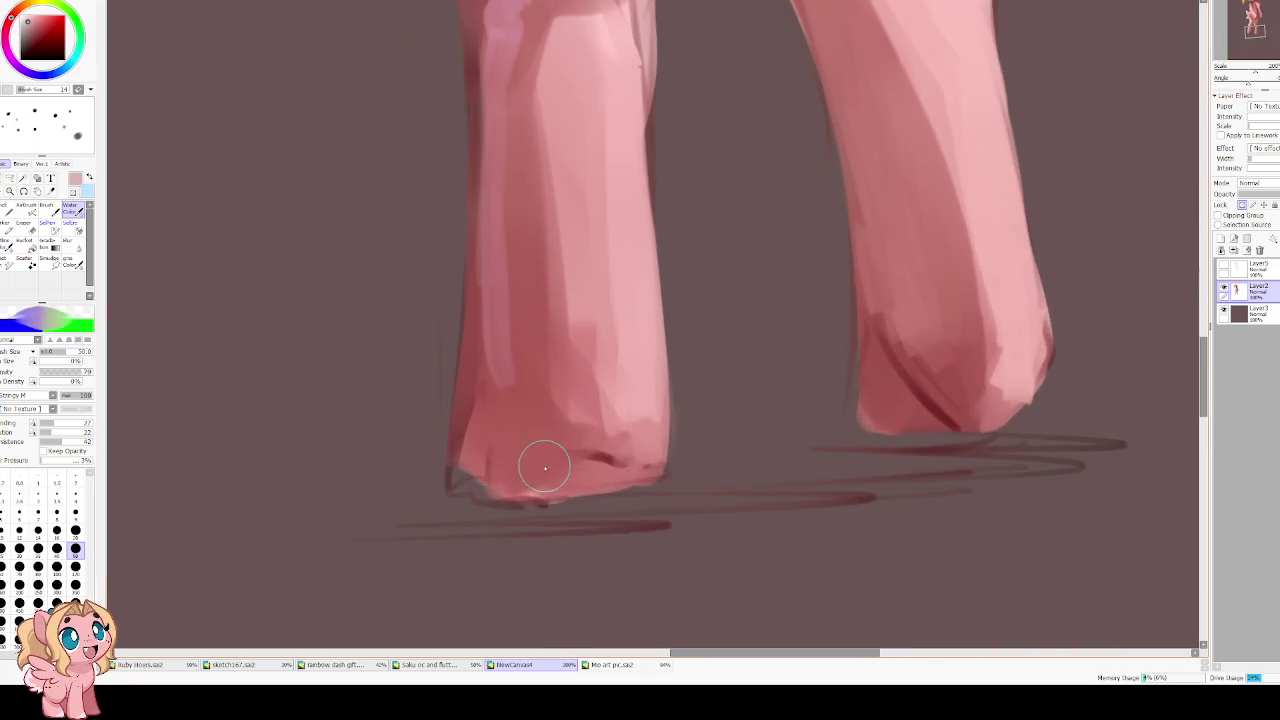
key(bracketleft)
key(bracketleft)
key(bracketleft)
key(bracketleft)
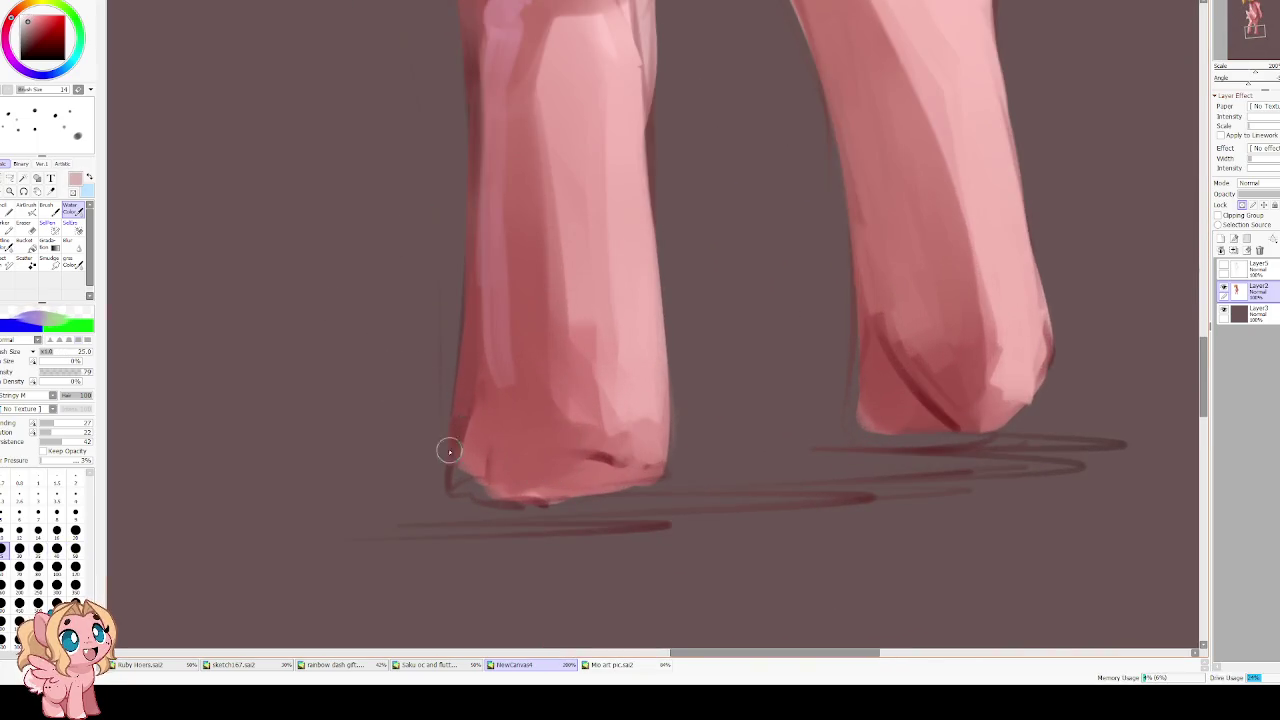
mouse_move(455, 440)
mouse_down()
mouse_move(474, 491)
mouse_move(466, 391)
mouse_move(455, 490)
mouse_up()
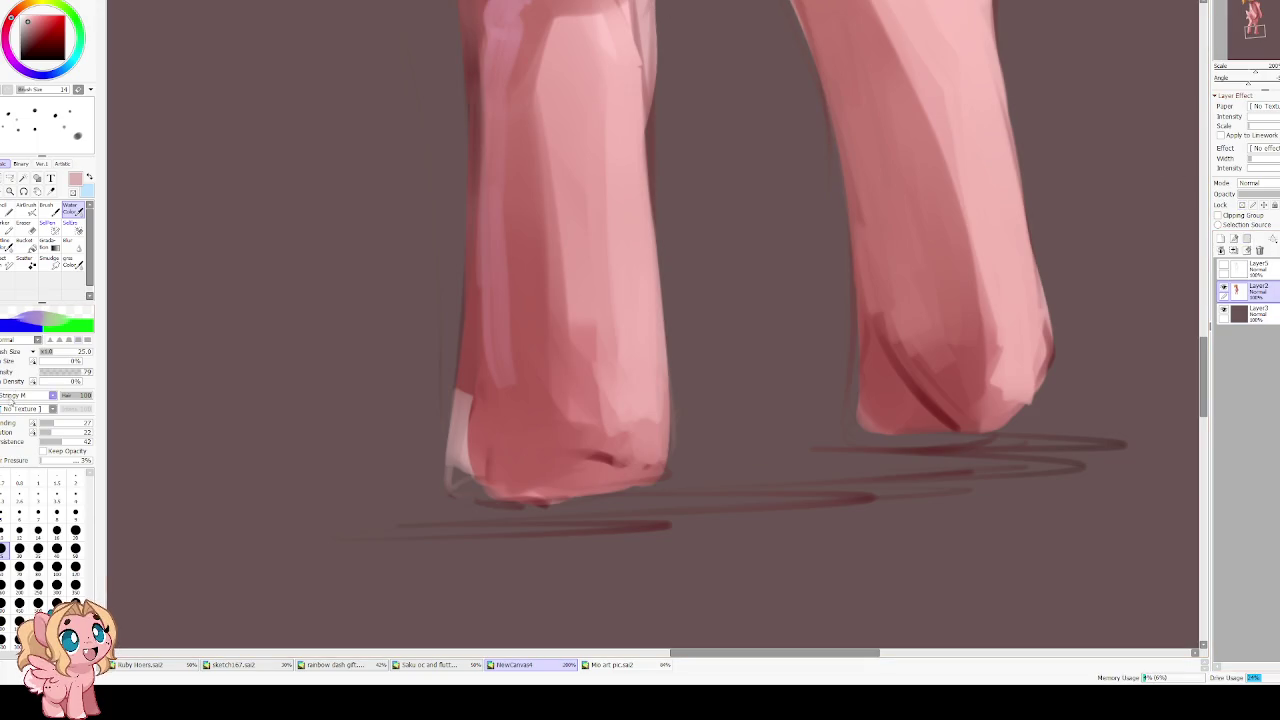
Raise Min Size to 48% and paint pale highlights on the left and right hooves' lower-left edges
click(65, 362)
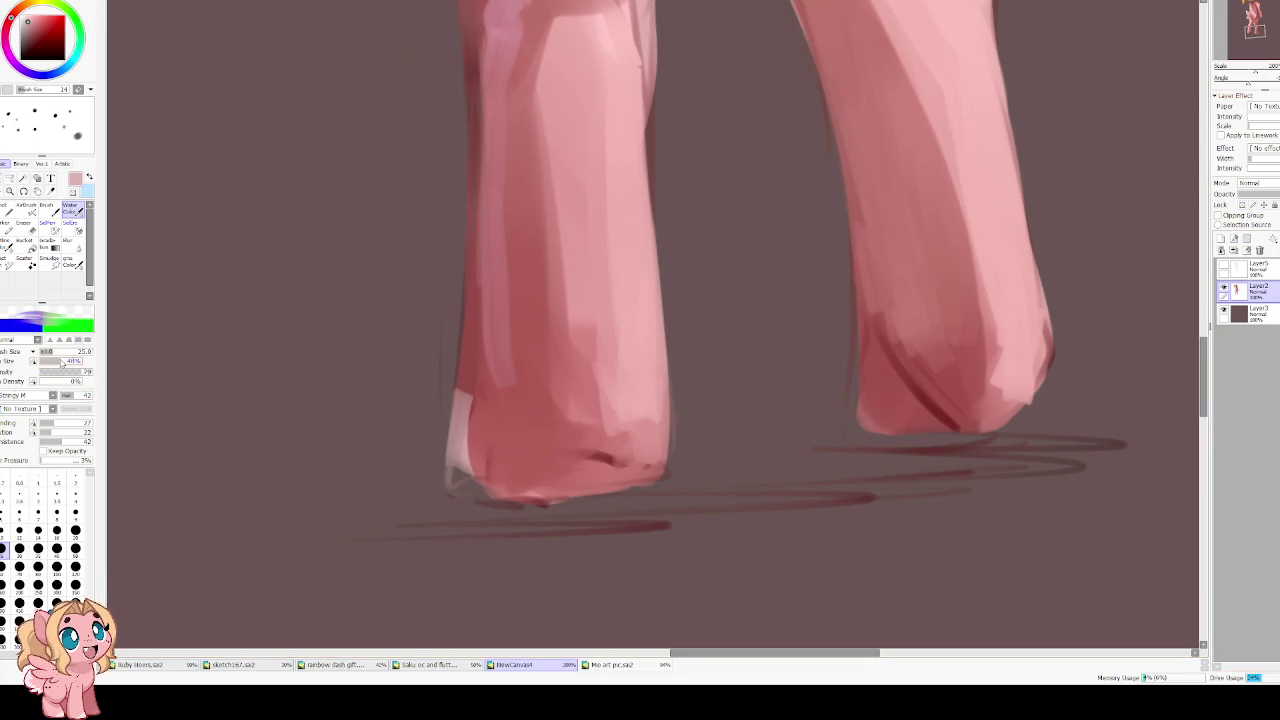
mouse_move(460, 412)
mouse_down()
mouse_move(466, 491)
mouse_move(482, 494)
mouse_up()
drag(860, 318, 905, 410)
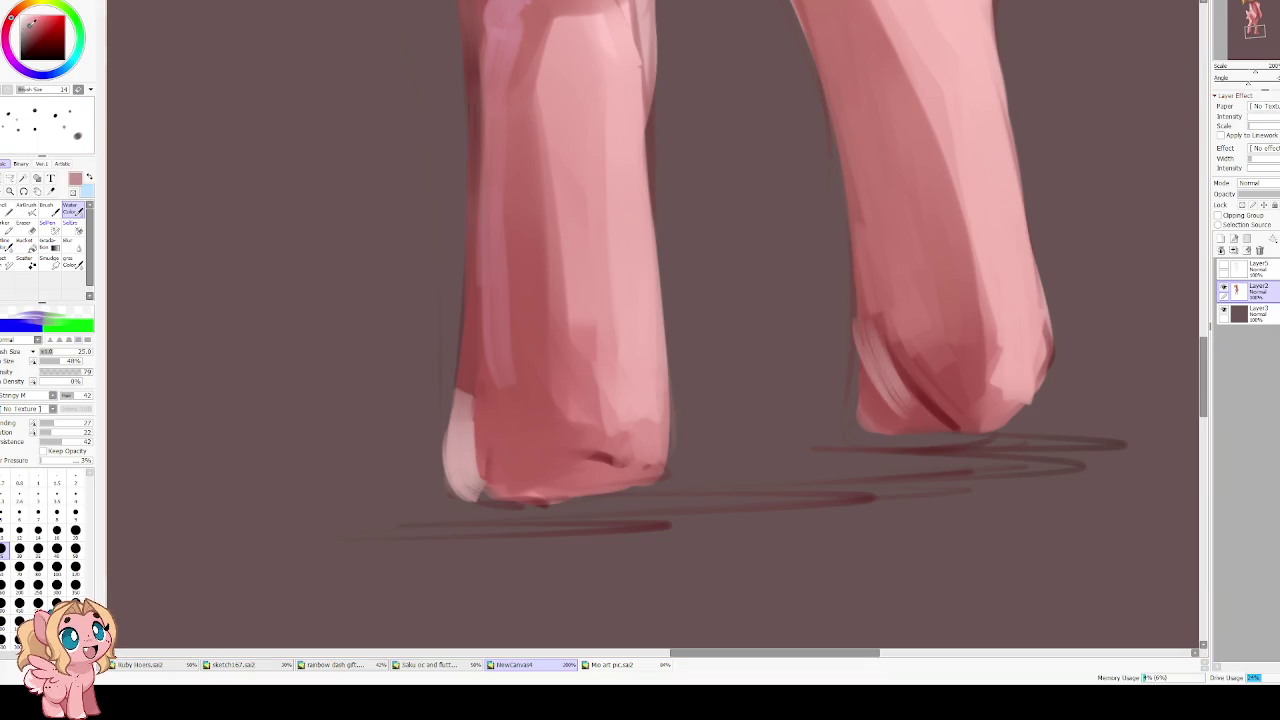
drag(860, 330, 910, 420)
mouse_move(858, 360)
mouse_down()
mouse_move(870, 425)
mouse_move(857, 427)
mouse_move(885, 400)
mouse_move(905, 435)
mouse_move(935, 432)
mouse_move(874, 397)
mouse_move(948, 434)
mouse_move(851, 417)
mouse_move(897, 409)
mouse_move(948, 430)
mouse_up()
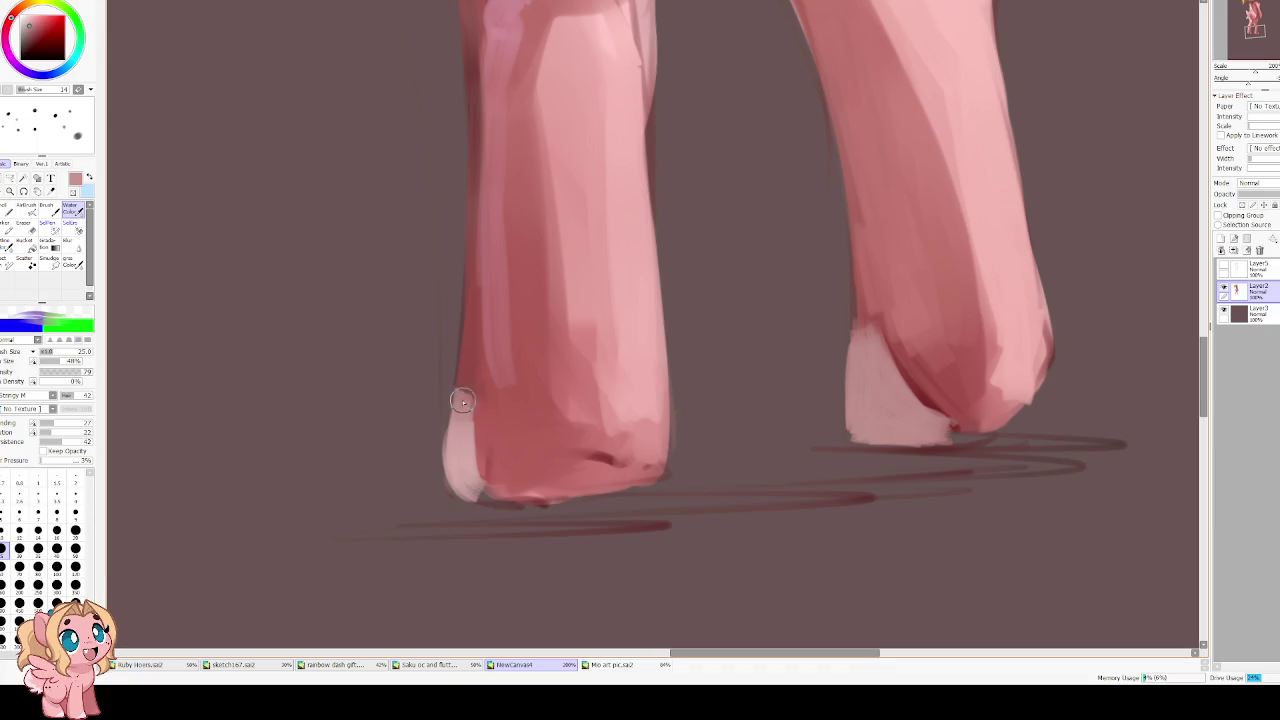
Stroke pale pink along the left hoof's bottom, then pick dark red at a smaller size
mouse_move(485, 490)
mouse_down()
mouse_move(600, 480)
mouse_move(590, 490)
mouse_move(522, 478)
mouse_move(545, 465)
mouse_move(517, 462)
mouse_move(640, 480)
mouse_up()
alt+click(612, 465)
key(bracketleft)
key(bracketleft)
key(bracketleft)
key(bracketleft)
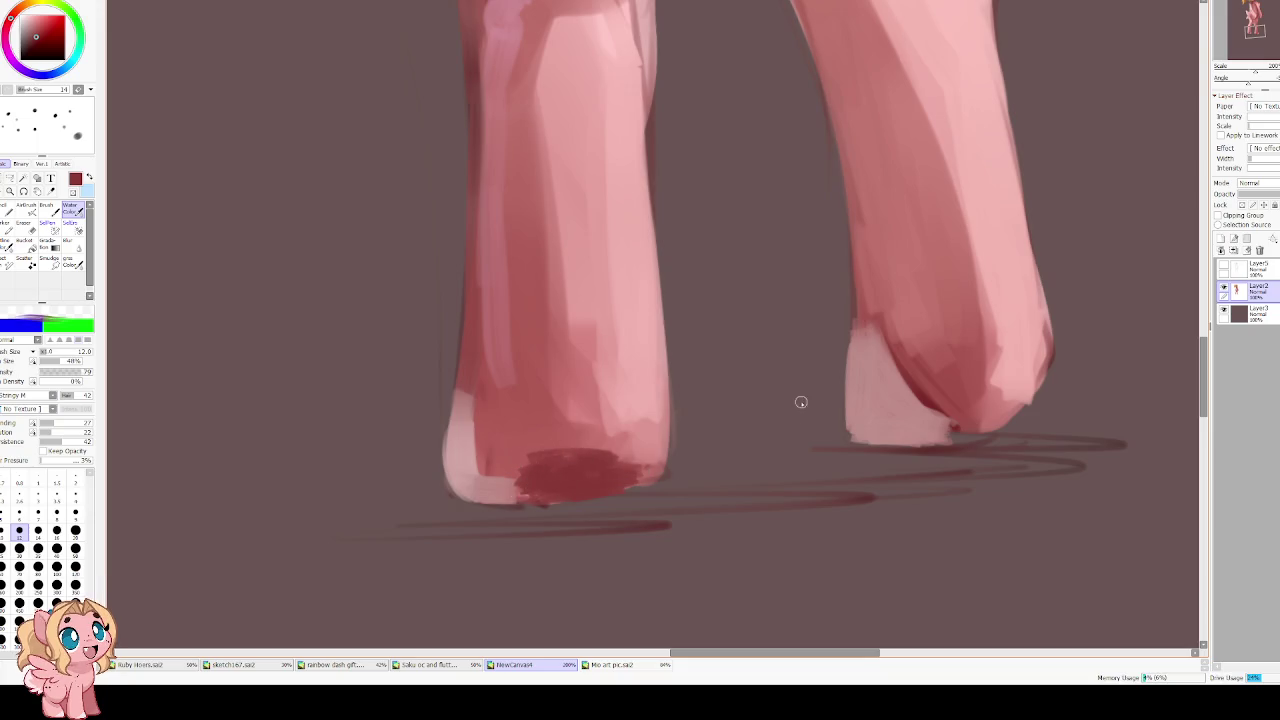
Paint dark shading at the hoof bases and darken the right hoof's toe tip in a mirrored view
drag(800, 400, 472, 450)
mouse_move(660, 452)
mouse_down()
mouse_move(641, 467)
mouse_move(660, 482)
mouse_up()
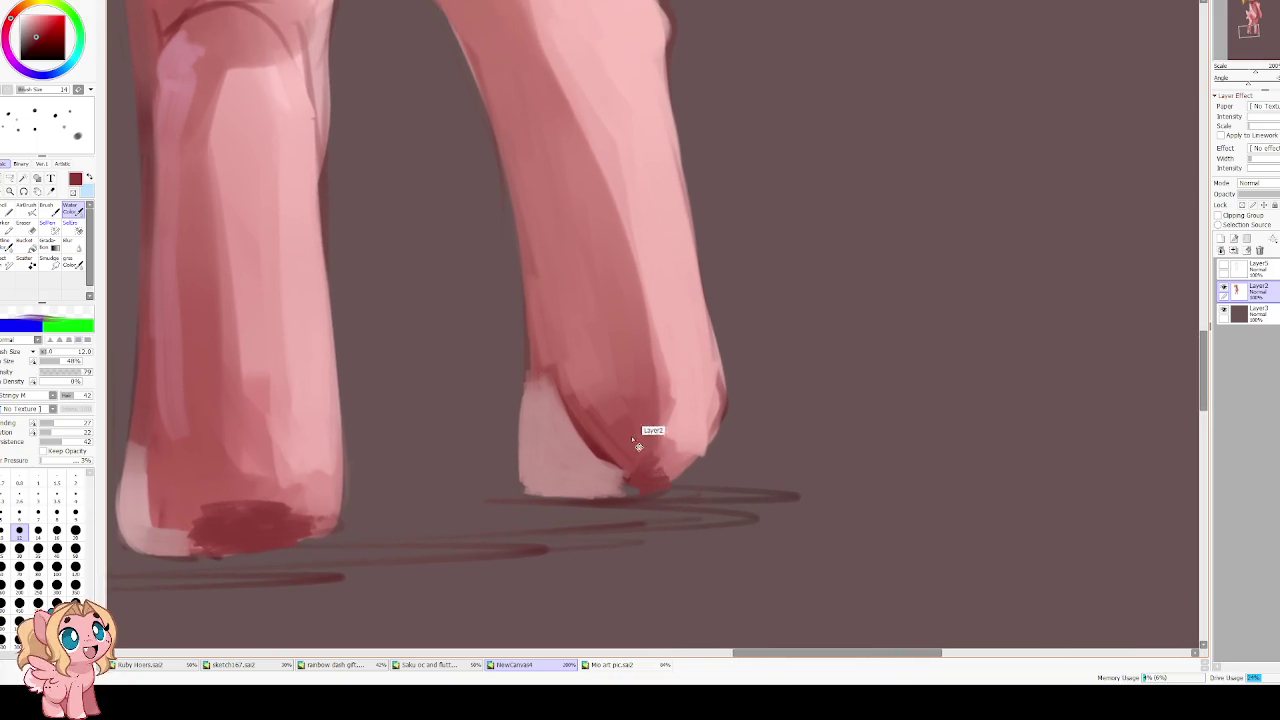
key(h)
scroll(569, 261, down, 4)
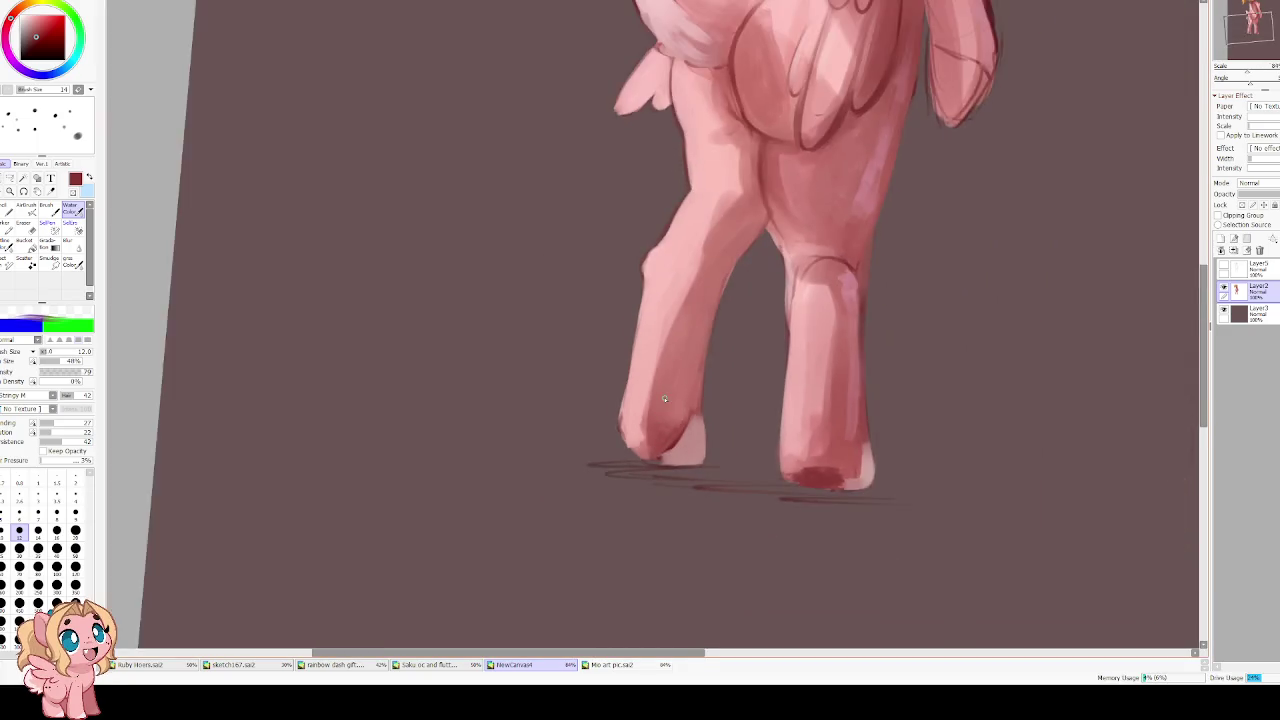
scroll(664, 399, up, 3)
mouse_move(657, 507)
mouse_down()
mouse_move(620, 490)
mouse_move(653, 492)
mouse_move(606, 484)
mouse_up()
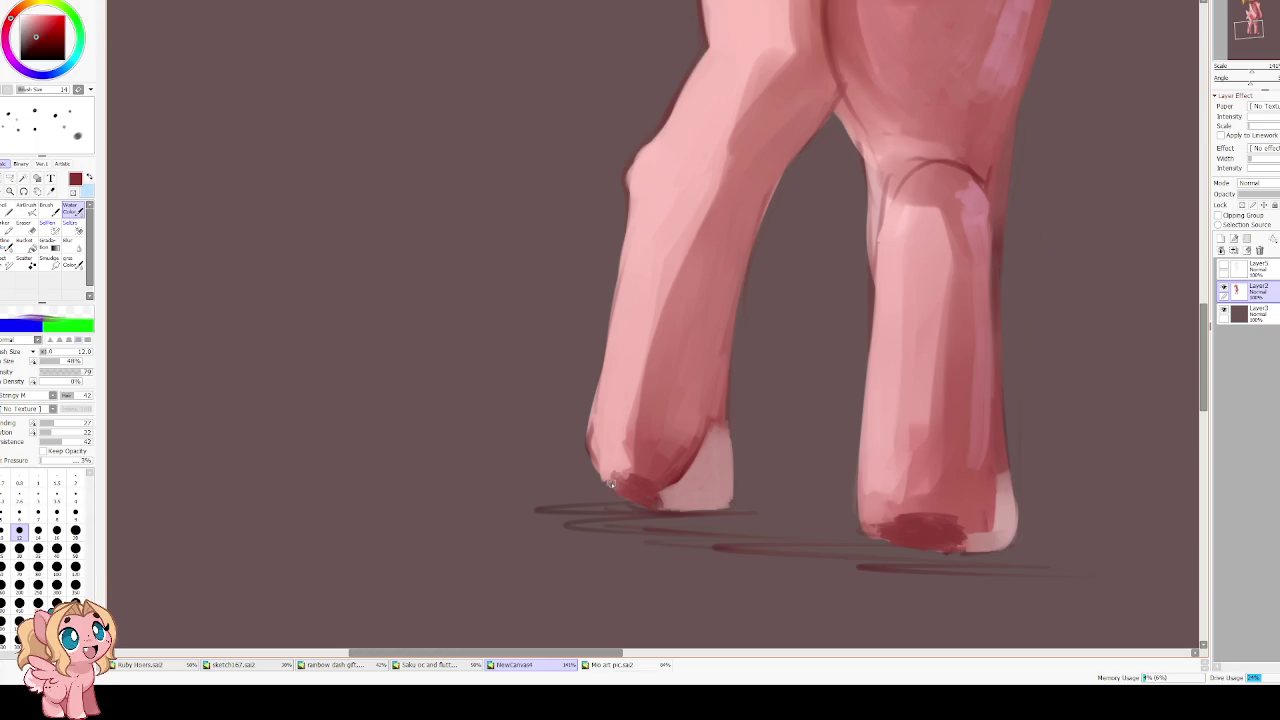
key(h)
Add light pink heel edges and blend both hooves' dark red bottom edges
alt+click(690, 381)
drag(706, 414, 712, 472)
alt+click(480, 434)
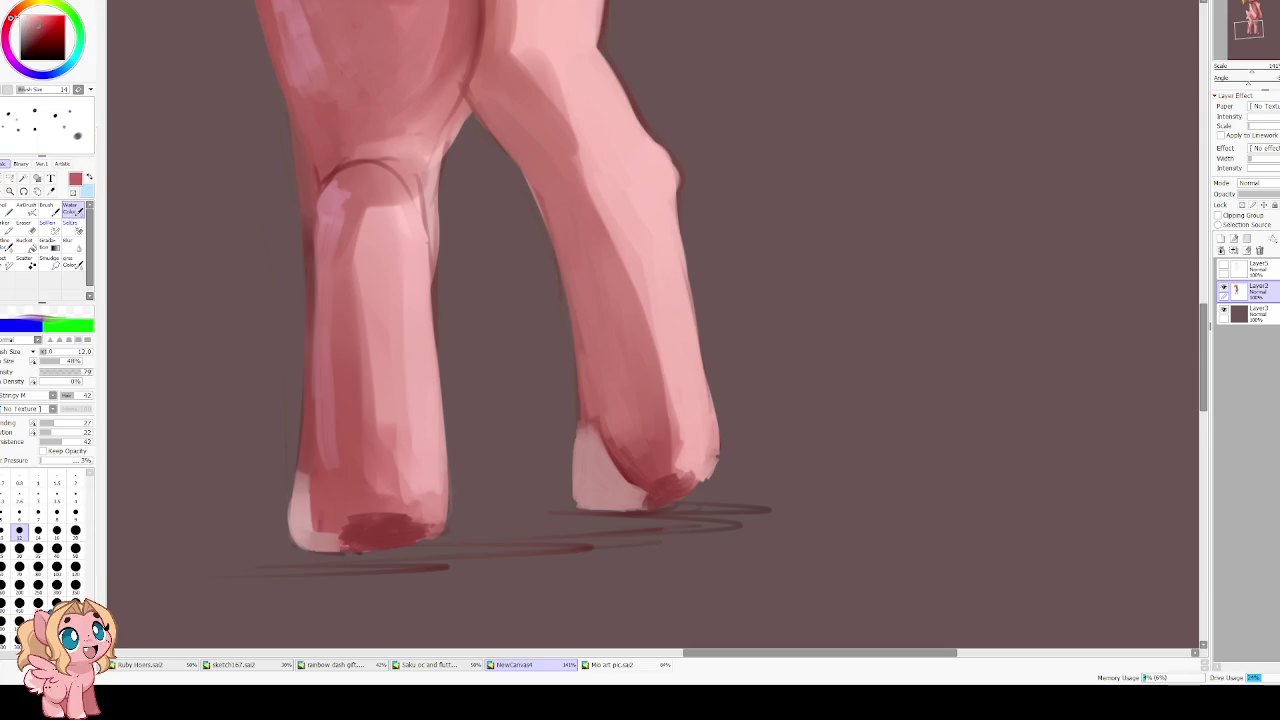
drag(653, 501, 692, 486)
drag(362, 543, 402, 537)
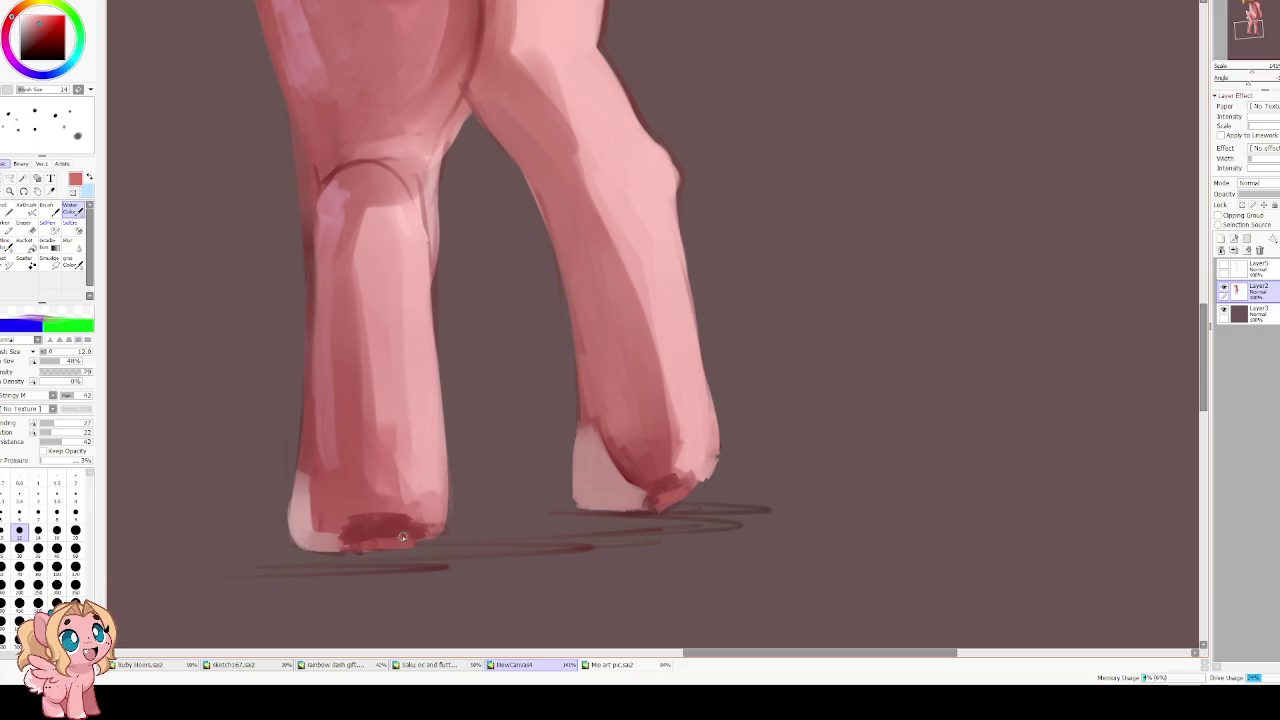
drag(408, 443, 370, 479)
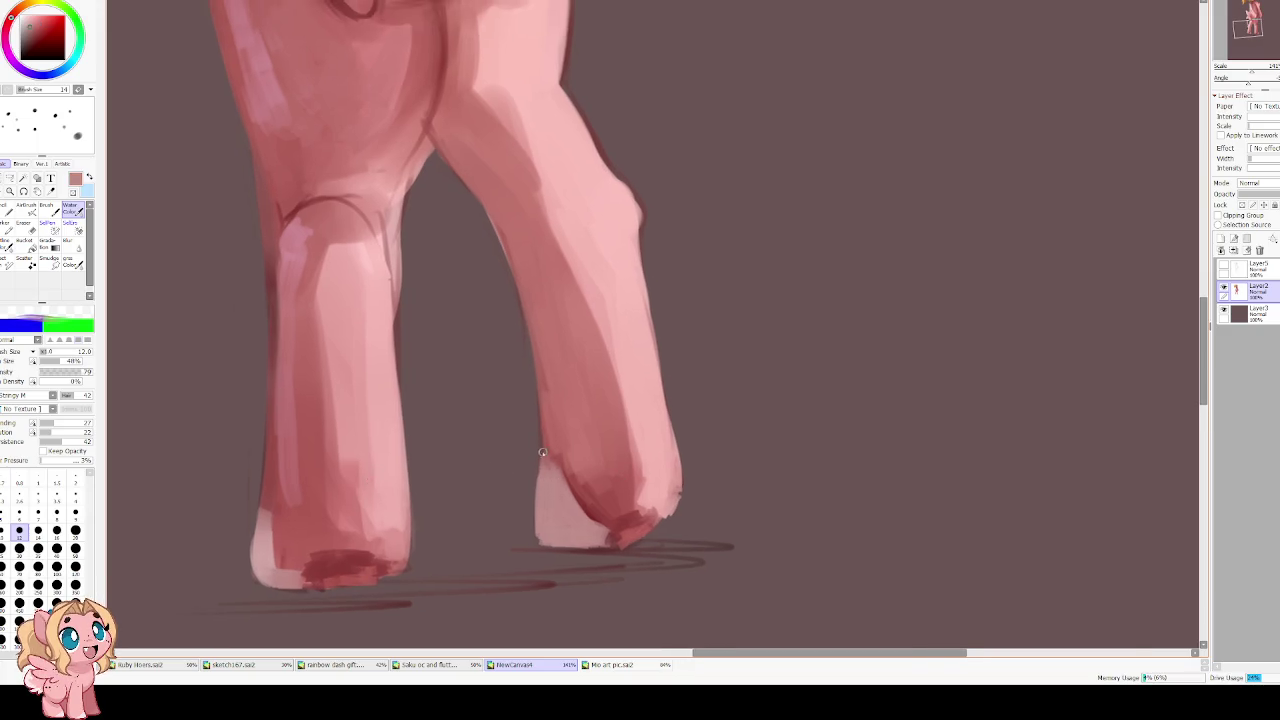
mouse_move(539, 471)
mouse_down()
mouse_move(536, 510)
mouse_move(540, 486)
mouse_up()
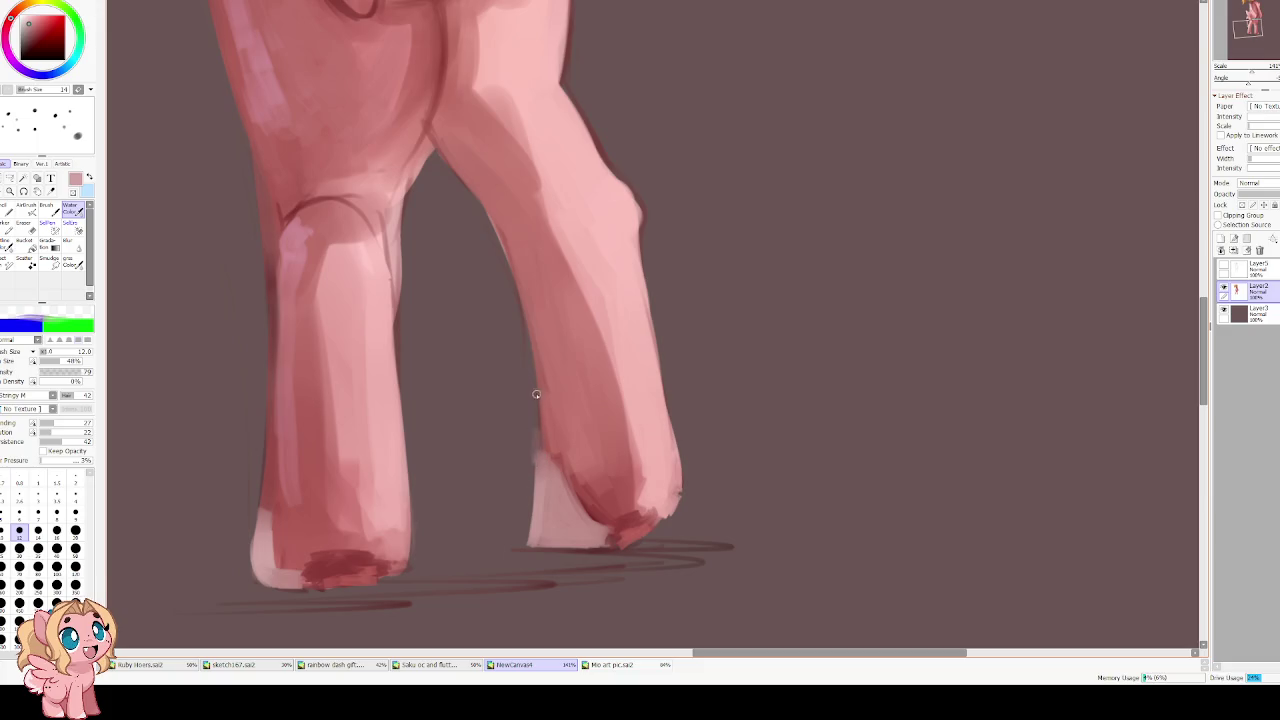
mouse_move(313, 218)
mouse_down()
mouse_move(395, 328)
mouse_move(358, 344)
mouse_up()
alt+click(380, 312)
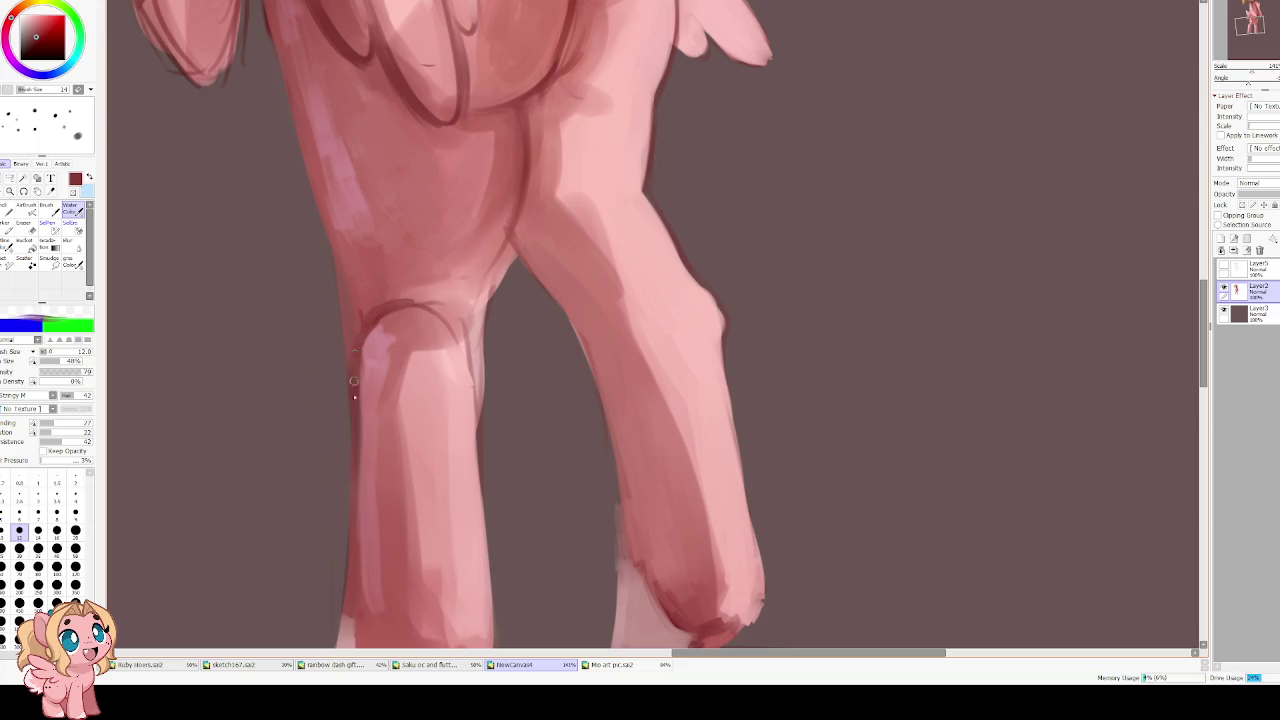
Lighten the raised leg's outer edges with lighter sampled pinks
alt+click(359, 345)
drag(352, 298, 349, 340)
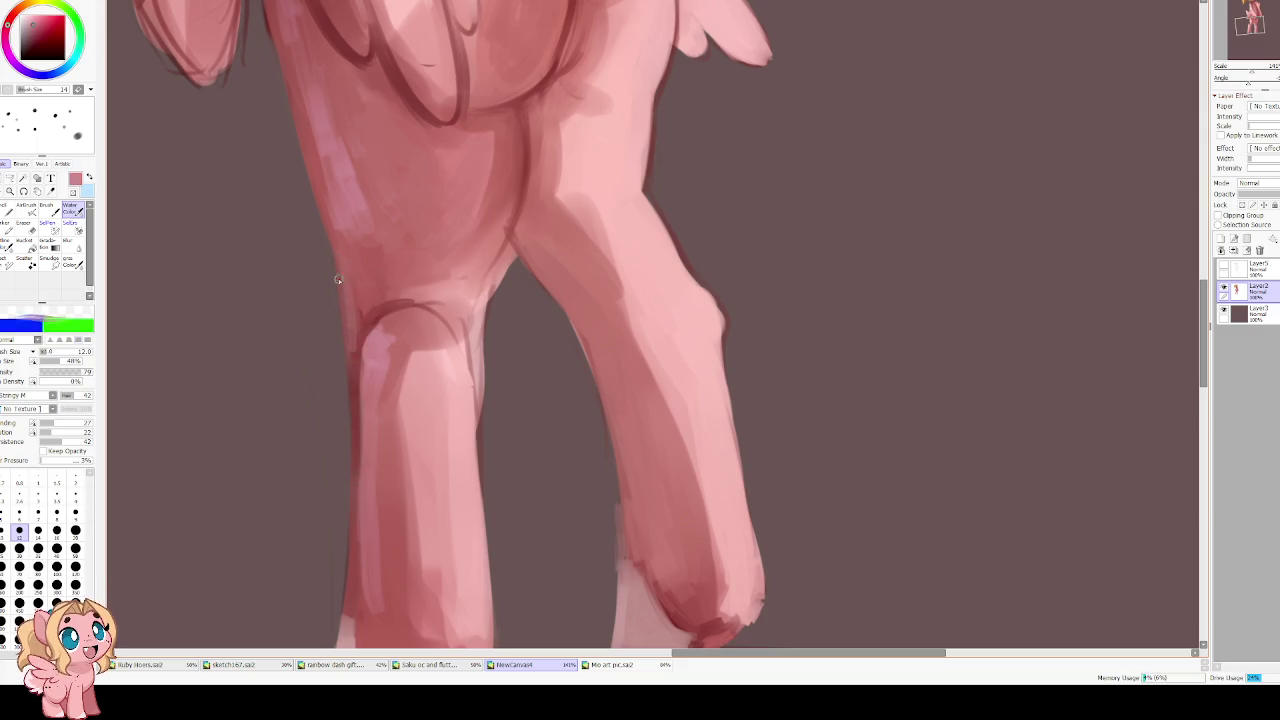
drag(434, 302, 438, 316)
alt+click(480, 385)
drag(496, 286, 488, 484)
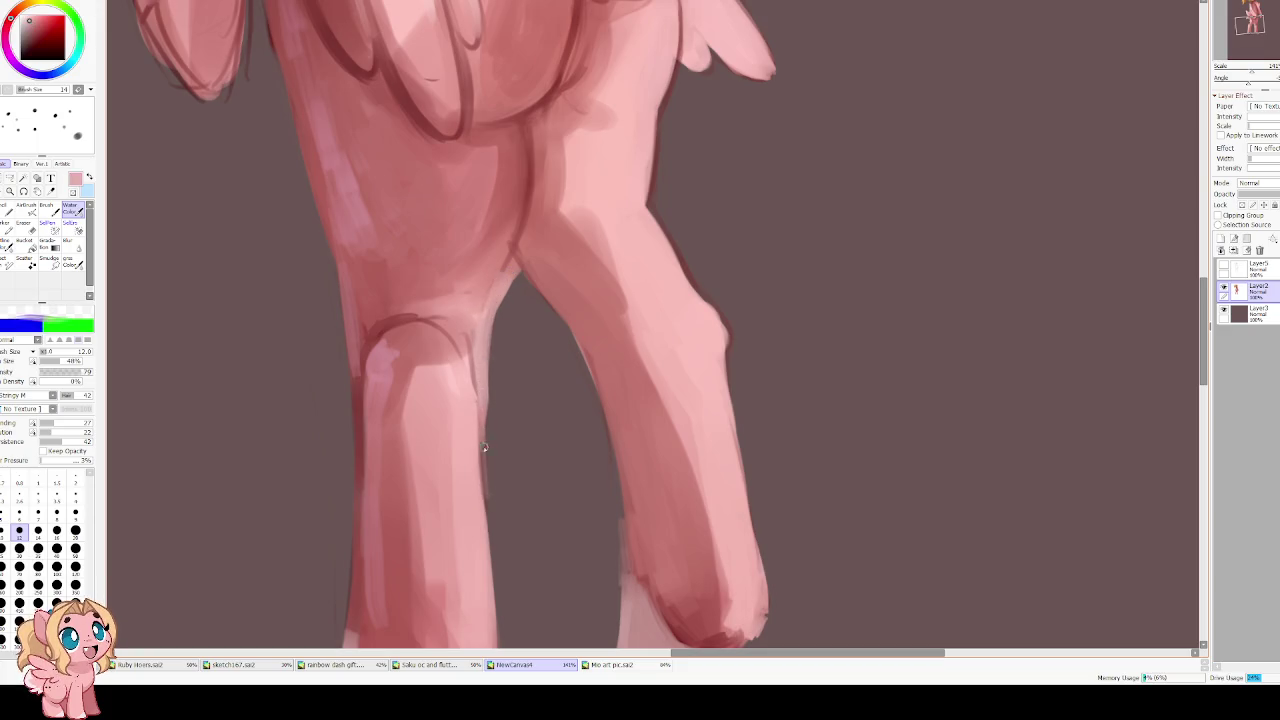
Smooth the notch and bump in the leg's outer edge in a mirrored view, with mixing at 0
key(h)
drag(612, 314, 522, 444)
drag(519, 388, 505, 432)
drag(530, 365, 474, 423)
click(46, 432)
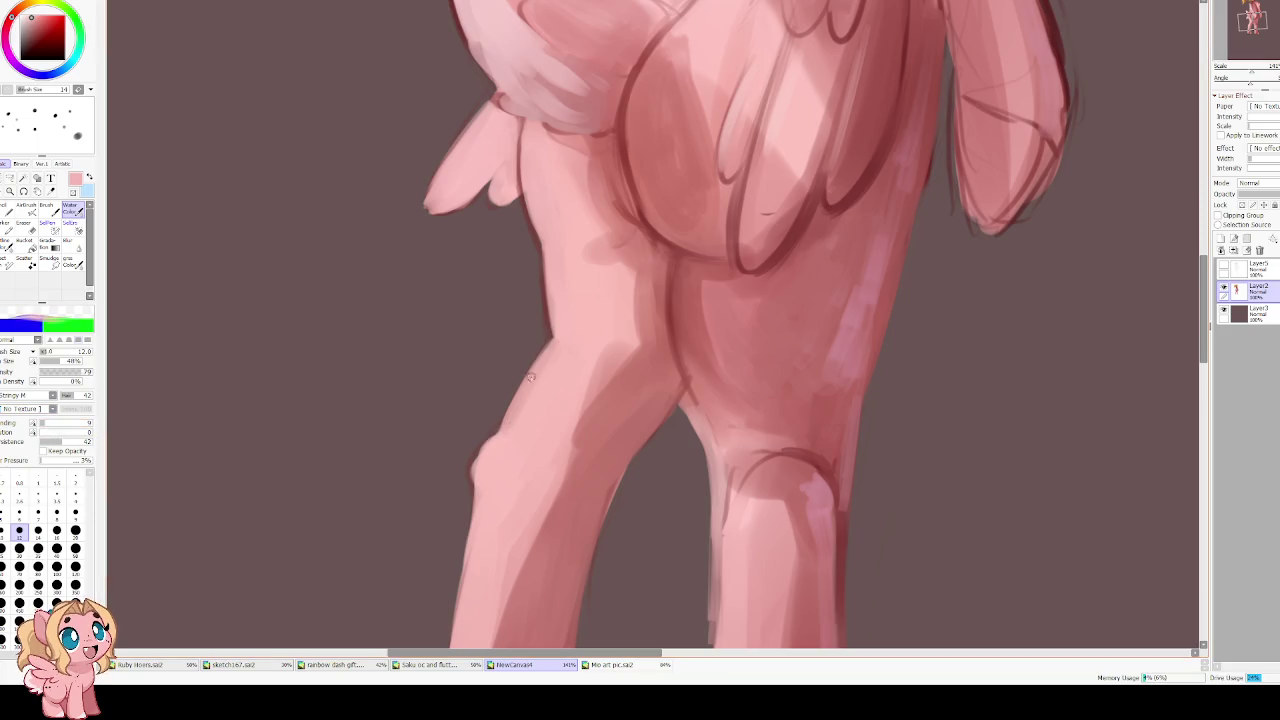
mouse_move(484, 443)
mouse_down()
mouse_move(500, 411)
mouse_move(486, 454)
mouse_up()
drag(500, 410, 490, 456)
mouse_move(514, 402)
mouse_down()
mouse_move(488, 450)
mouse_move(527, 354)
mouse_up()
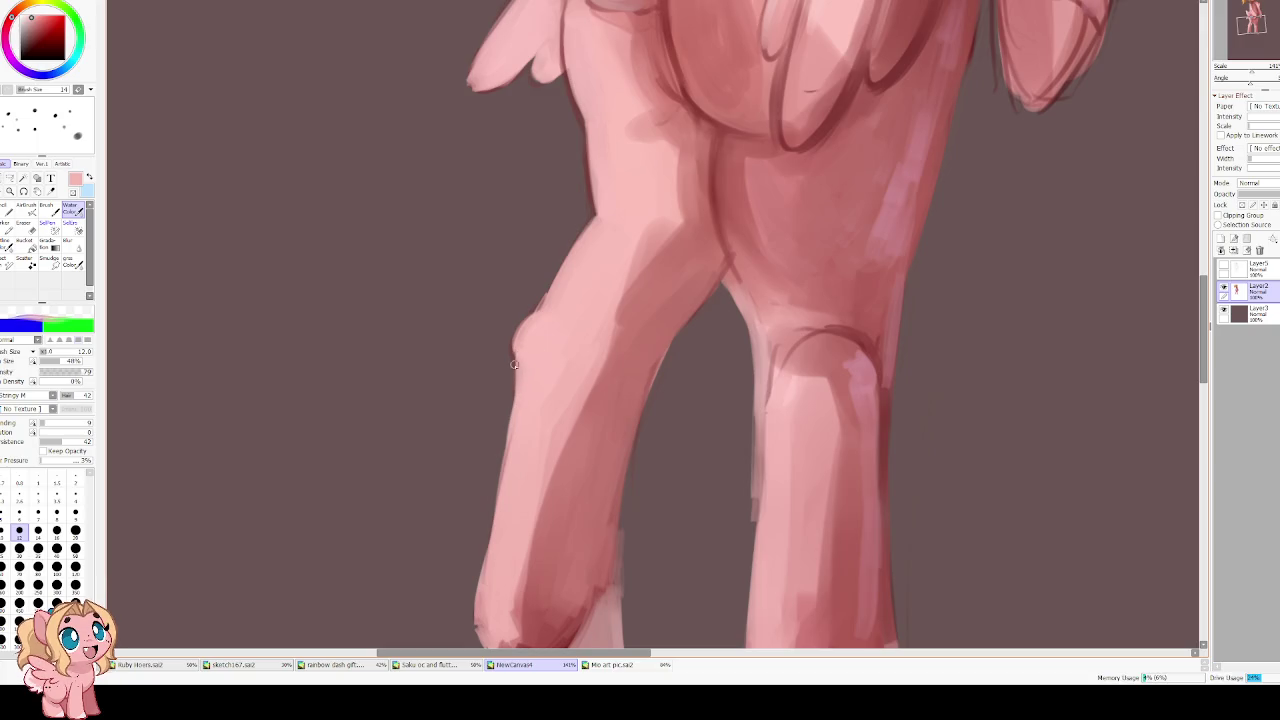
Add light pink strokes along the leg's outer edge and blend the hoof tip
drag(495, 507, 525, 407)
drag(538, 354, 510, 496)
mouse_move(526, 380)
mouse_down()
mouse_move(493, 531)
mouse_move(531, 497)
mouse_up()
mouse_move(520, 420)
mouse_down()
mouse_move(498, 520)
mouse_move(510, 528)
mouse_move(532, 404)
mouse_up()
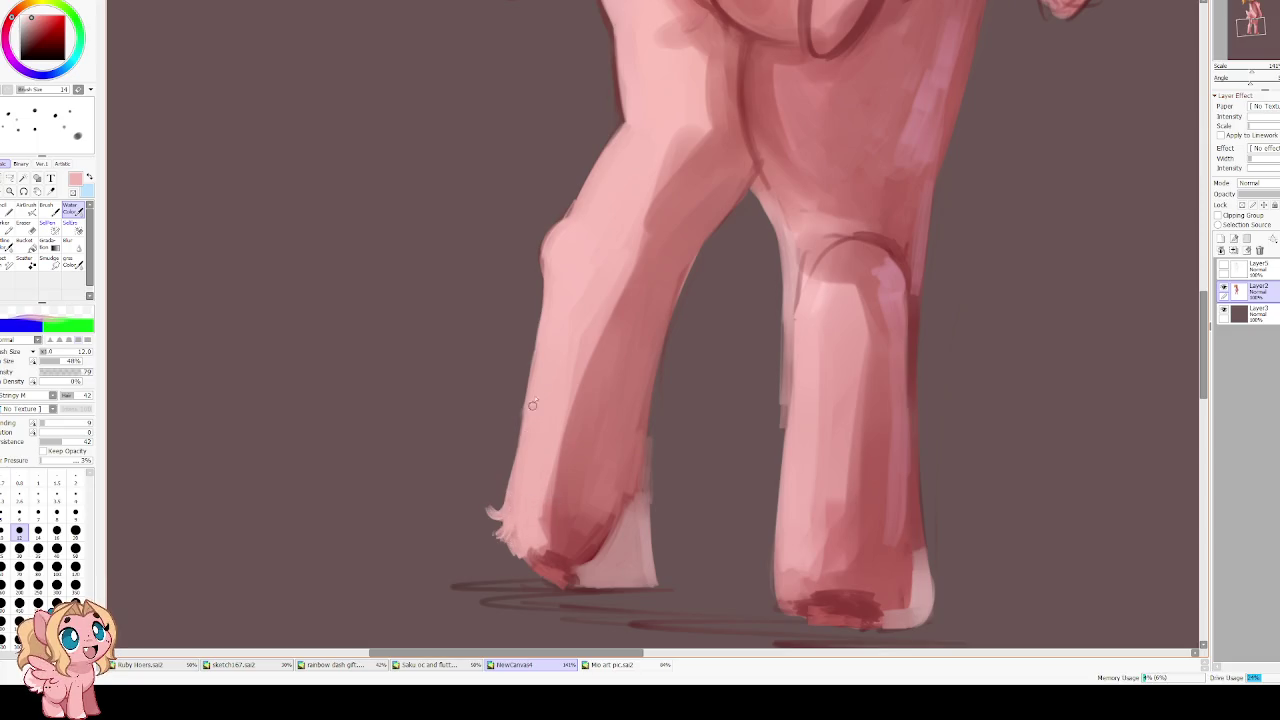
drag(596, 233, 481, 452)
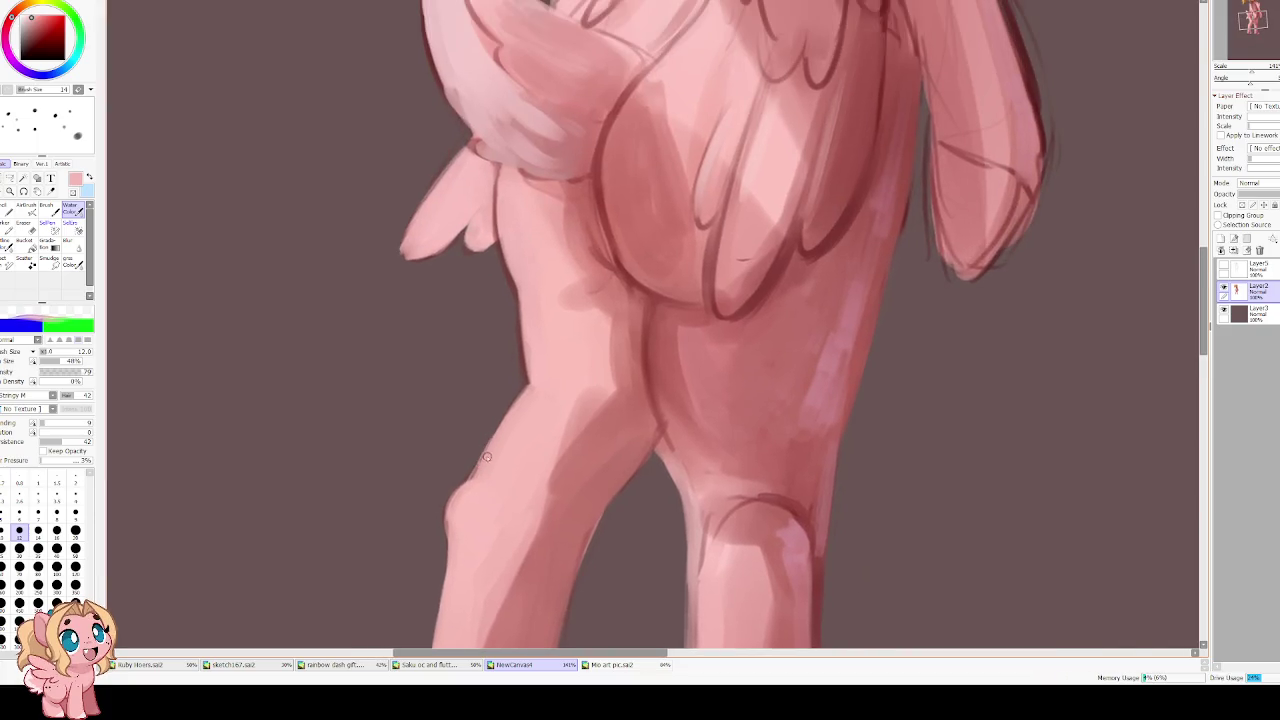
mouse_move(462, 149)
mouse_down()
mouse_move(460, 323)
mouse_move(440, 417)
mouse_up()
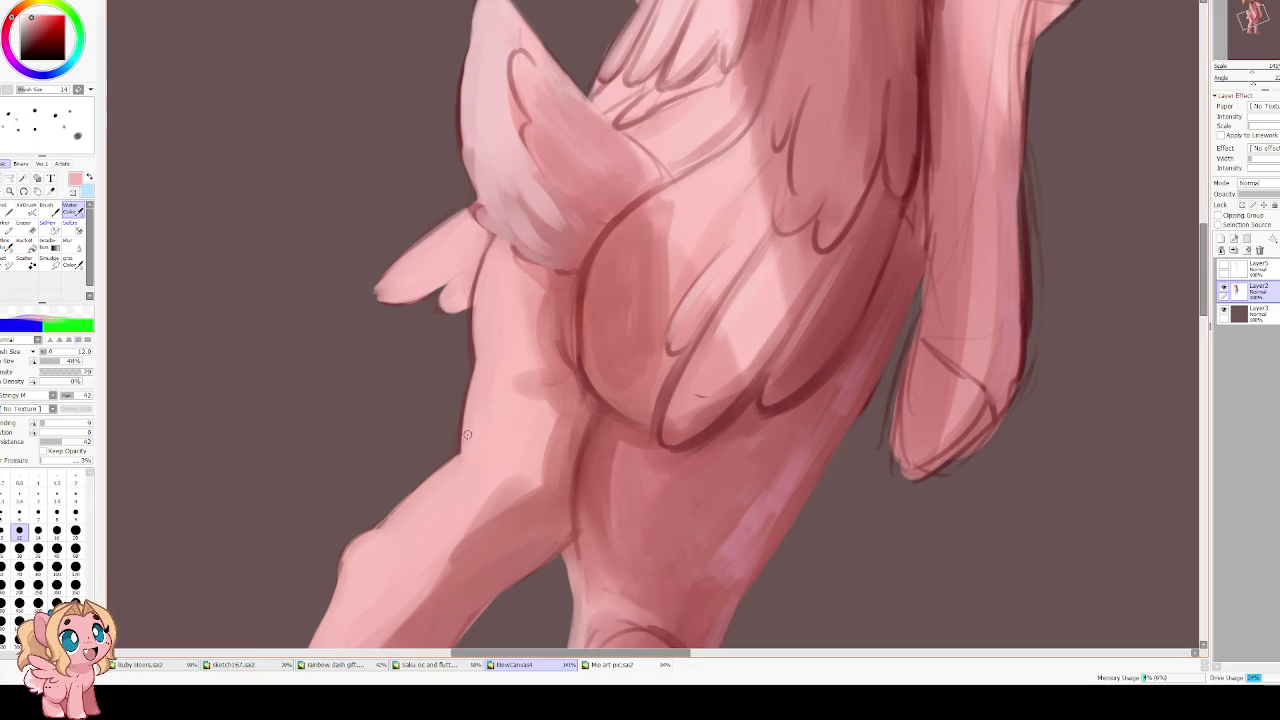
drag(463, 428, 470, 388)
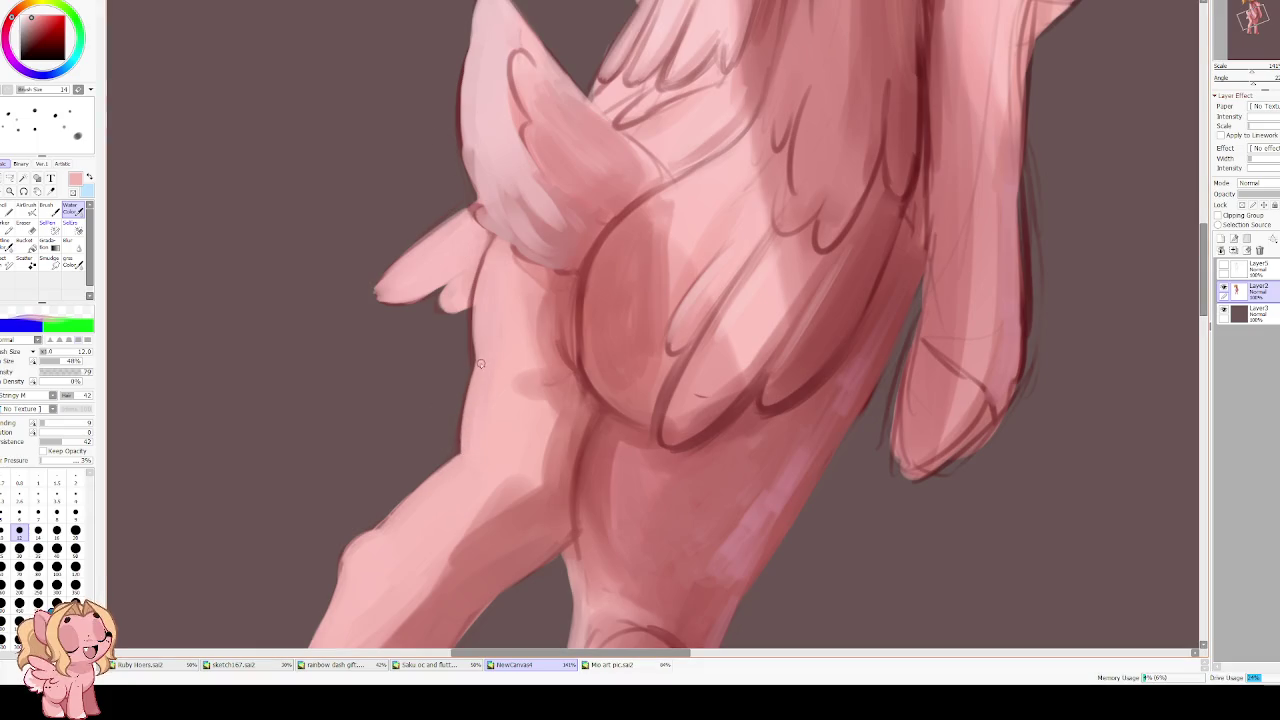
right_click(466, 450)
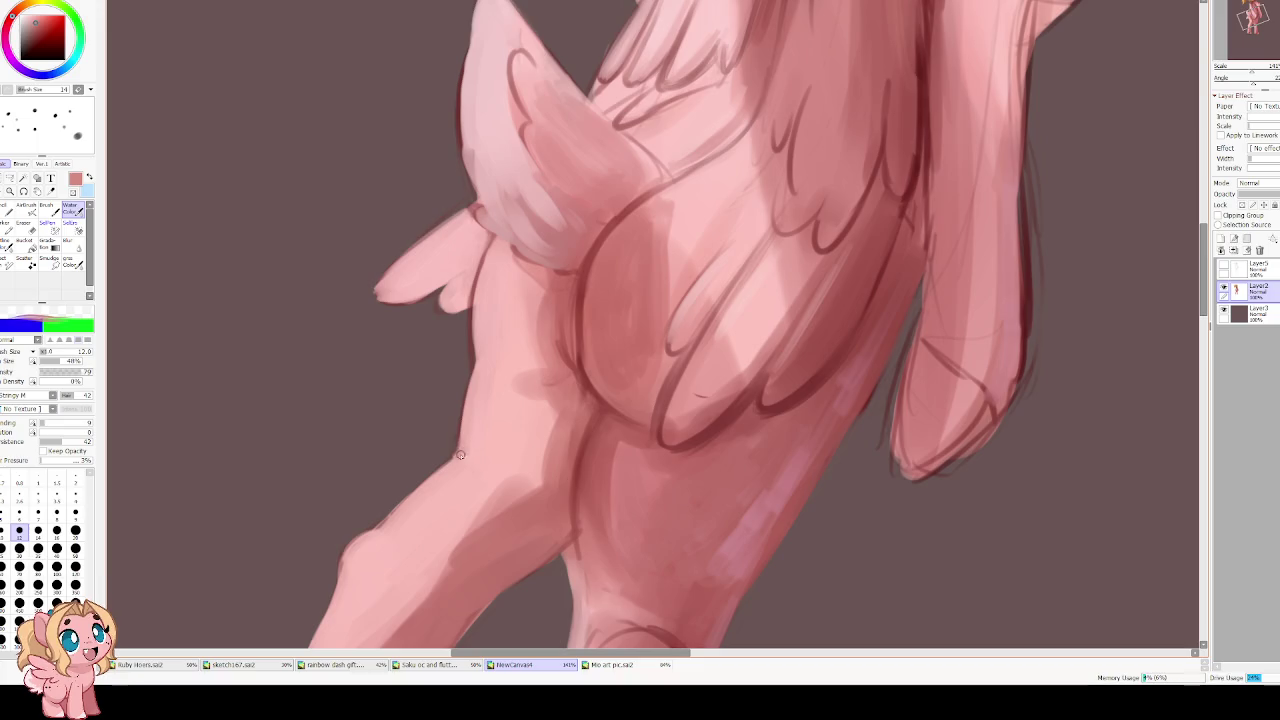
Rotate the view so the leg runs vertically, set Stringy to 100, and switch to Brush
key(Delete)
scroll(396, 467, down, 3)
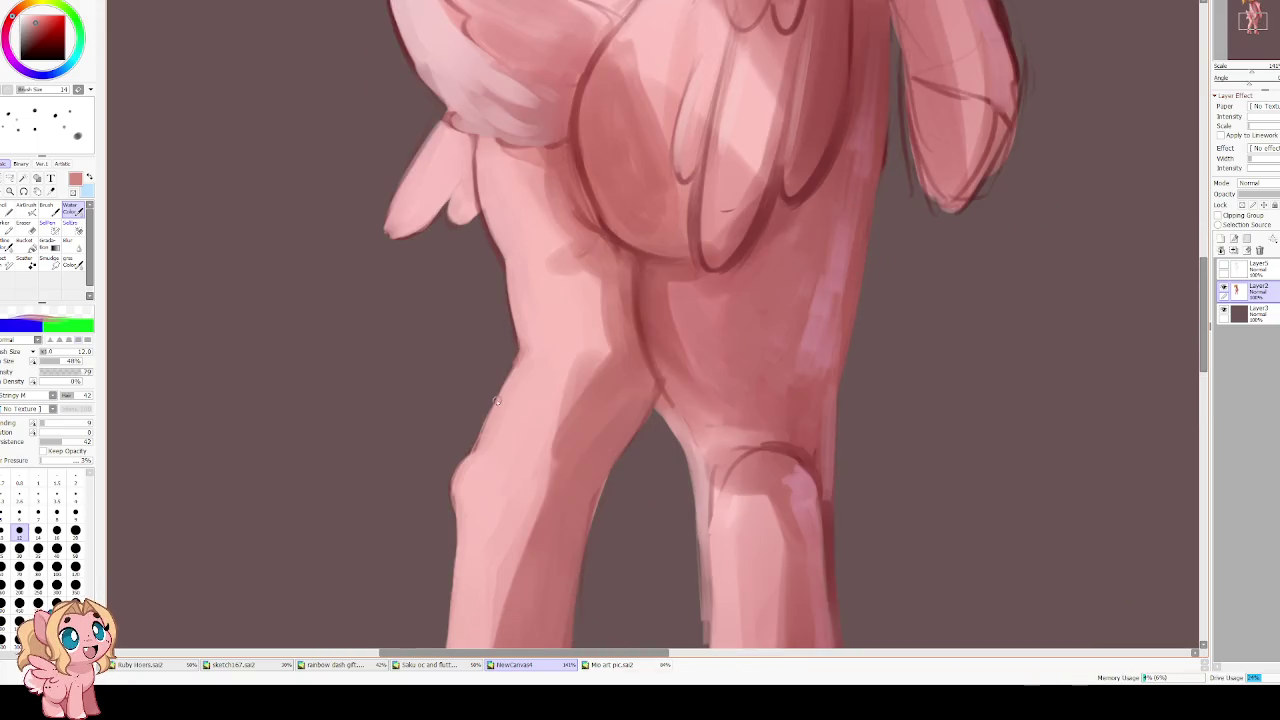
drag(510, 352, 452, 481)
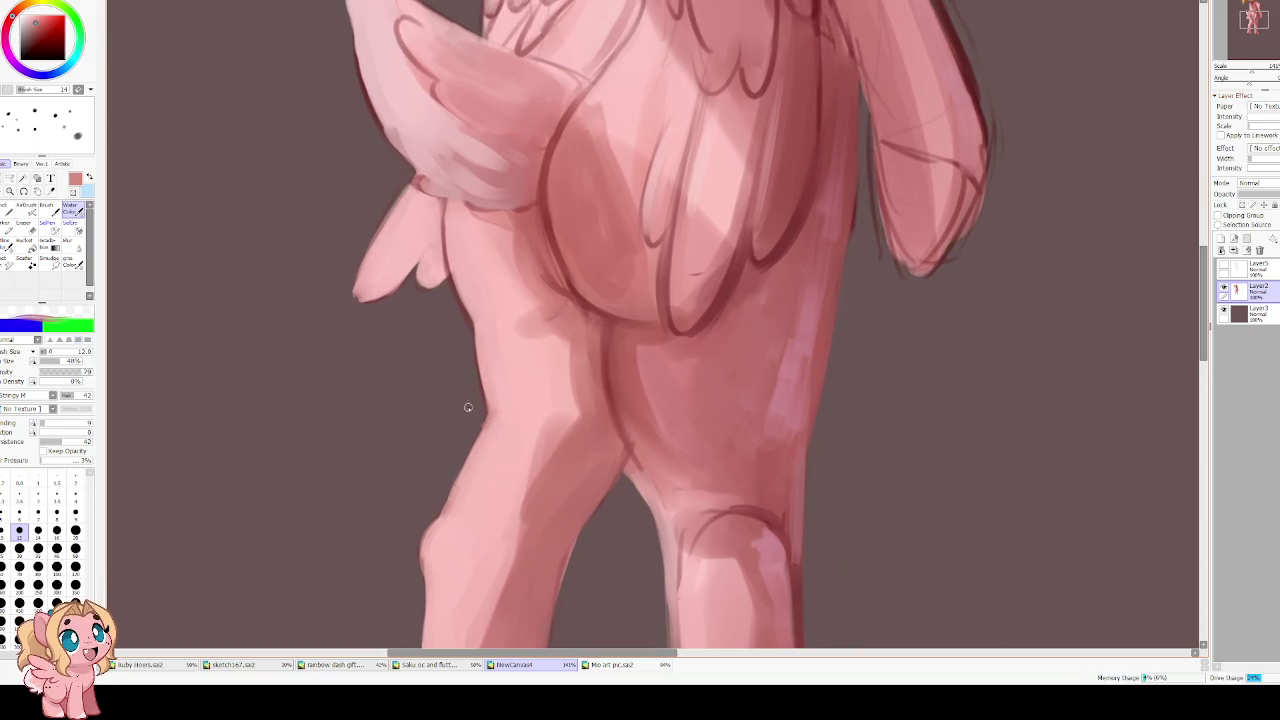
scroll(467, 407, up, 2)
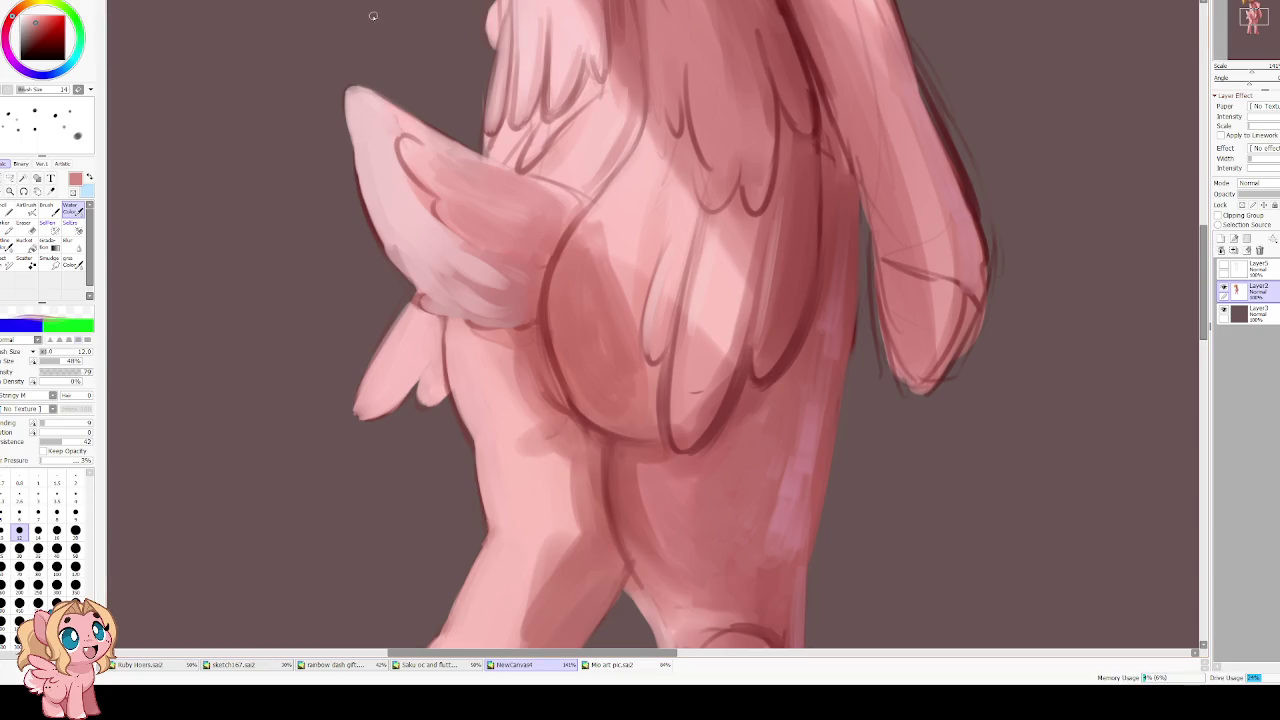
drag(70, 396, 100, 381)
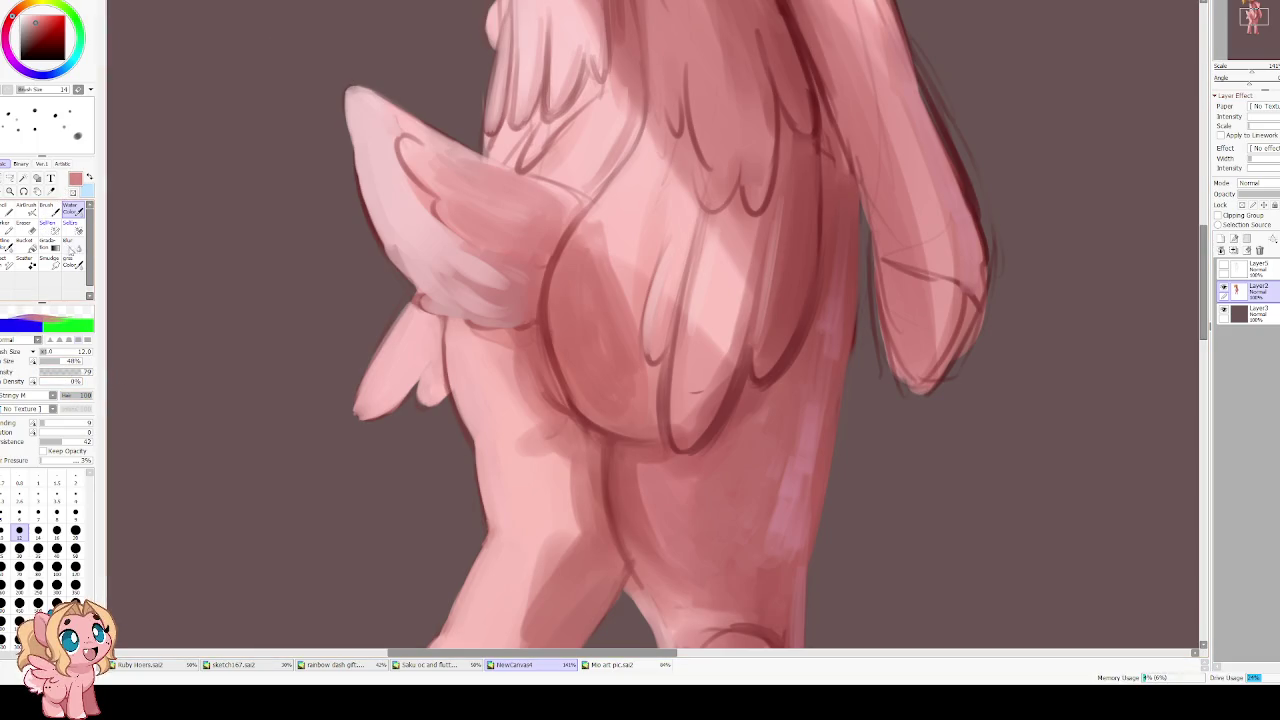
click(46, 210)
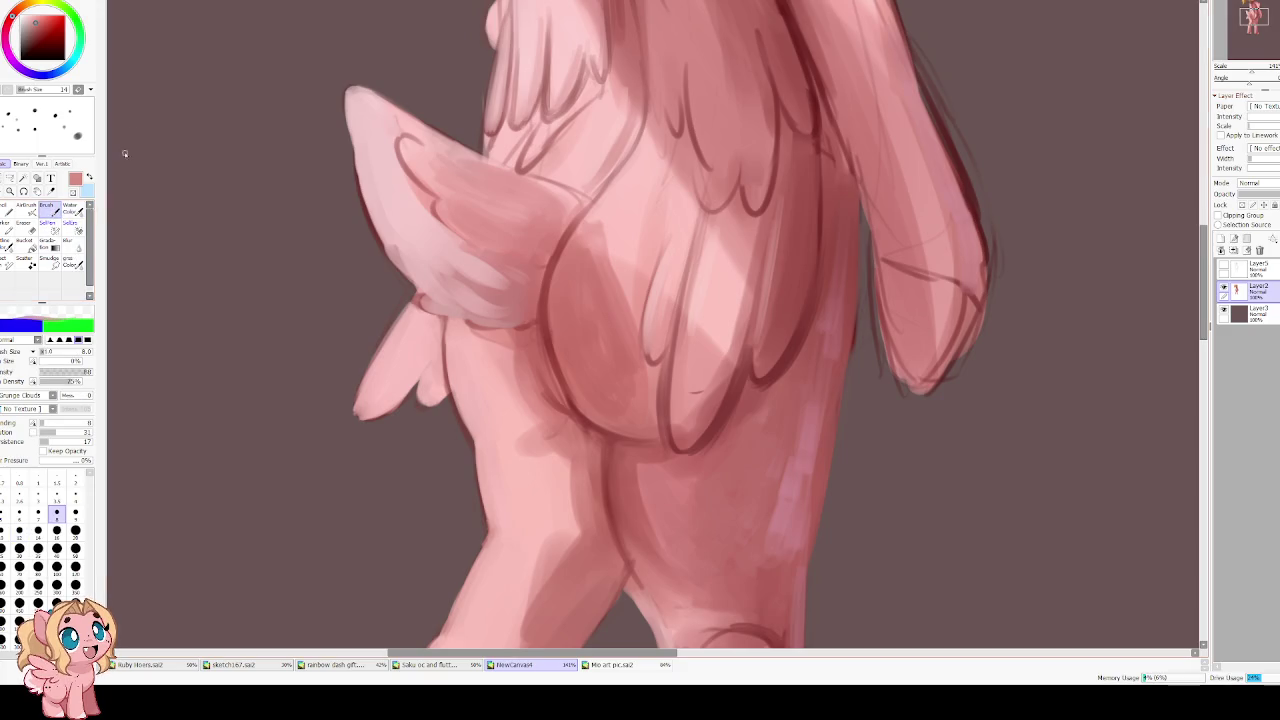
Set up a size-20 light pink Blur brush with minimum width 44%
key(bracketright)
key(bracketright)
key(bracketright)
key(bracketright)
key(bracketright)
key(bracketright)
alt+click(459, 366)
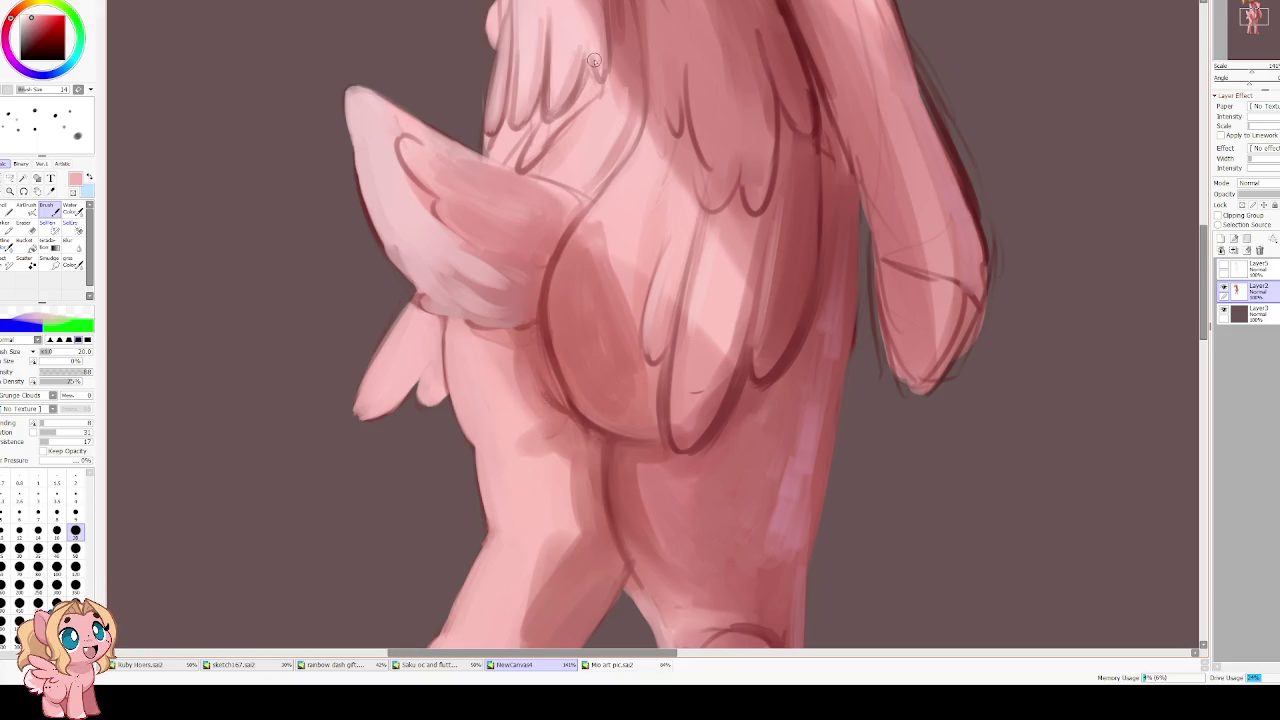
key(b)
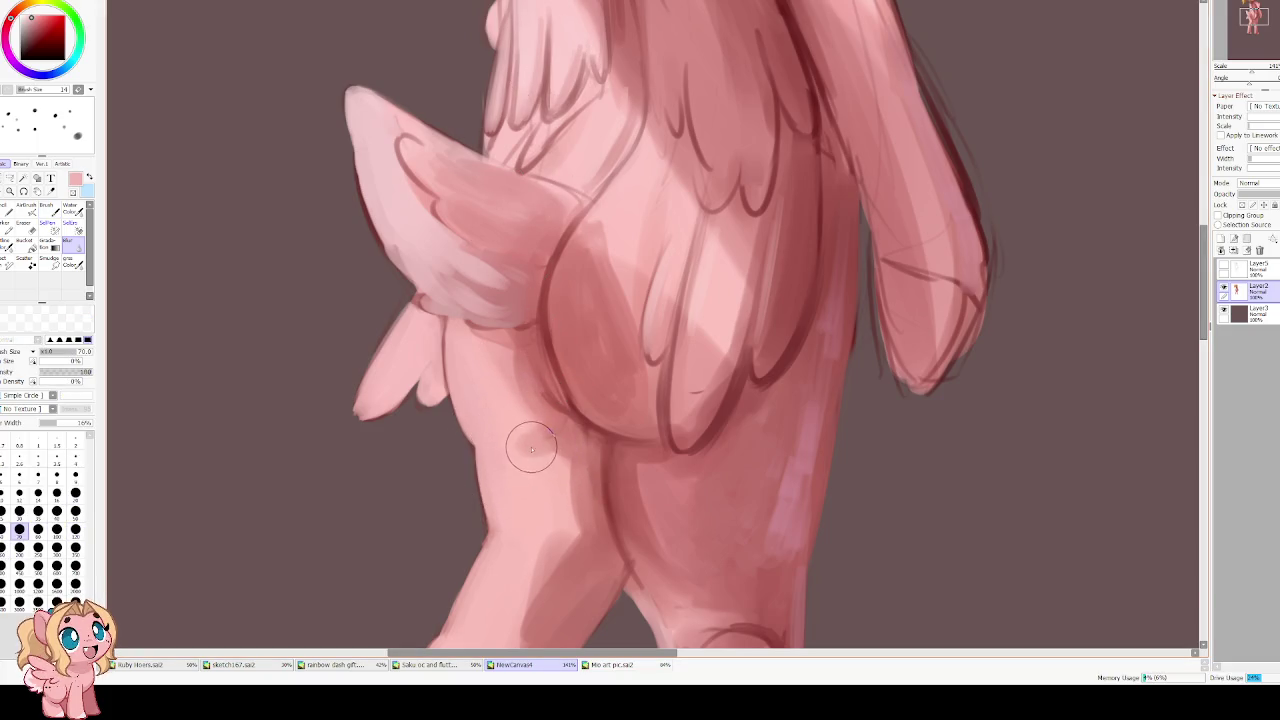
key(h)
drag(622, 454, 464, 410)
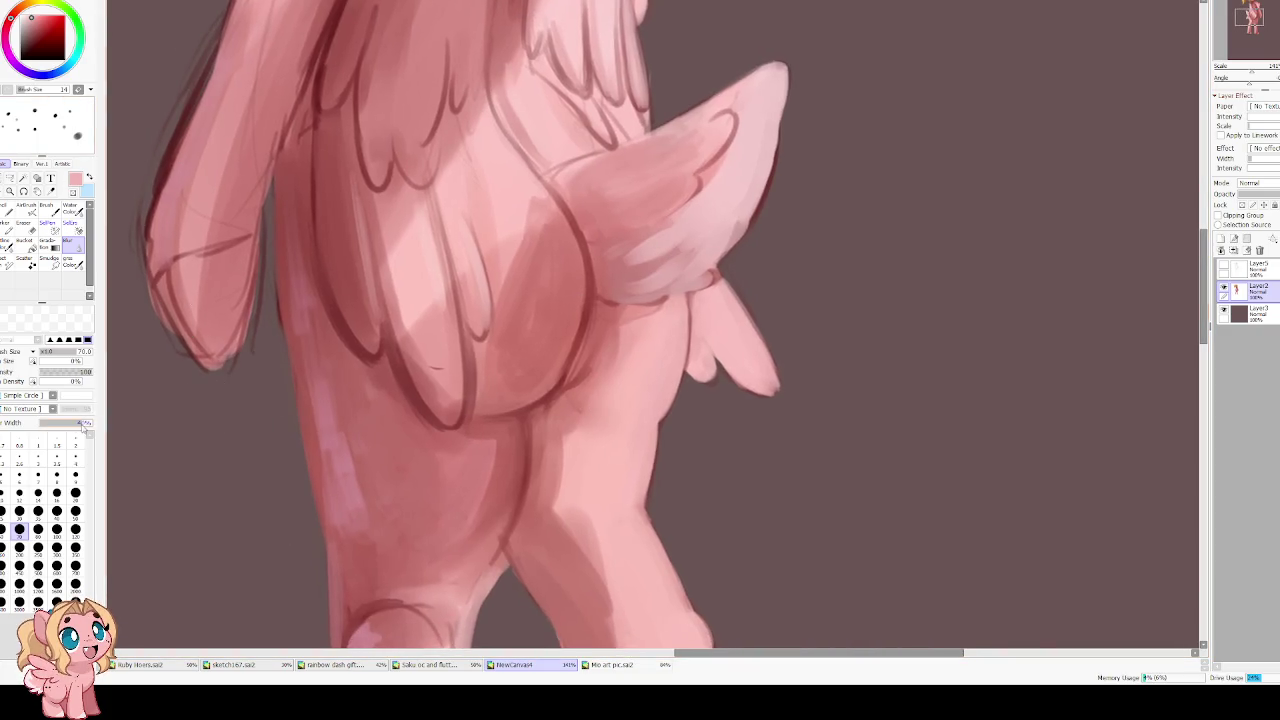
drag(53, 428, 84, 429)
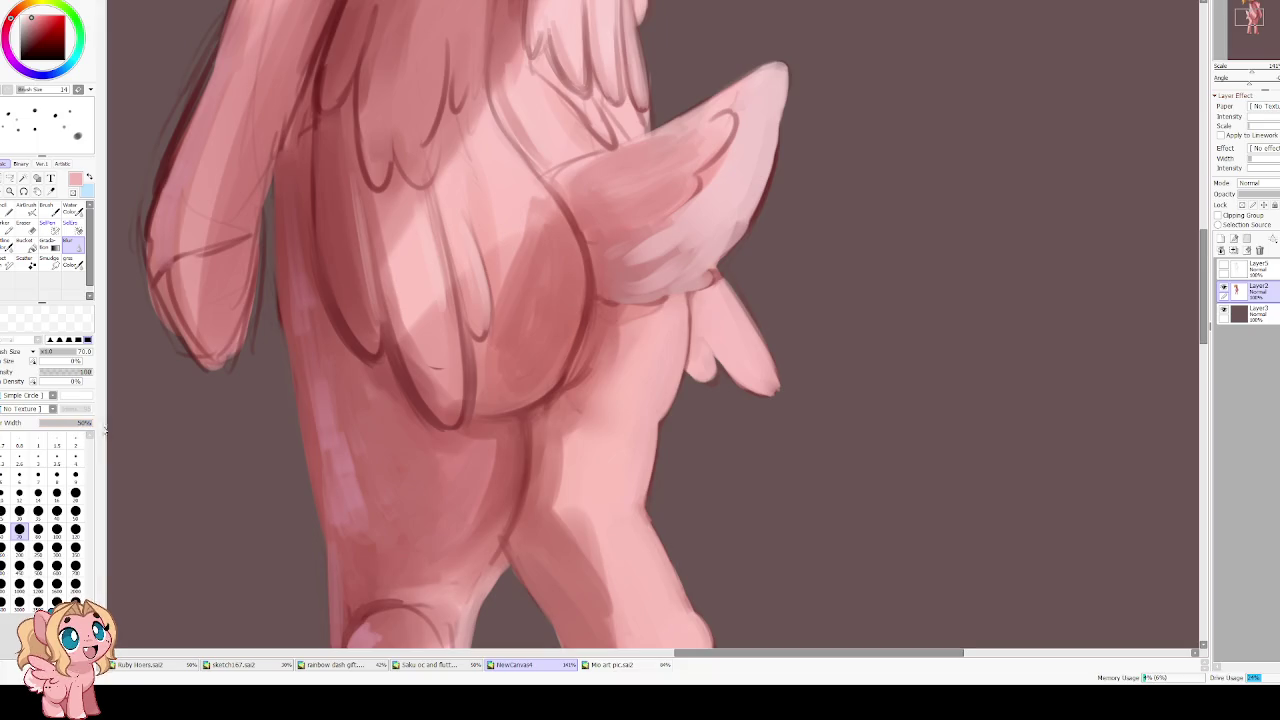
drag(92, 422, 43, 423)
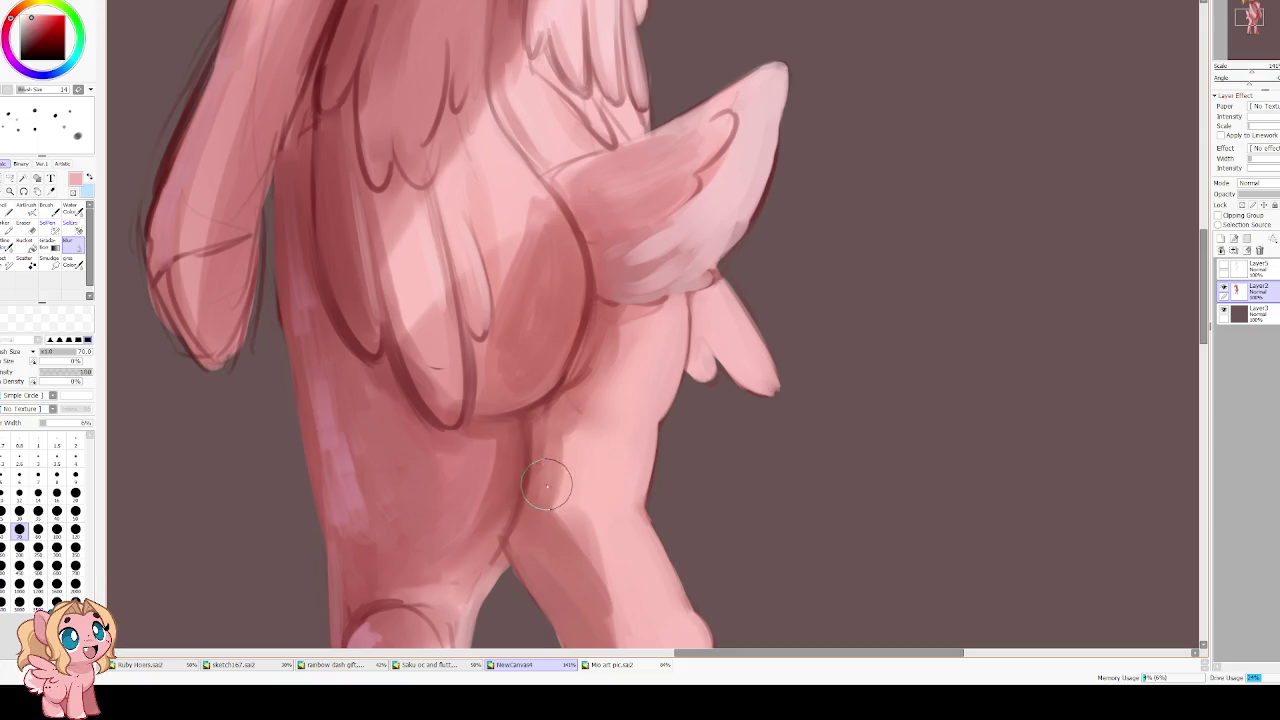
drag(65, 425, 88, 423)
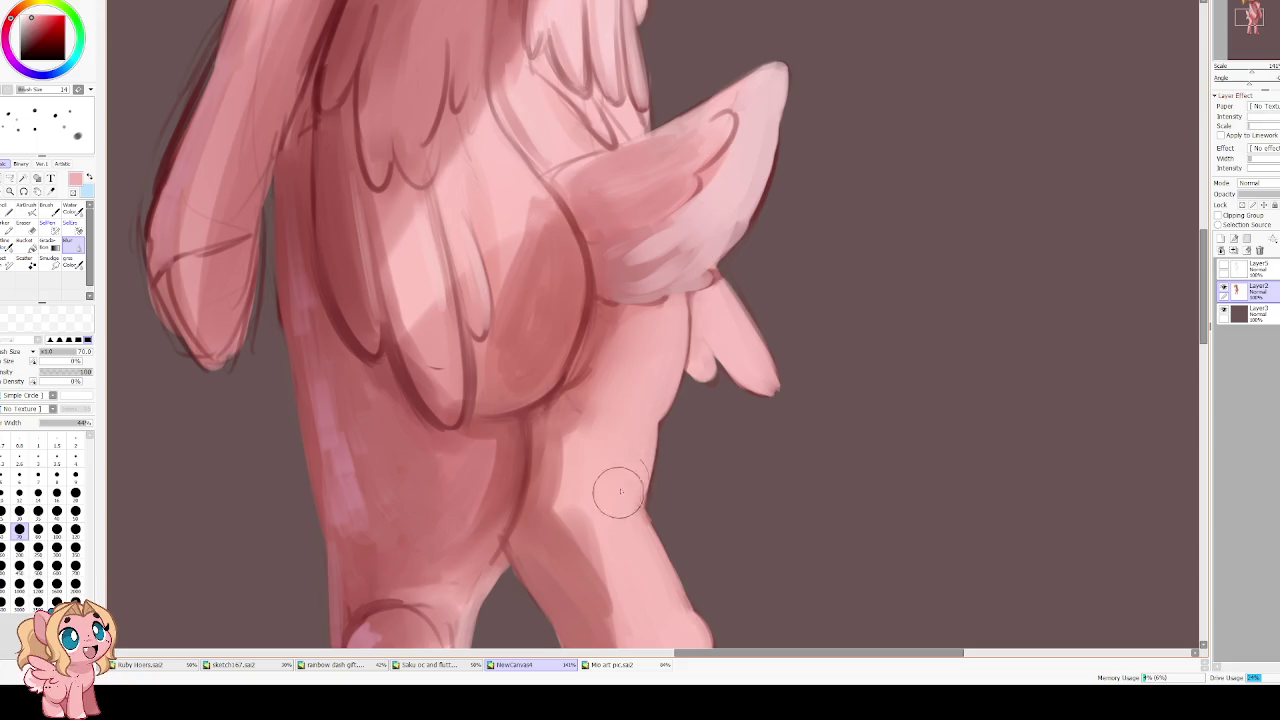
Blur the shading on the lower legs in a mirrored view
key(h)
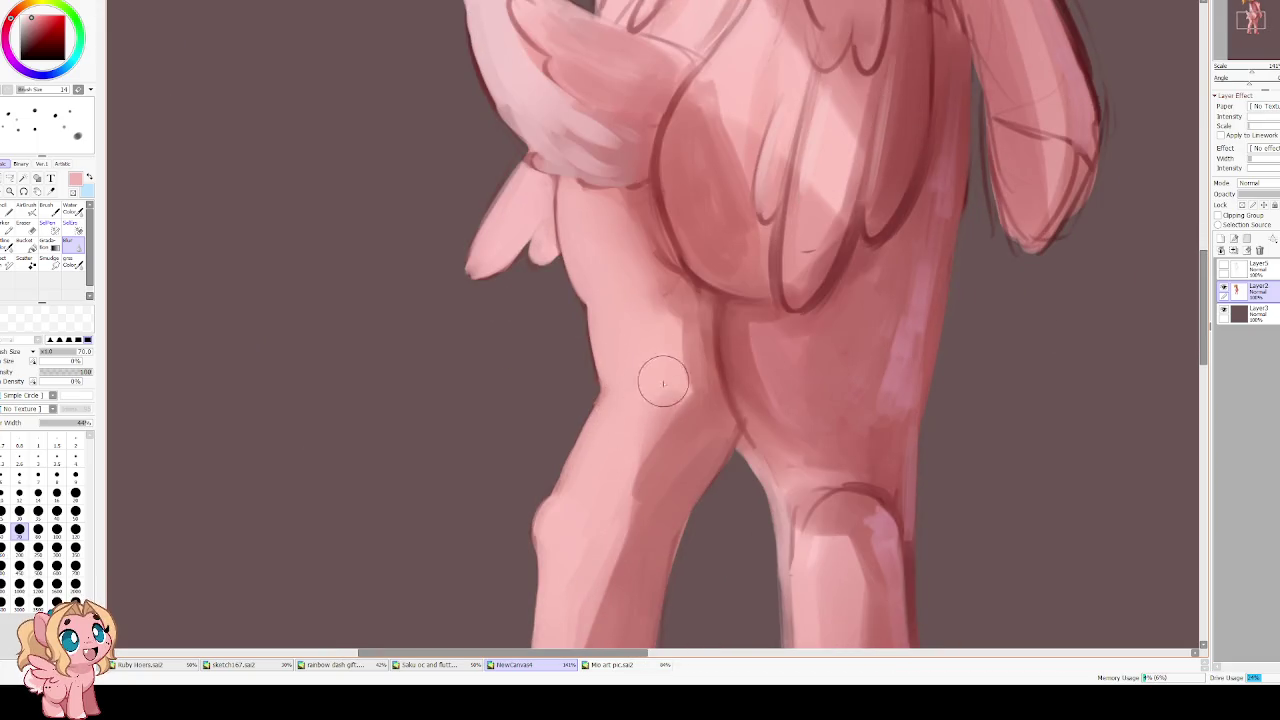
drag(594, 528, 594, 354)
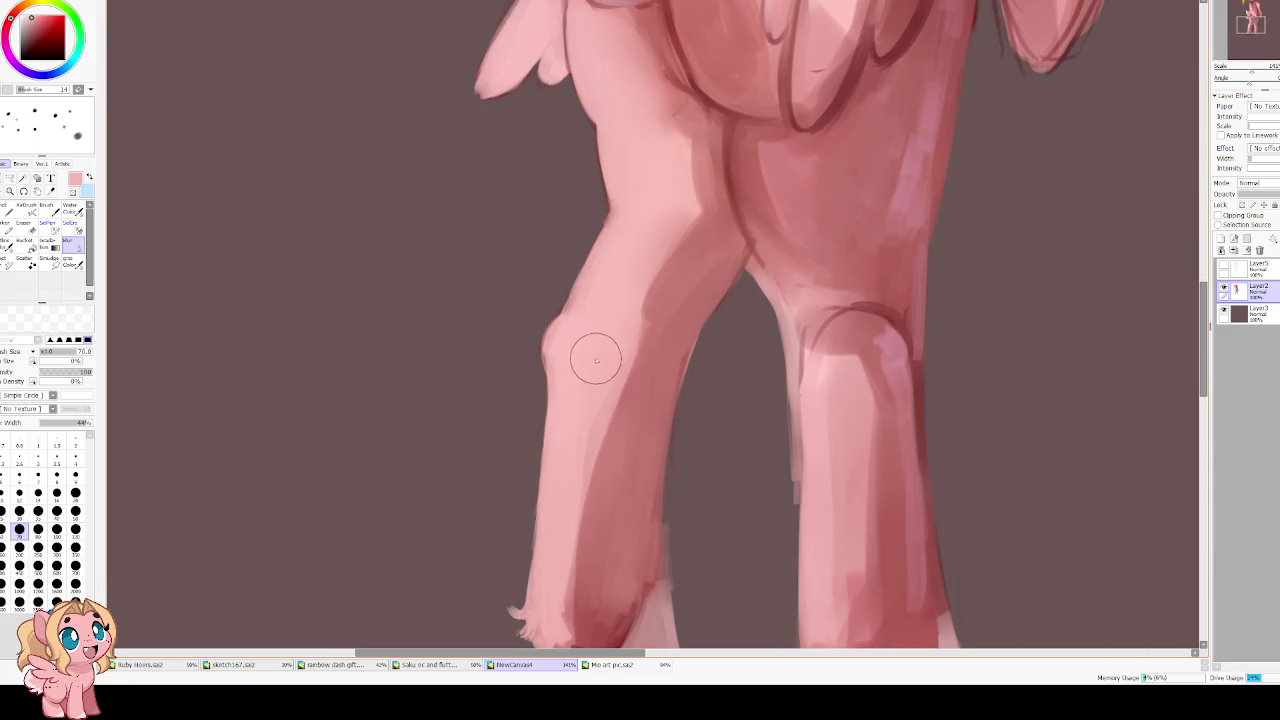
scroll(537, 408, down, 3)
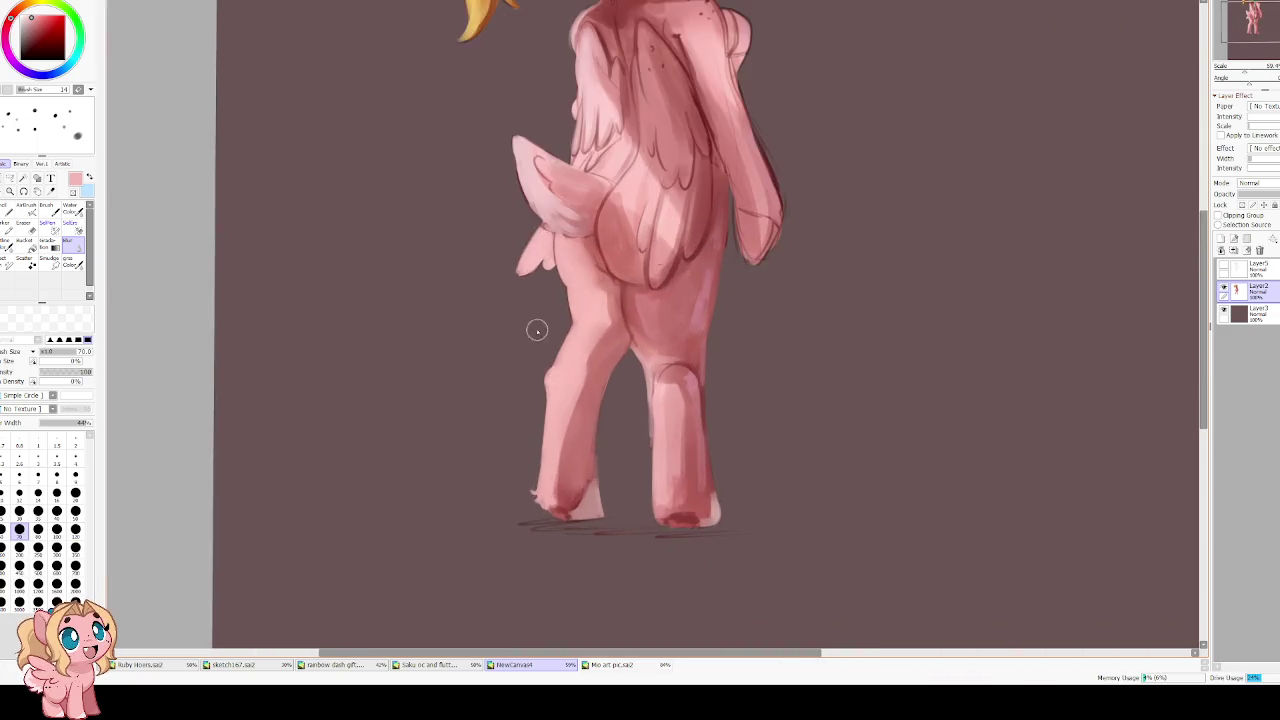
scroll(537, 329, up, 1)
scroll(538, 290, up, 1)
drag(728, 371, 531, 436)
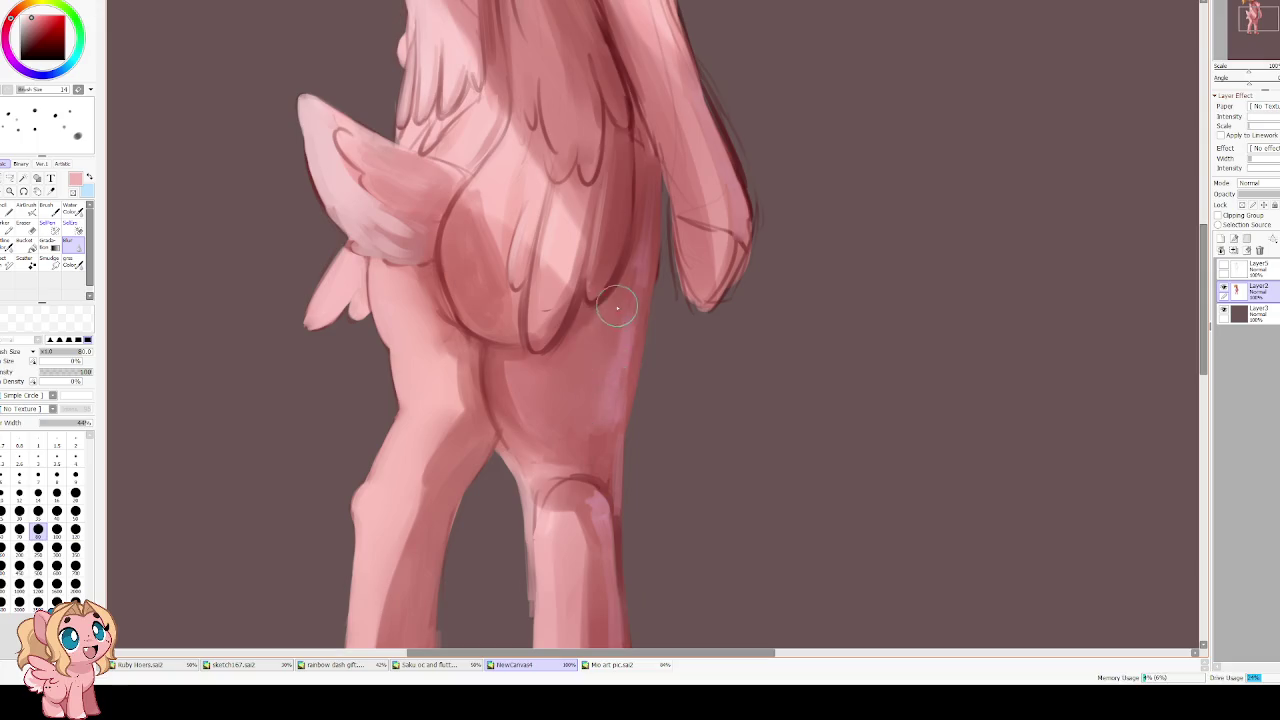
drag(468, 194, 480, 309)
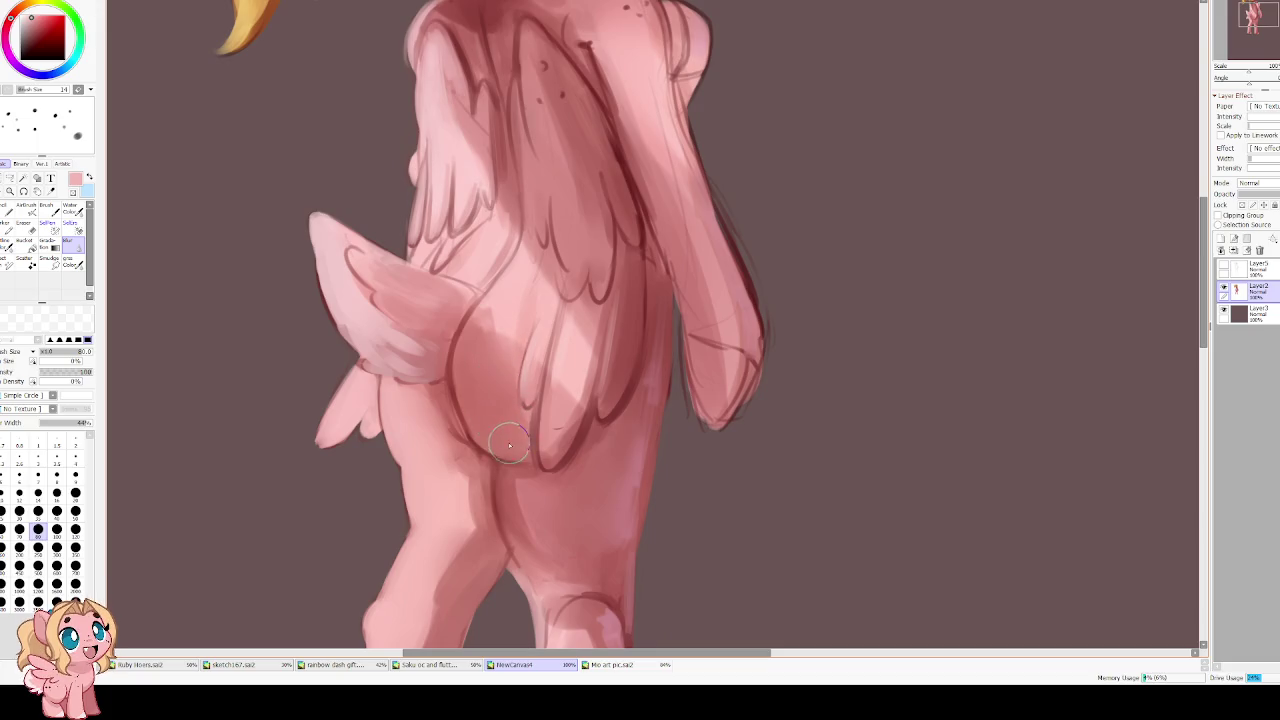
Blur the hindquarter and back shading, unflip the view, and return to Water Color
key(bracketleft)
key(bracketleft)
key(bracketleft)
key(bracketleft)
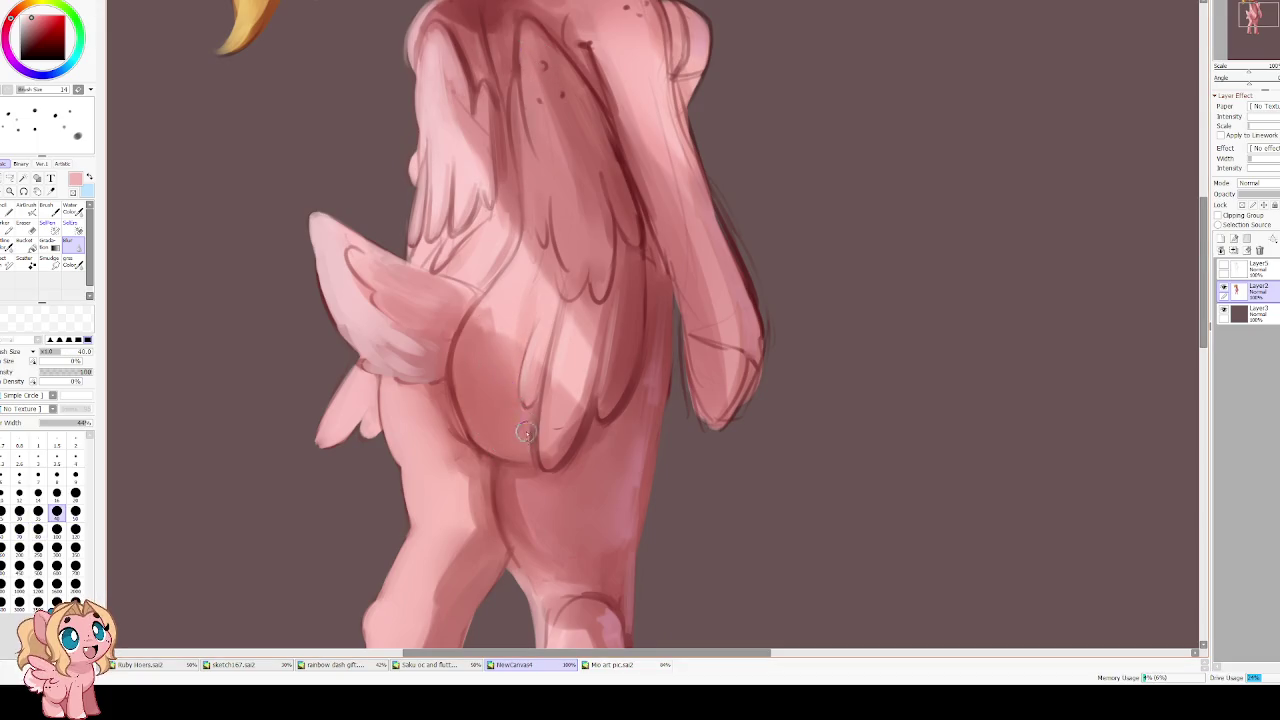
scroll(468, 346, up, 1)
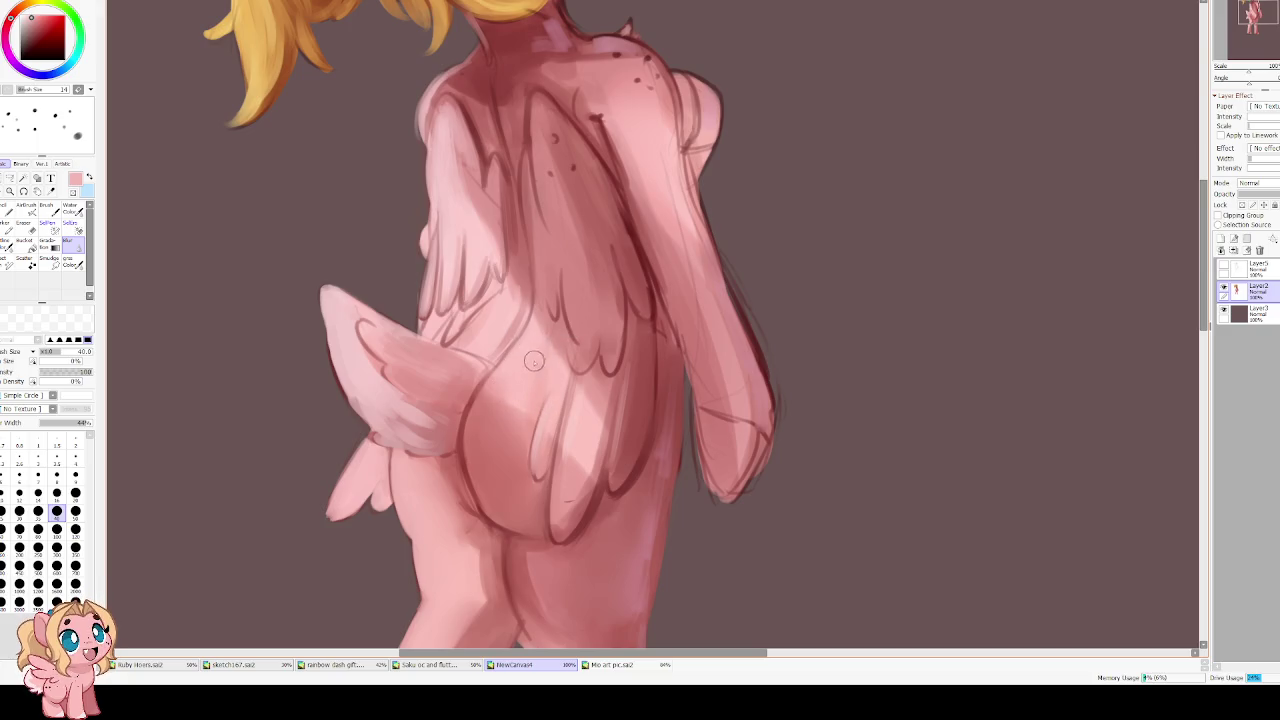
key(h)
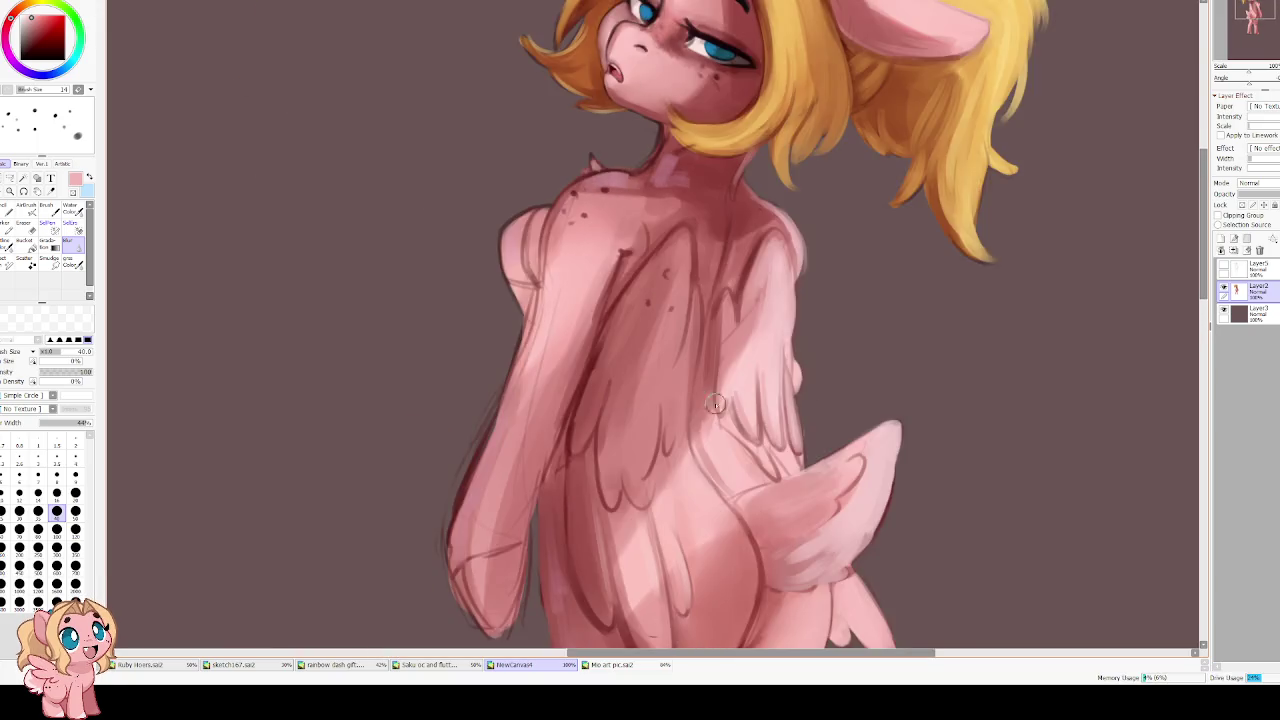
key(bracketright)
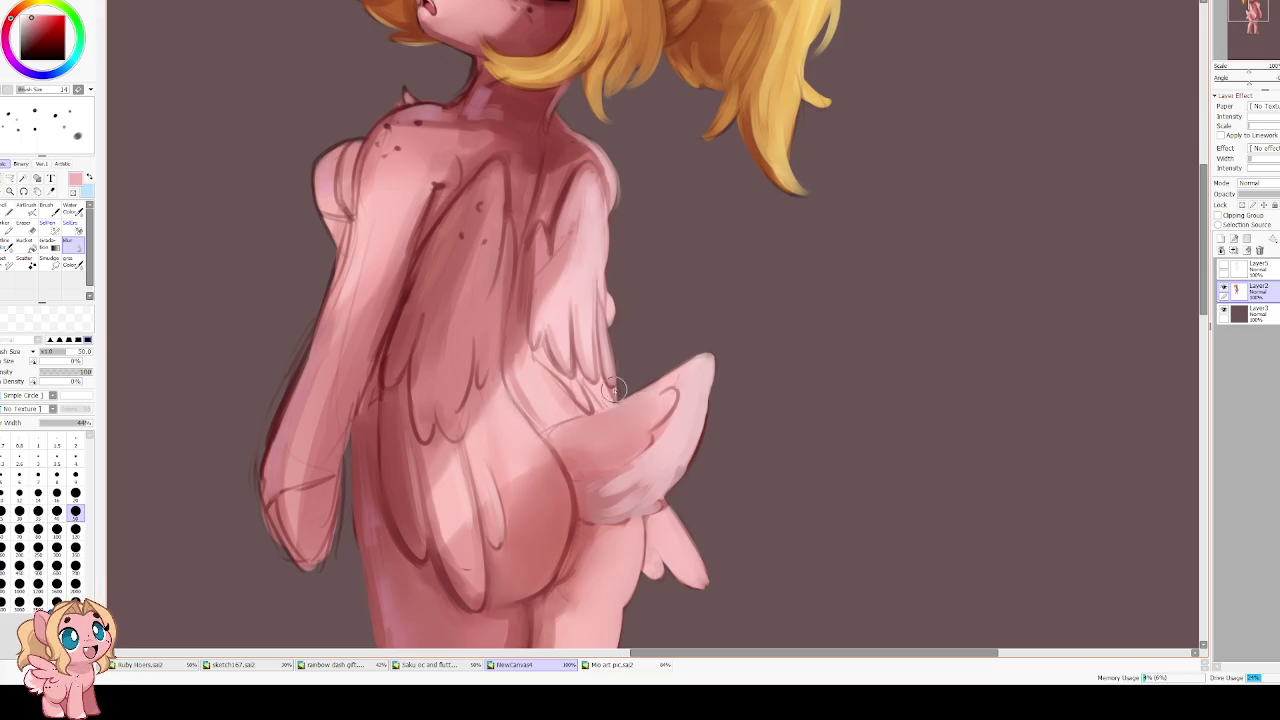
key(c)
key(bracketleft)
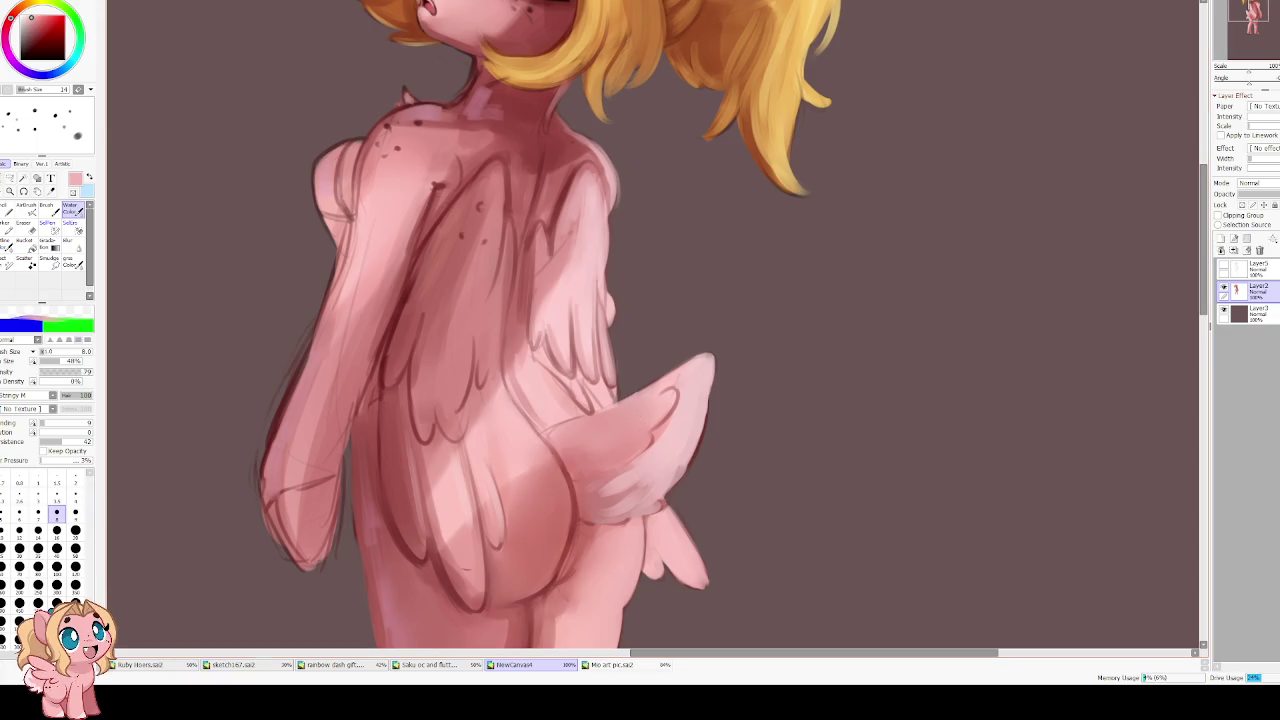
Outline the wing's edges and top behind the hip with size-12 dark red-pink strokes
key(bracketright)
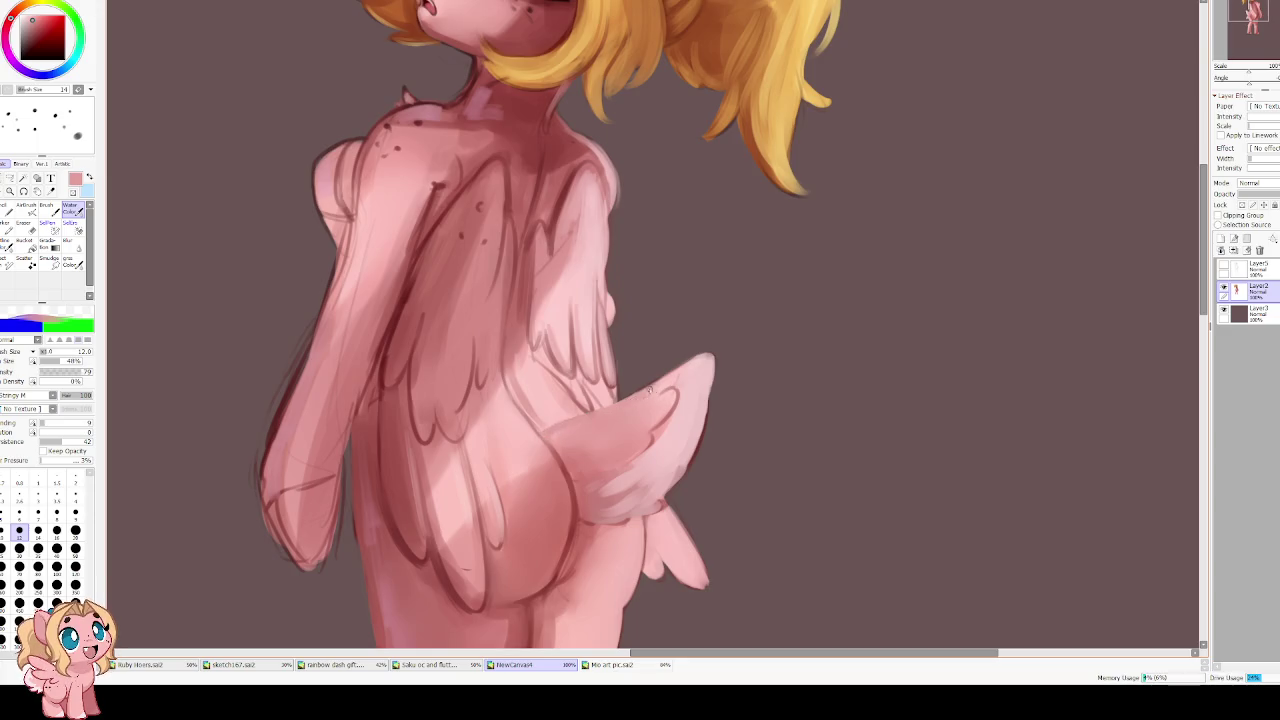
key(h)
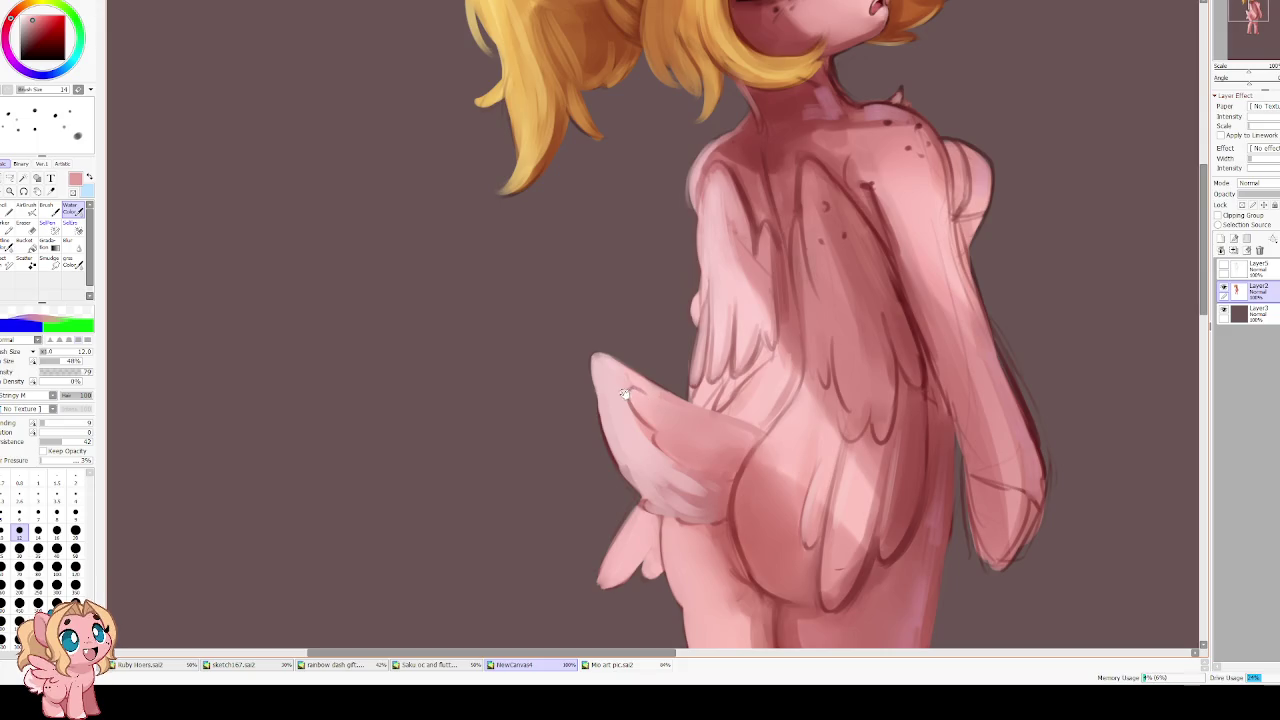
key(End)
alt+click(610, 413)
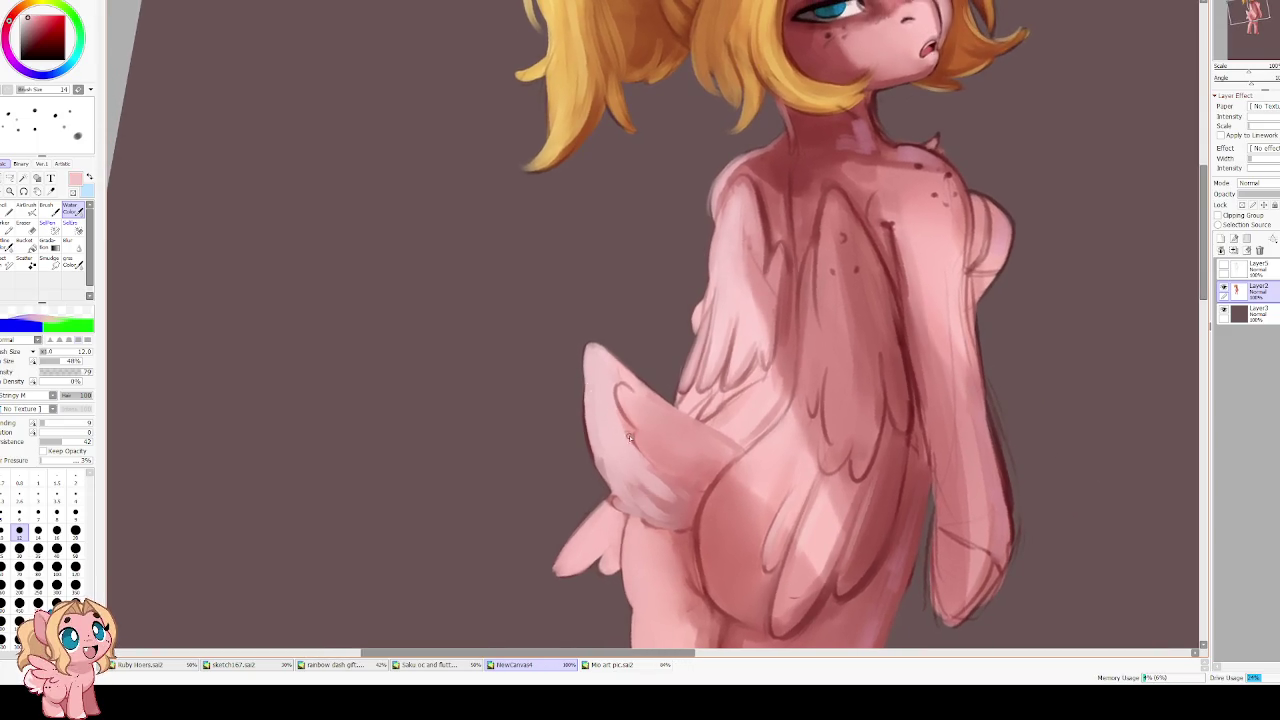
alt+click(620, 398)
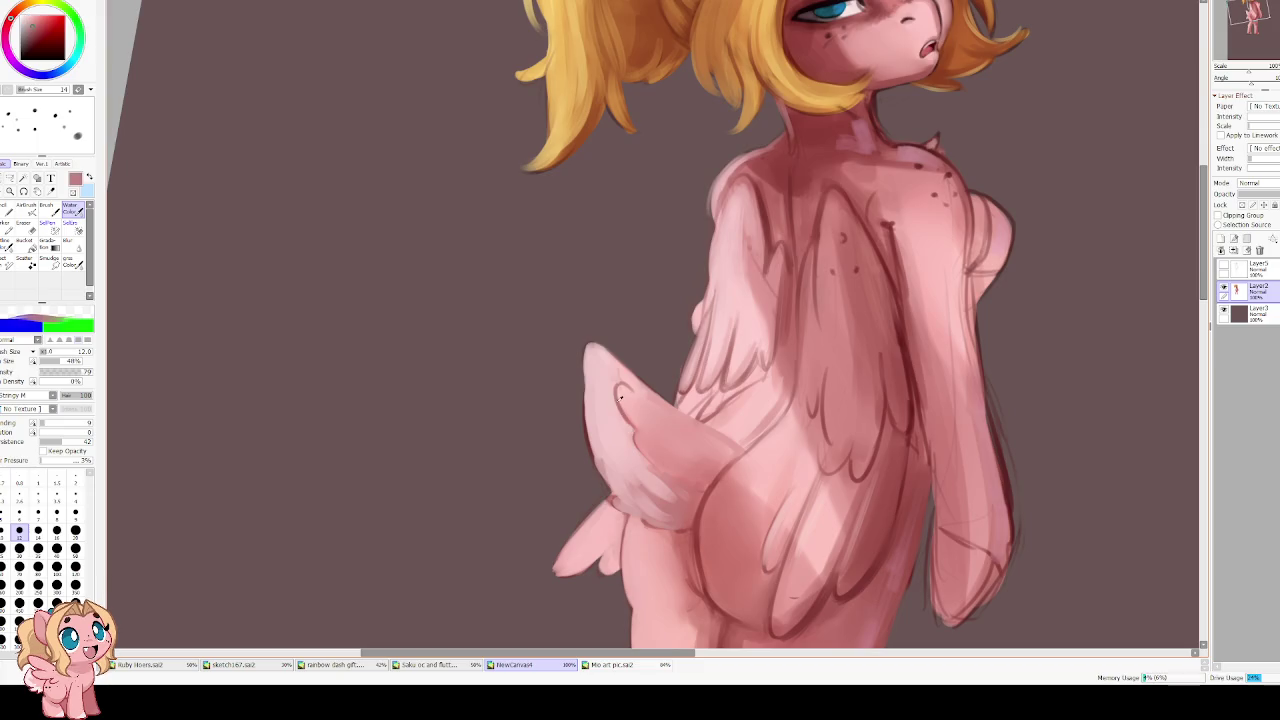
drag(620, 383, 660, 467)
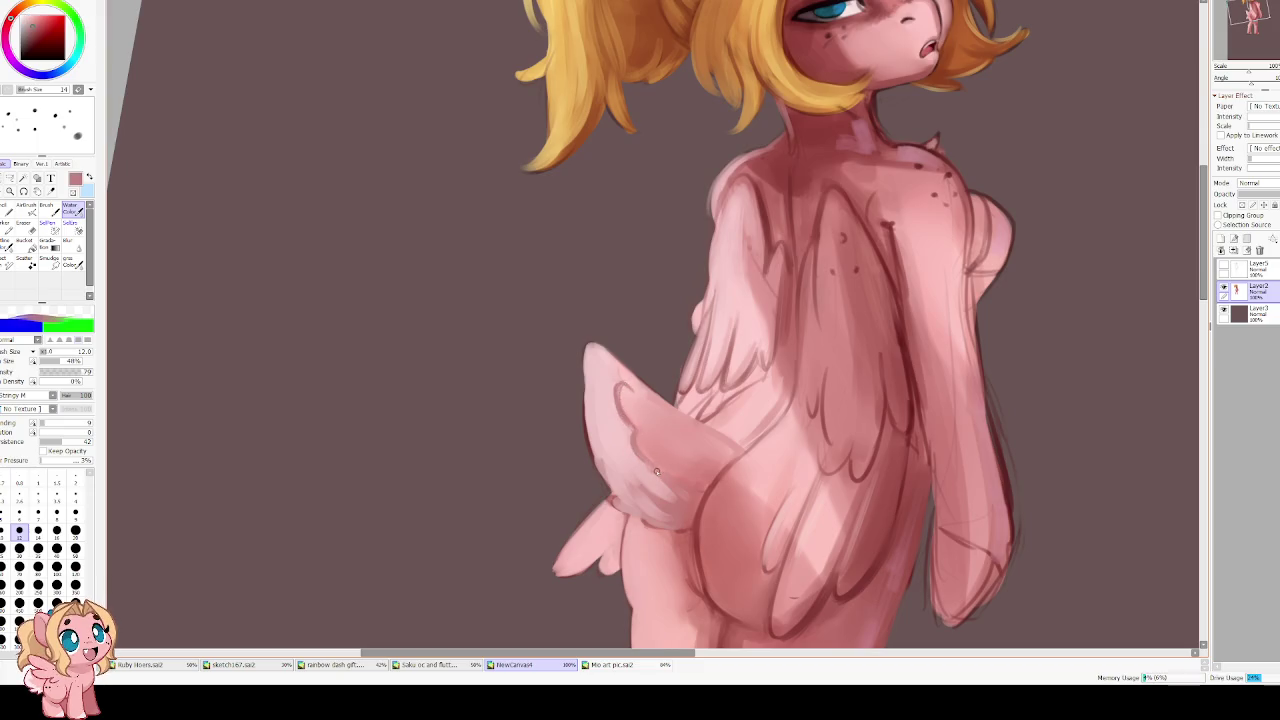
drag(615, 383, 609, 360)
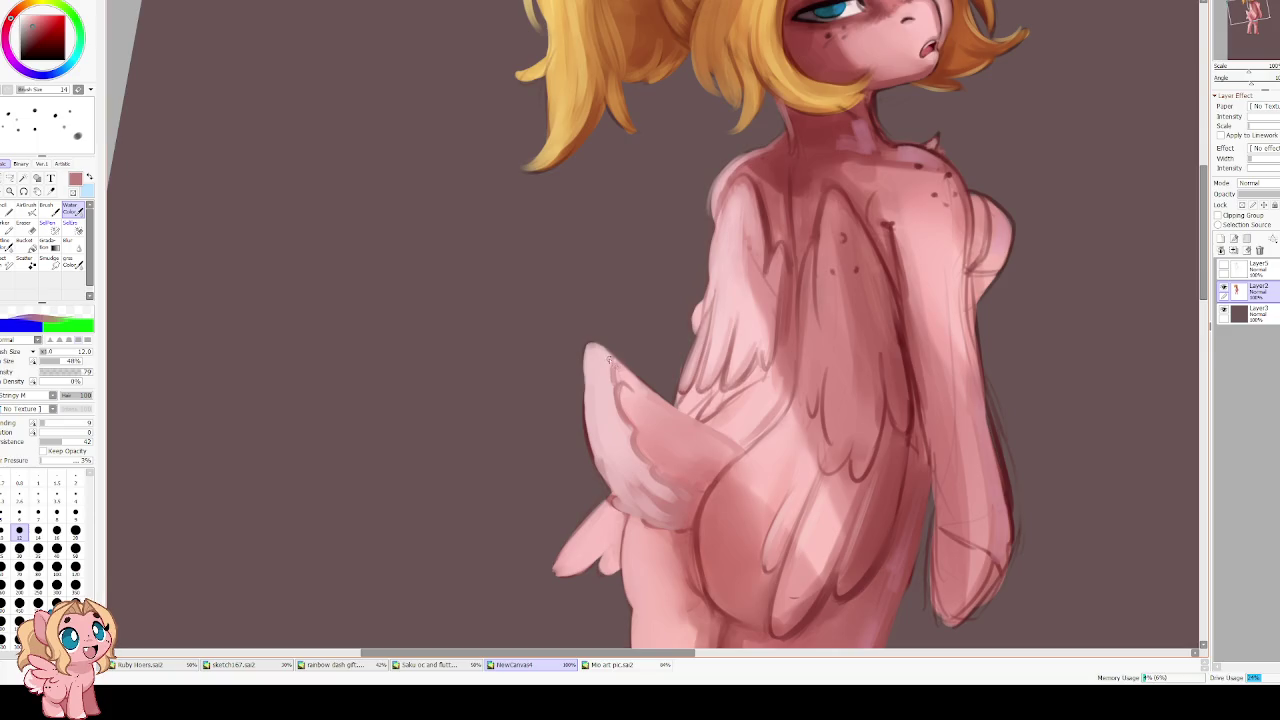
key(Delete)
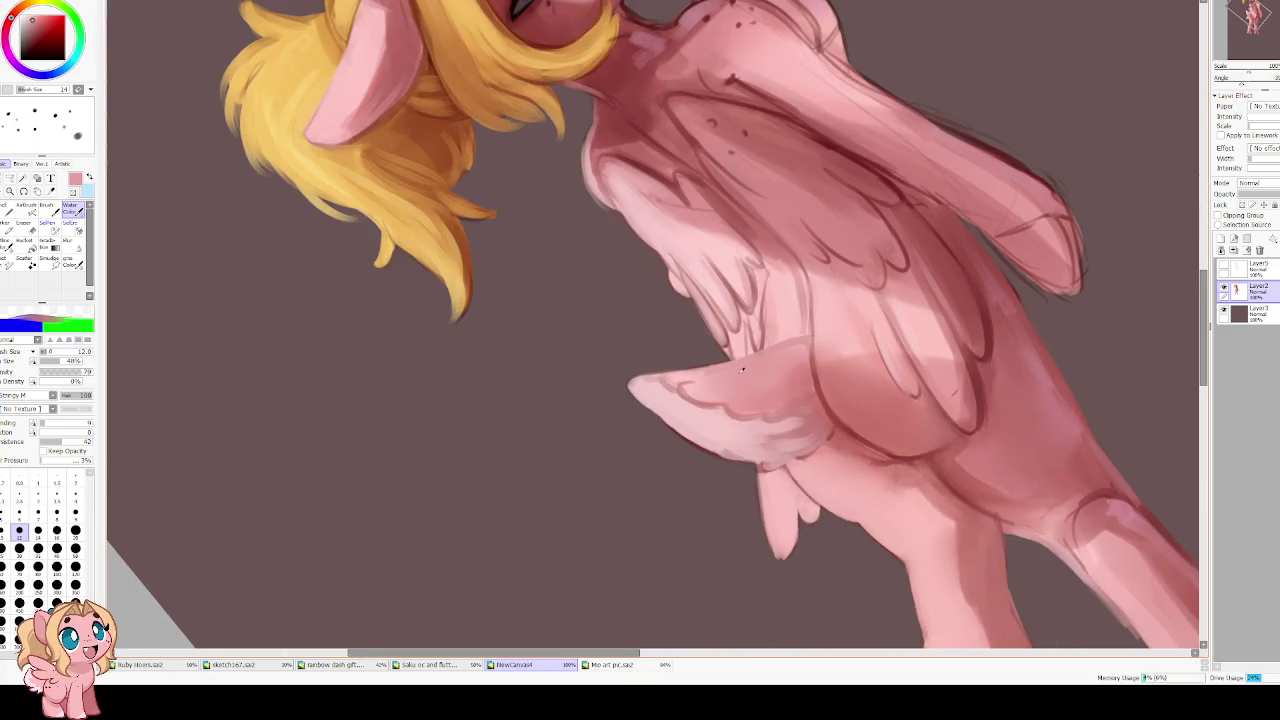
drag(687, 395, 733, 392)
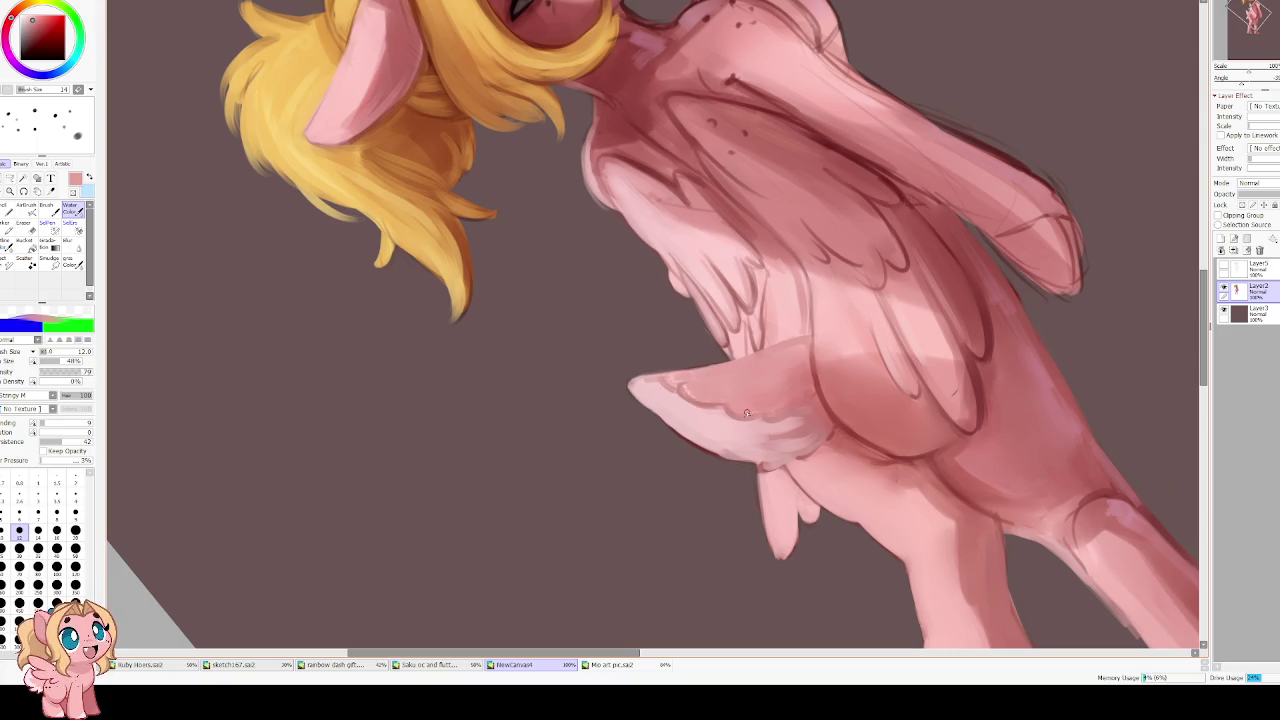
key(End)
key(End)
key(End)
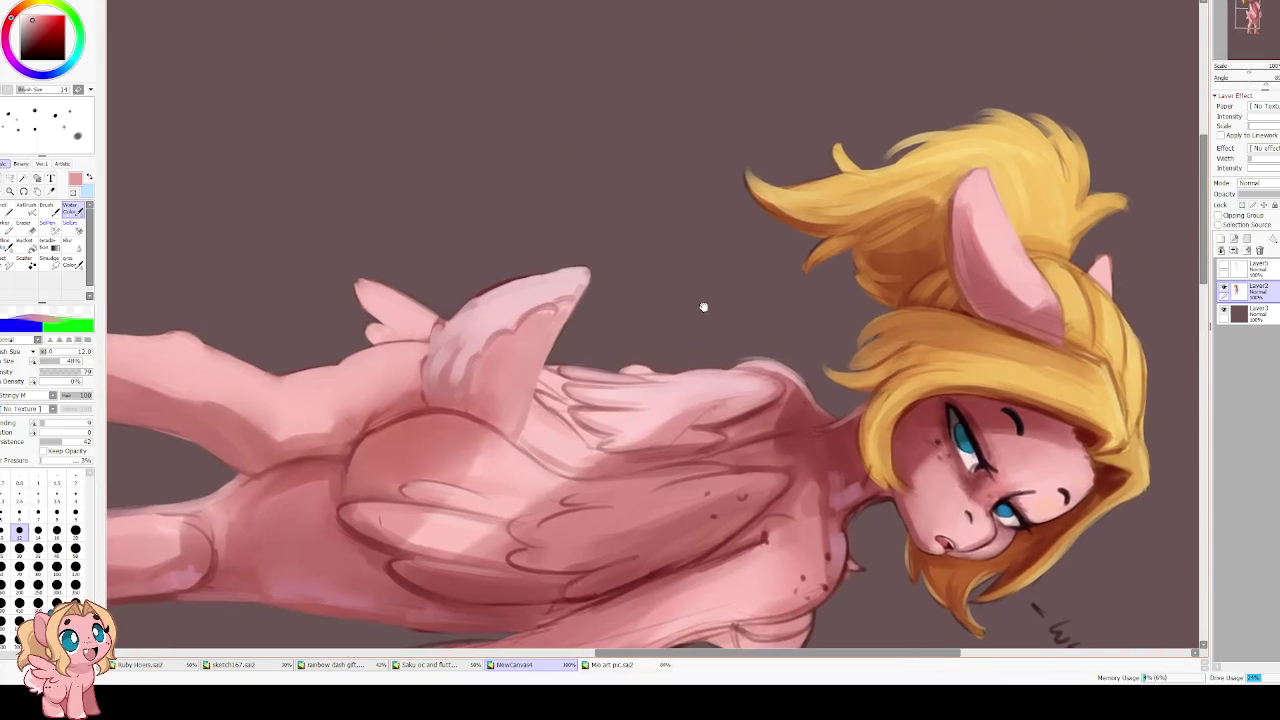
Brush a faint tan-orange highlight onto the shoulder with the view upright
key(End)
key(End)
key(End)
key(End)
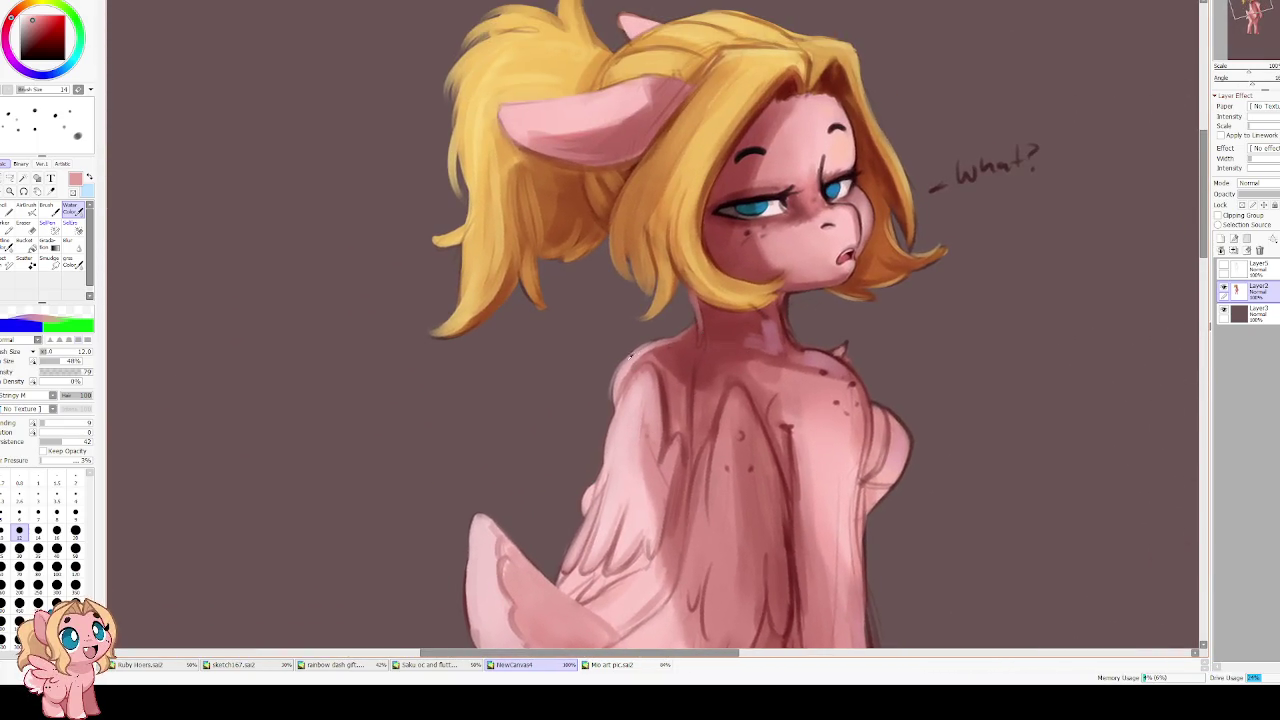
click(28, 5)
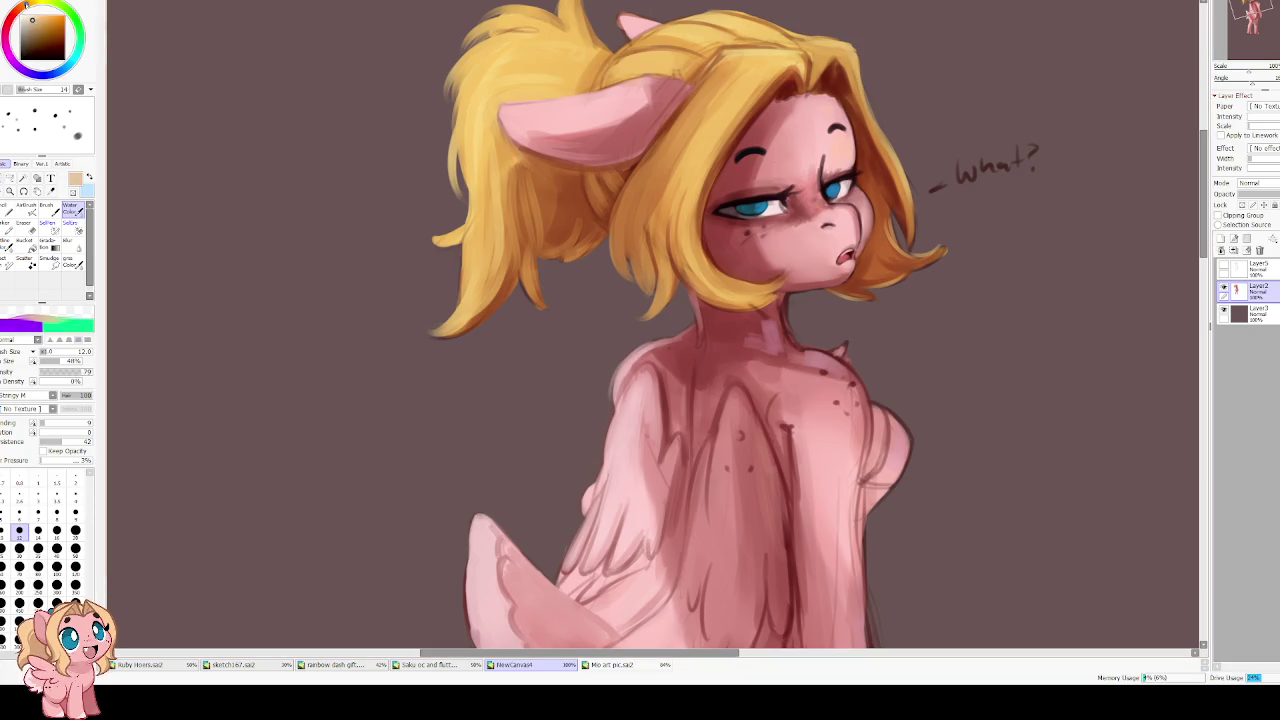
drag(570, 381, 565, 376)
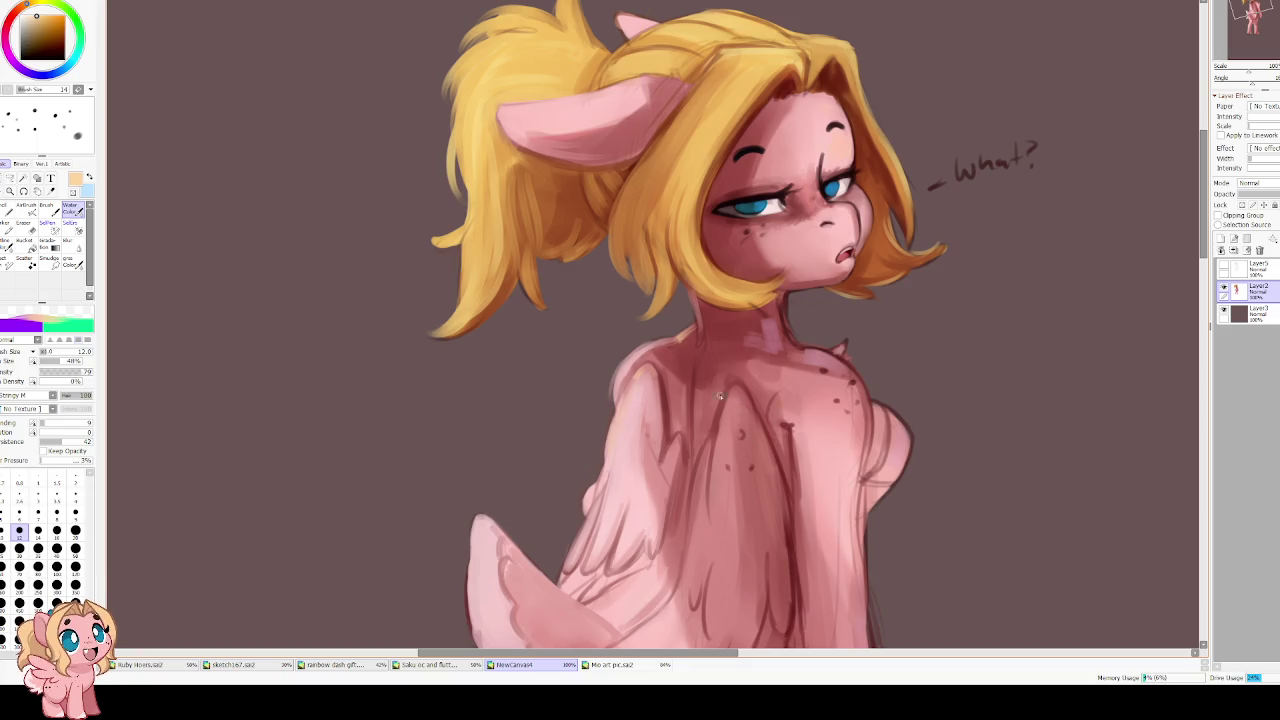
drag(728, 408, 700, 505)
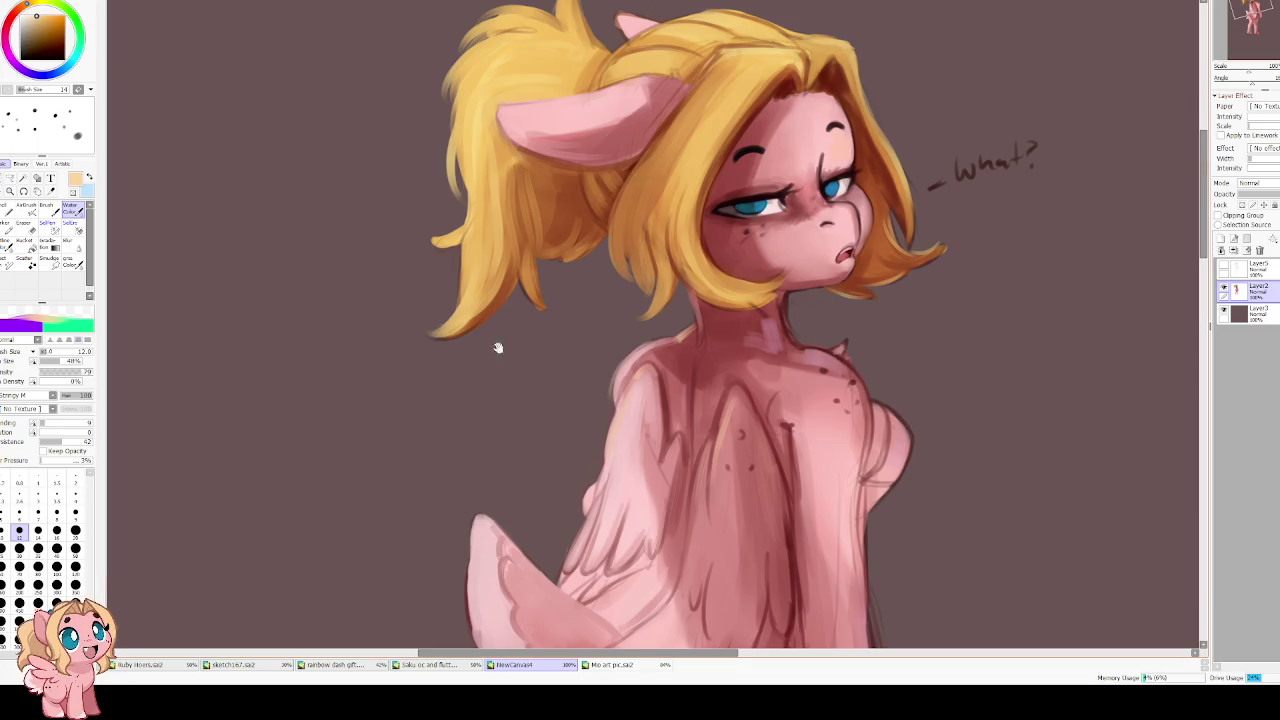
drag(498, 347, 461, 318)
Erase stray marks around the neck and shoulder outline, then pick pinkish-red watercolour
key(e)
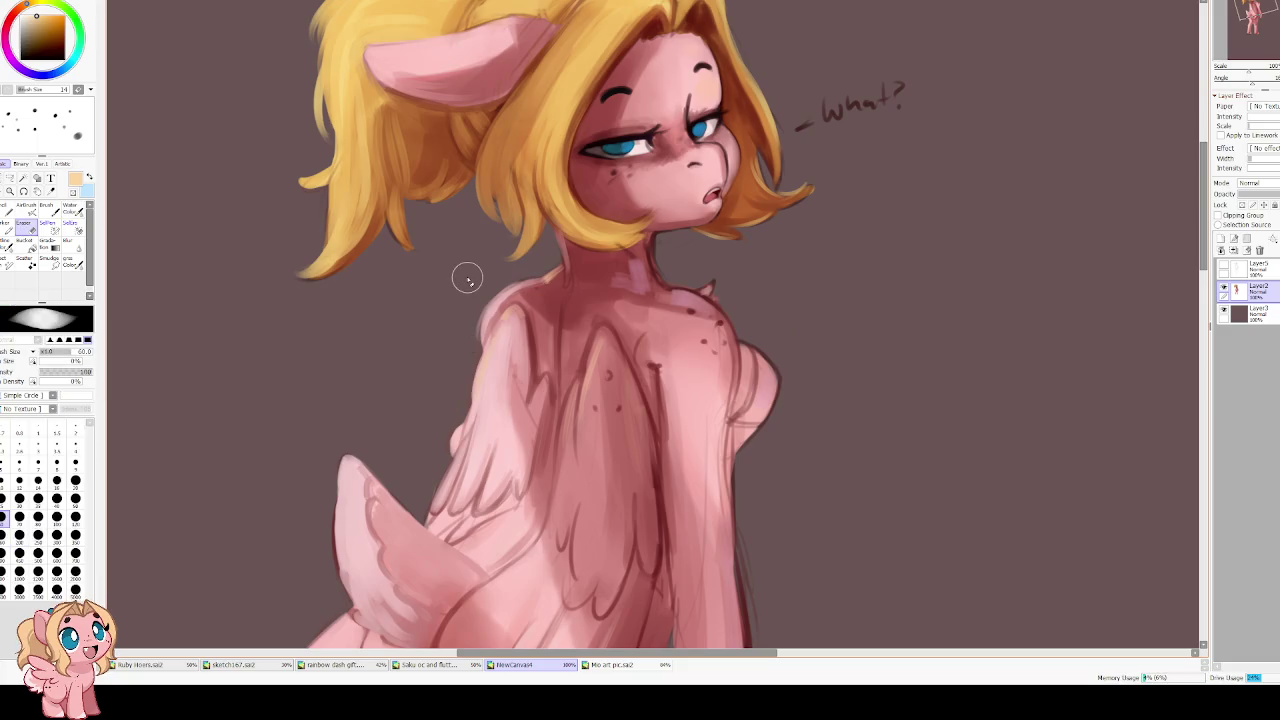
scroll(467, 279, up, 3)
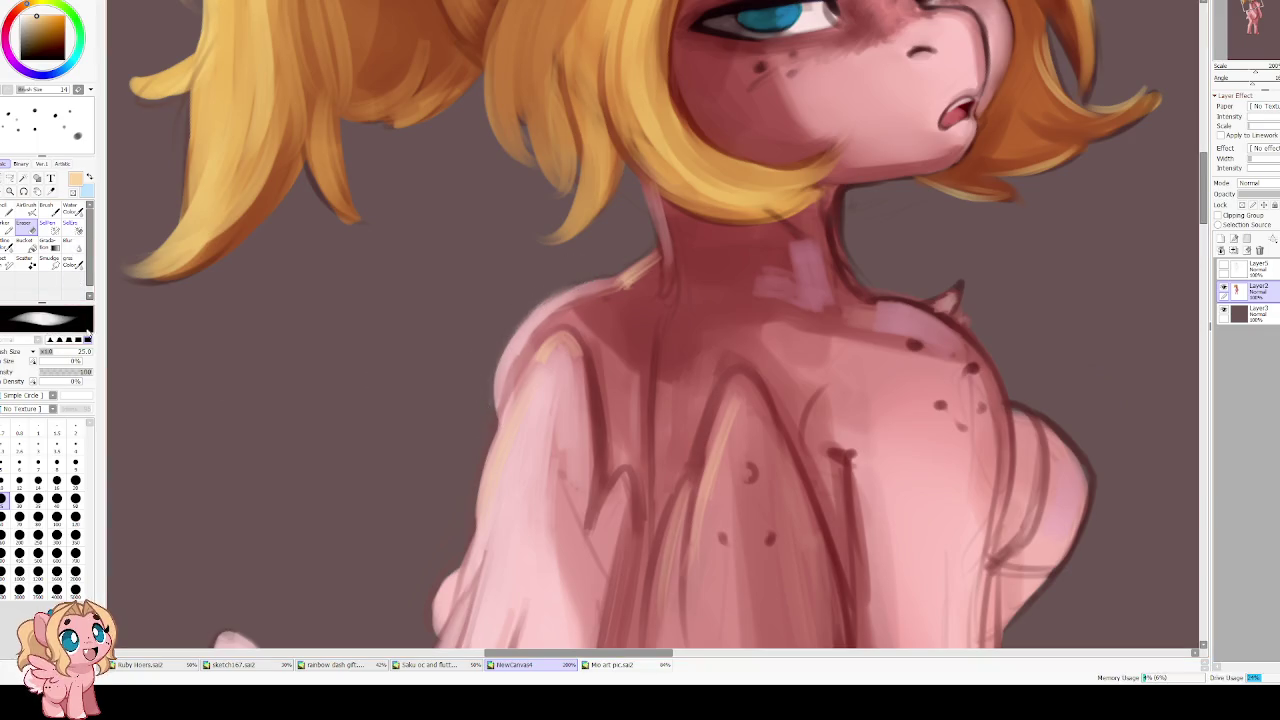
drag(466, 306, 418, 328)
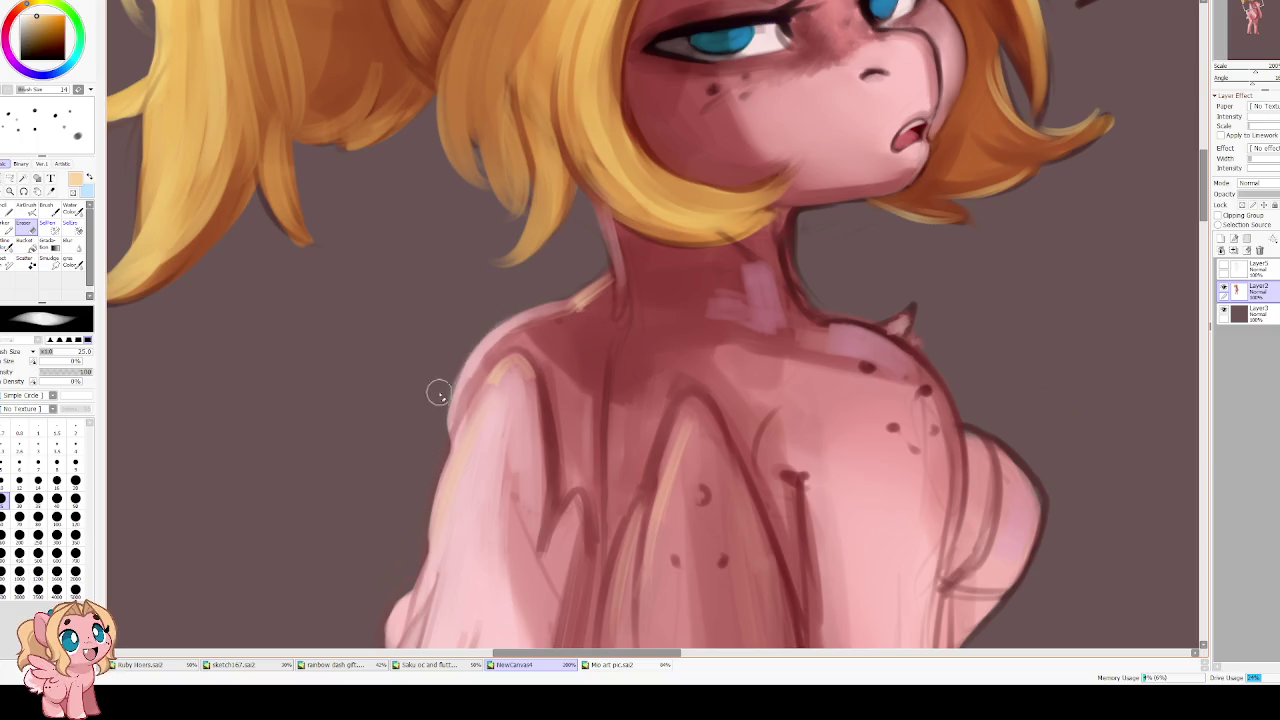
scroll(420, 400, down, 3)
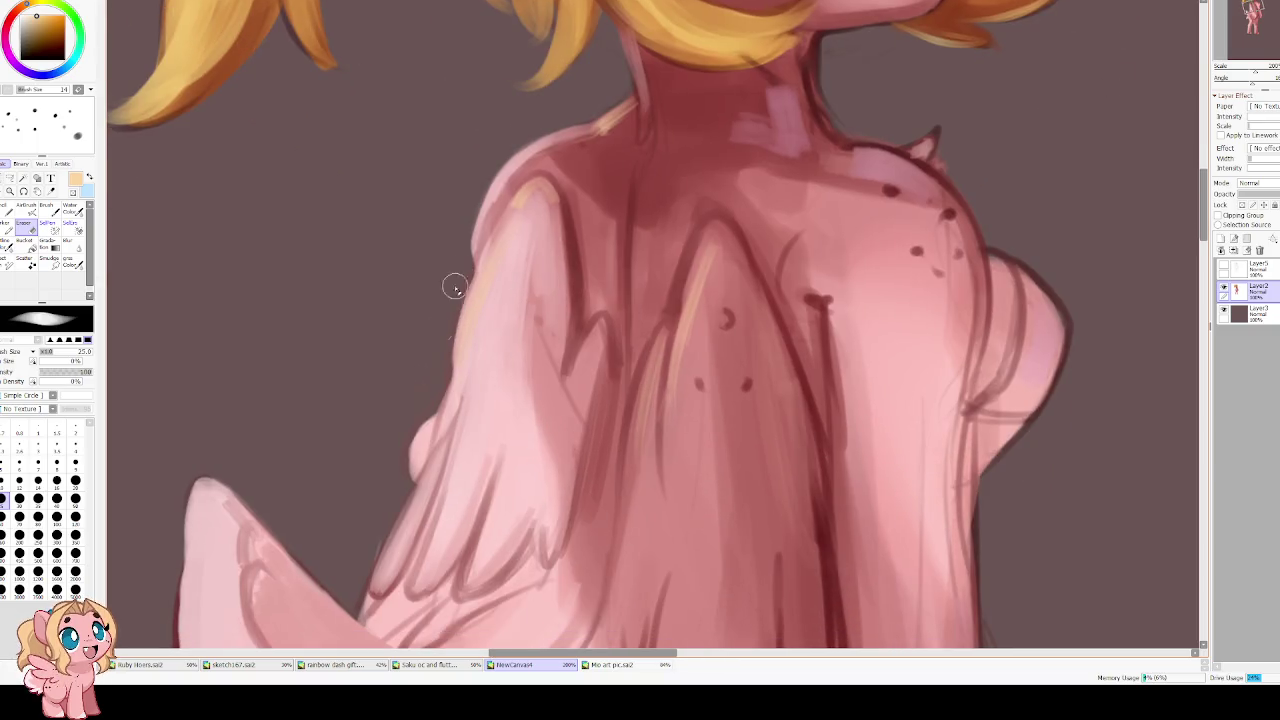
key(b)
alt+click(497, 297)
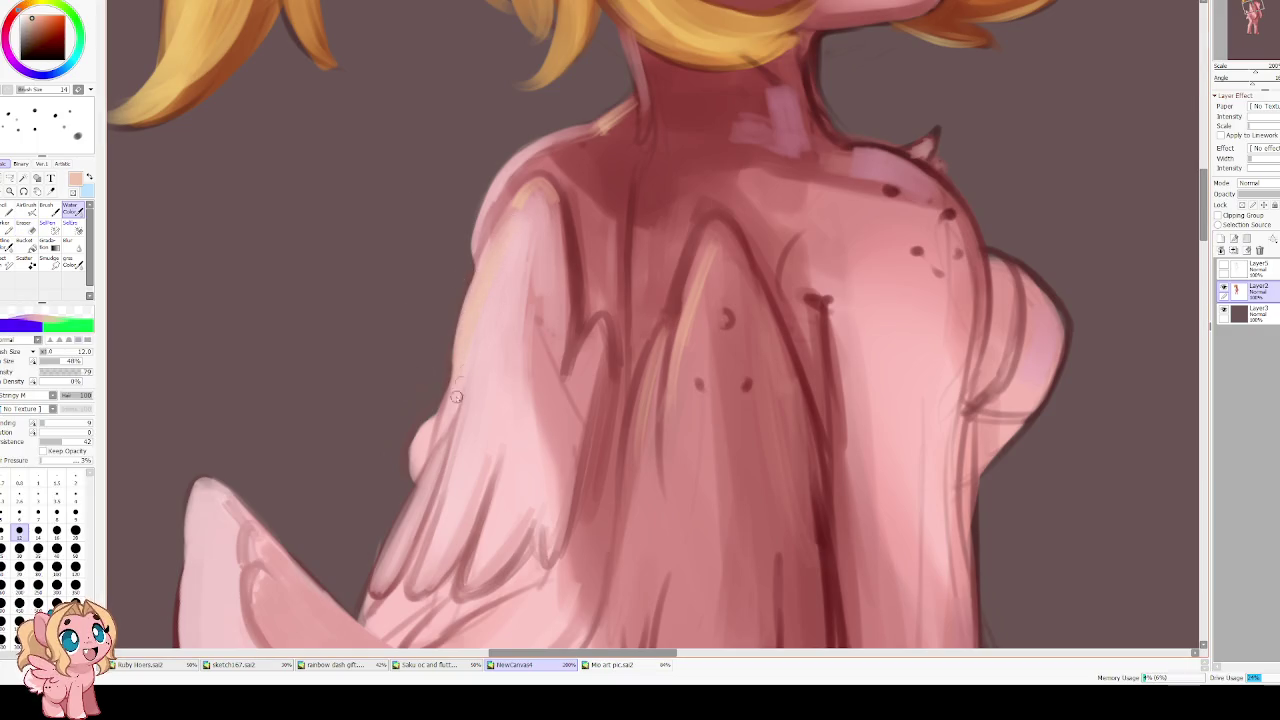
Smooth and lighten the wing's left edge and feathers with sampled wing pink
alt+click(422, 432)
drag(425, 420, 443, 414)
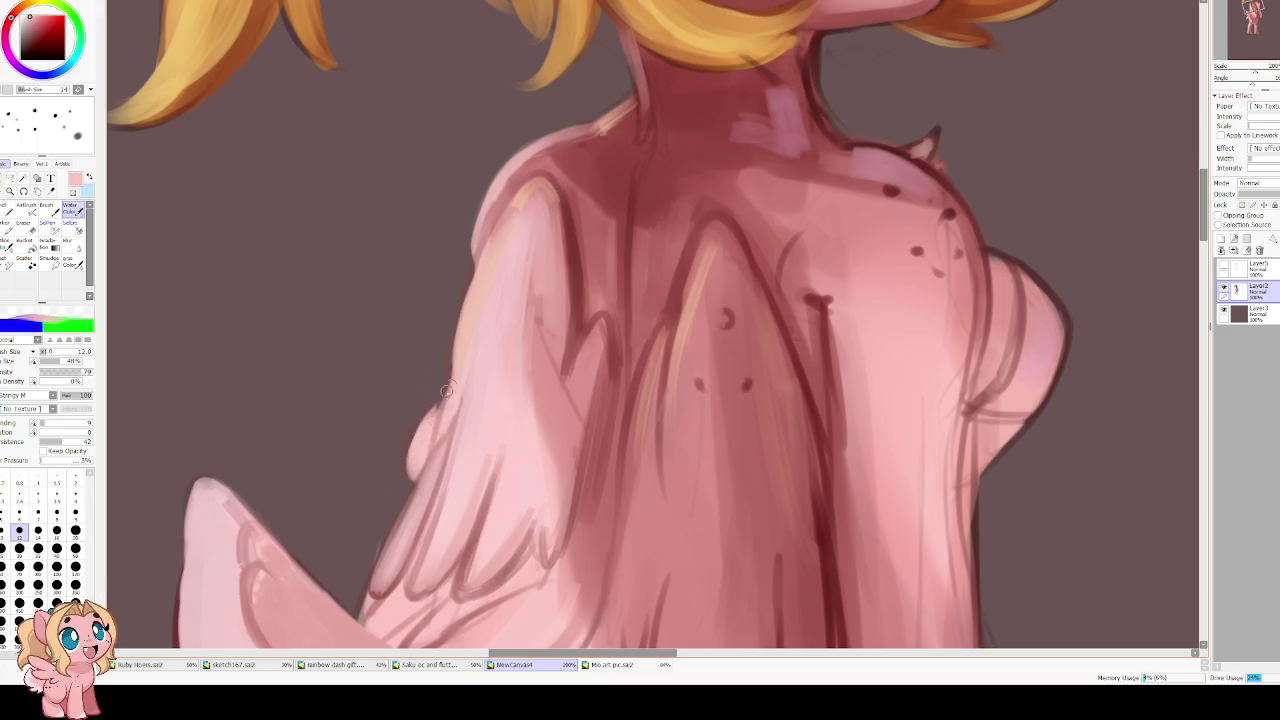
mouse_move(428, 458)
mouse_down()
mouse_move(460, 330)
mouse_move(425, 417)
mouse_up()
drag(461, 337, 422, 430)
drag(438, 383, 409, 453)
drag(447, 395, 420, 445)
mouse_move(461, 366)
mouse_down()
mouse_move(413, 453)
mouse_move(432, 452)
mouse_up()
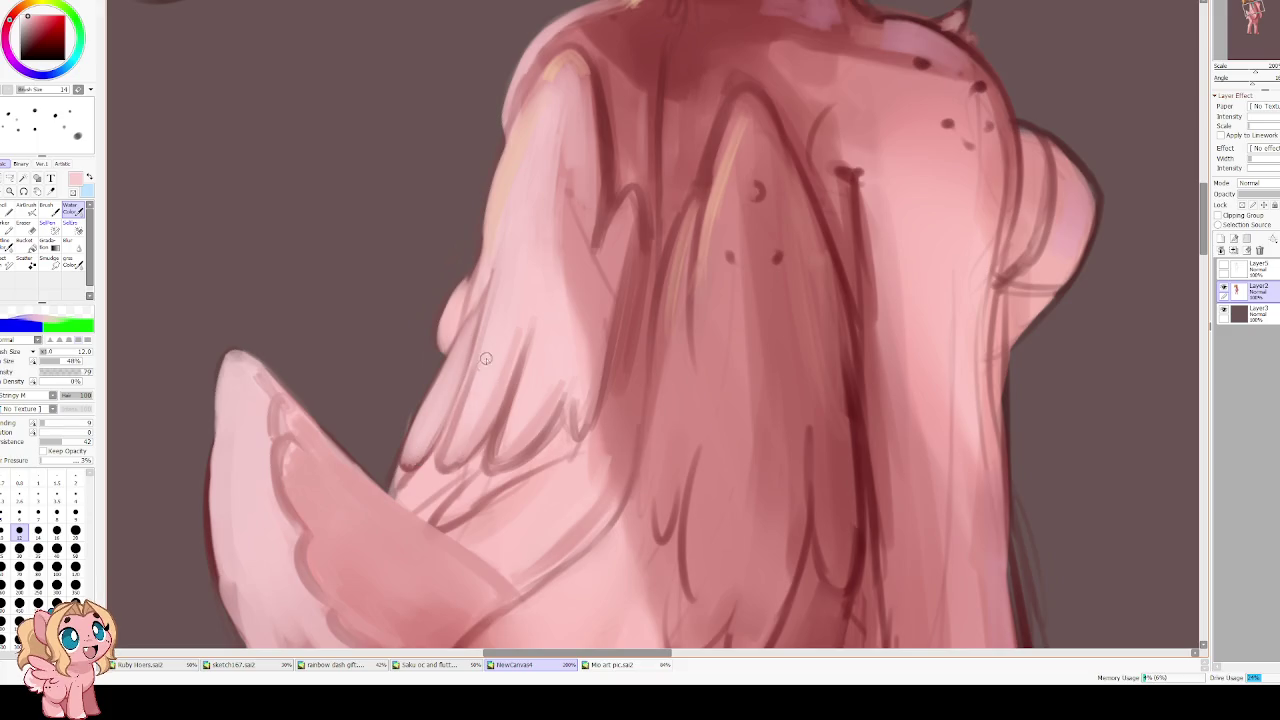
drag(485, 344, 444, 462)
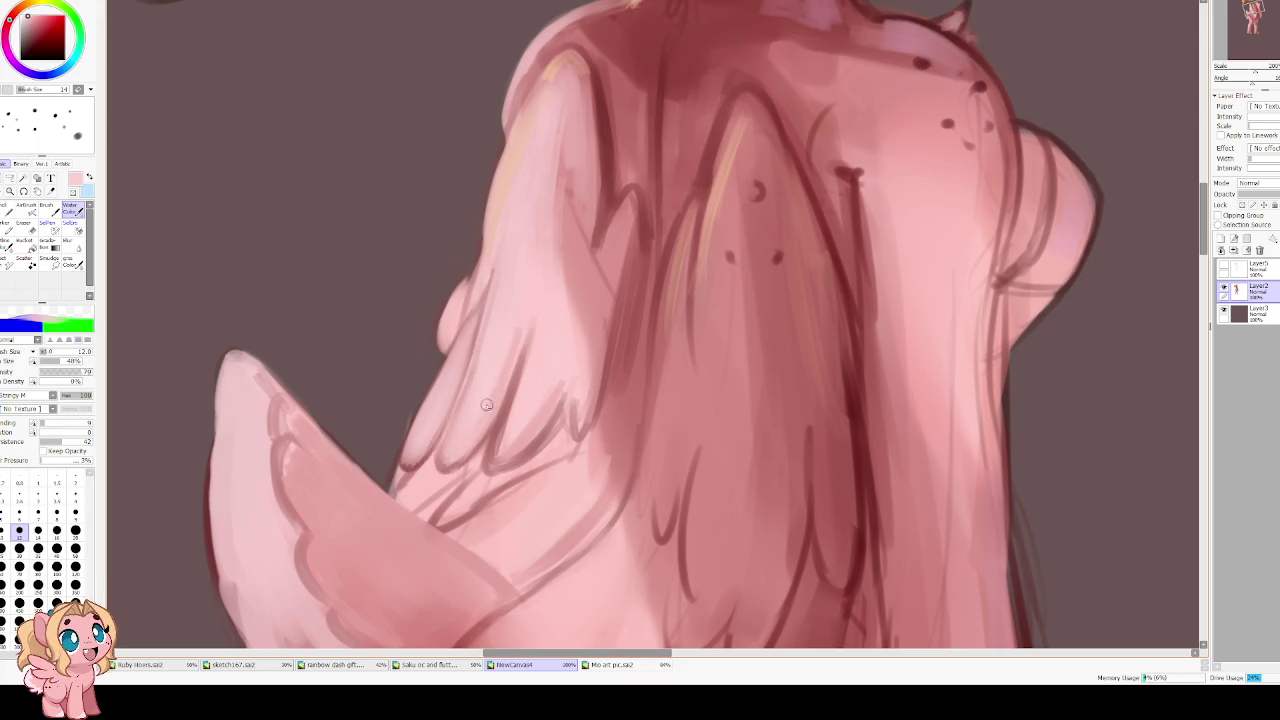
mouse_move(505, 263)
mouse_down()
mouse_move(473, 367)
mouse_move(489, 405)
mouse_up()
drag(527, 303, 474, 427)
Shade along the wing edge in darker rose at brush size 16
key(End)
key(End)
key(End)
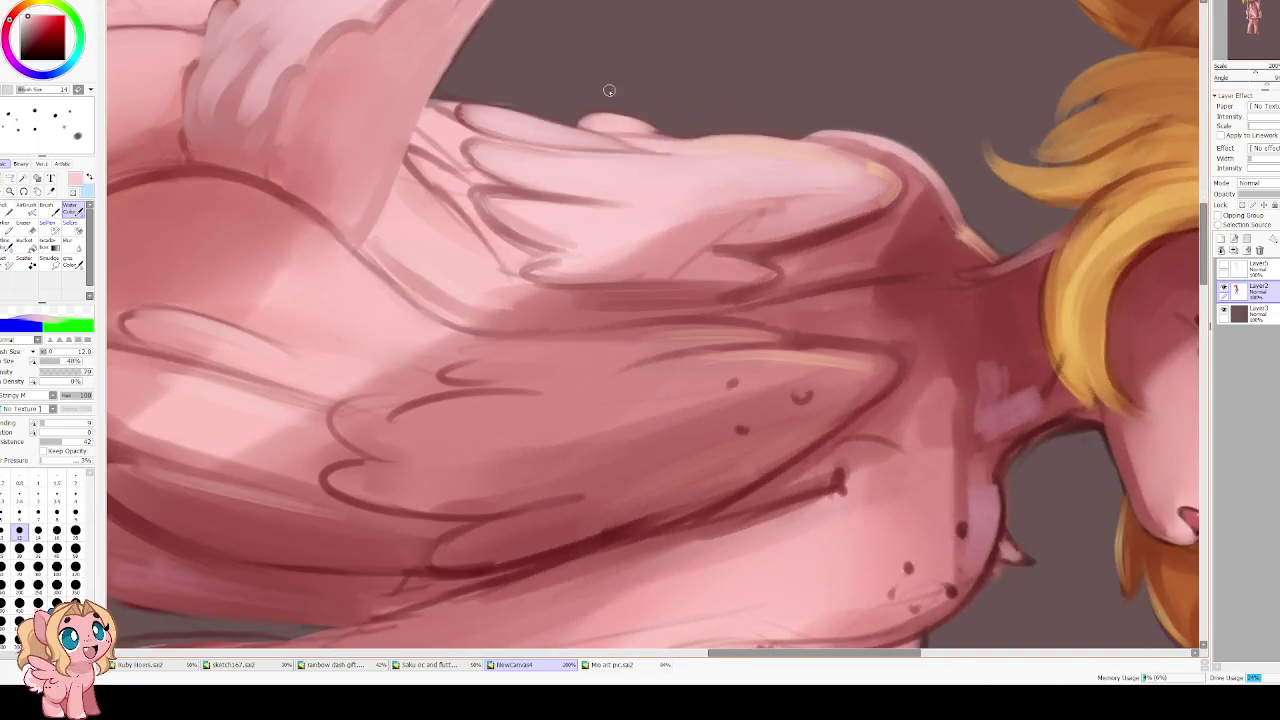
key(Delete)
key(Delete)
key(Delete)
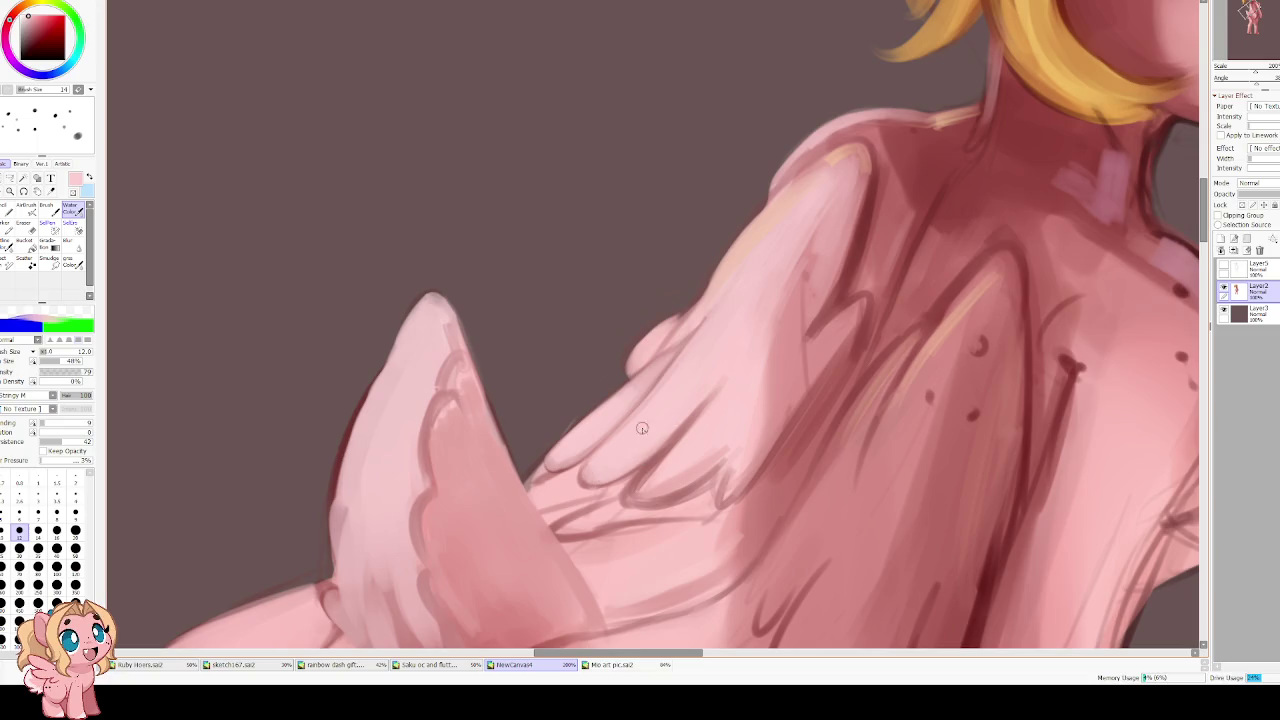
scroll(642, 428, down, 2)
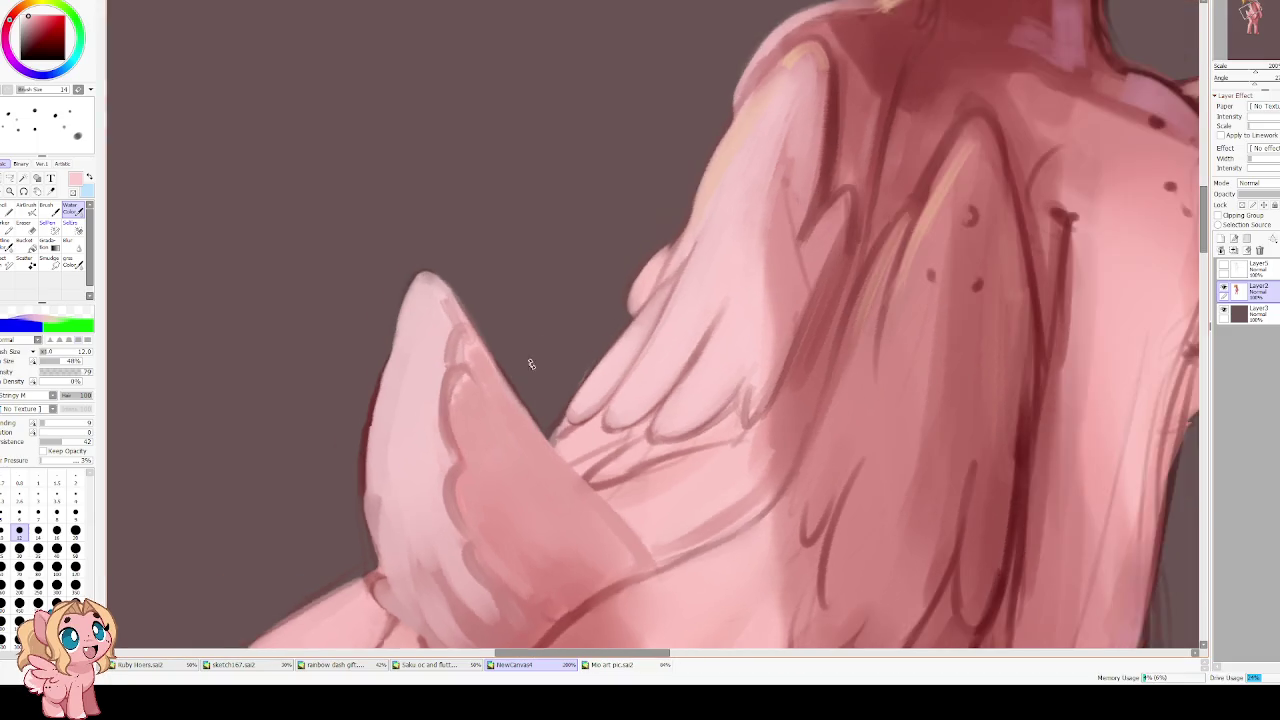
drag(529, 363, 471, 339)
alt+click(730, 293)
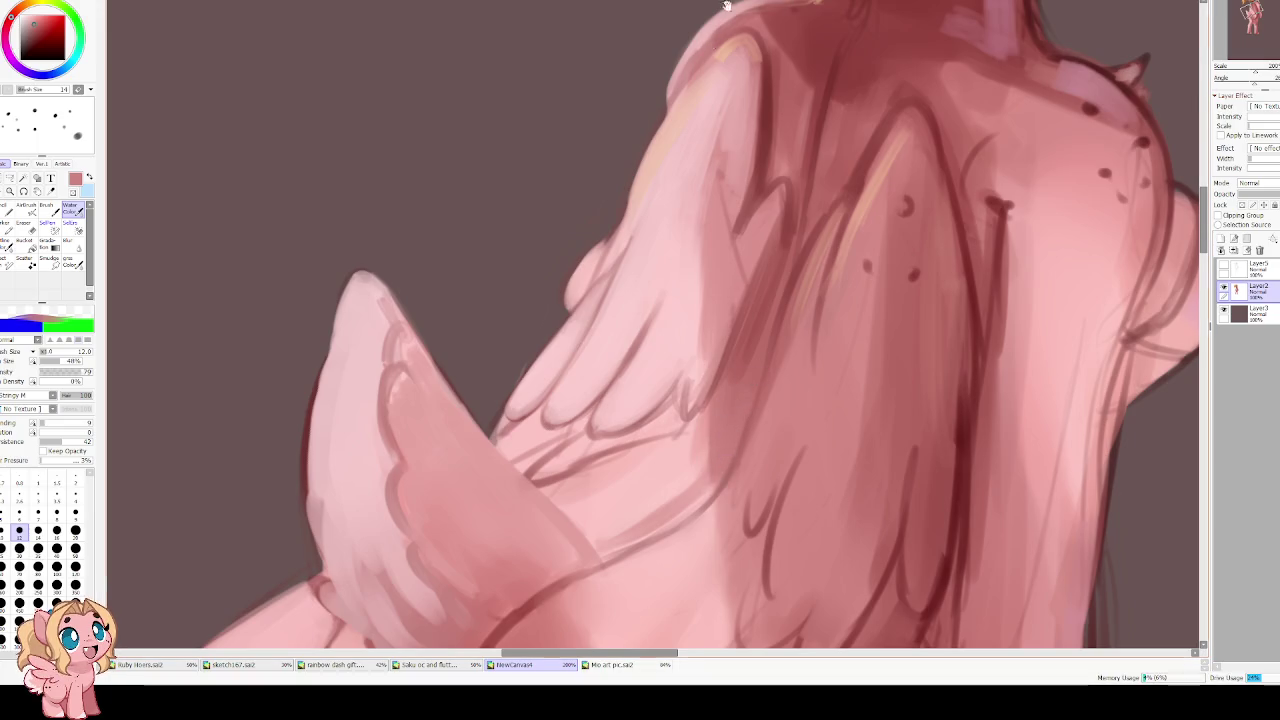
drag(745, 238, 685, 270)
key(bracketright)
key(bracketright)
alt+click(705, 322)
drag(680, 432, 705, 335)
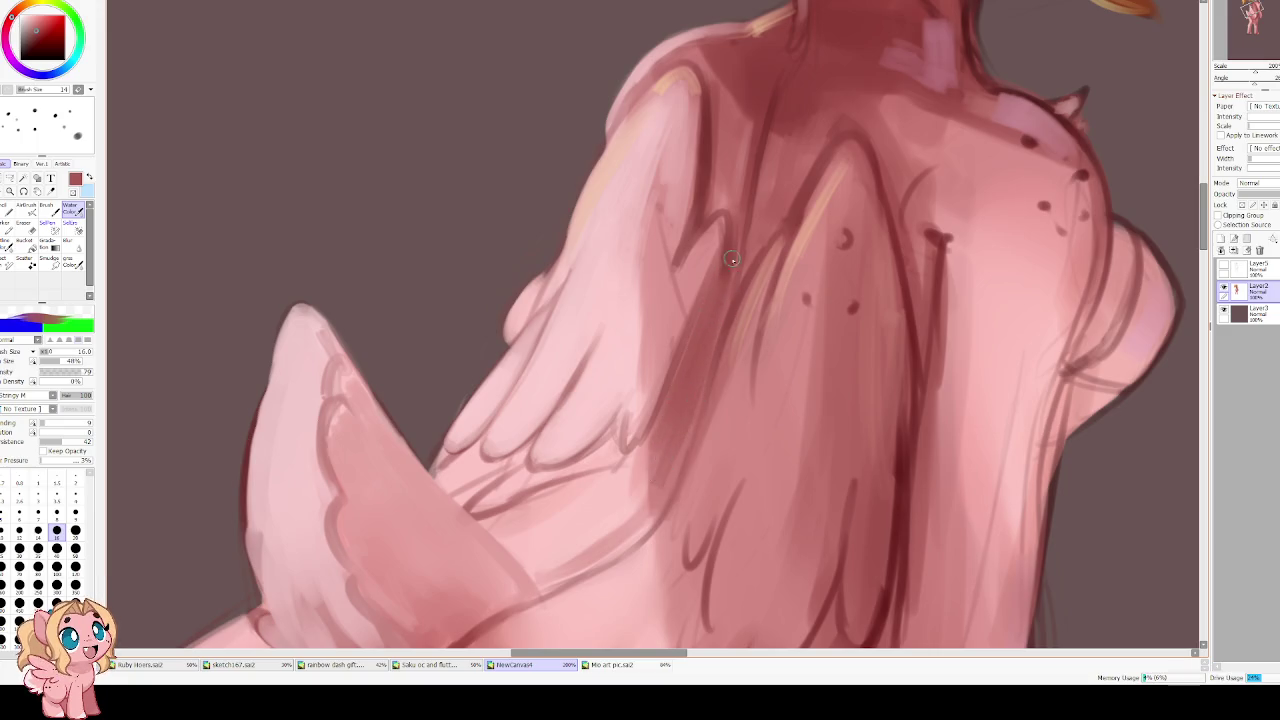
Darken the wing edge and draw darker feather lines at brush size 14
scroll(700, 280, up, 3)
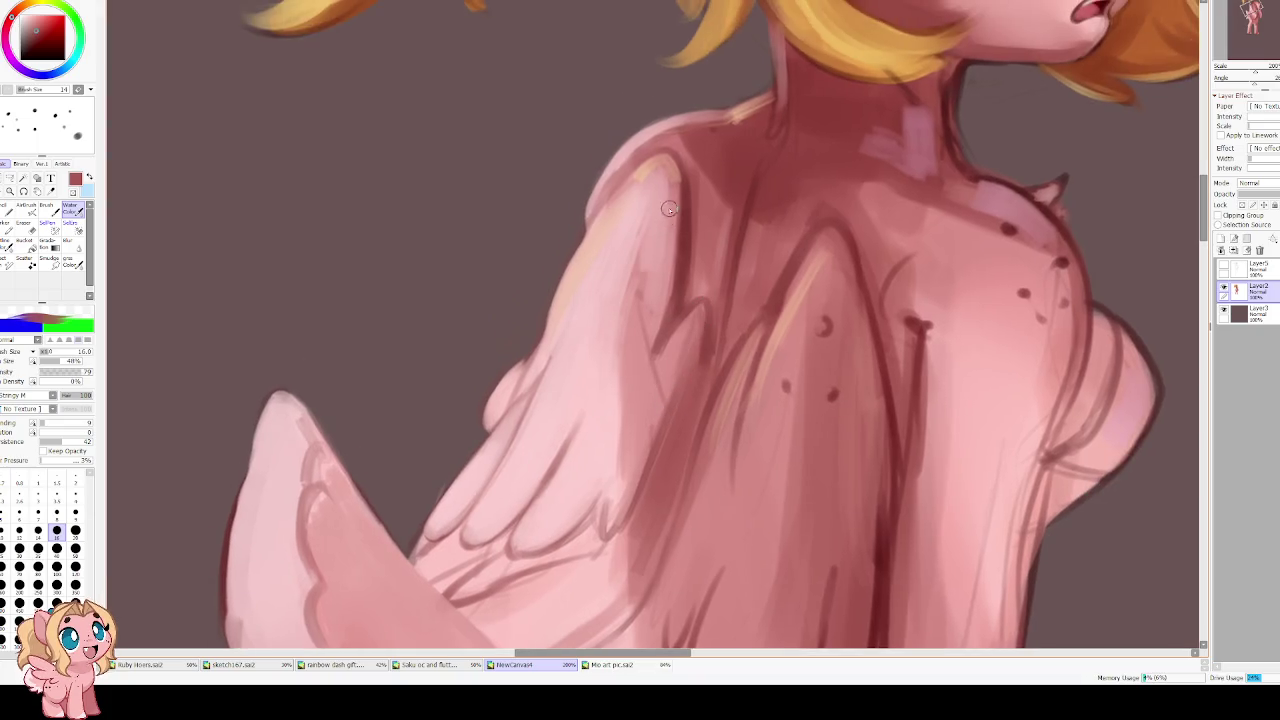
drag(672, 387, 661, 223)
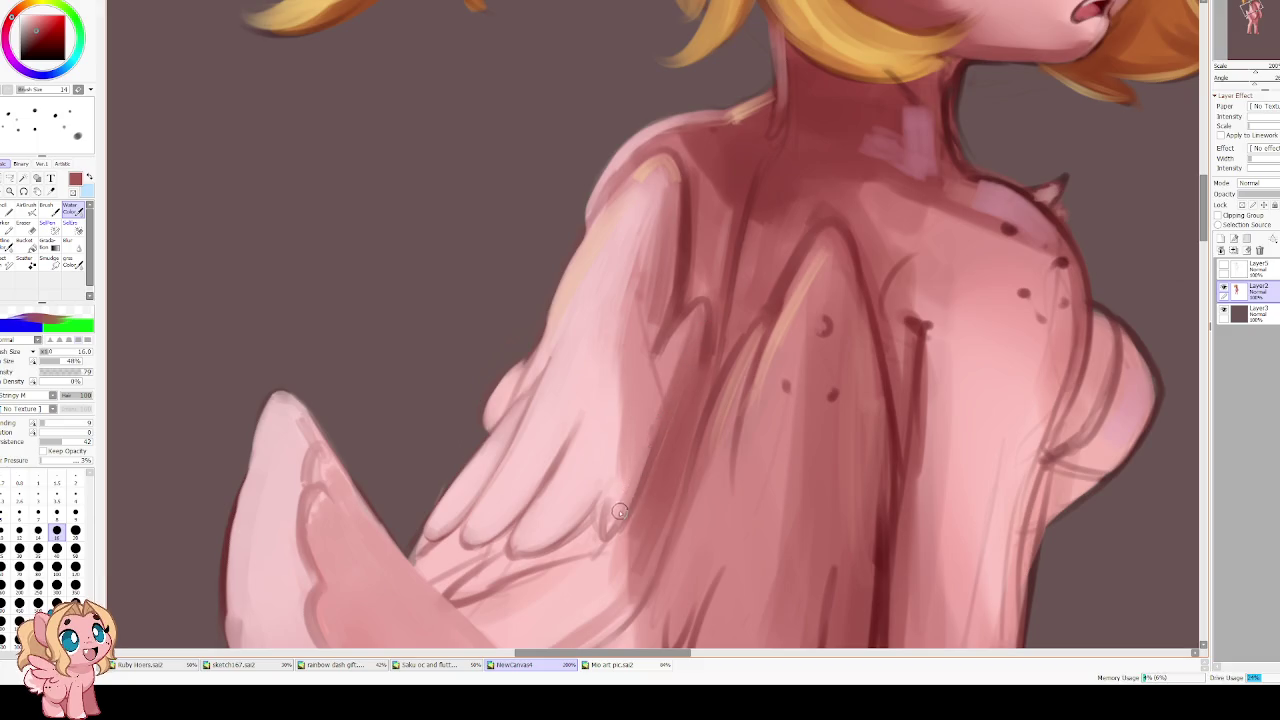
key(bracketleft)
key(bracketleft)
key(bracketleft)
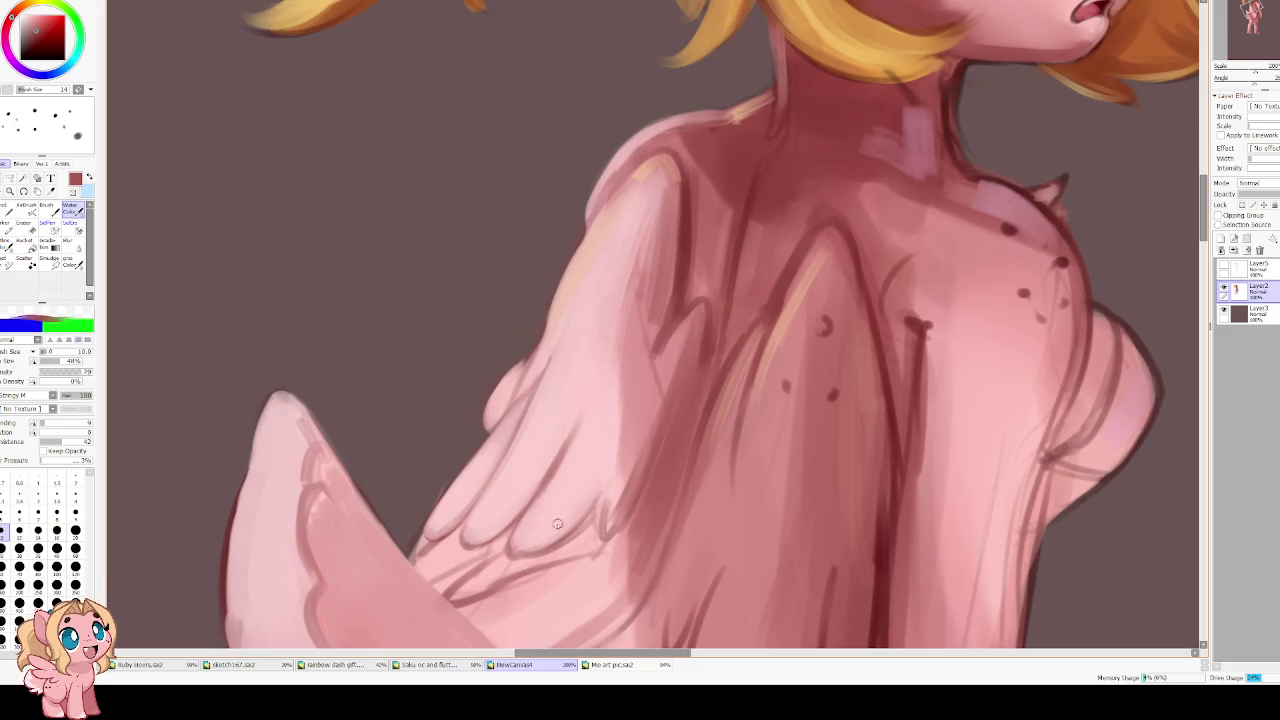
mouse_move(544, 536)
mouse_down()
mouse_move(598, 486)
mouse_move(580, 511)
mouse_up()
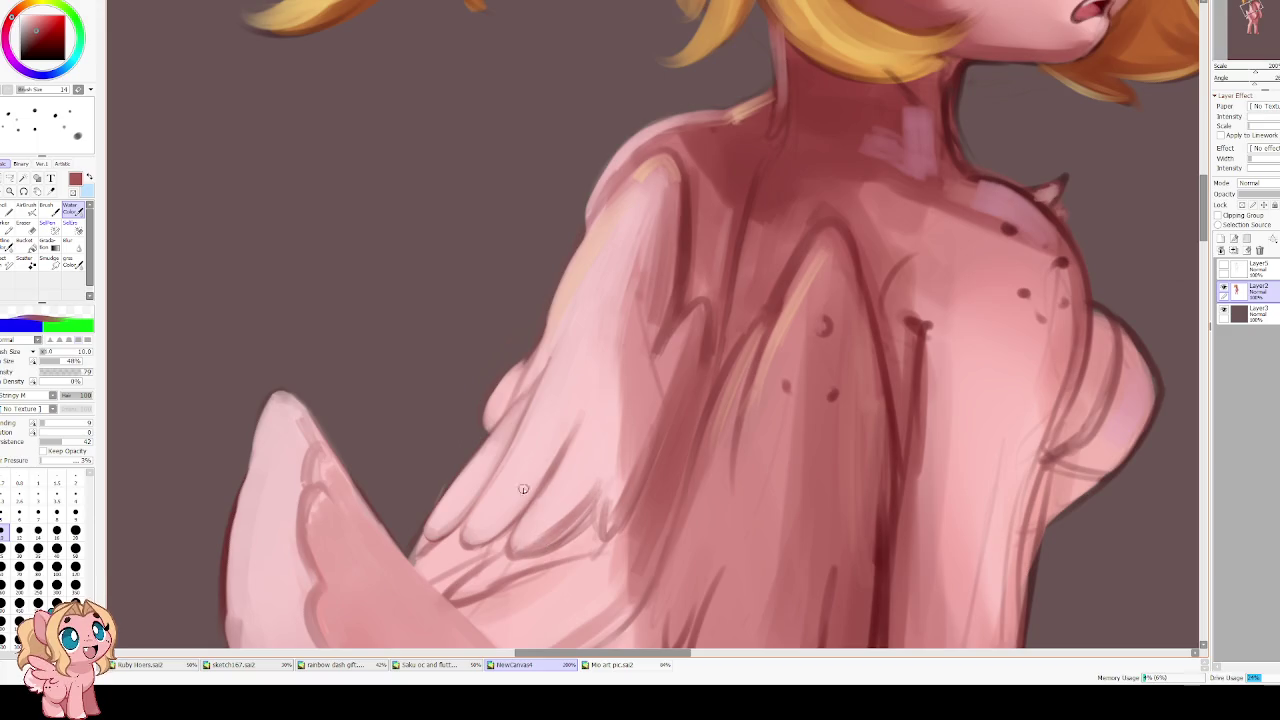
mouse_move(574, 410)
mouse_down()
mouse_move(522, 498)
mouse_move(511, 430)
mouse_move(510, 443)
mouse_up()
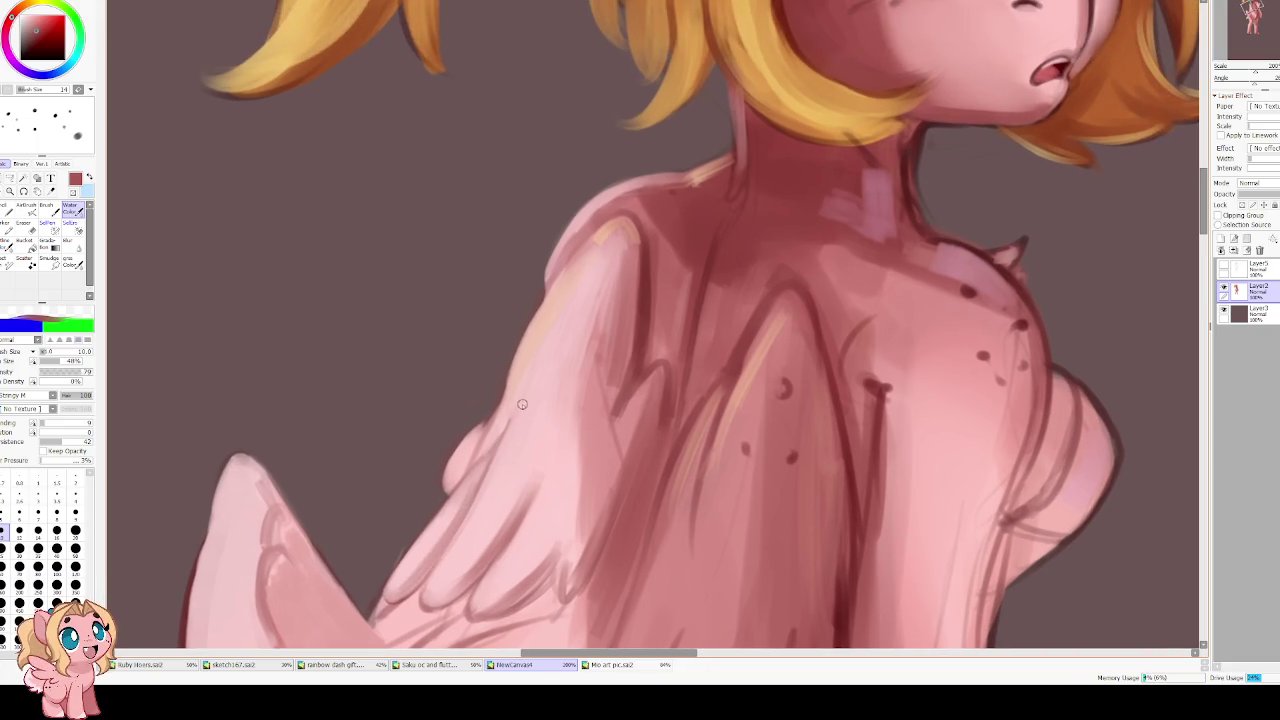
Draw a dark maroon edge line along the shoulder and wing's left side at size 5
key(bracketleft)
key(bracketleft)
key(bracketleft)
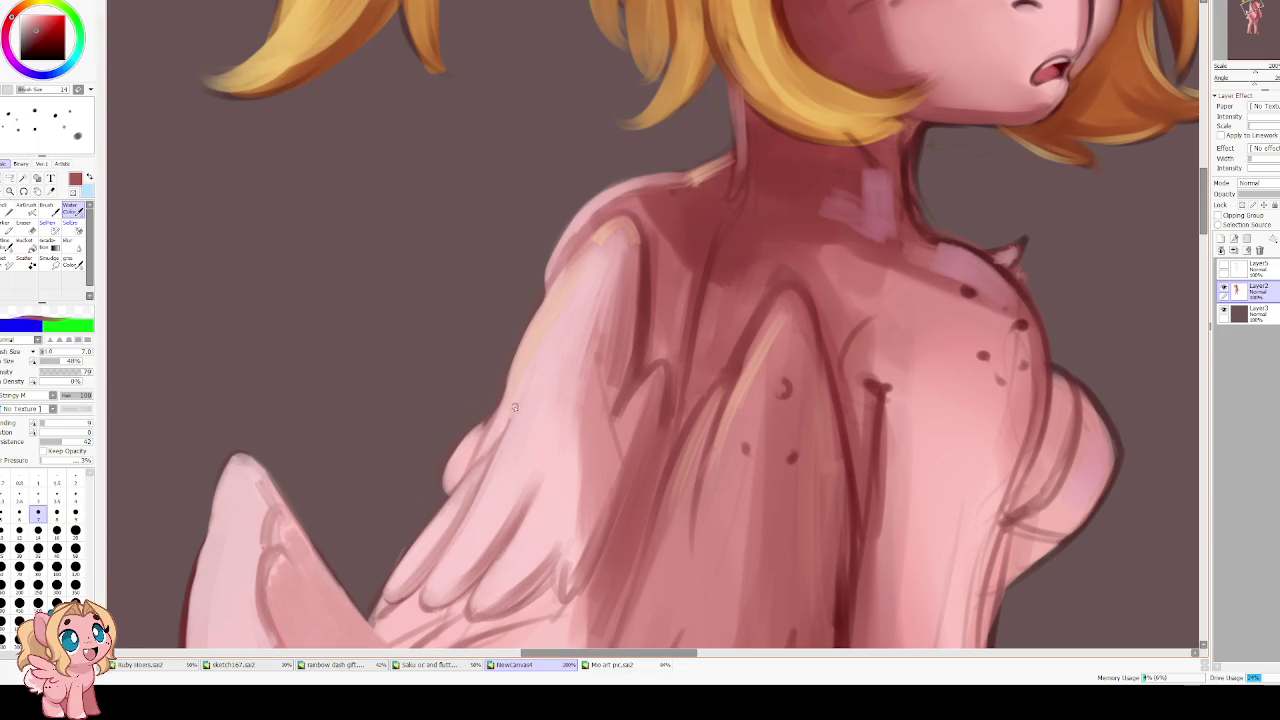
alt+click(576, 268)
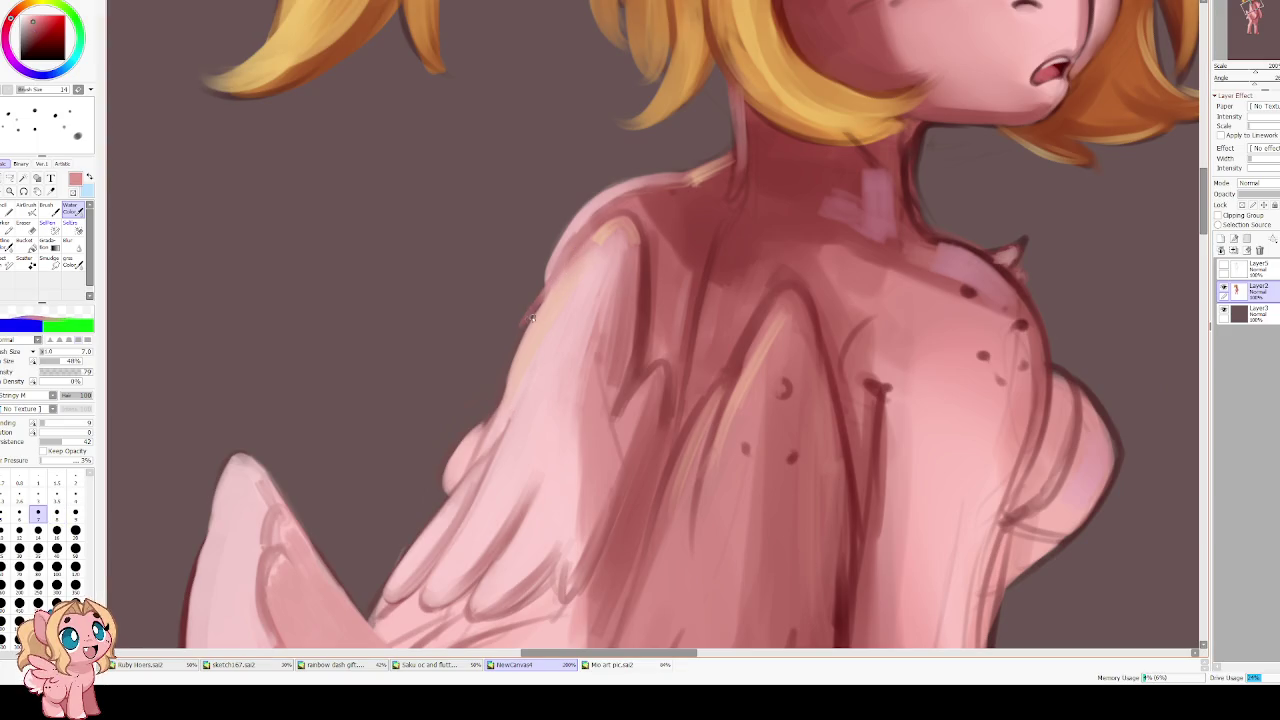
alt+click(645, 268)
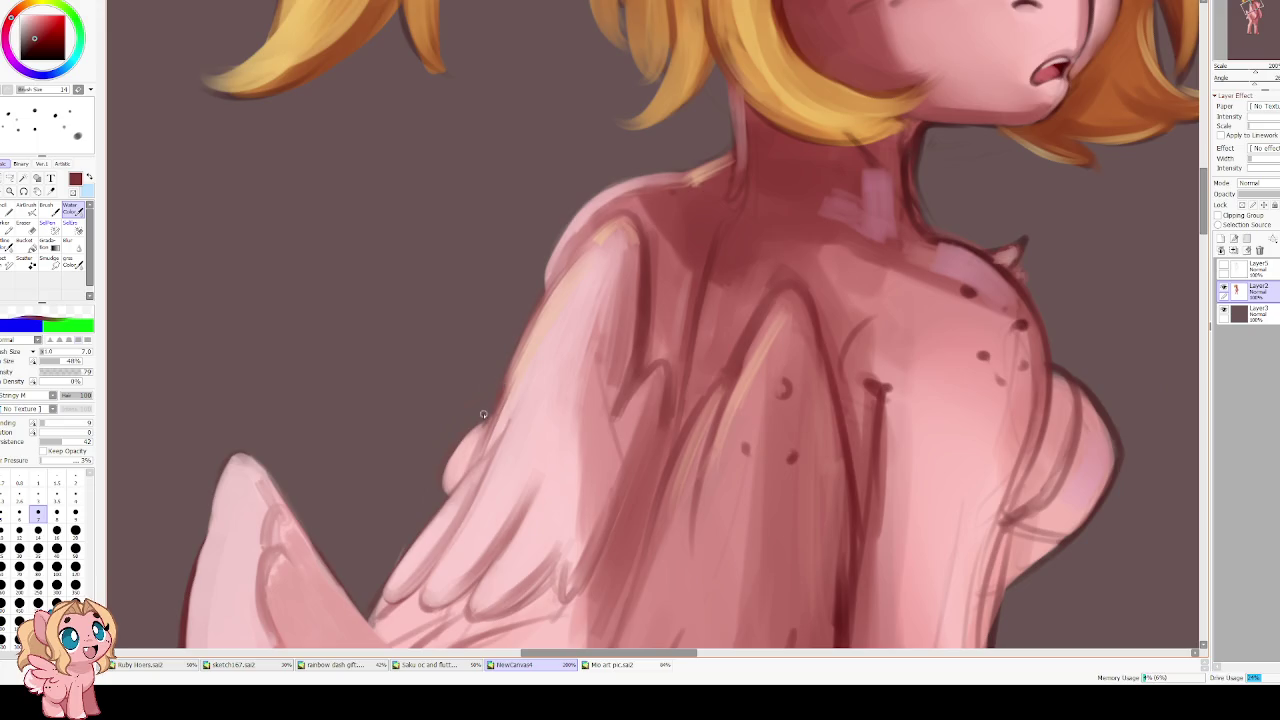
click(32, 47)
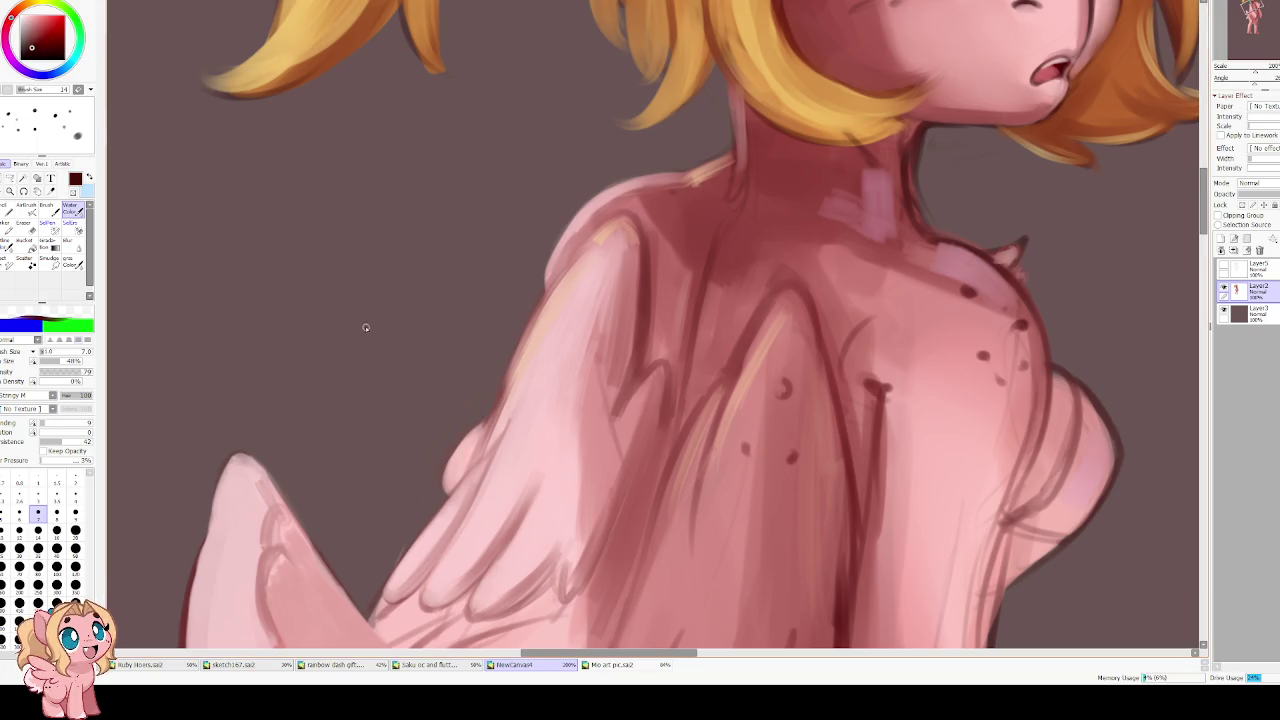
key(bracketleft)
key(bracketleft)
drag(598, 229, 568, 262)
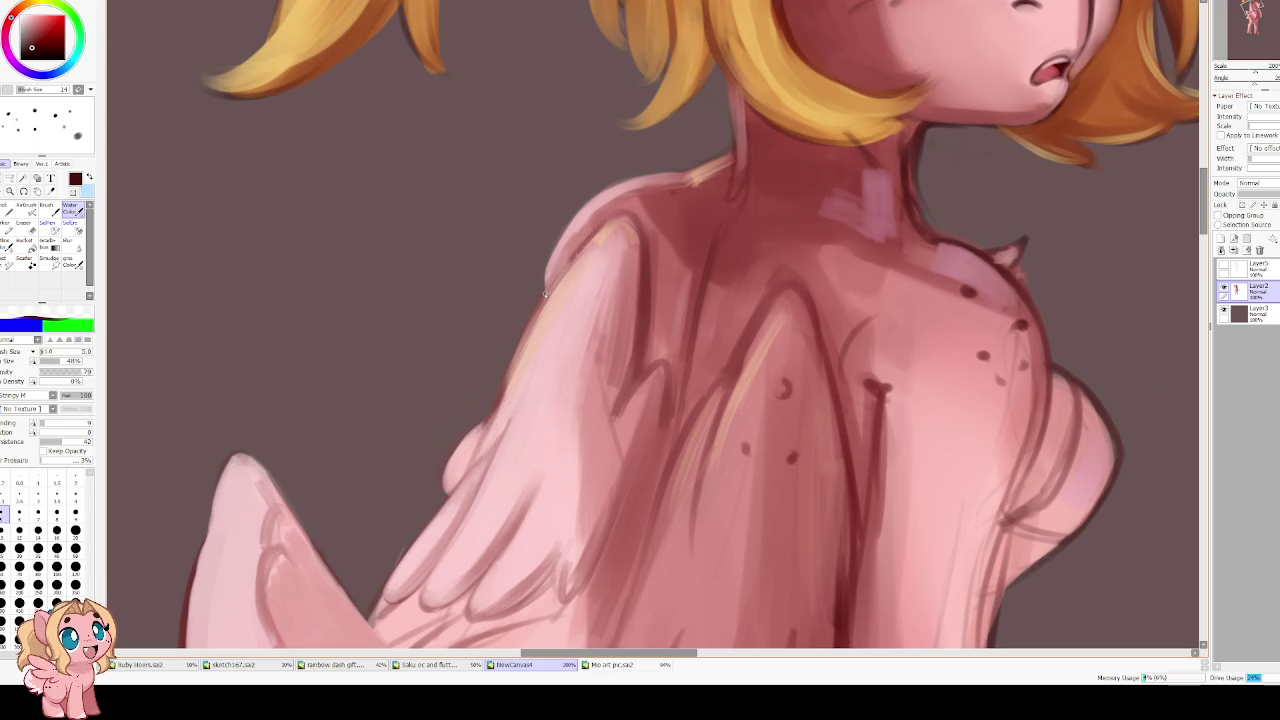
drag(529, 322, 472, 460)
drag(565, 266, 594, 234)
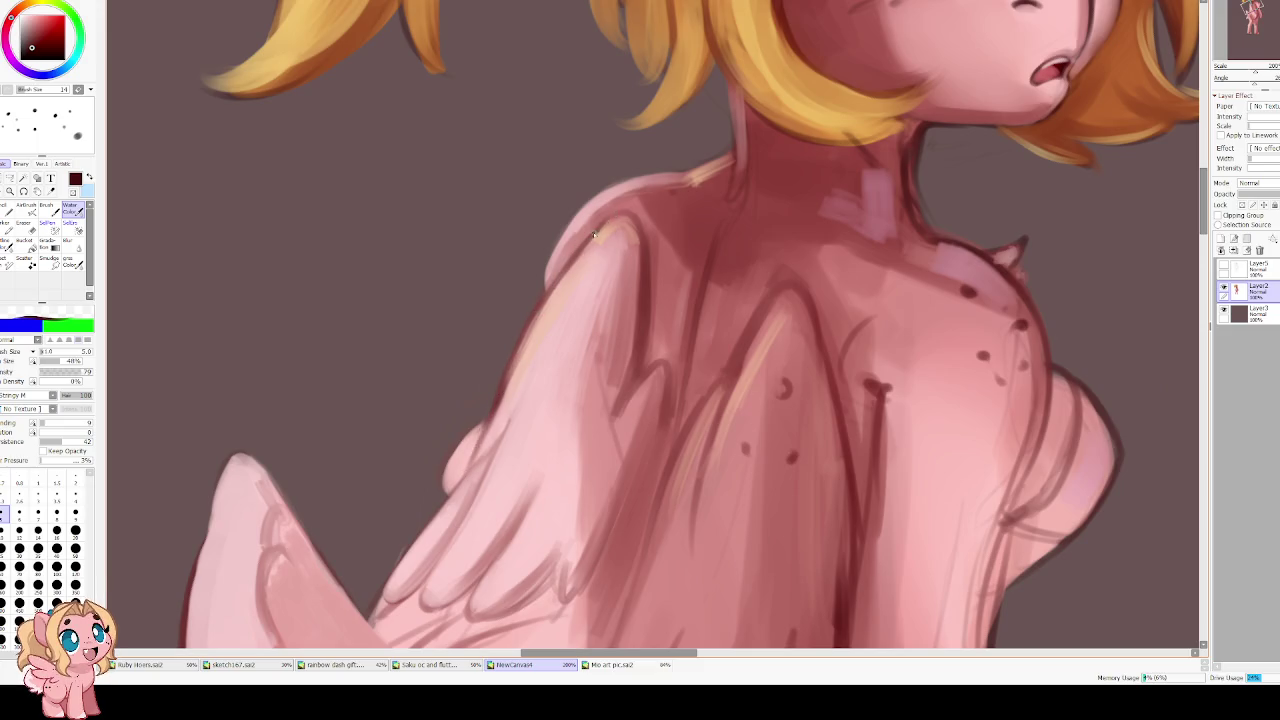
mouse_move(519, 362)
mouse_down()
mouse_move(569, 289)
mouse_move(542, 344)
mouse_up()
alt+click(568, 288)
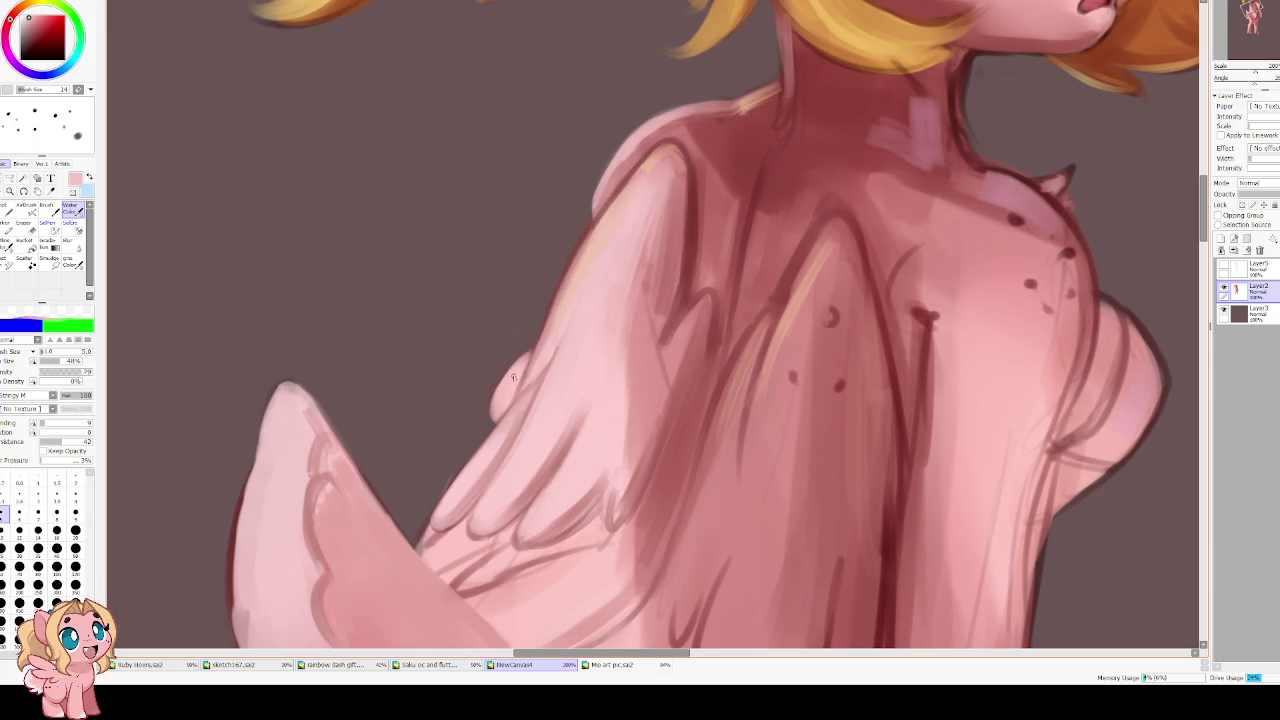
key(e)
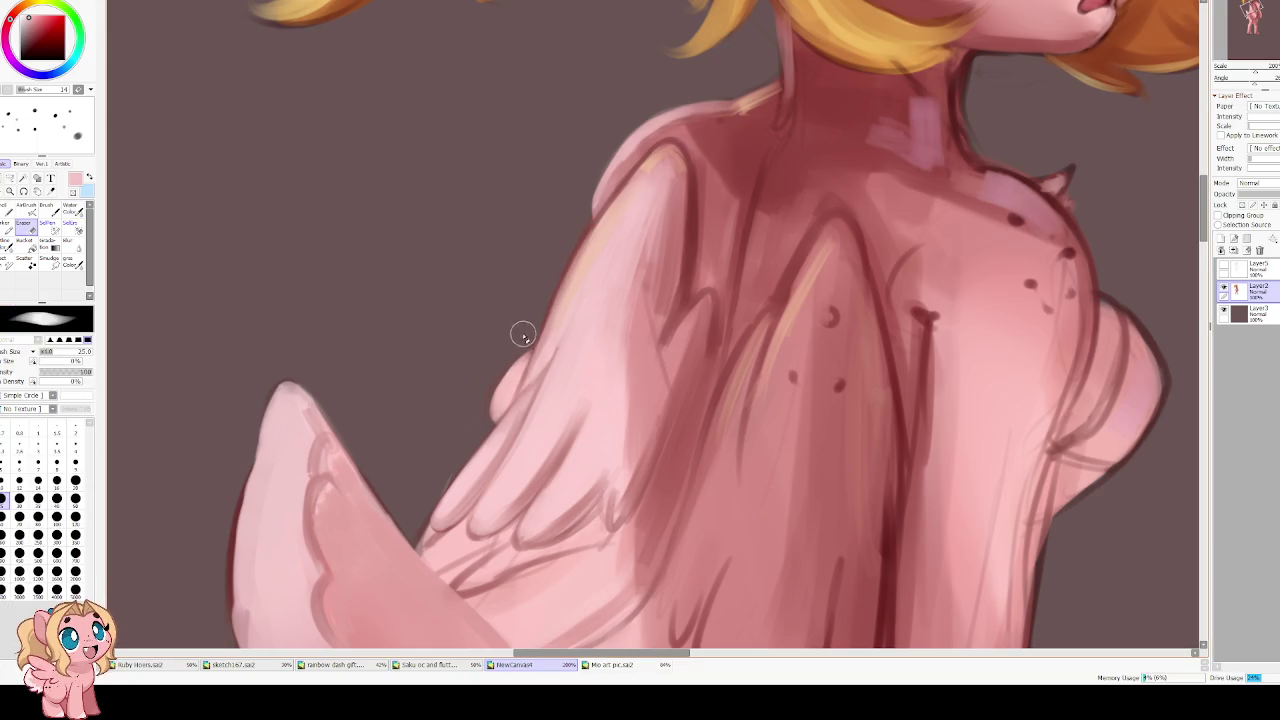
Brush light pink Water Color strokes down the wing's upper-left edge
mouse_move(469, 398)
mouse_down()
mouse_move(344, 332)
mouse_move(355, 335)
mouse_up()
drag(321, 97, 349, 177)
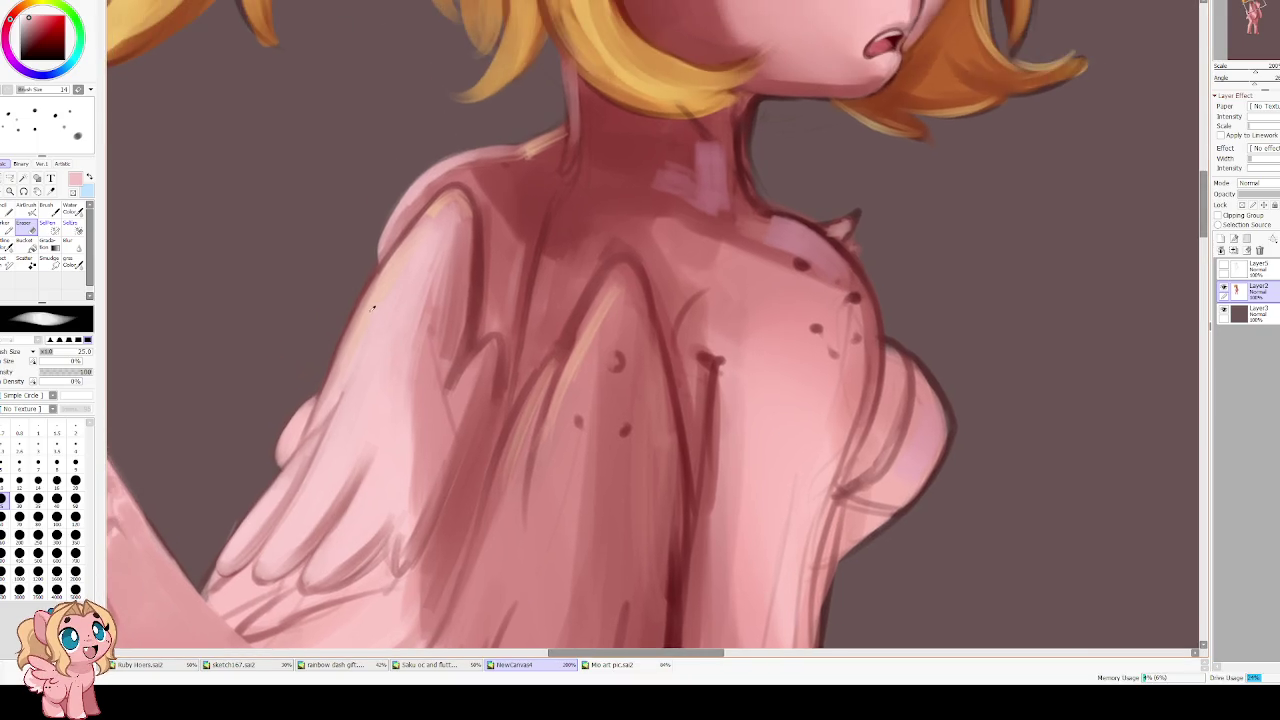
key(w)
drag(390, 262, 338, 344)
drag(362, 302, 321, 396)
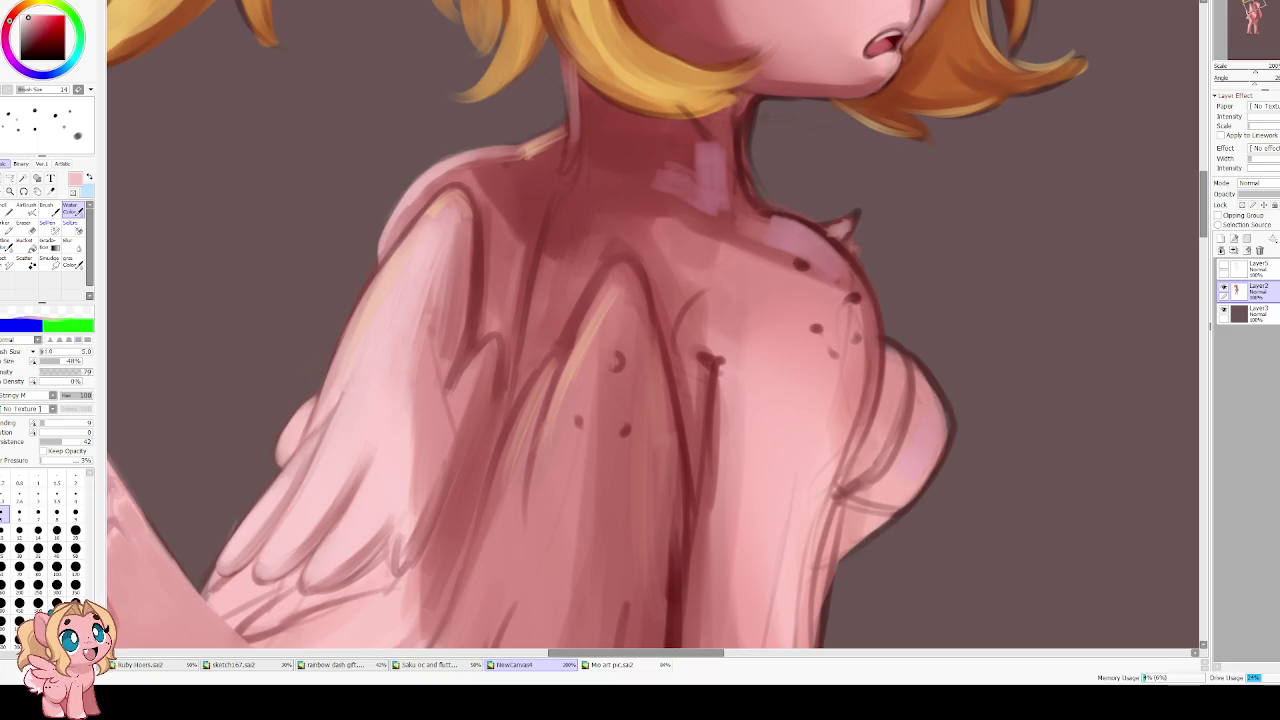
mouse_move(413, 303)
mouse_down()
mouse_move(503, 243)
mouse_move(476, 266)
mouse_up()
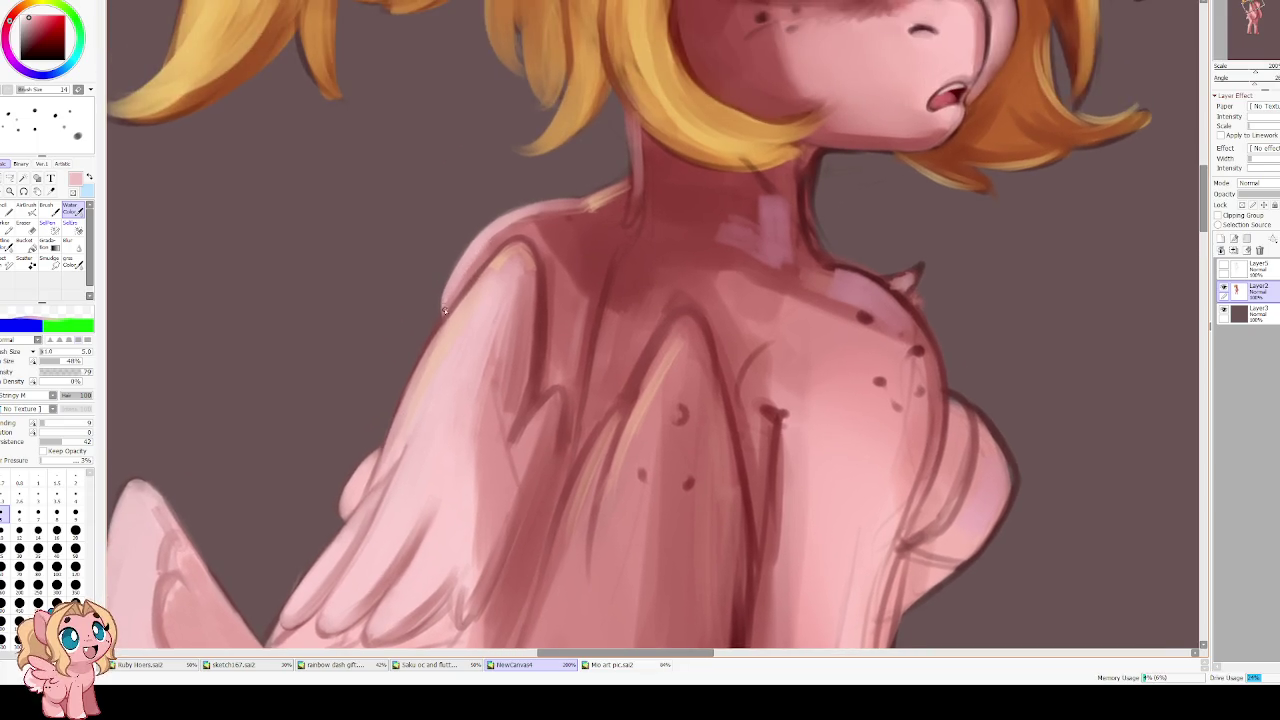
drag(493, 263, 400, 414)
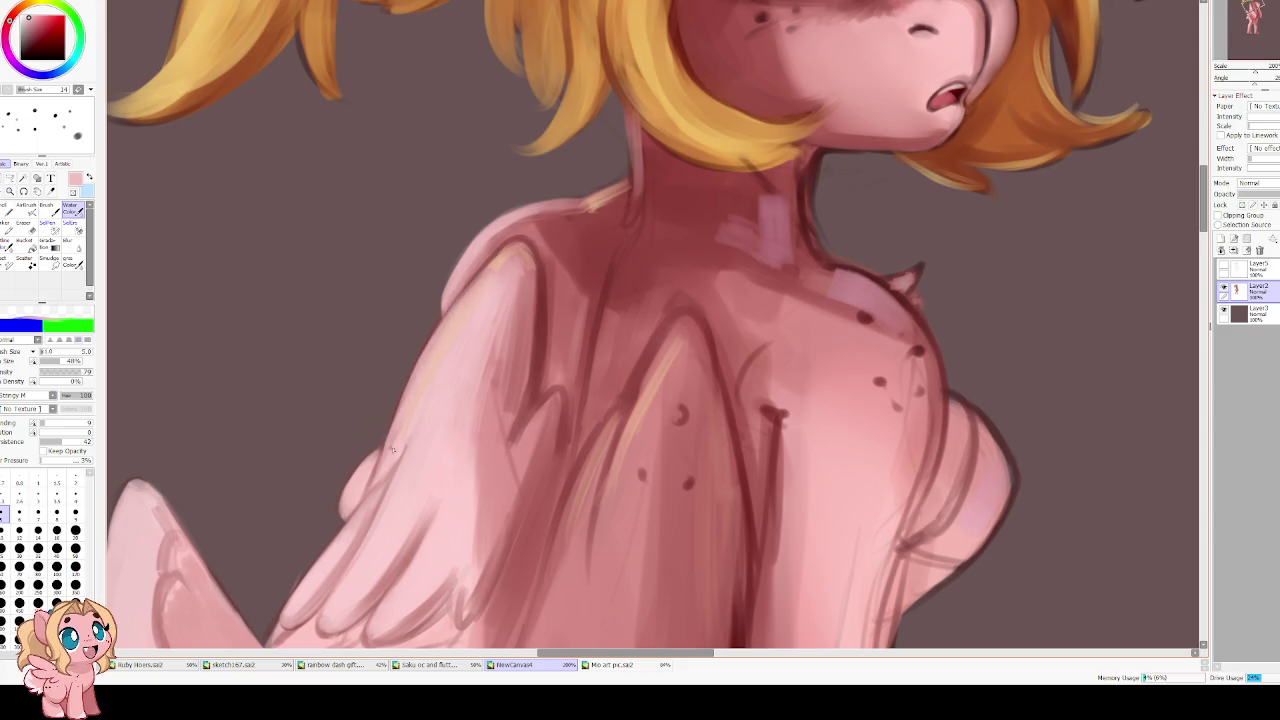
drag(391, 447, 536, 288)
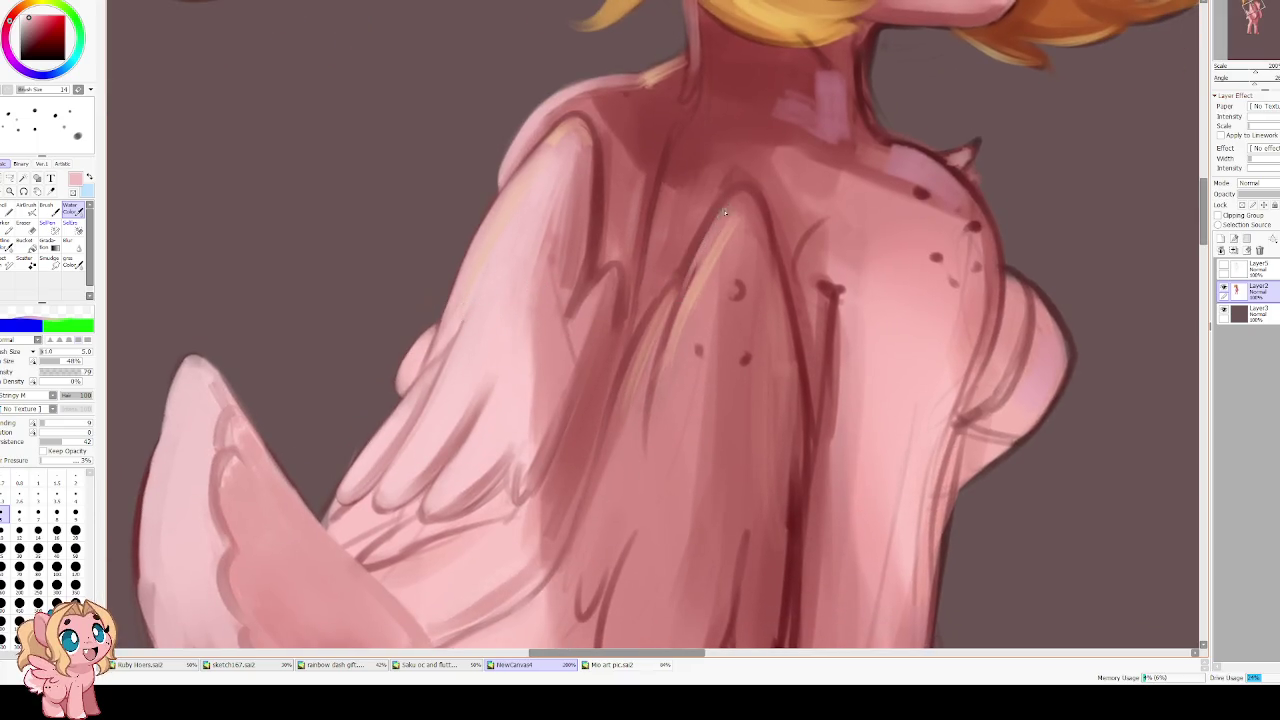
Soften the dark line down the pony's back with larger Water Color strokes in sampled pinks
drag(600, 440, 600, 340)
key(bracketright)
key(bracketright)
key(bracketright)
key(bracketright)
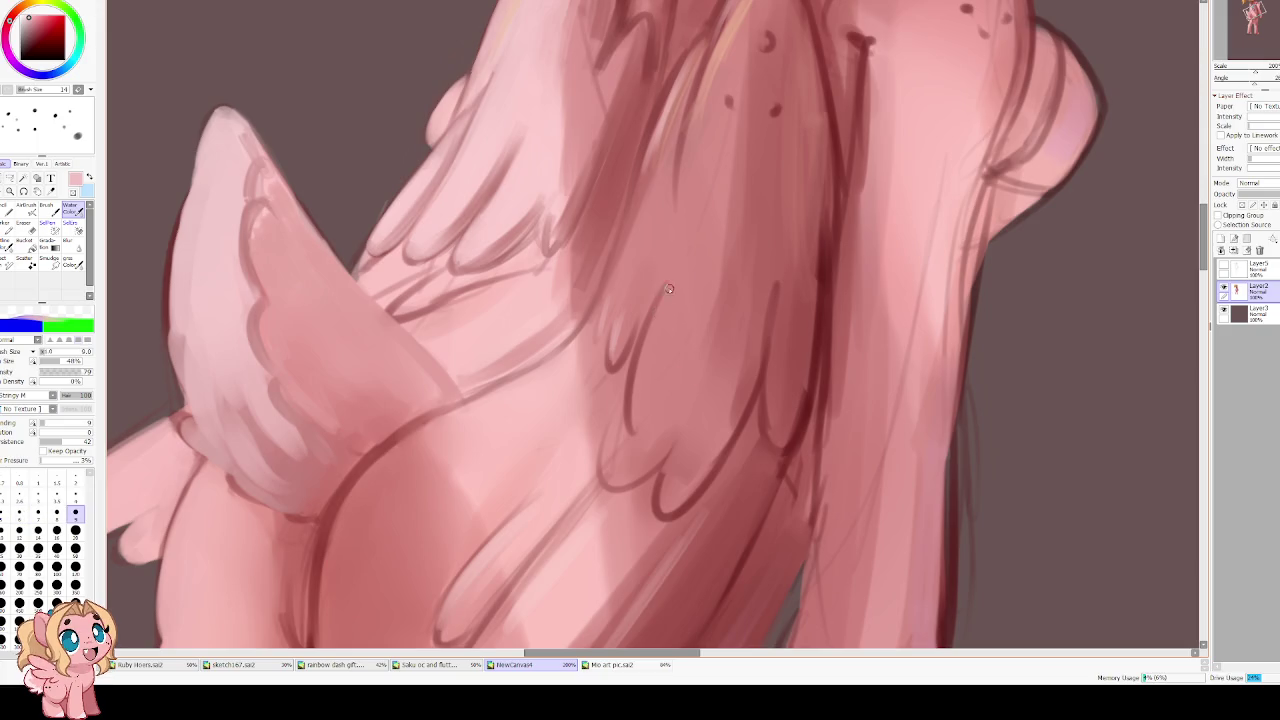
drag(665, 290, 634, 428)
mouse_move(636, 345)
mouse_down()
mouse_move(642, 412)
mouse_move(622, 488)
mouse_up()
drag(626, 400, 620, 482)
alt+click(615, 430)
drag(608, 410, 596, 481)
Paint a lighter pink stroke along the wing feathers and raise the brush size to 20
alt+click(632, 381)
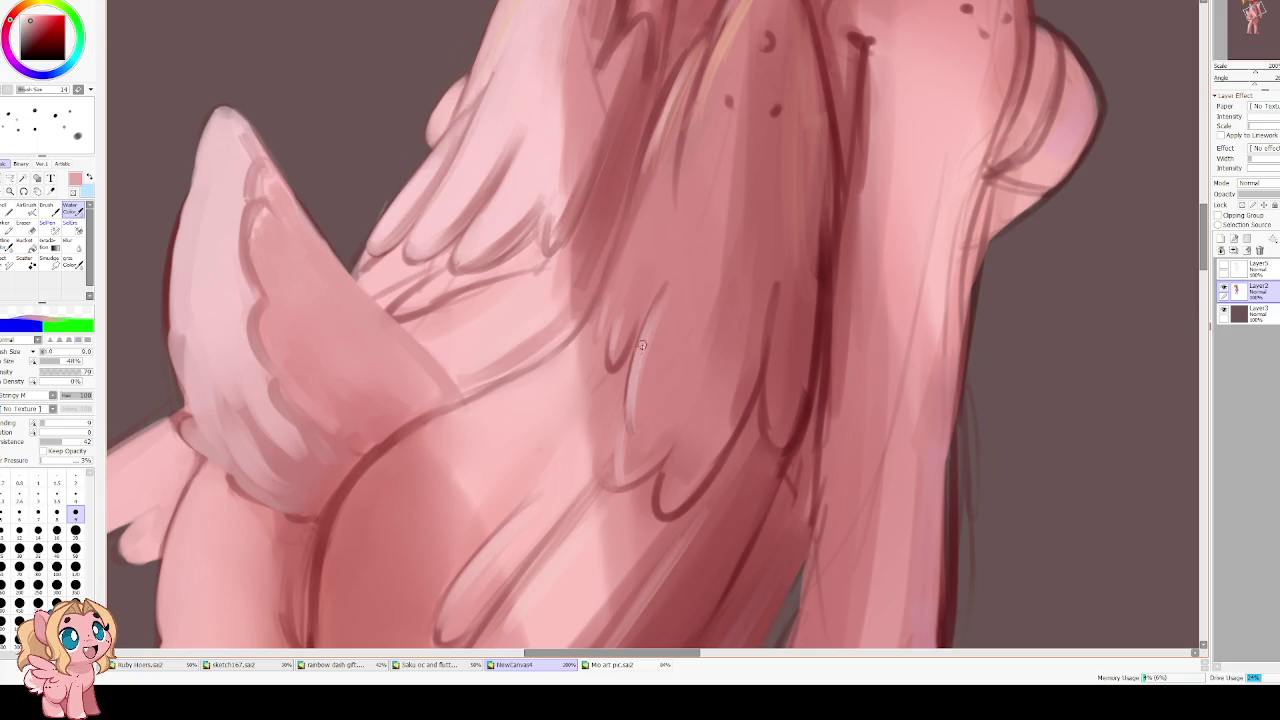
drag(662, 506, 694, 402)
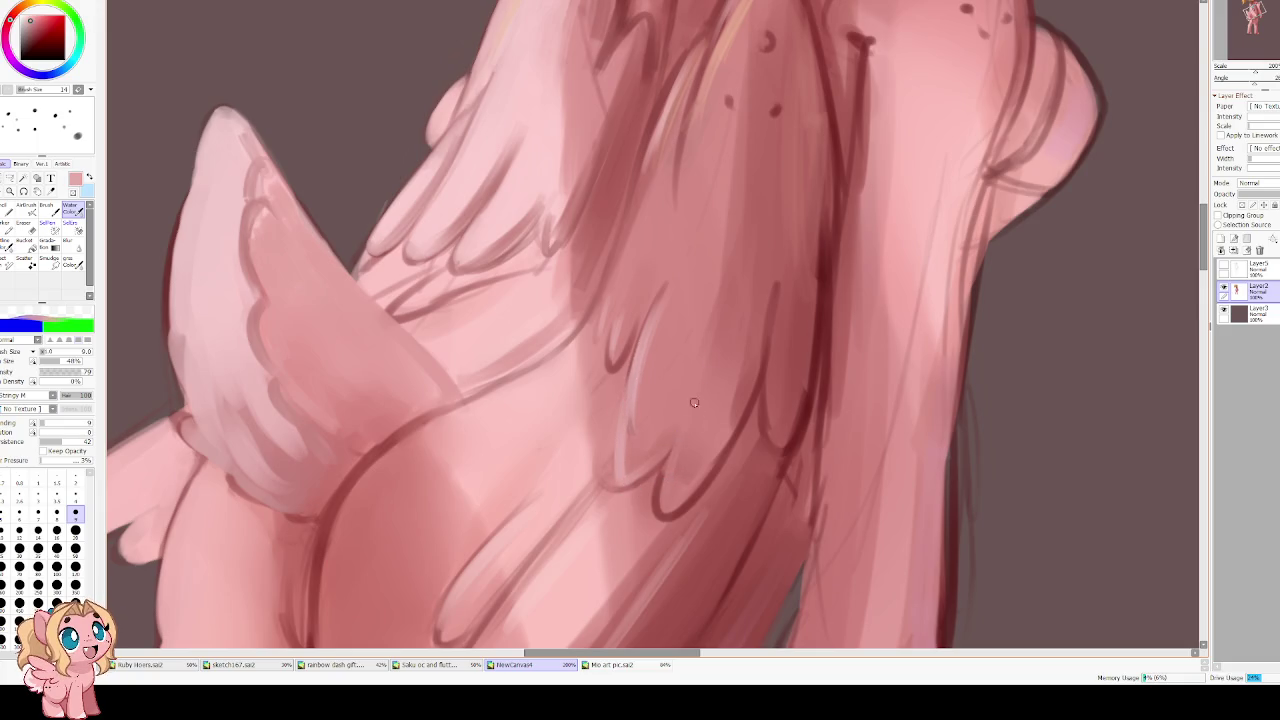
scroll(617, 277, down, 1)
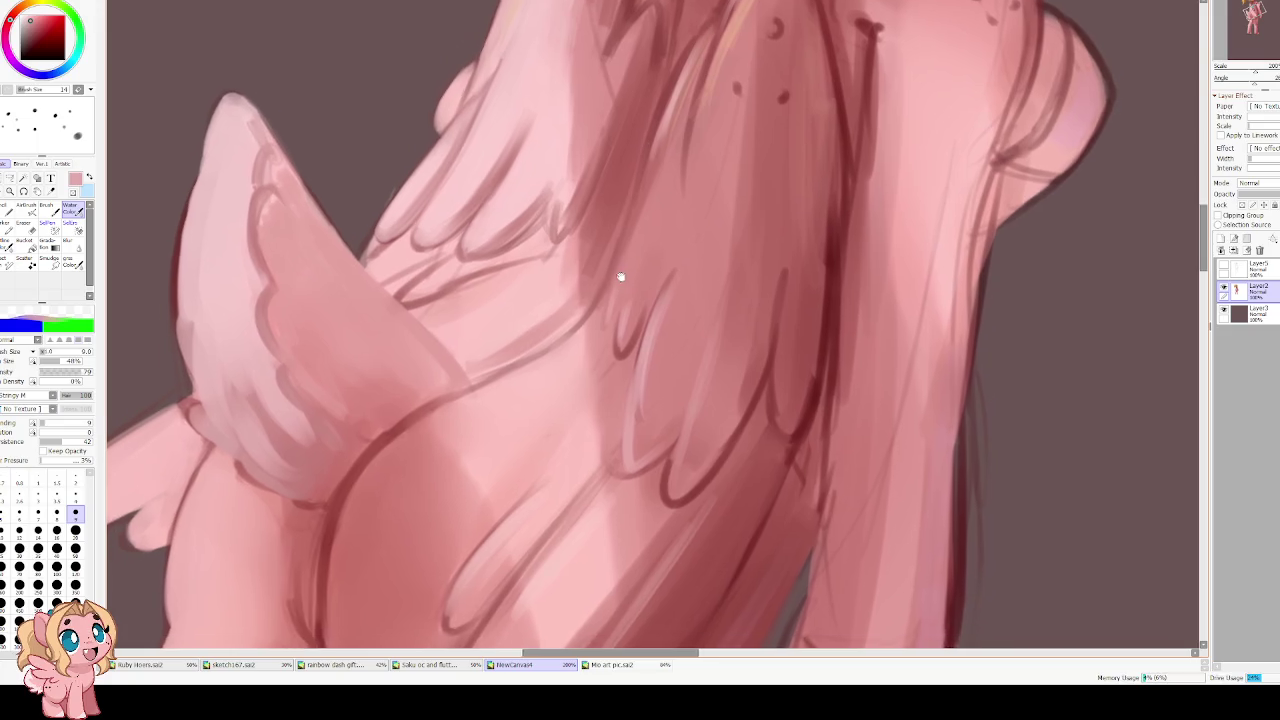
scroll(589, 400, down, 2)
scroll(558, 360, down, 2)
key(bracketright)
key(bracketright)
key(bracketright)
key(bracketright)
key(bracketright)
key(bracketright)
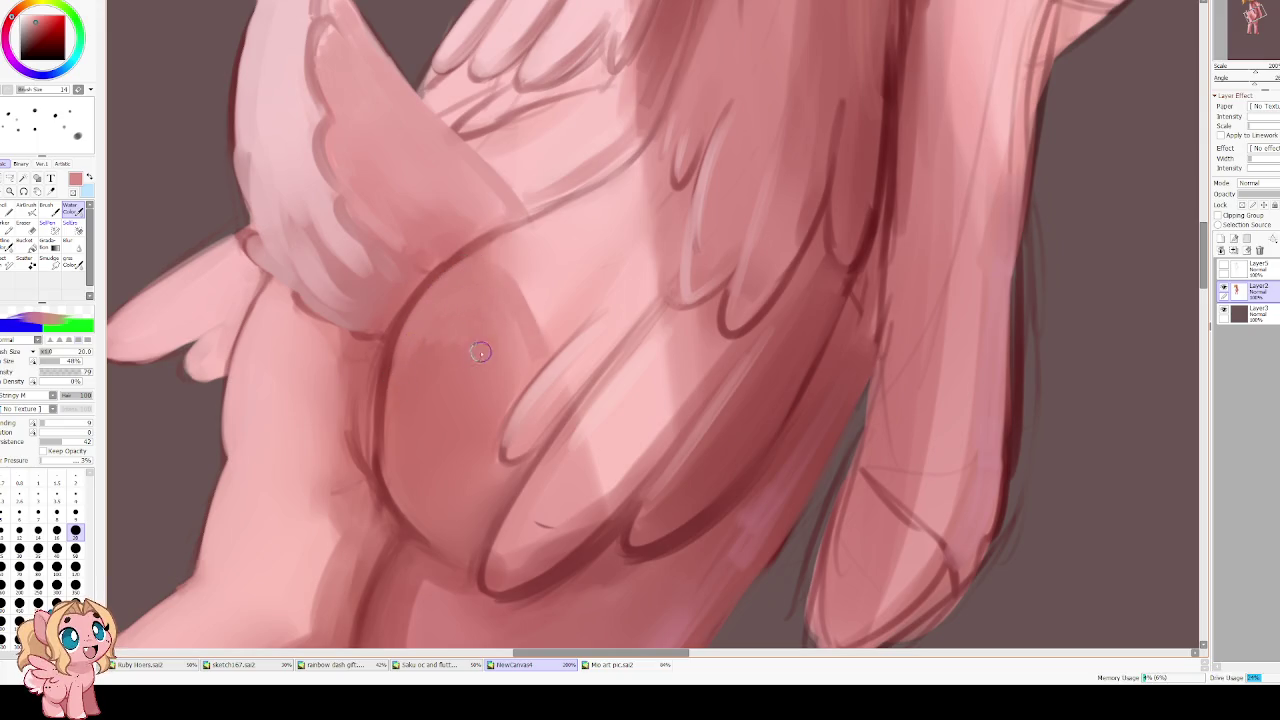
Blur the haunch shading with a smaller Blur brush
key(b)
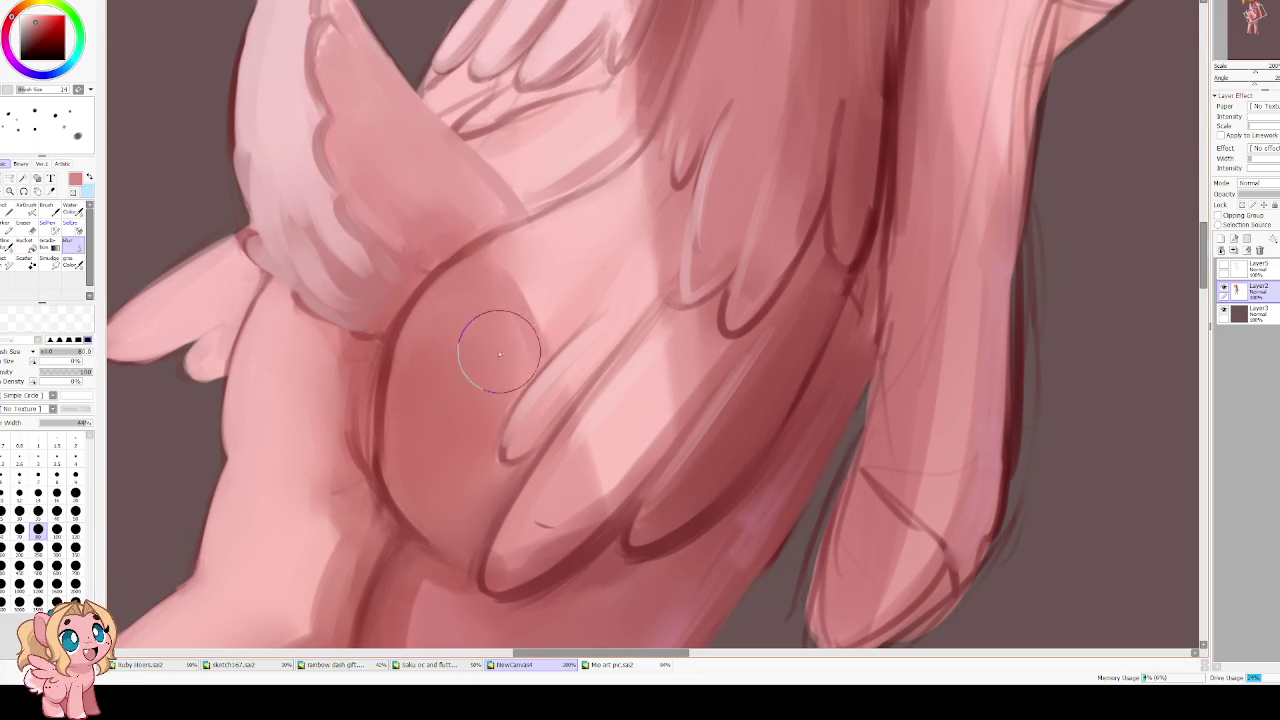
scroll(455, 186, down, 1)
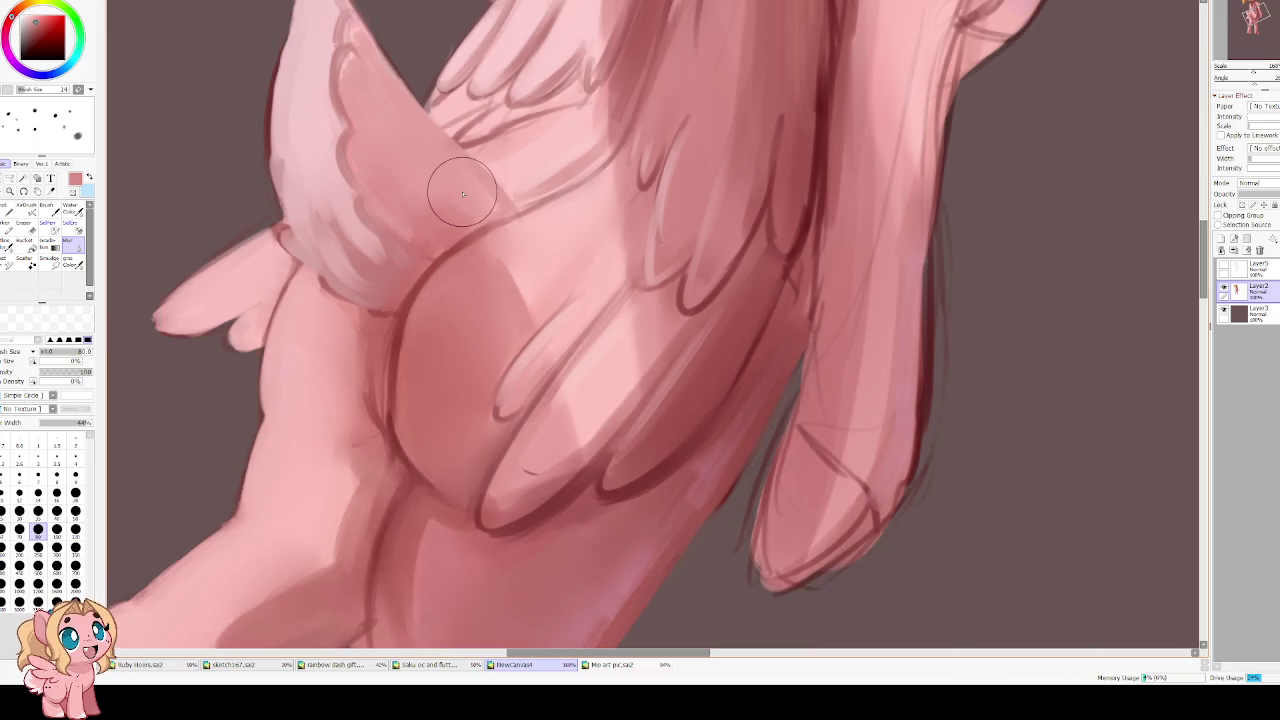
key(bracketleft)
key(bracketleft)
key(bracketleft)
key(bracketleft)
key(bracketleft)
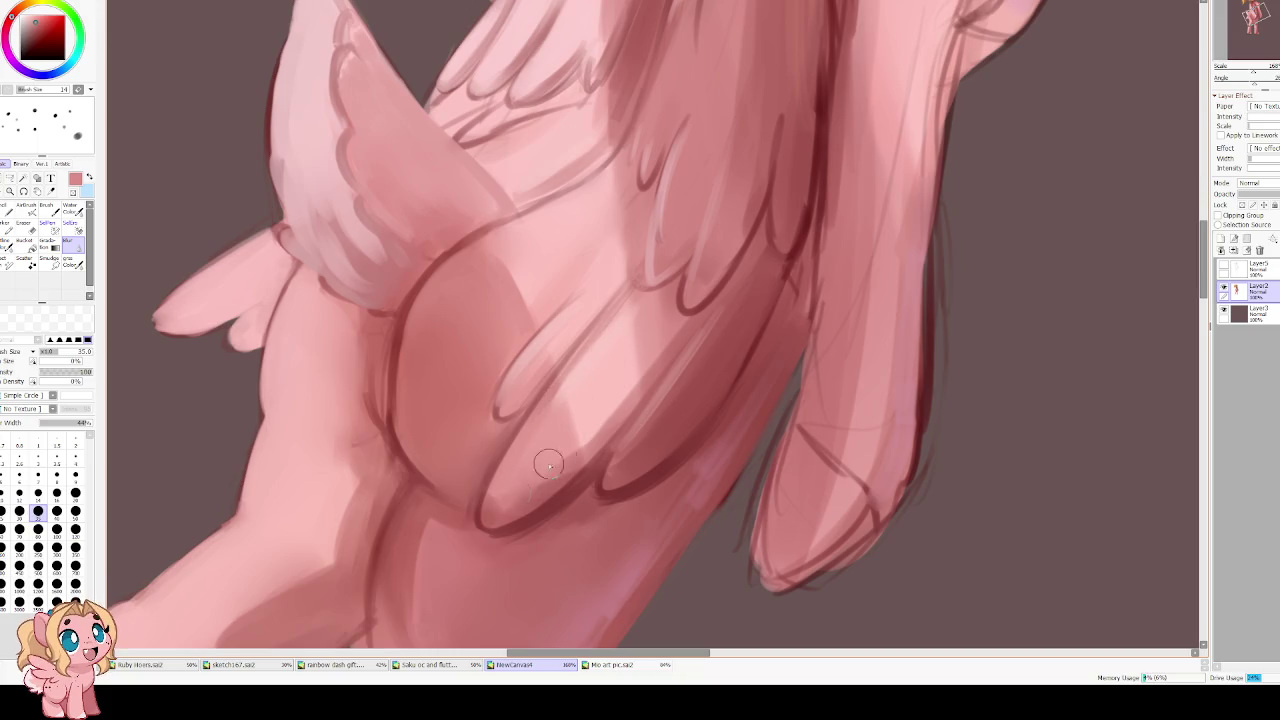
Repaint the lower feather edges in Water Color using an eyedropped darker red
key(w)
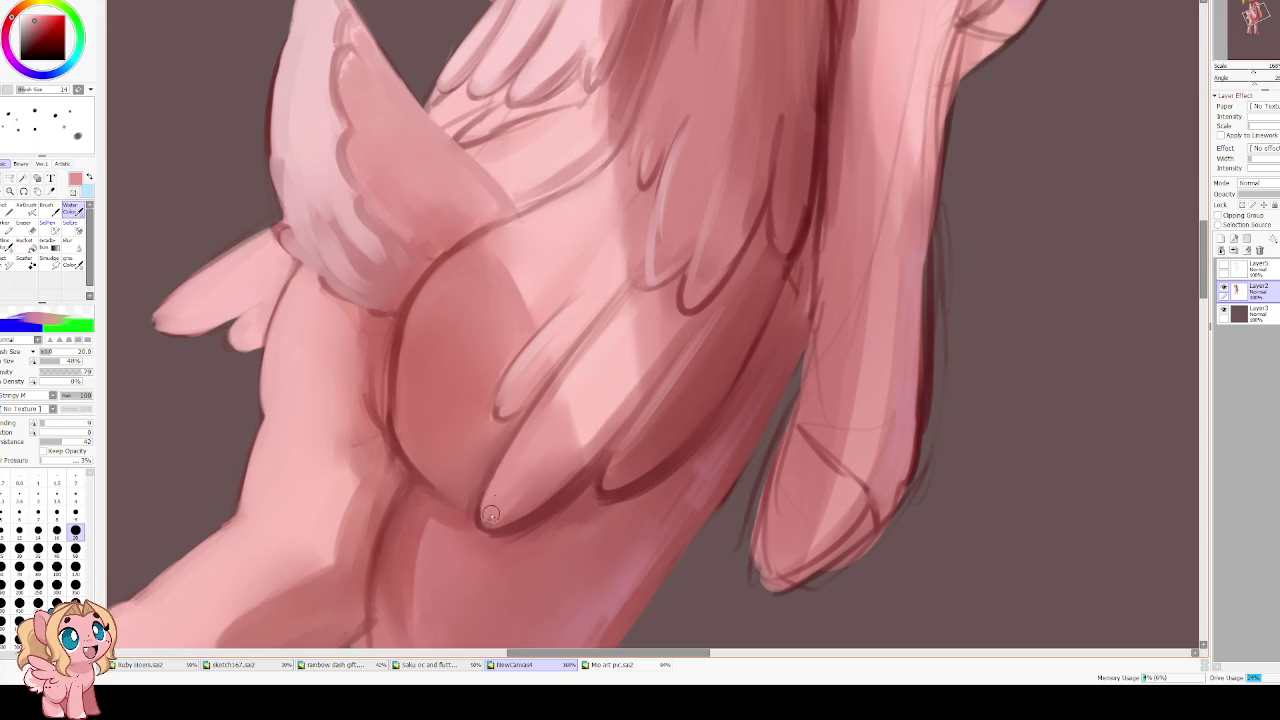
mouse_move(491, 513)
mouse_down()
mouse_move(562, 473)
mouse_move(588, 390)
mouse_up()
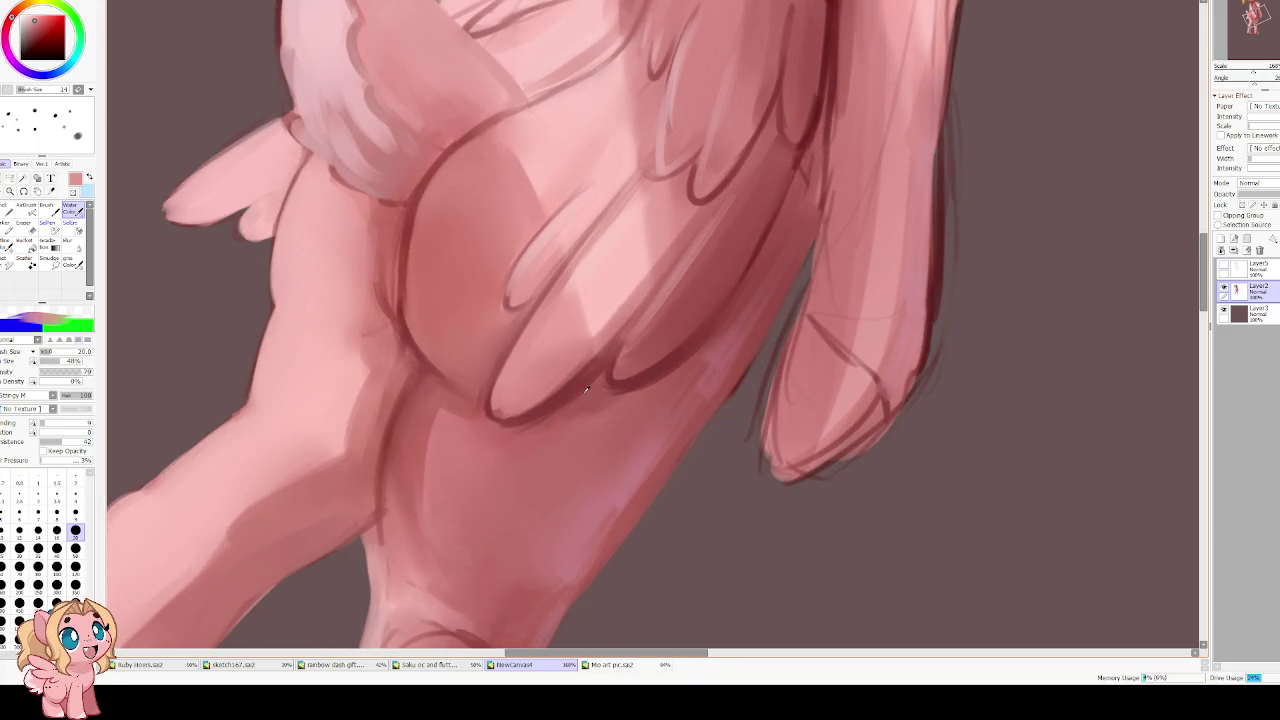
alt+click(586, 389)
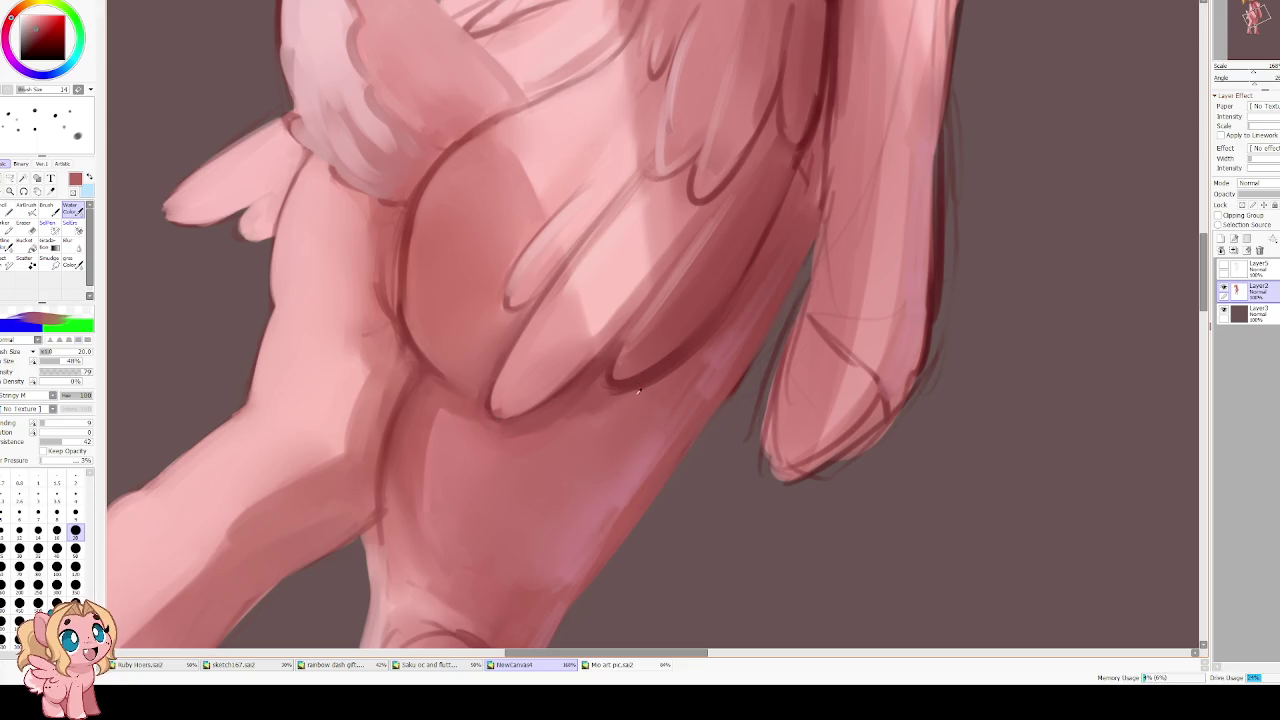
drag(700, 345, 616, 395)
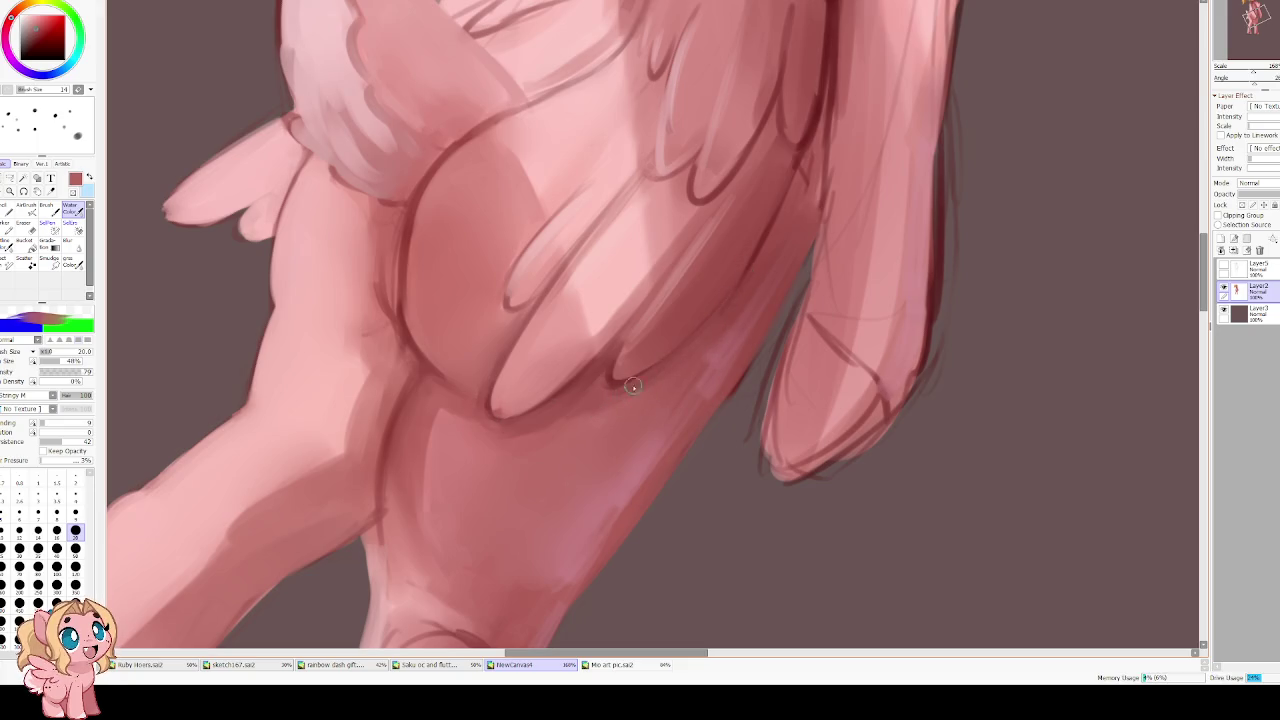
alt+click(568, 398)
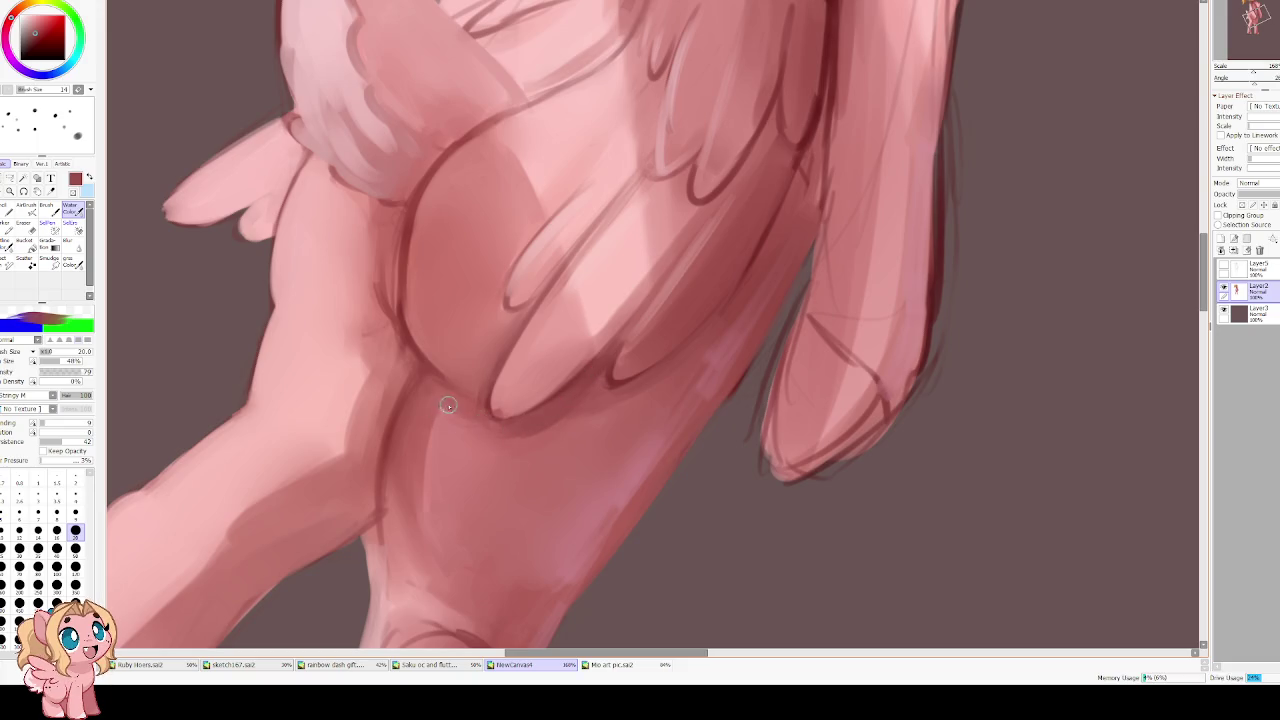
Mirror the view and blur the shading around the lower leg with a larger brush
key(h)
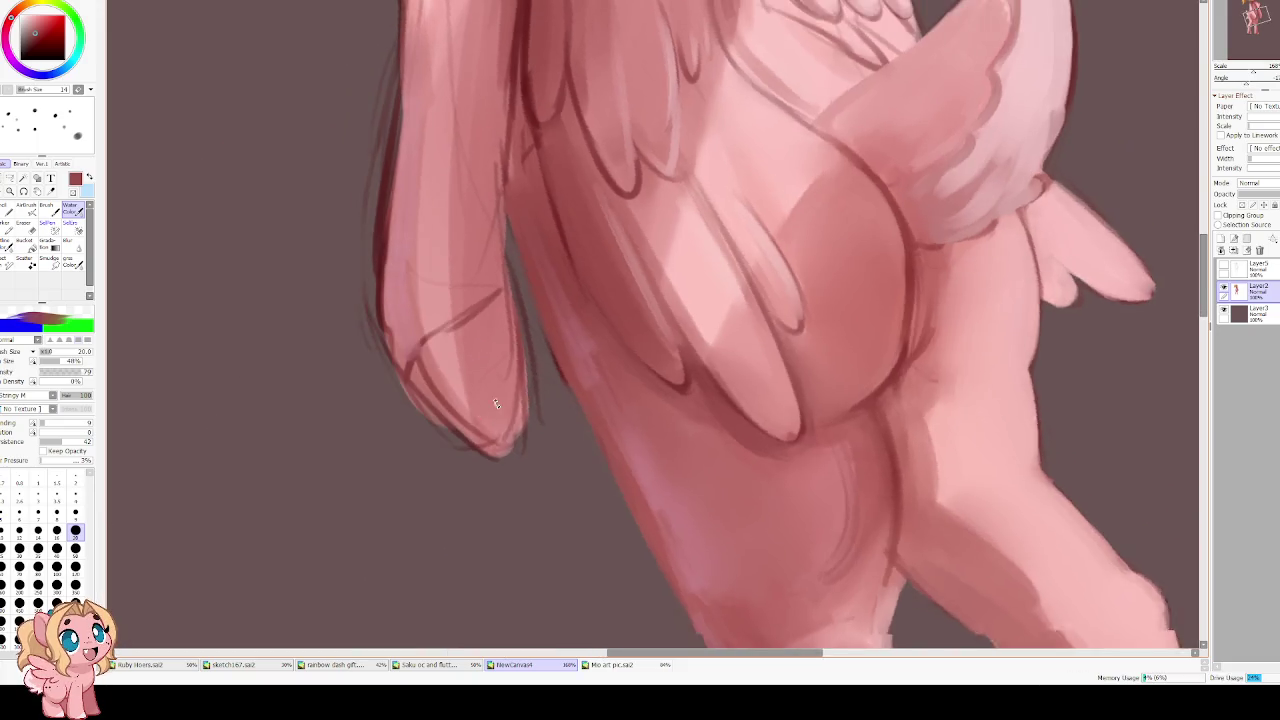
drag(495, 403, 375, 323)
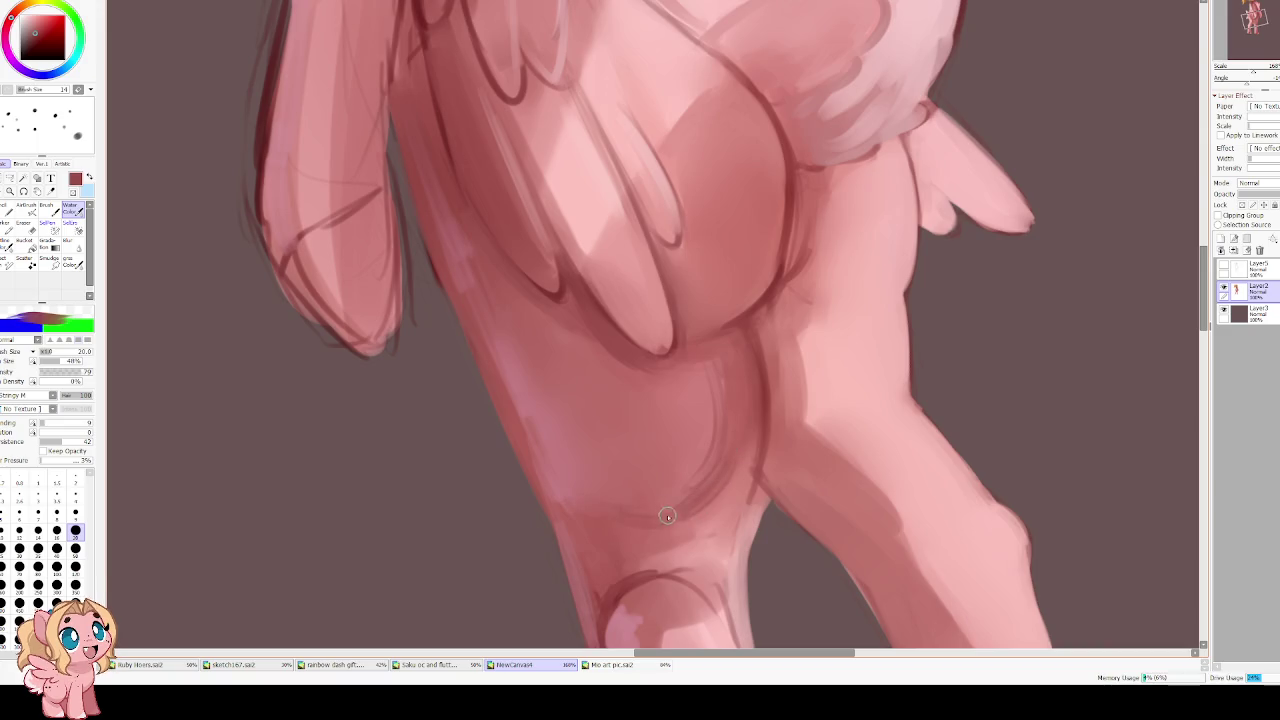
key(b)
key(bracketright)
key(bracketright)
key(bracketright)
mouse_move(689, 460)
mouse_down()
mouse_move(663, 529)
mouse_move(689, 506)
mouse_move(607, 521)
mouse_up()
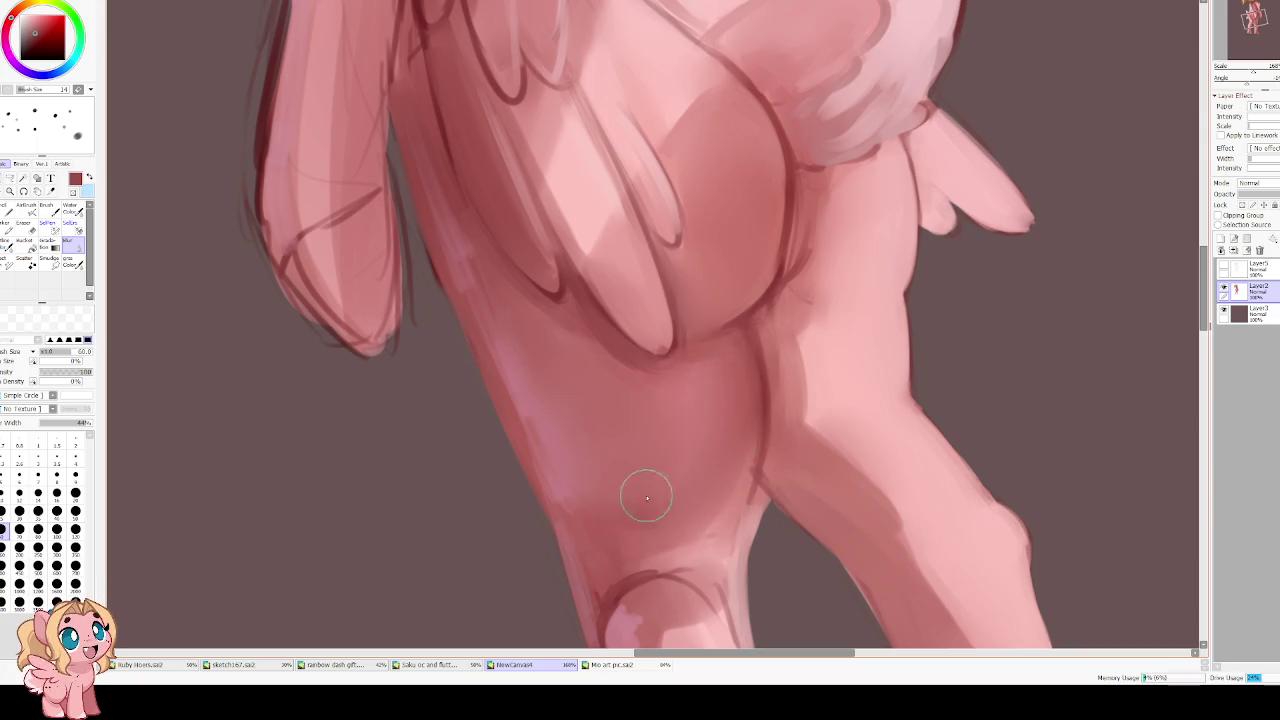
key(h)
scroll(580, 400, down, 1)
scroll(527, 330, down, 1)
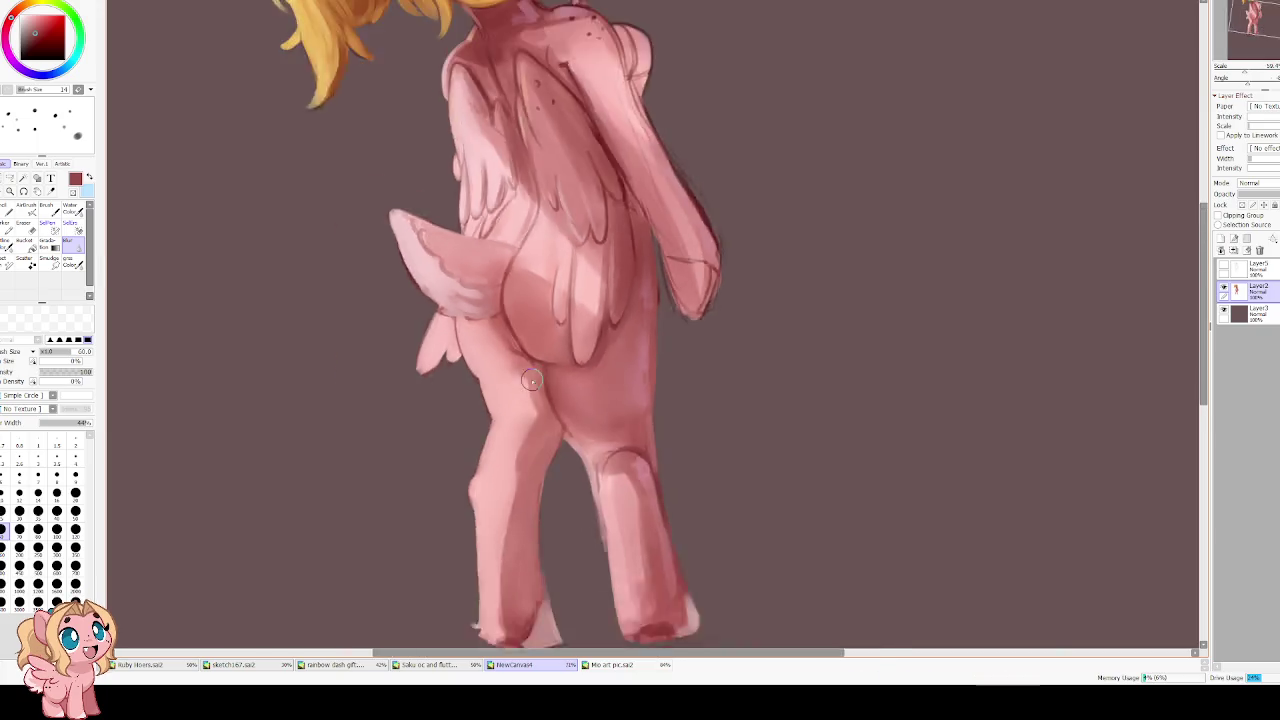
Tilt the view and paint a darker, blended Water Color stroke along the inner leg crease
scroll(531, 380, down, 1)
scroll(507, 352, up, 3)
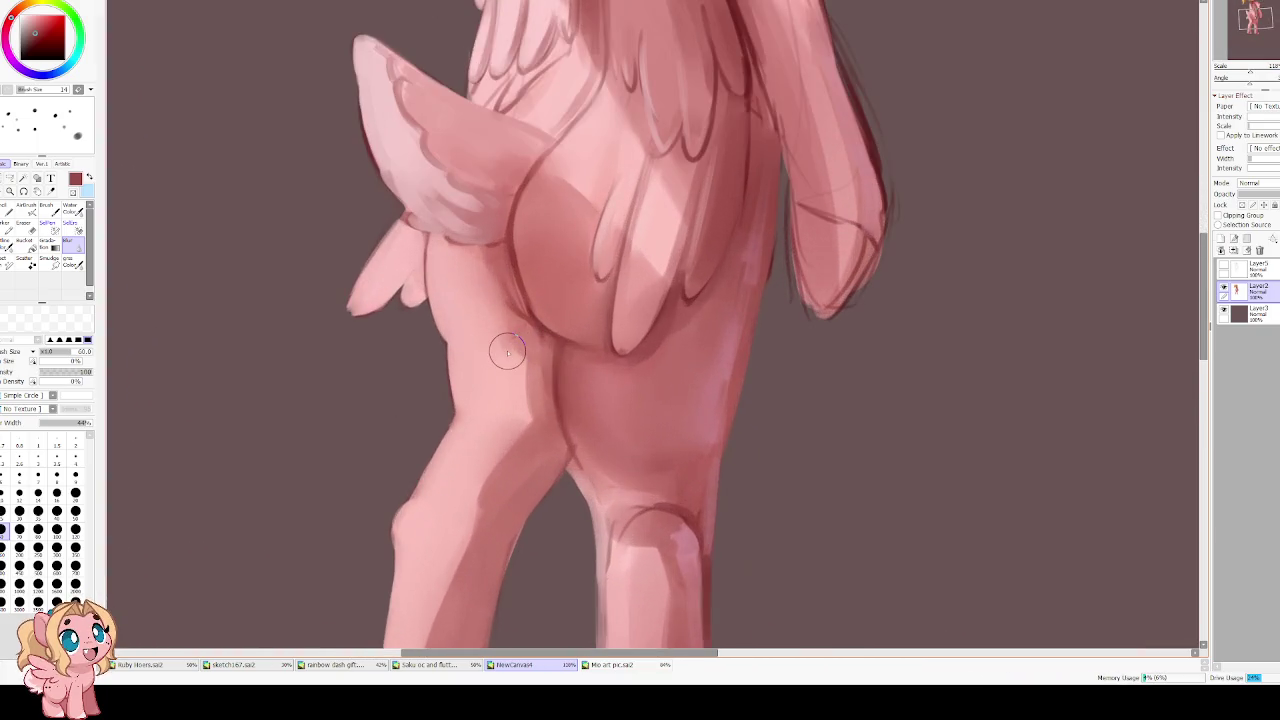
key(End)
key(End)
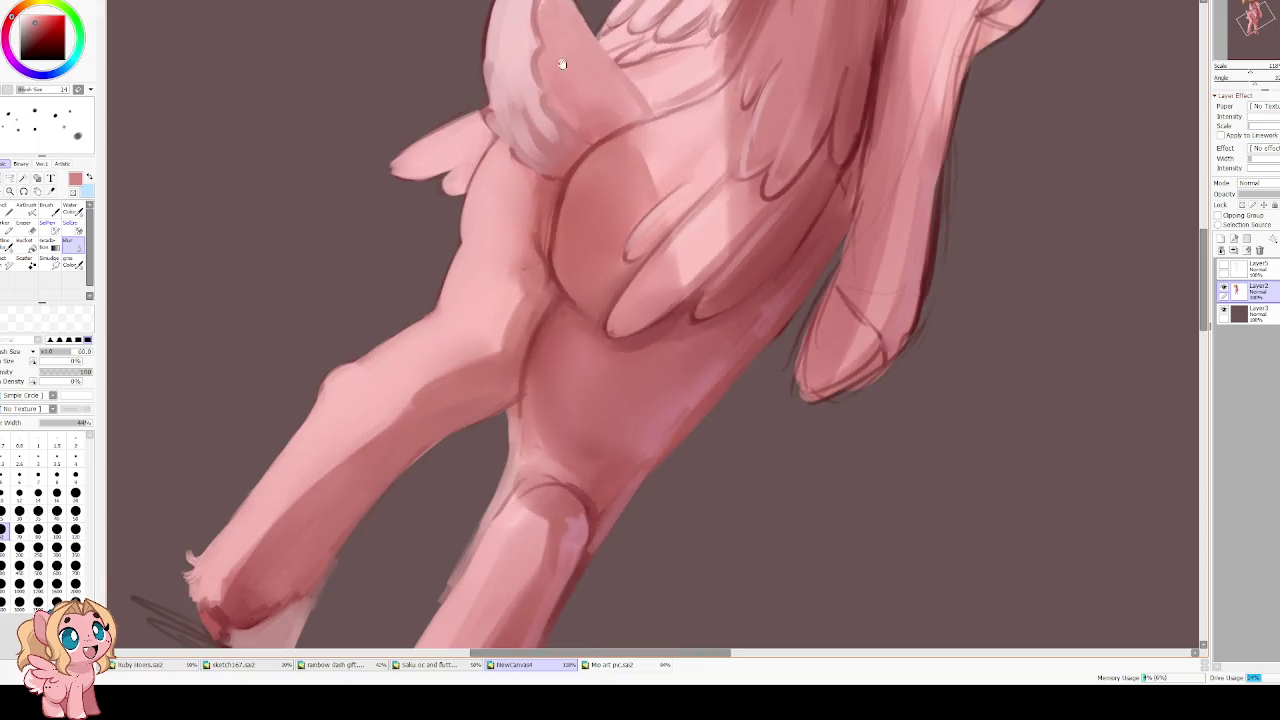
alt+click(552, 385)
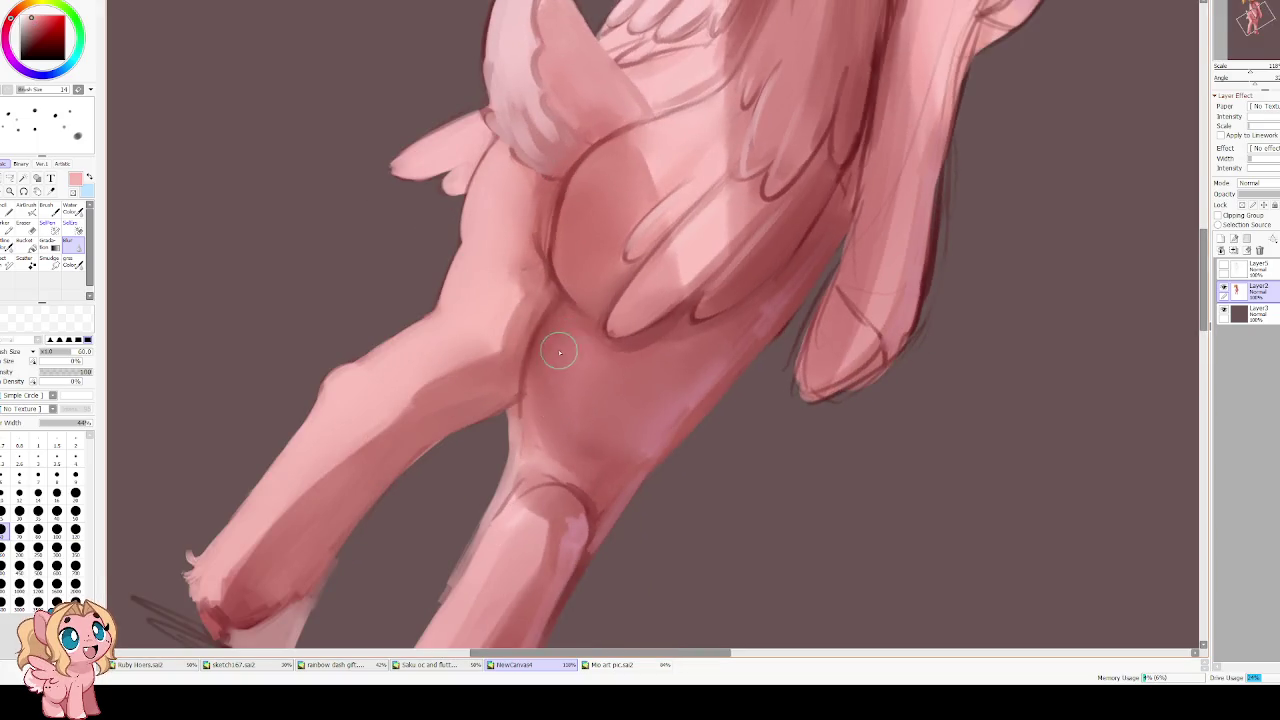
key(c)
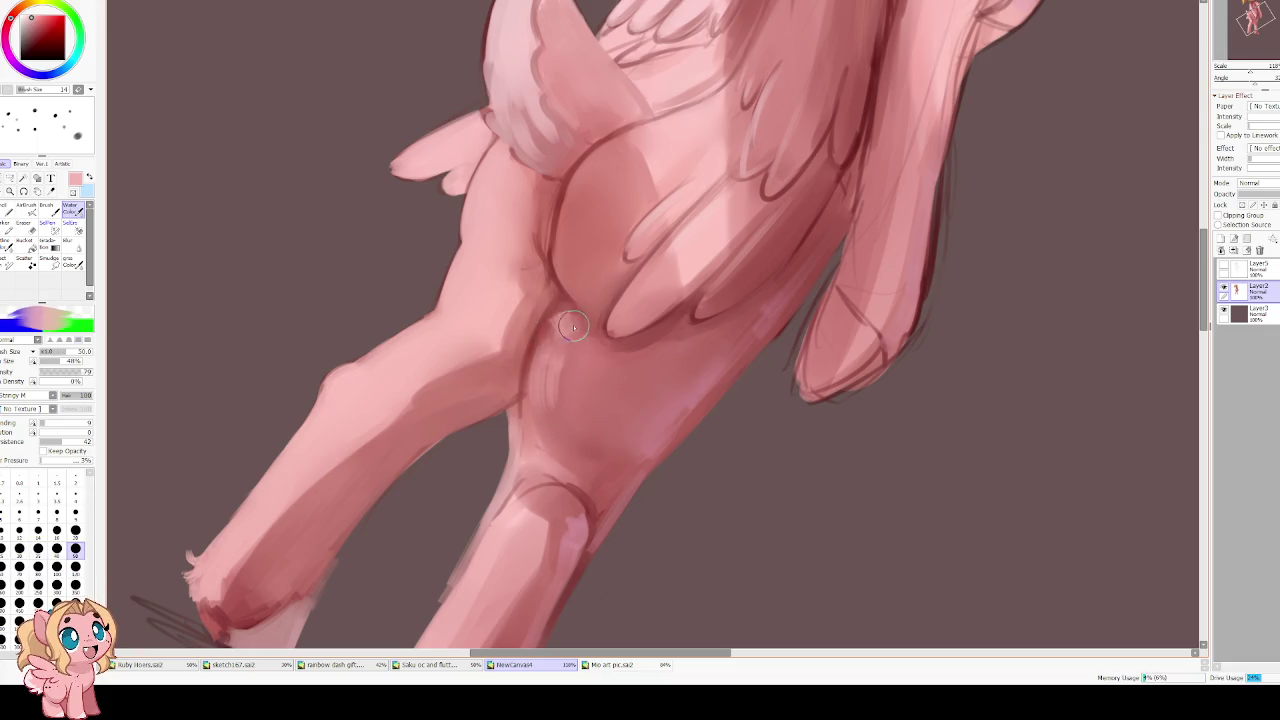
drag(566, 347, 545, 400)
mouse_move(560, 351)
mouse_down()
mouse_move(552, 403)
mouse_move(550, 340)
mouse_move(543, 374)
mouse_move(560, 337)
mouse_move(532, 427)
mouse_move(634, 457)
mouse_move(591, 366)
mouse_move(570, 410)
mouse_move(573, 379)
mouse_up()
Rotate and recentre the view toward the head and hair, and shrink the brush
key(Home)
mouse_move(508, 291)
mouse_down()
mouse_move(570, 325)
mouse_move(543, 286)
mouse_move(515, 271)
mouse_move(576, 360)
mouse_up()
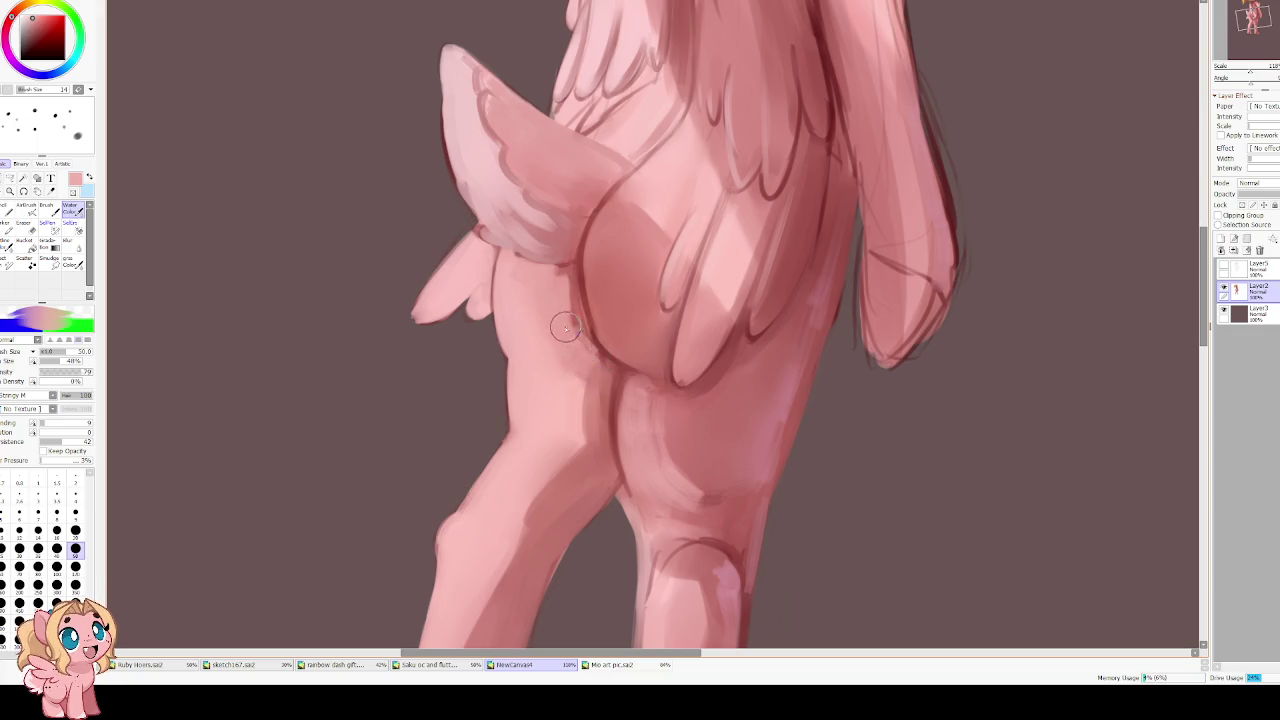
scroll(586, 286, up, 3)
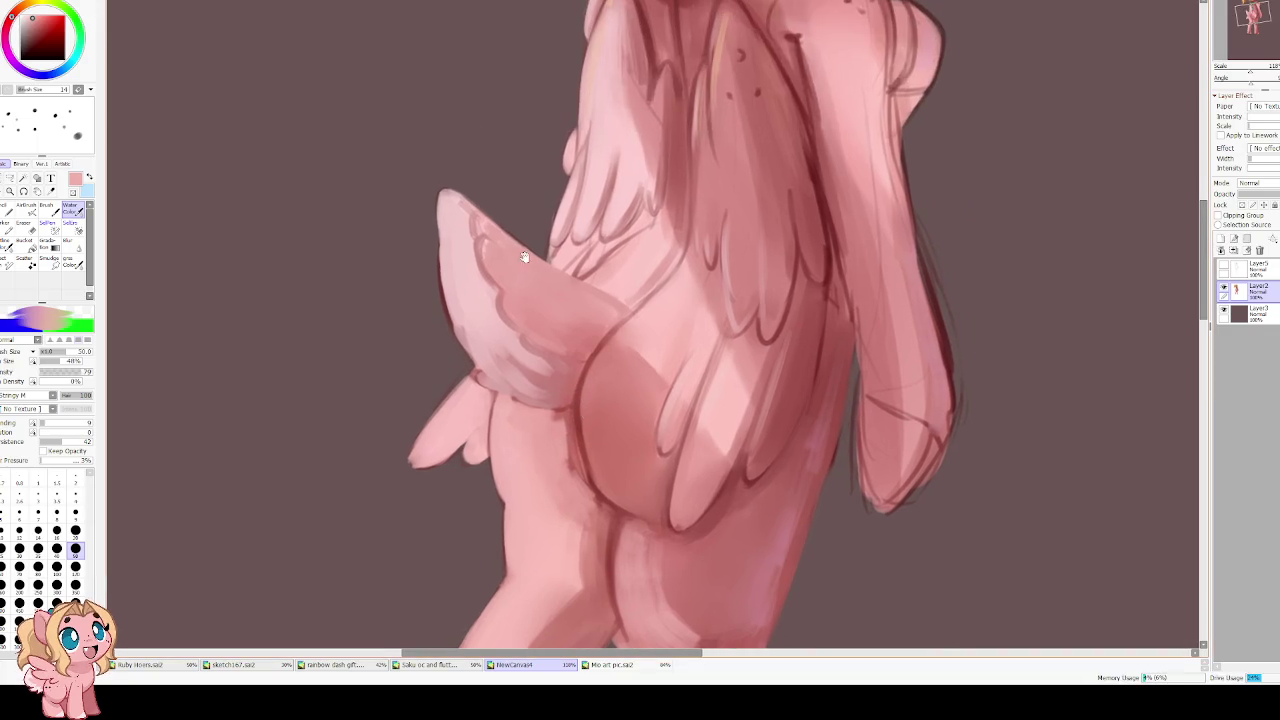
key(Delete)
key(Delete)
key(Delete)
key(bracketleft)
key(bracketleft)
key(bracketleft)
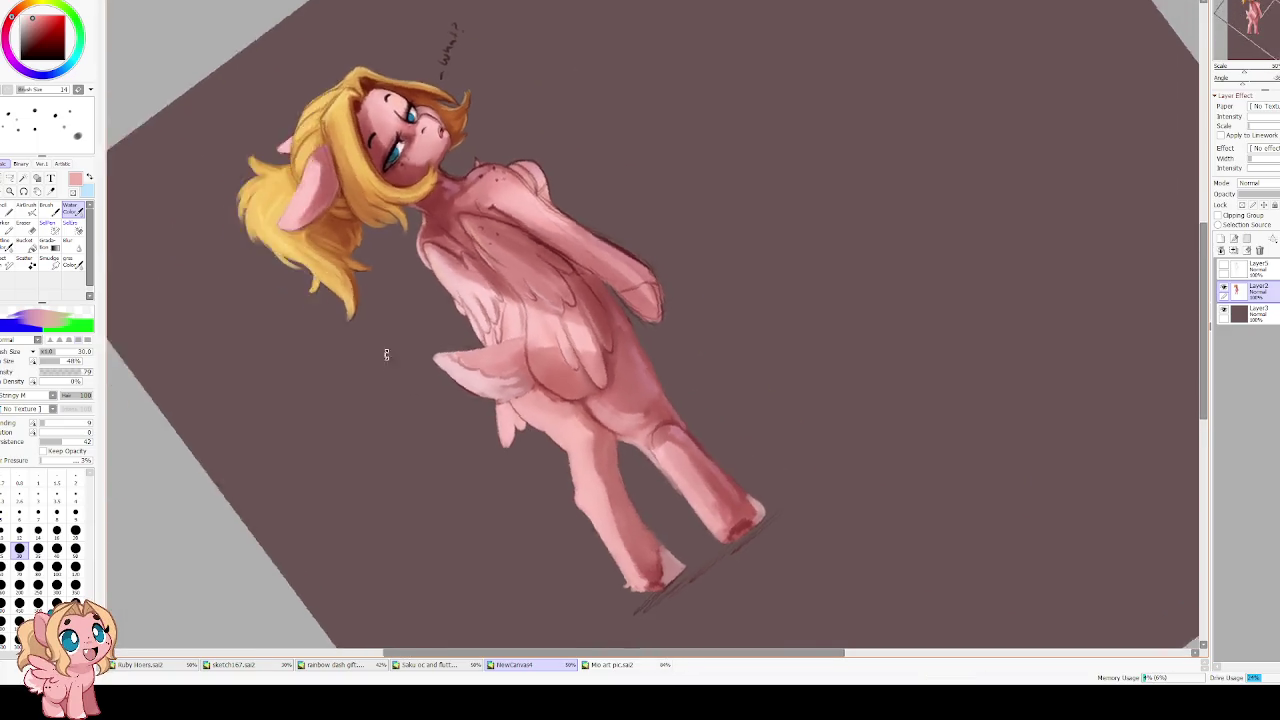
Blend lighter pink Water Color strokes into the foreleg at size 50, adjusting the Blending slider
drag(501, 297, 494, 177)
scroll(494, 177, down, 2)
scroll(470, 250, up, 2)
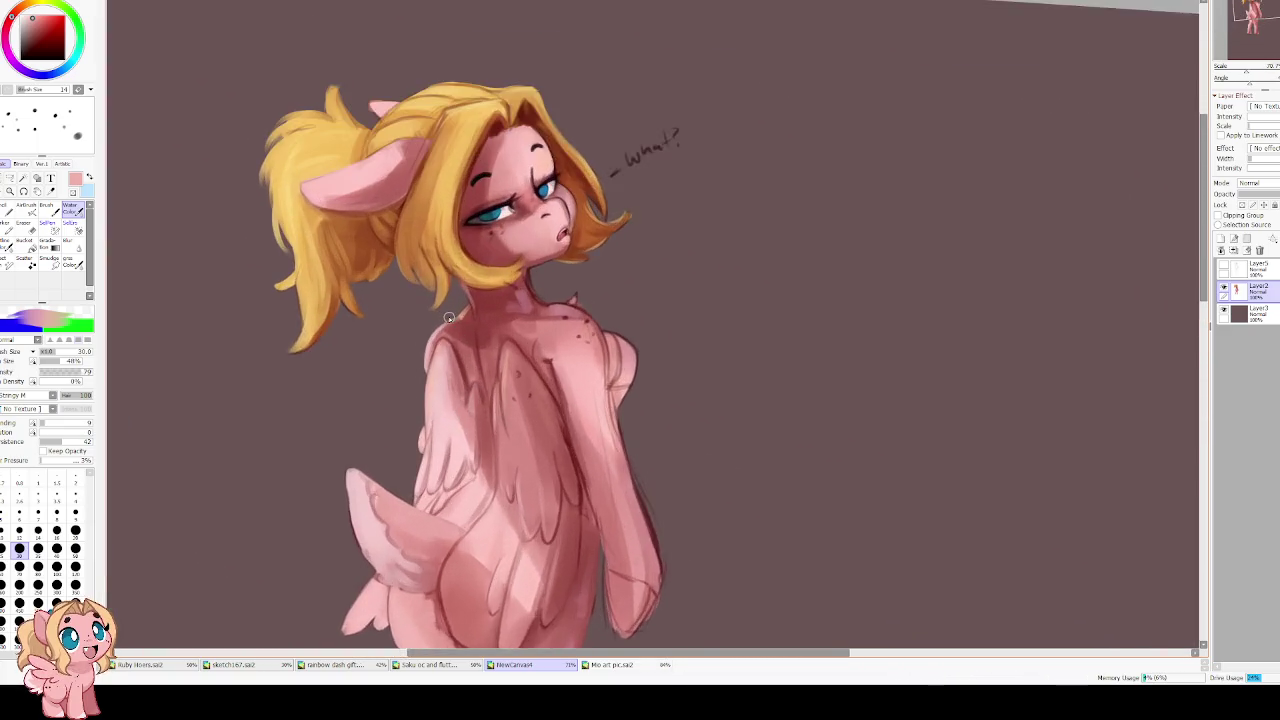
scroll(449, 317, up, 2)
drag(449, 317, 379, 247)
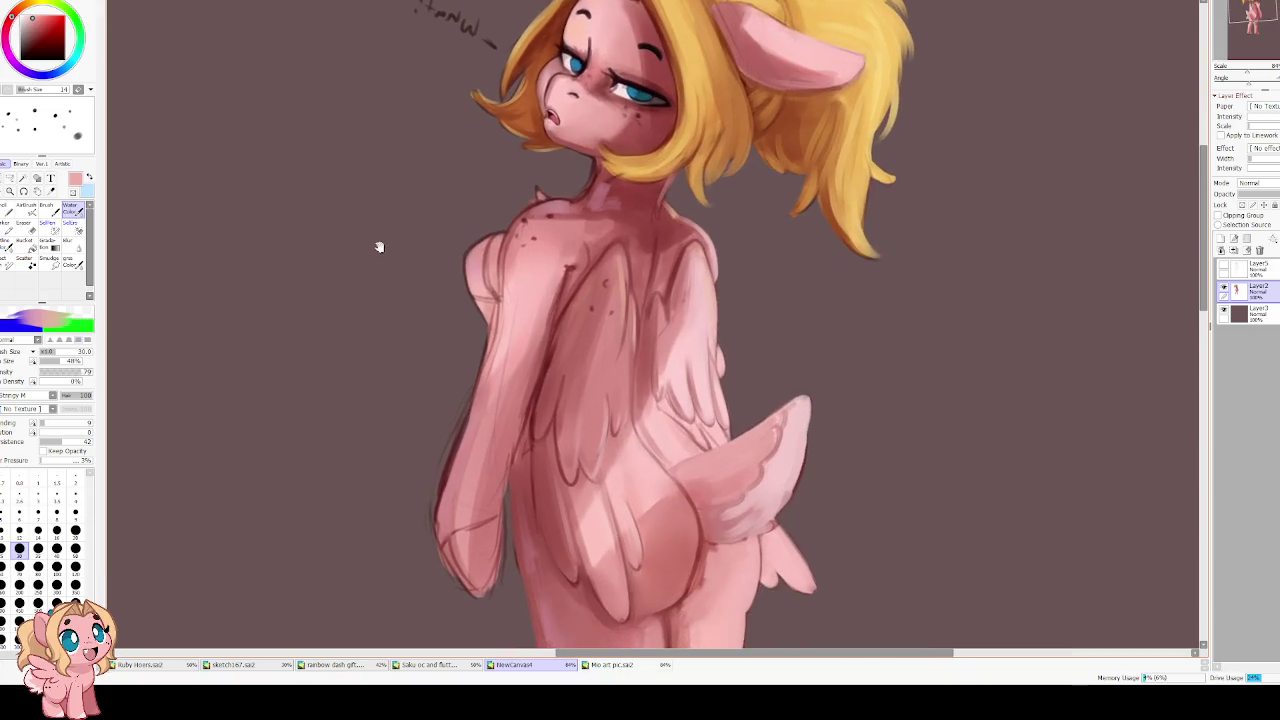
alt+click(518, 378)
key(bracketright)
key(bracketright)
key(bracketright)
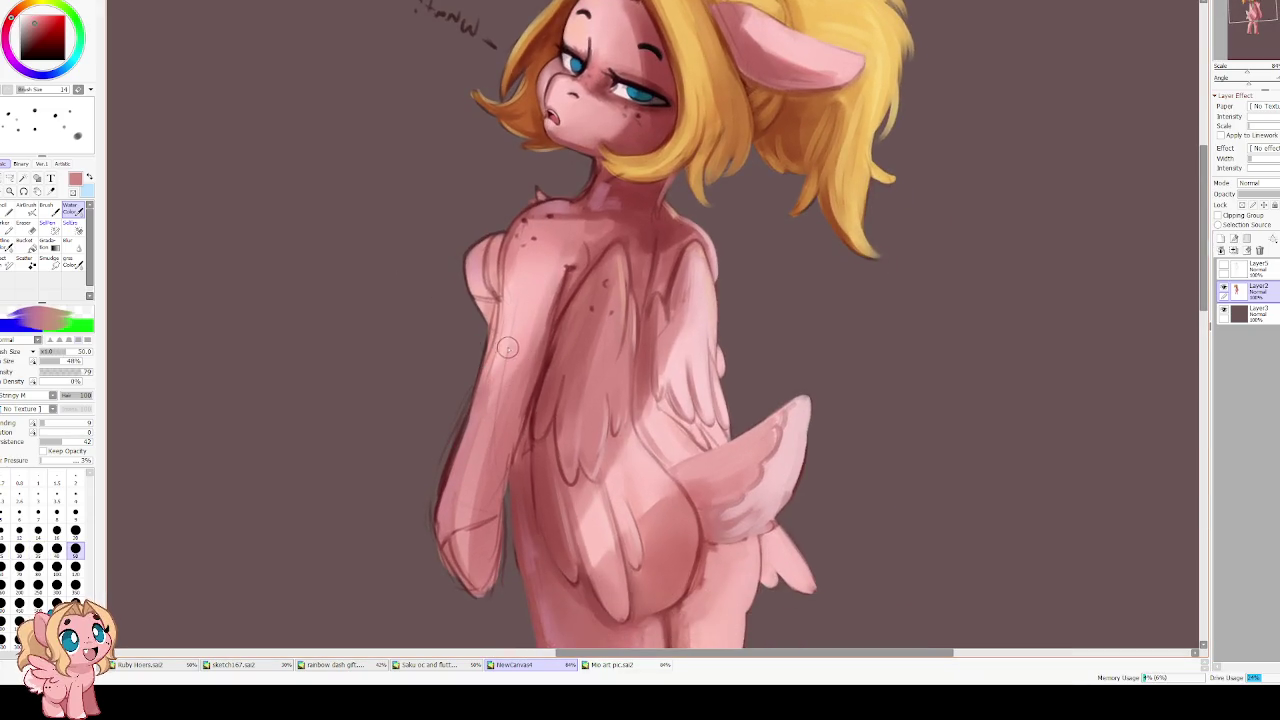
alt+click(528, 318)
mouse_move(520, 340)
mouse_down()
mouse_move(480, 512)
mouse_move(516, 414)
mouse_move(486, 470)
mouse_up()
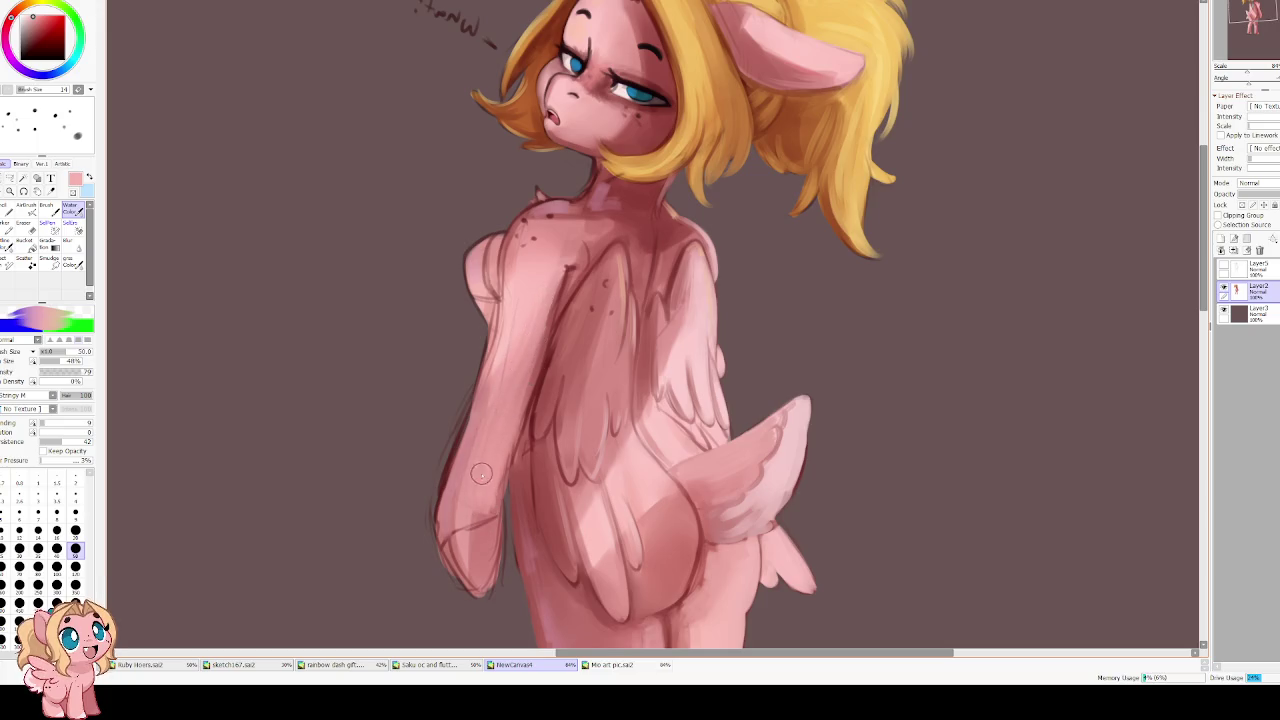
alt+click(475, 452)
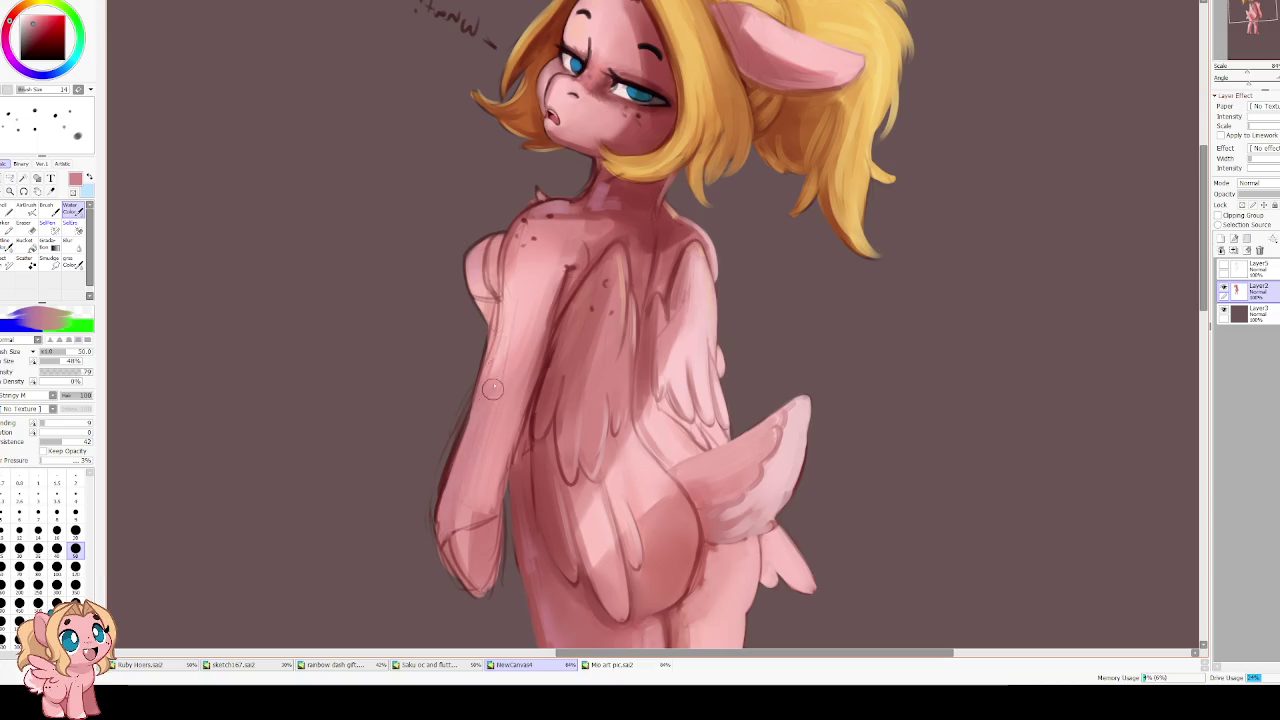
click(84, 424)
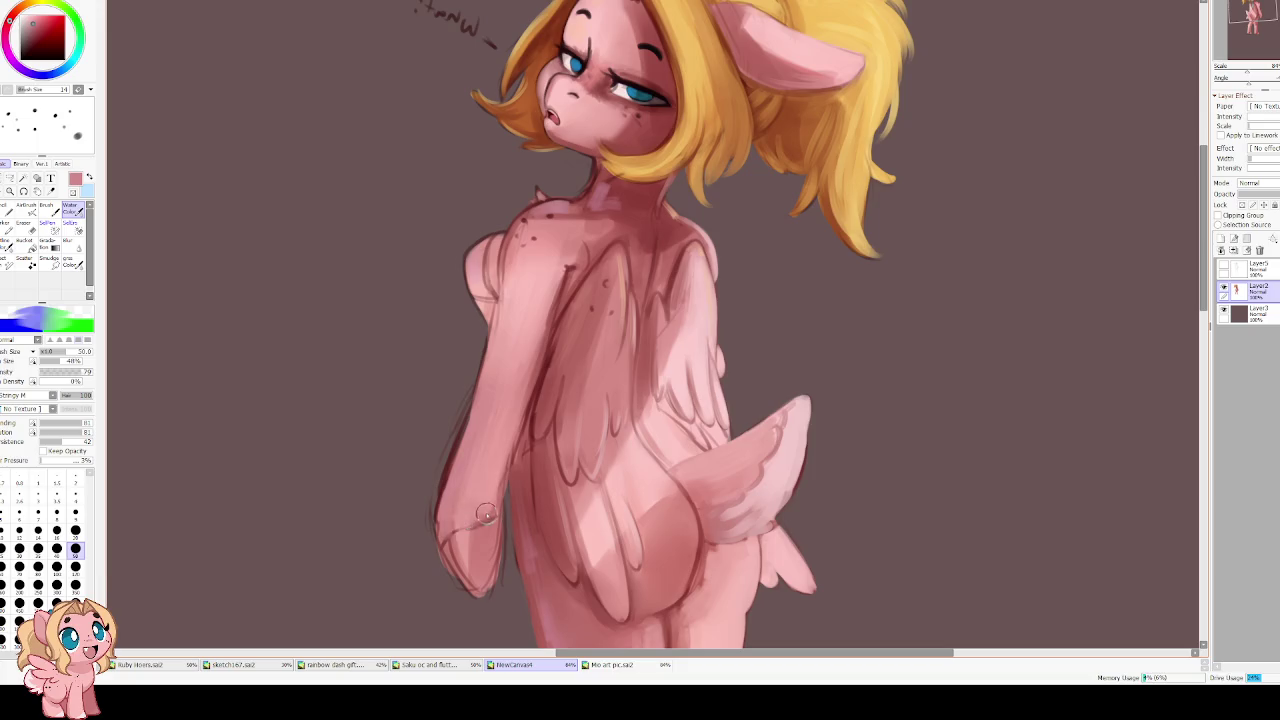
scroll(457, 440, down, 3)
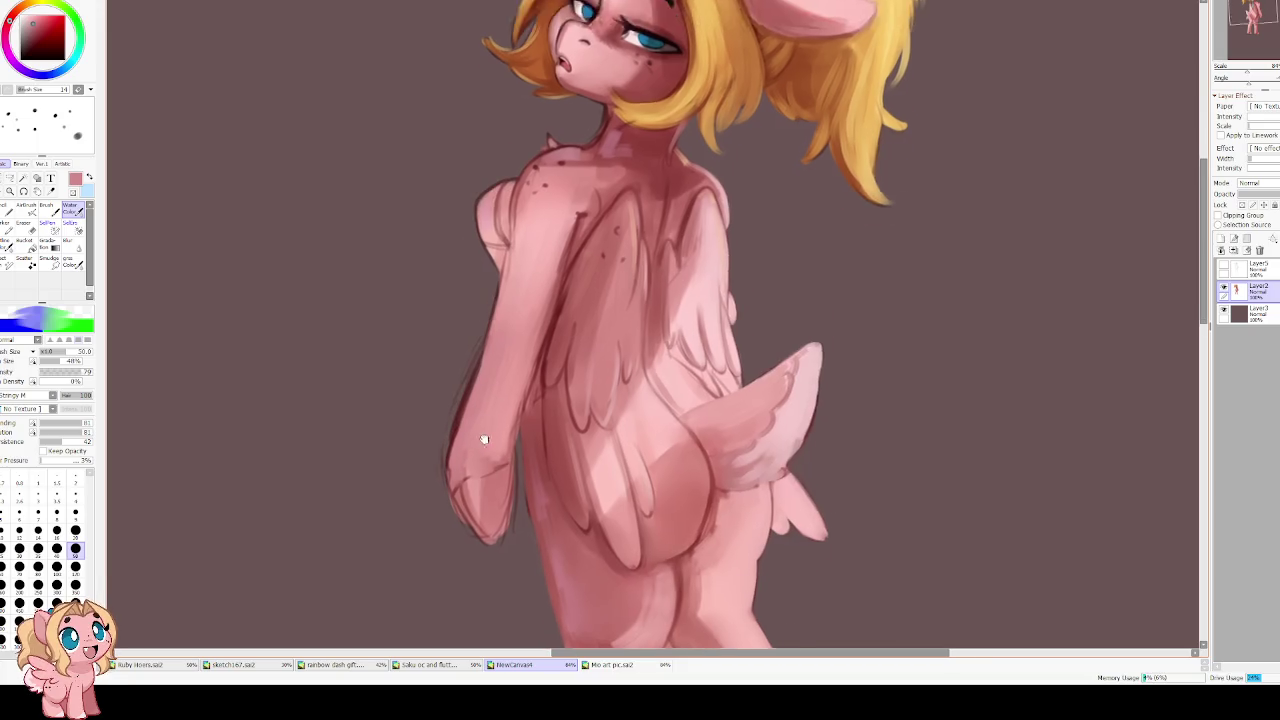
Paint the lower foreleg and raised hoof a lighter pink
scroll(549, 374, down, 3)
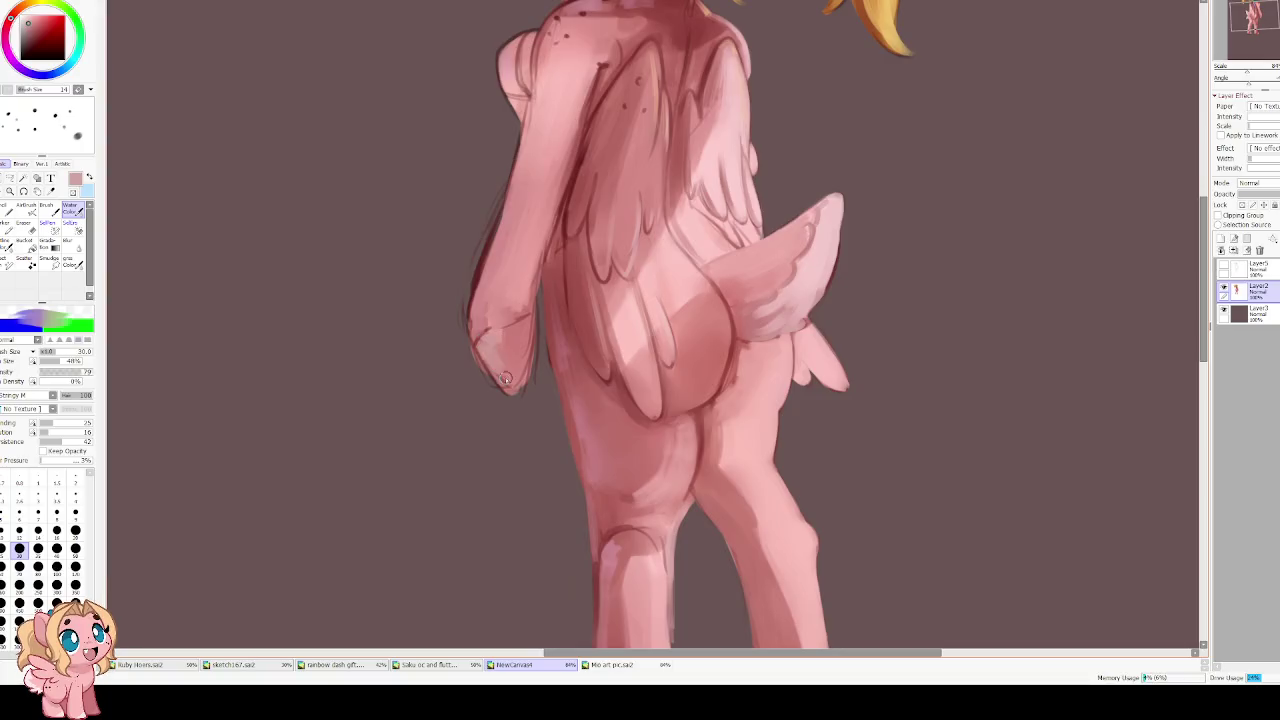
mouse_move(522, 338)
mouse_down()
mouse_move(512, 380)
mouse_move(529, 323)
mouse_up()
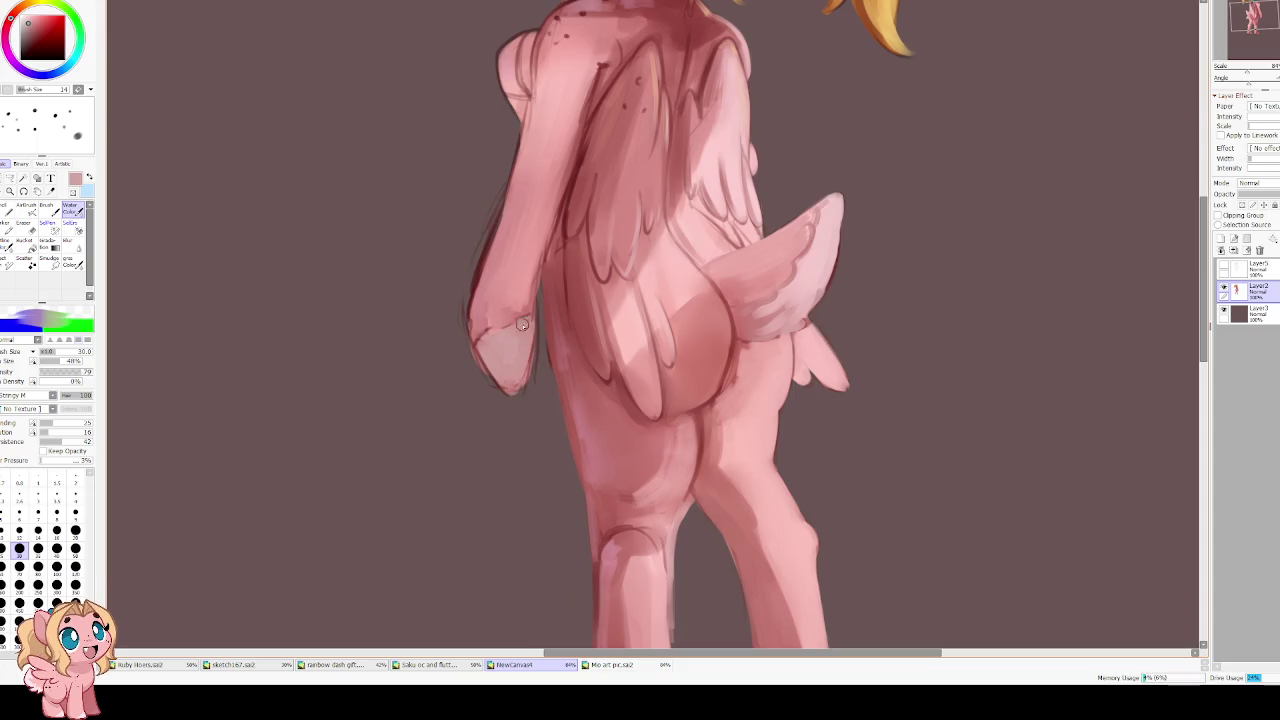
drag(497, 370, 514, 363)
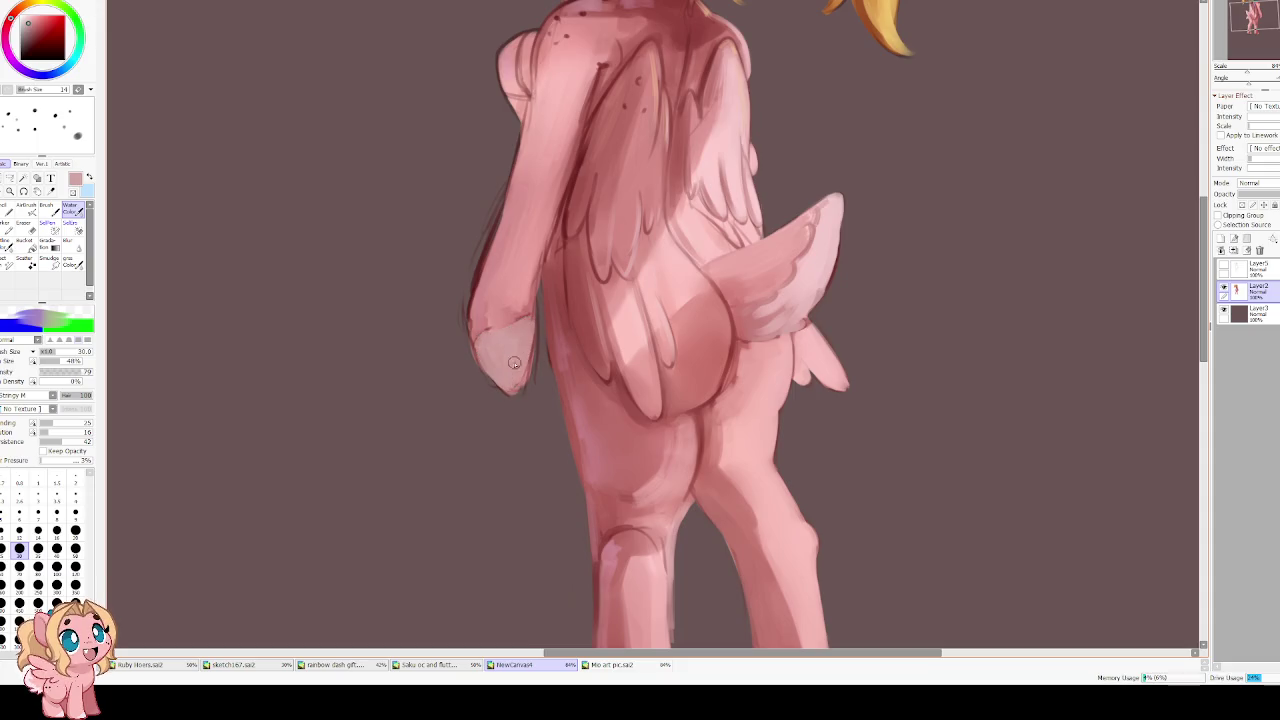
drag(481, 290, 495, 347)
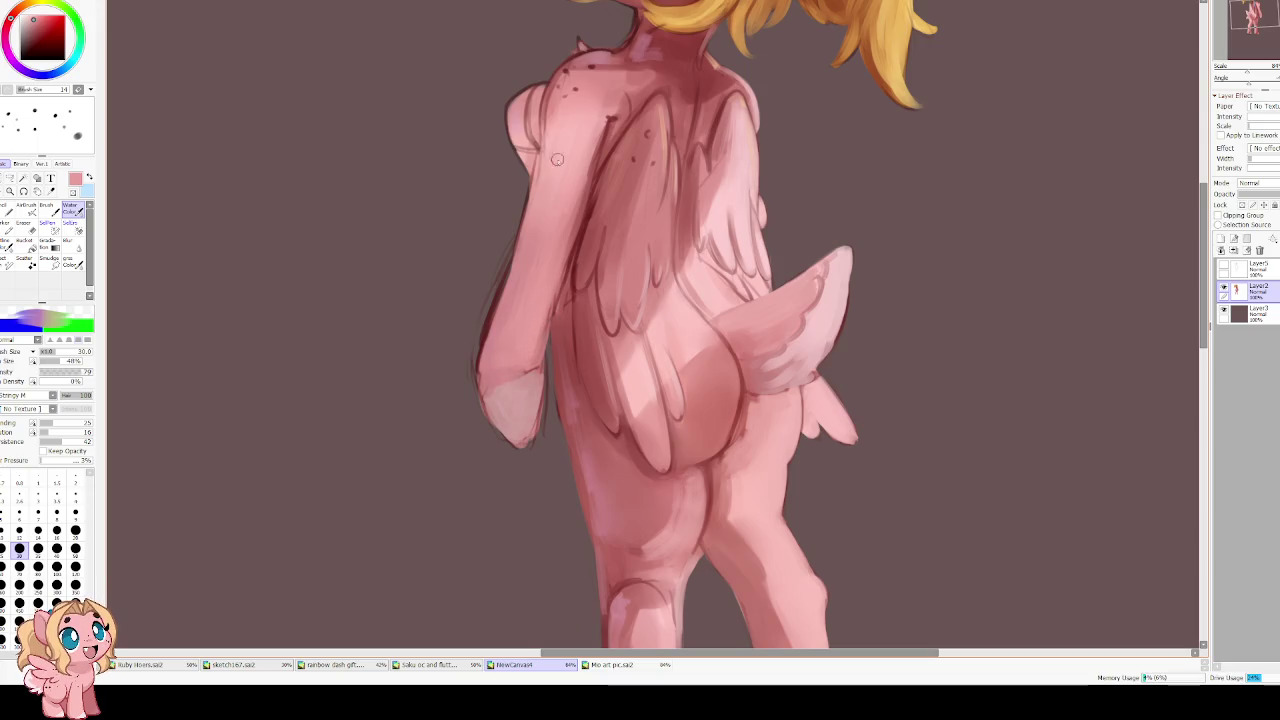
drag(528, 266, 544, 294)
Erase with a size-40 eraser, then mirror the canvas and soften the hoof's dark edge with light pink
key(e)
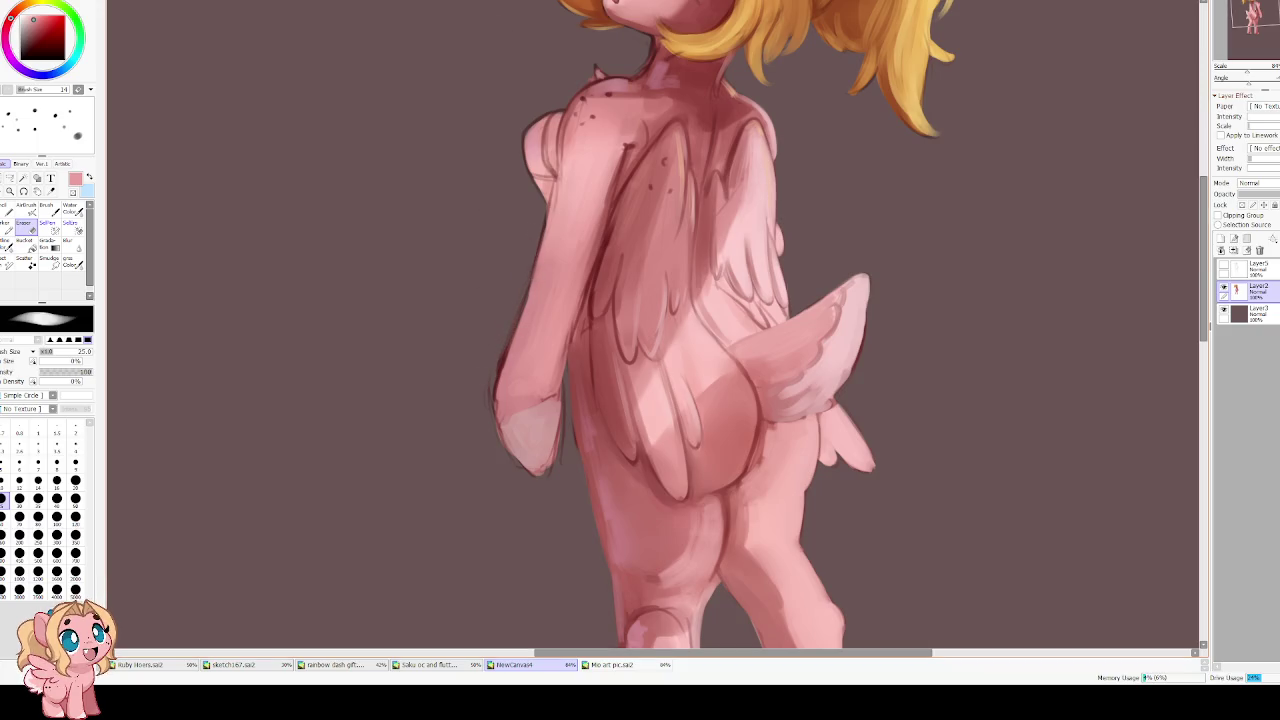
key(bracketright)
key(bracketright)
key(bracketright)
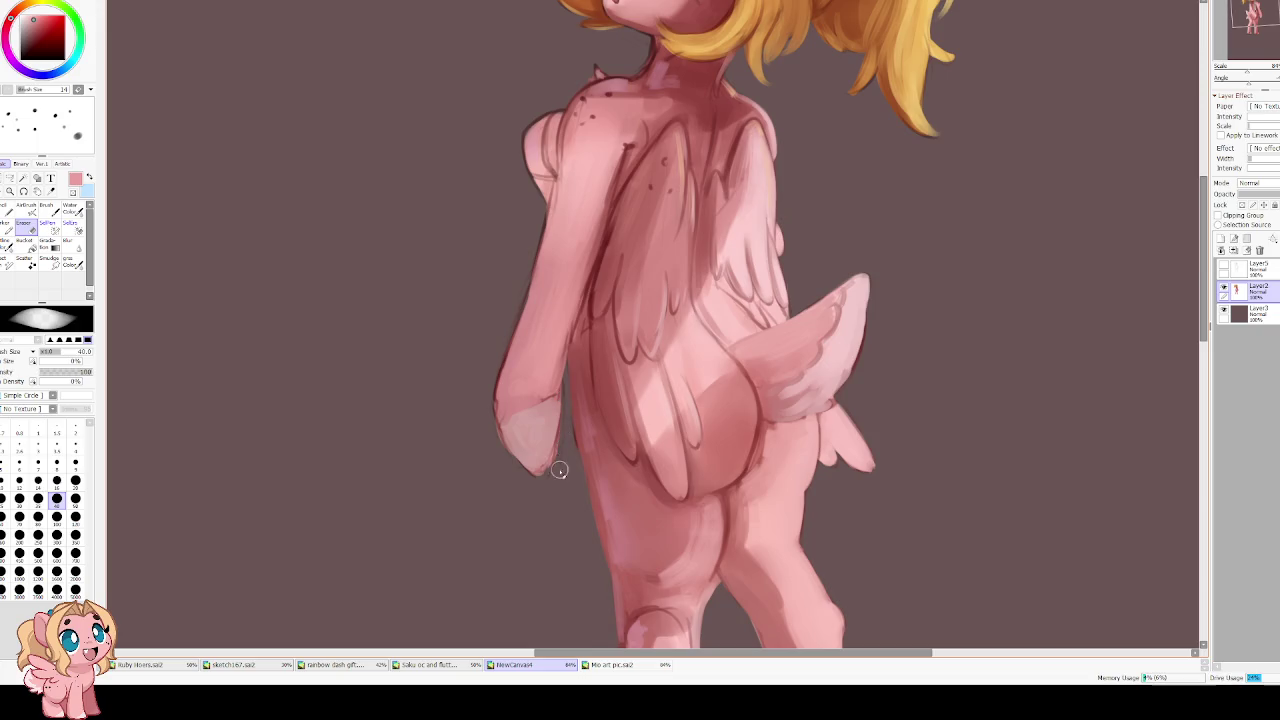
key(c)
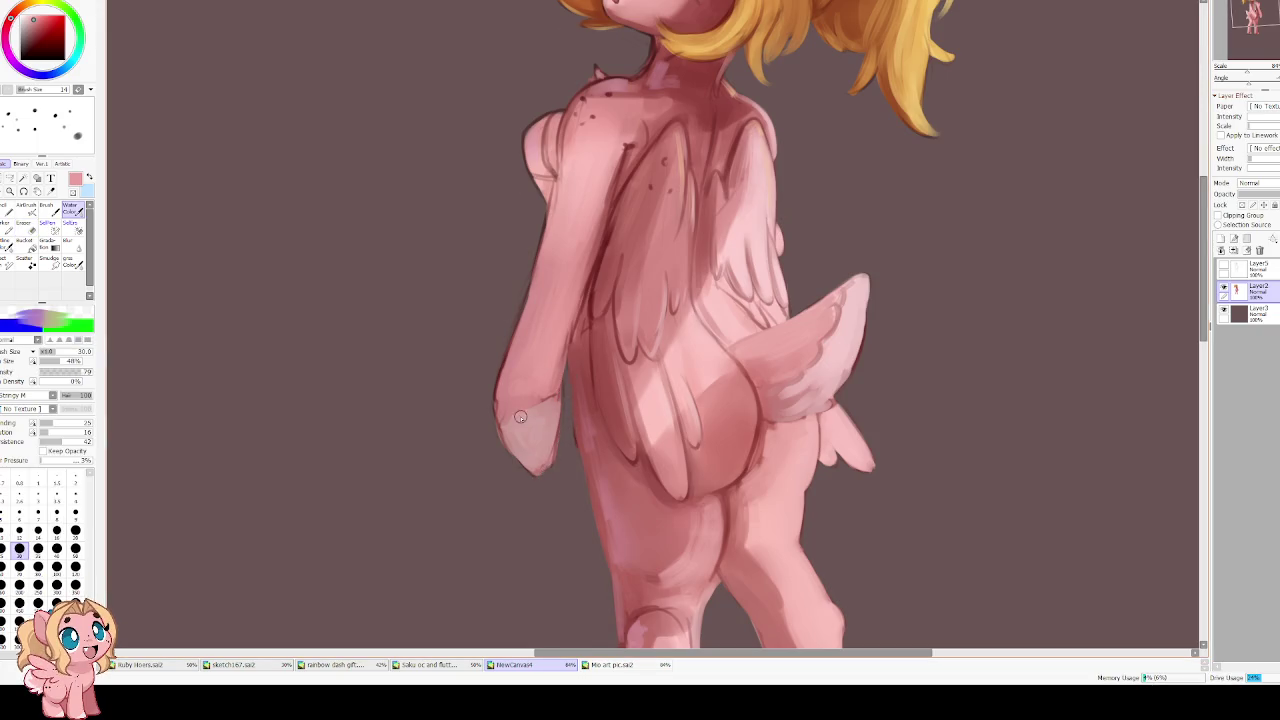
key(h)
alt+click(786, 432)
mouse_move(754, 434)
mouse_down()
mouse_move(756, 460)
mouse_move(778, 462)
mouse_move(794, 436)
mouse_move(755, 450)
mouse_up()
alt+click(591, 347)
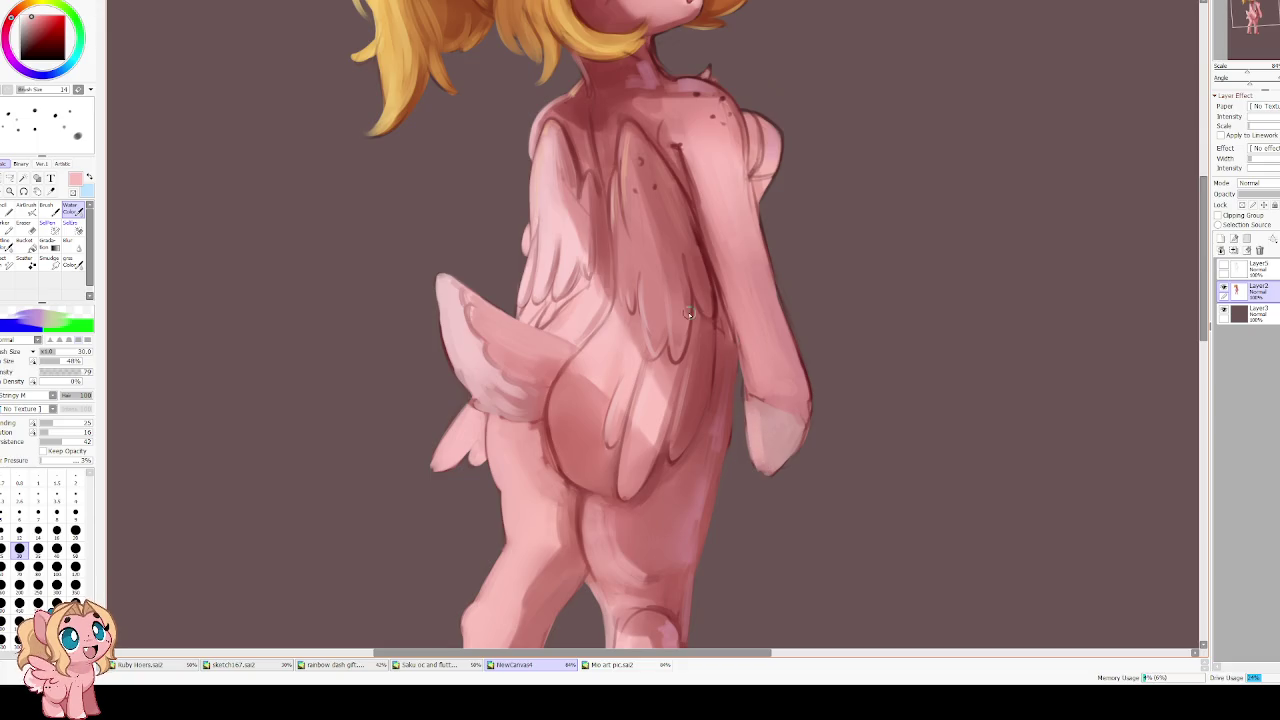
Mirror the canvas back and draw a dark red line along the arm's edge
drag(683, 296, 657, 366)
key(h)
alt+click(617, 308)
drag(619, 284, 568, 452)
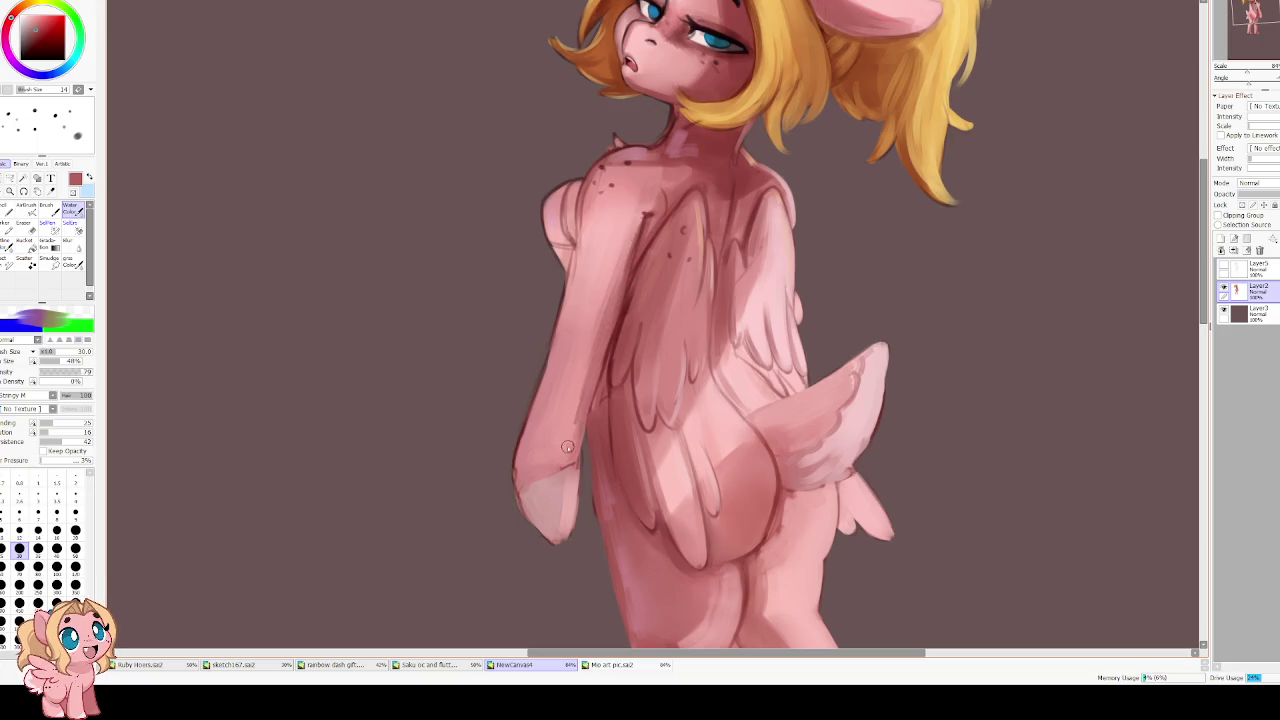
drag(594, 176, 578, 278)
alt+click(601, 311)
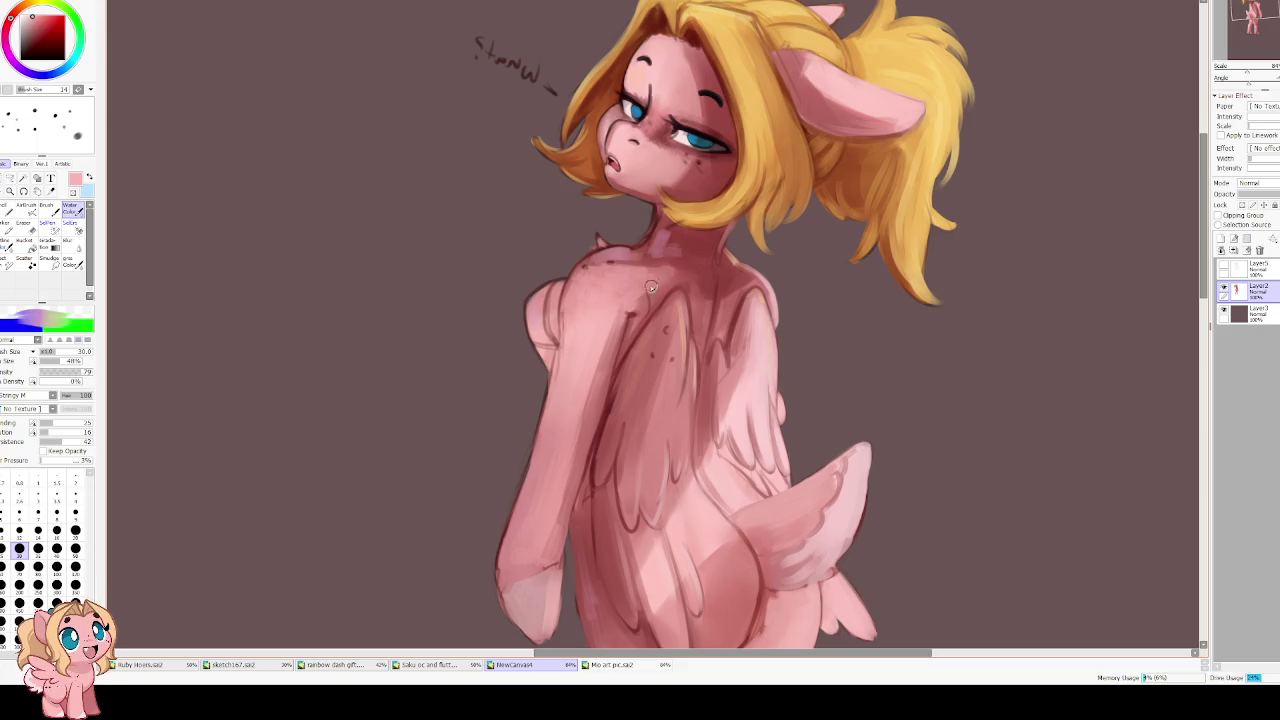
Mirror the view and blur the shading around the muzzle
key(h)
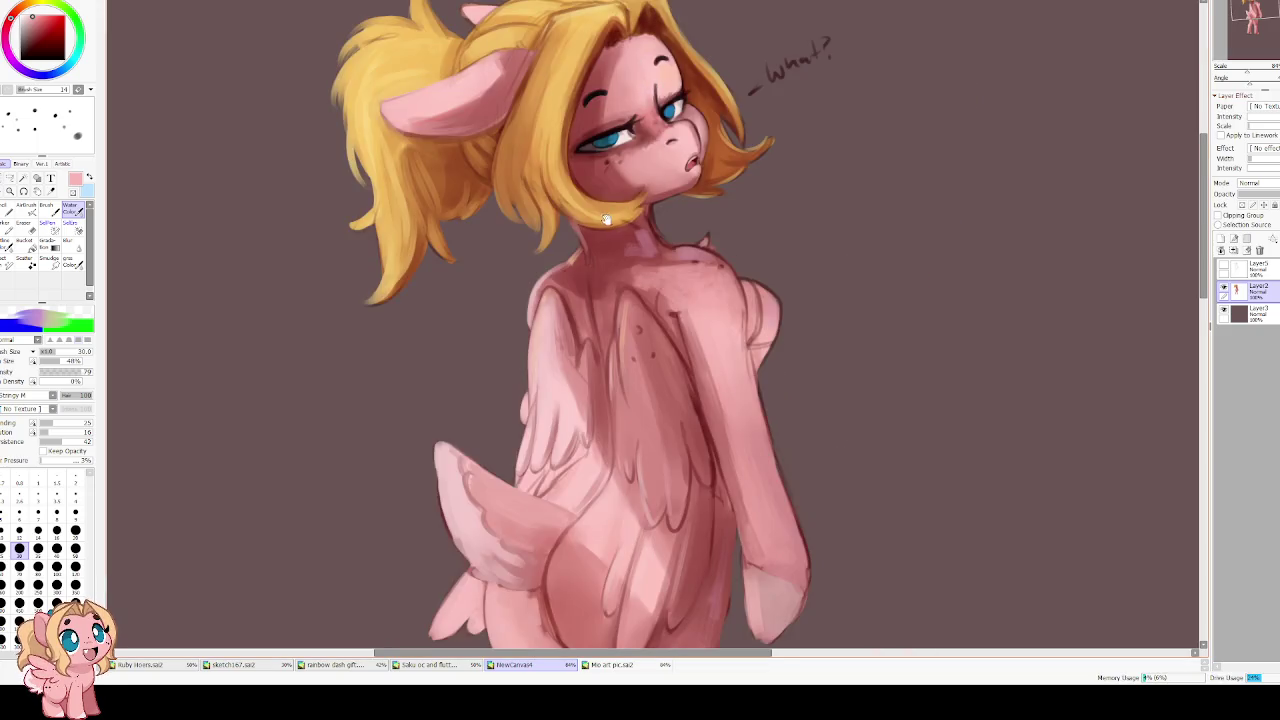
scroll(605, 218, up, 2)
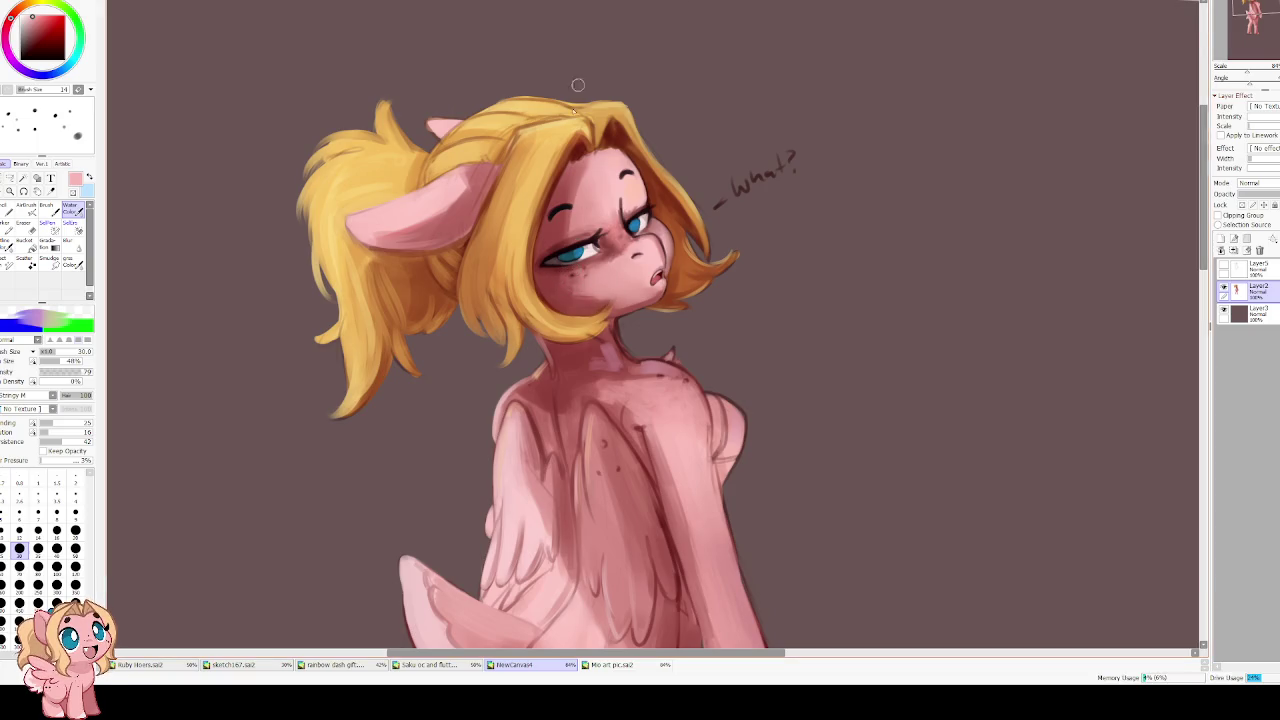
key(b)
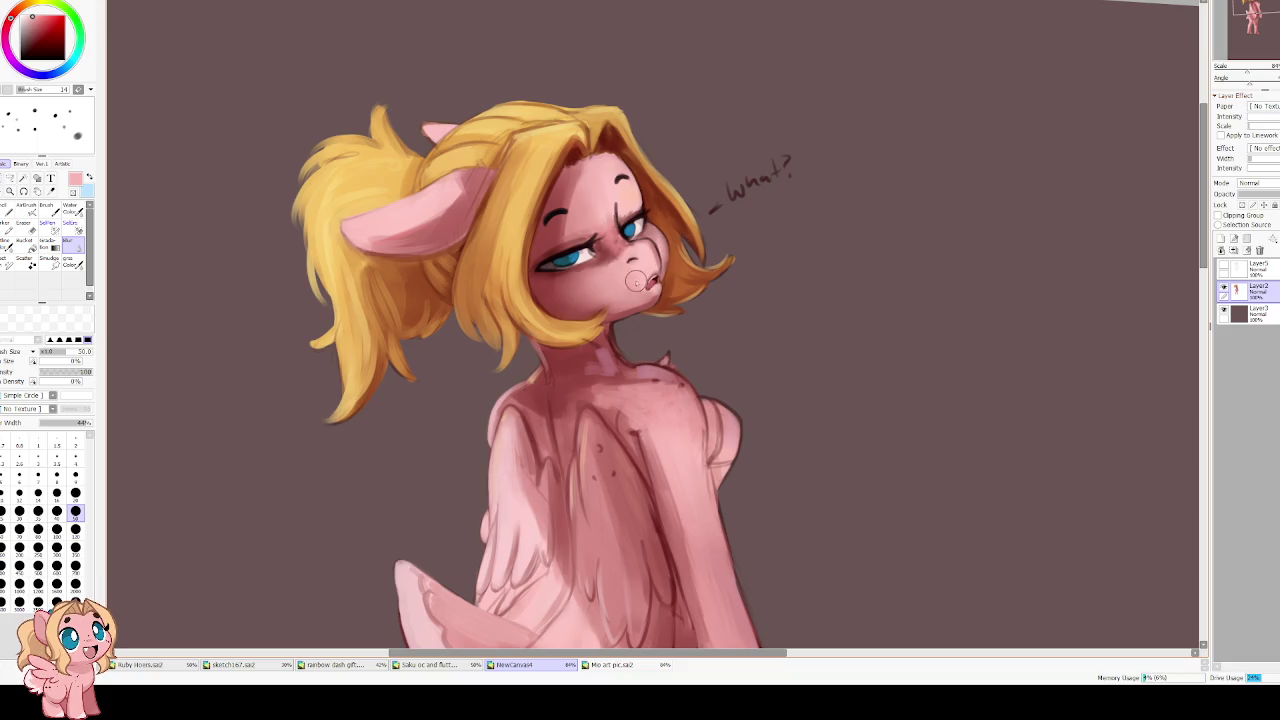
scroll(636, 281, down, 2)
scroll(640, 295, down, 2)
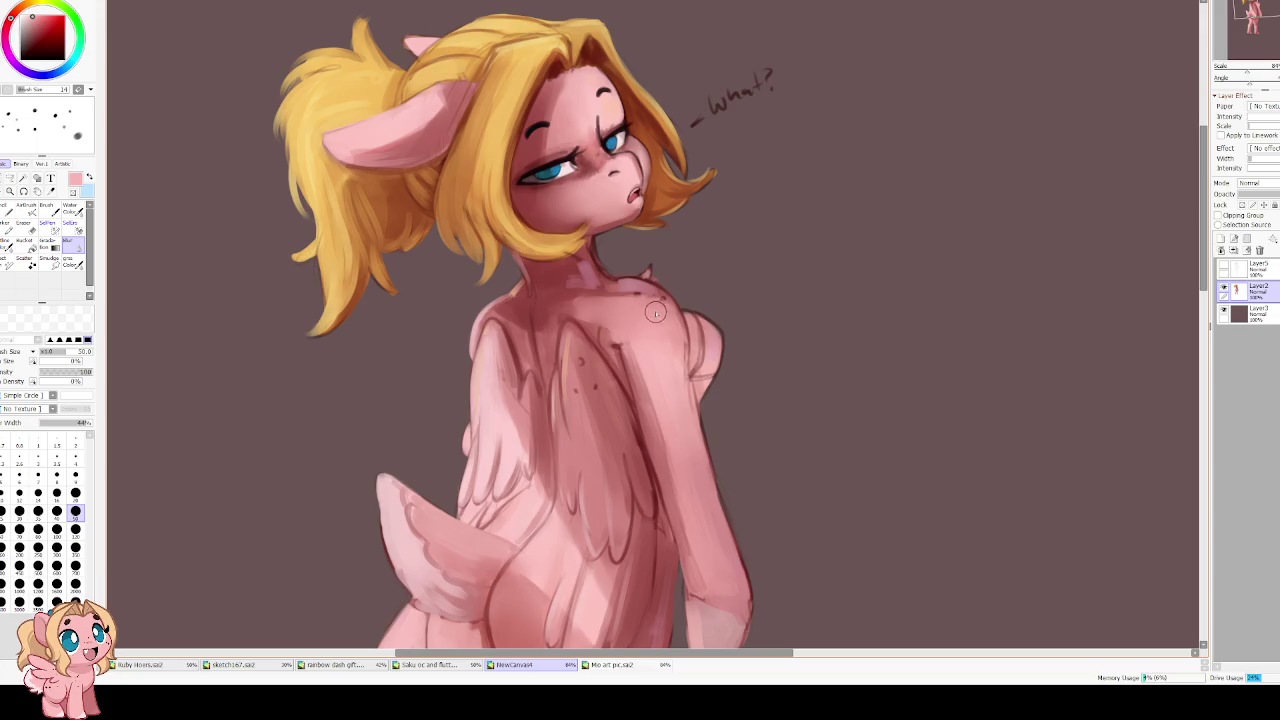
Rotate and zoom the view, then return to Water Color with a dark red
key(End)
scroll(652, 197, down, 2)
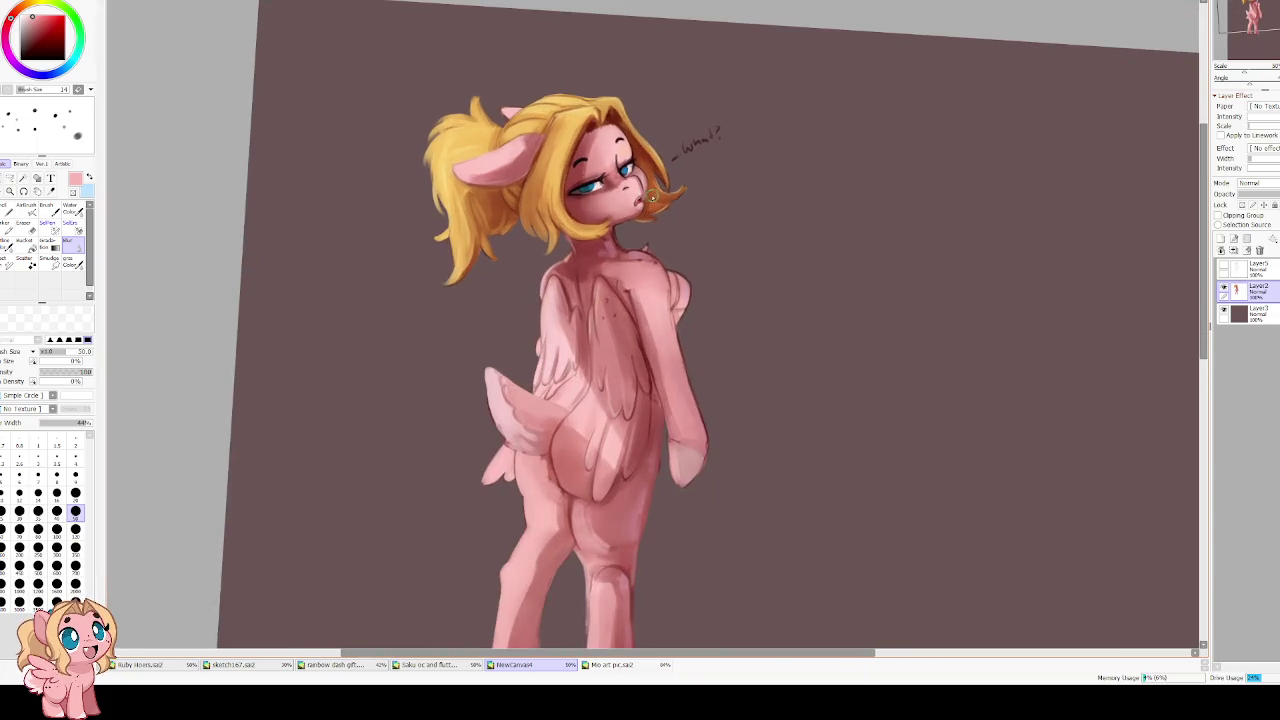
key(Home)
scroll(585, 217, up, 2)
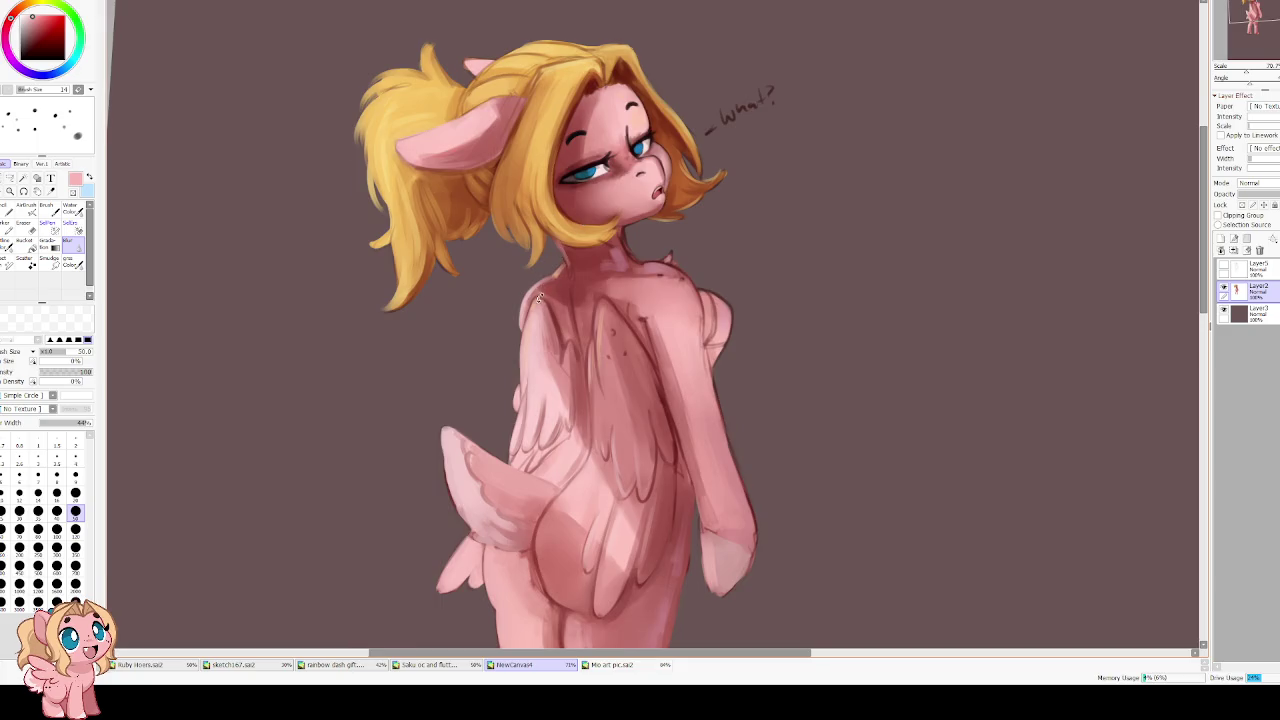
key(Delete)
key(c)
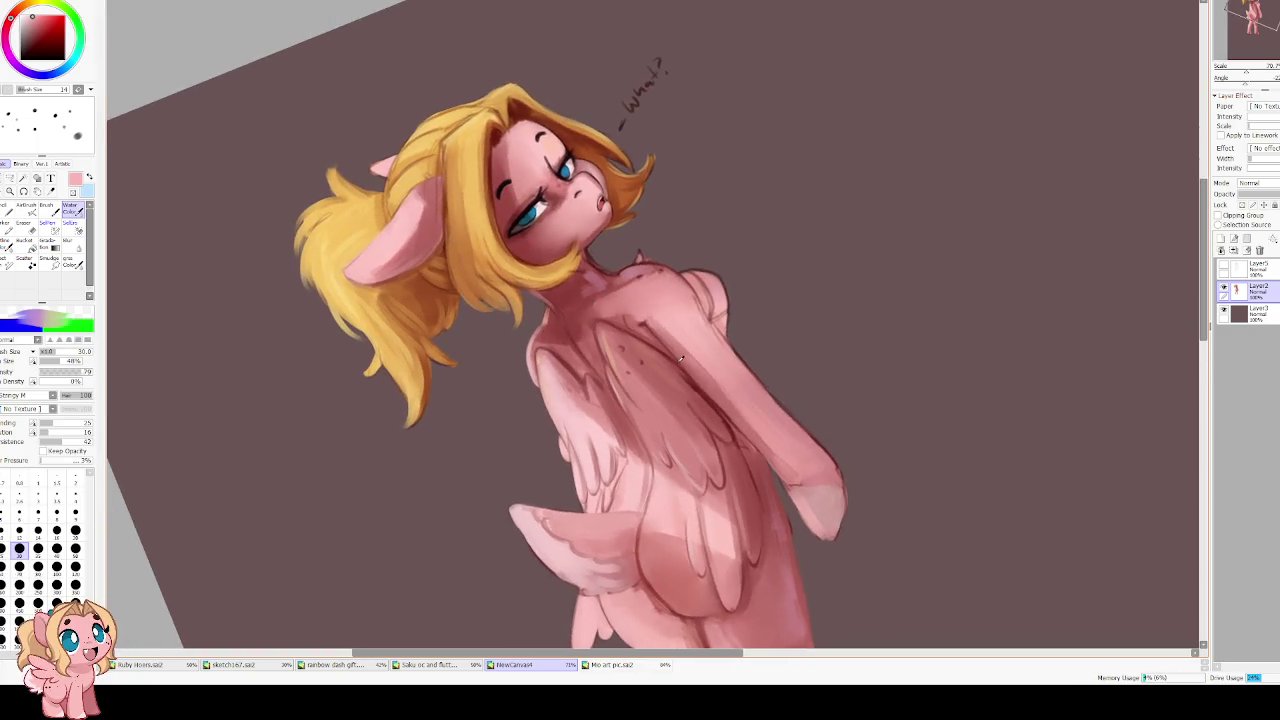
alt+click(676, 352)
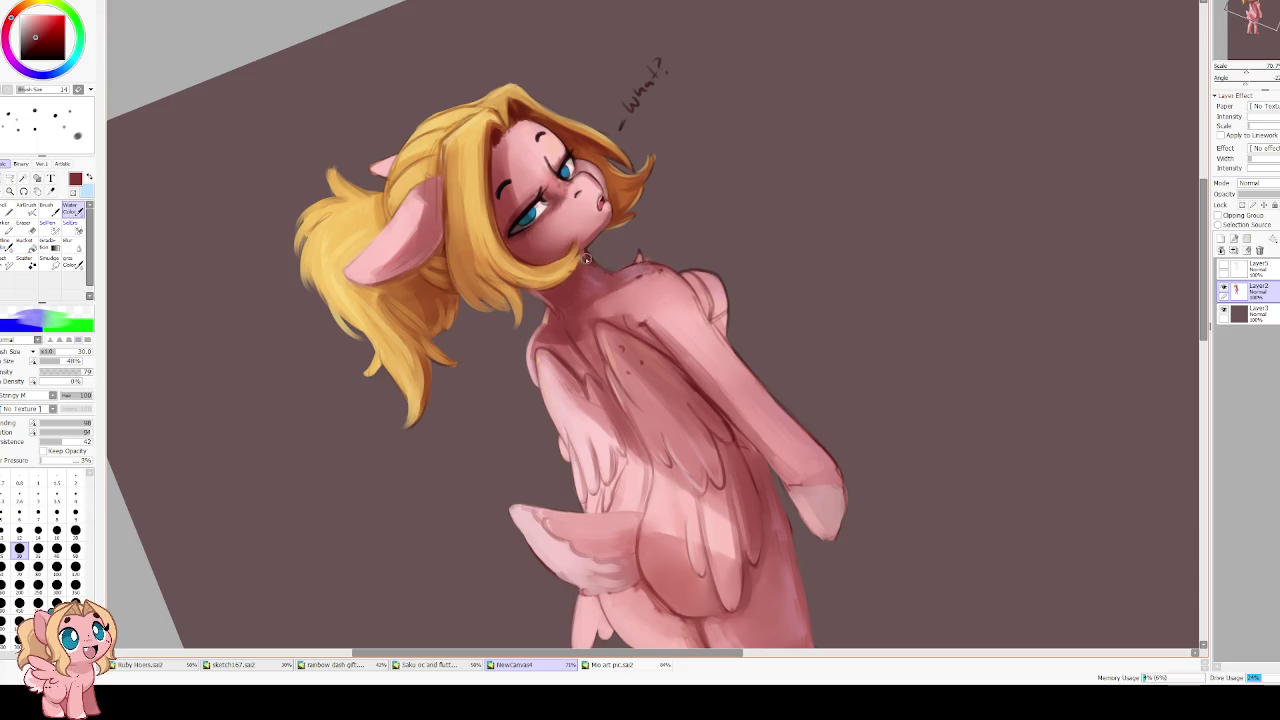
Sample the orange-brown hair colour and lay a faint stroke along a ponytail strand
drag(507, 275, 581, 105)
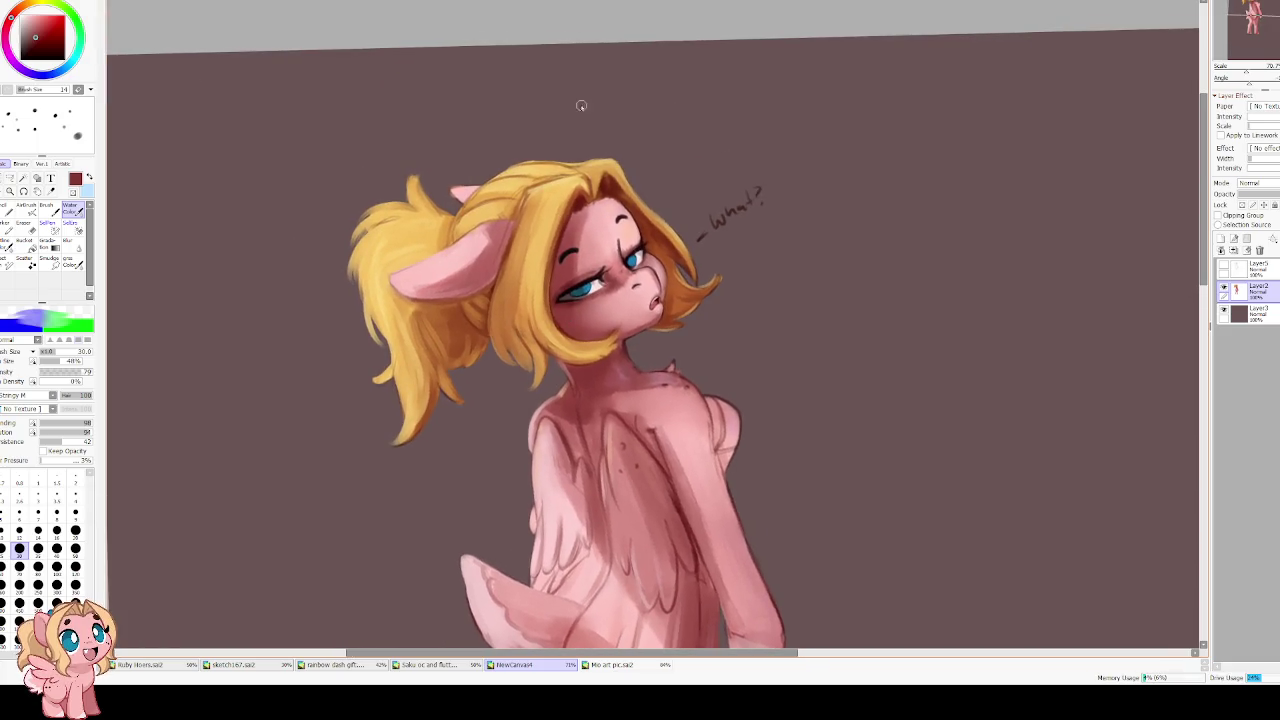
alt+click(530, 251)
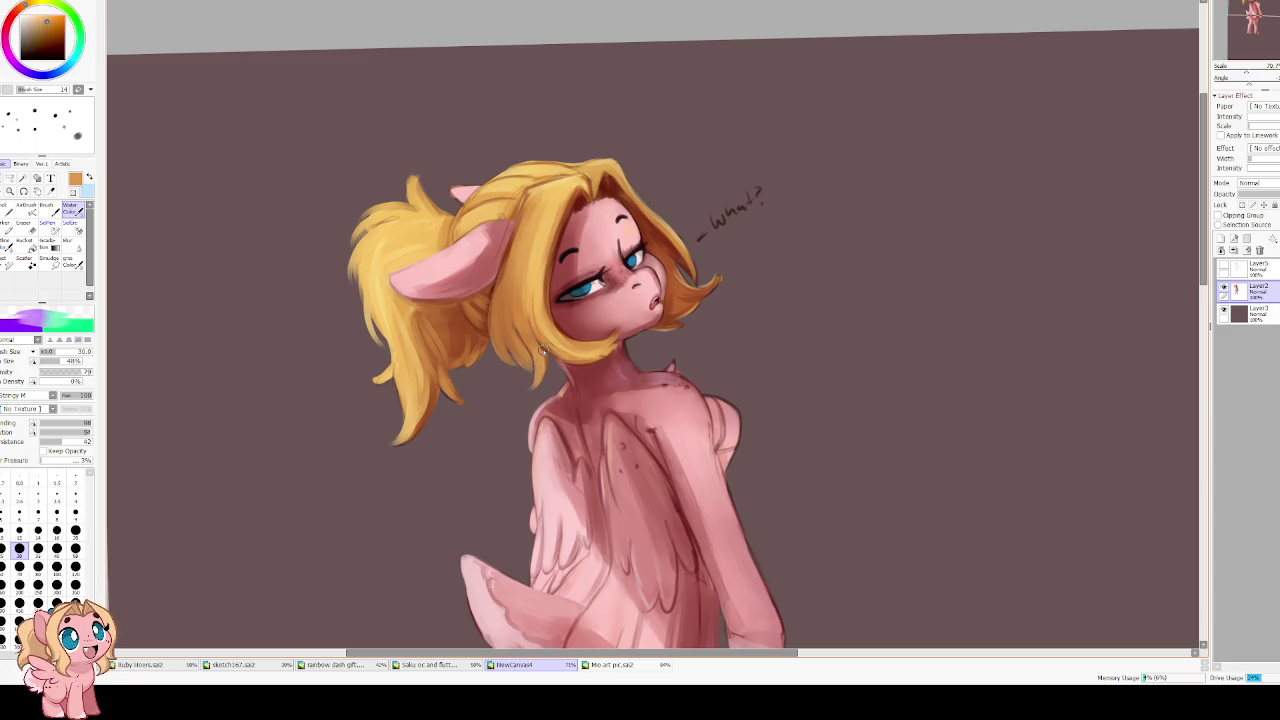
drag(446, 295, 475, 288)
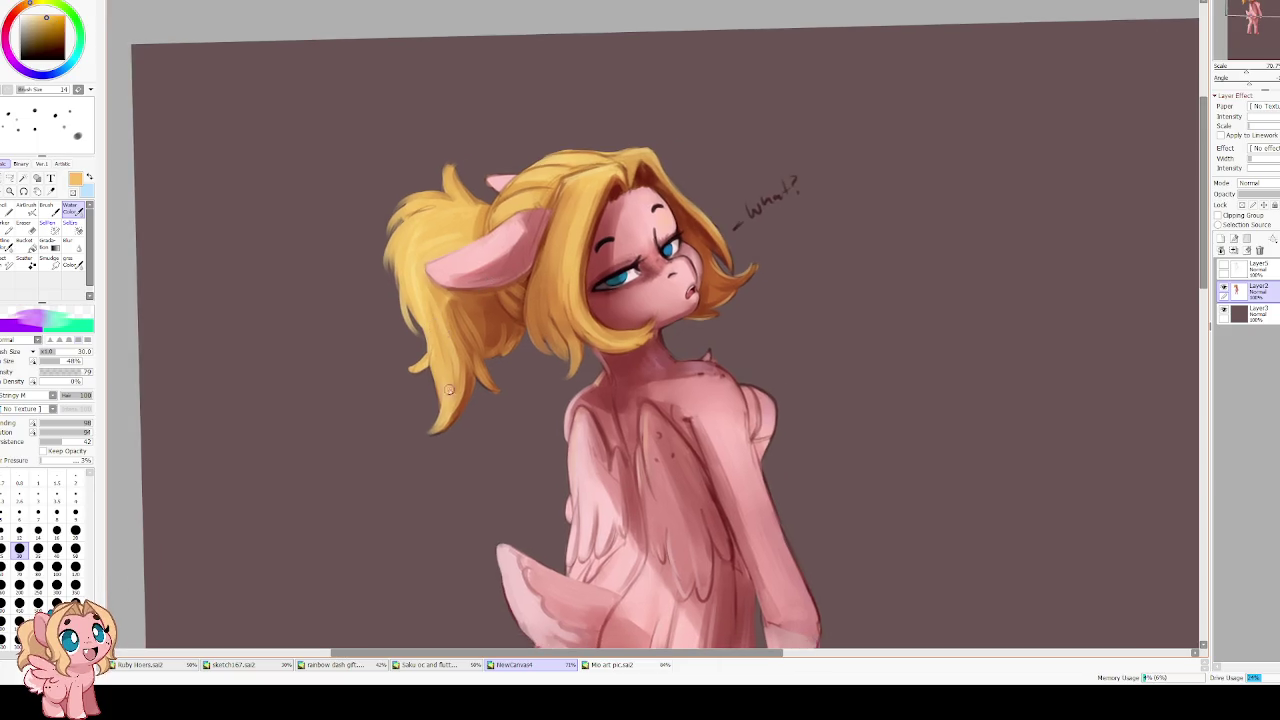
drag(465, 362, 428, 433)
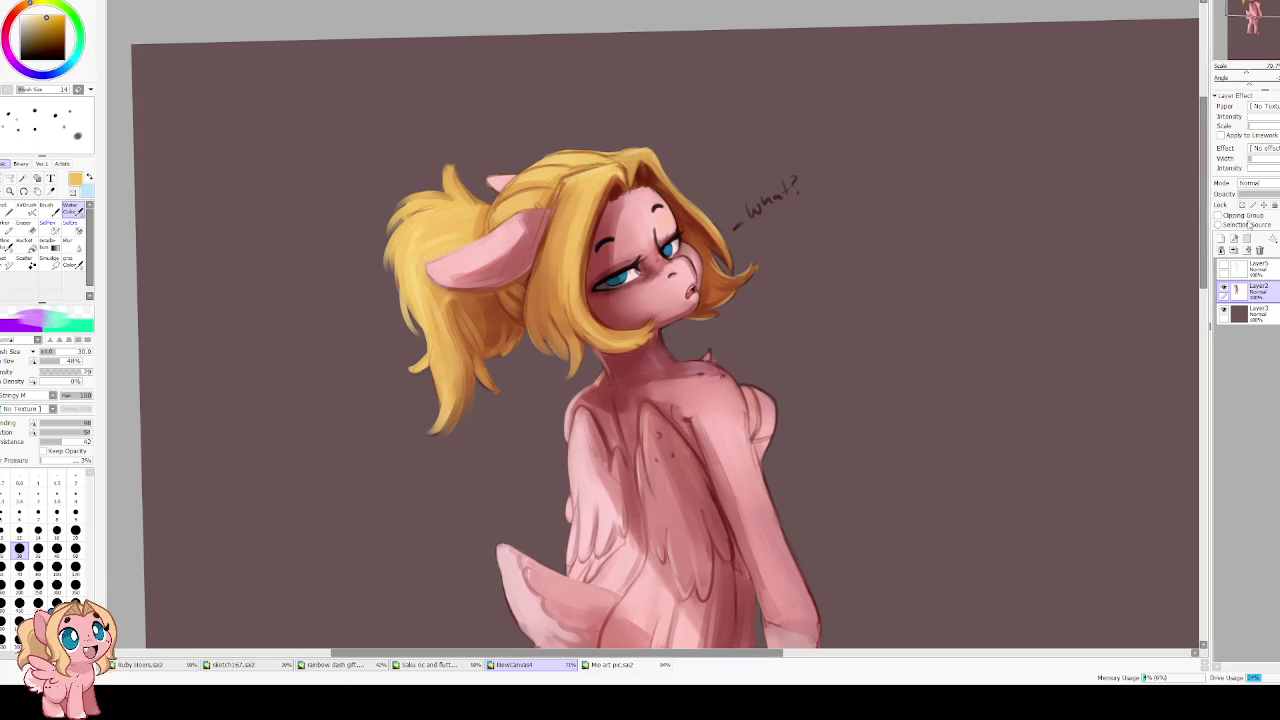
Set Water Color to size 20, blending 17, dilution 27, and paint brighter ponytail strands
click(75, 531)
click(49, 423)
click(54, 432)
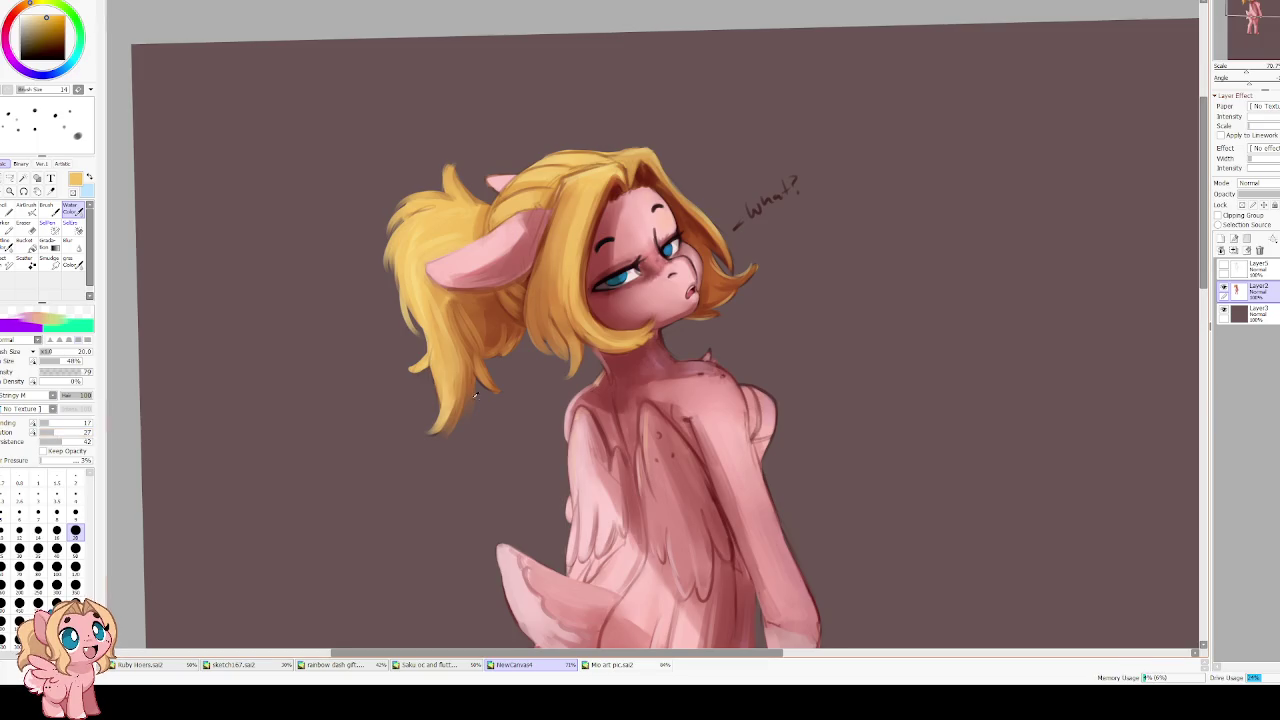
mouse_move(453, 380)
mouse_down()
mouse_move(450, 436)
mouse_move(436, 446)
mouse_move(458, 378)
mouse_up()
drag(483, 426, 477, 386)
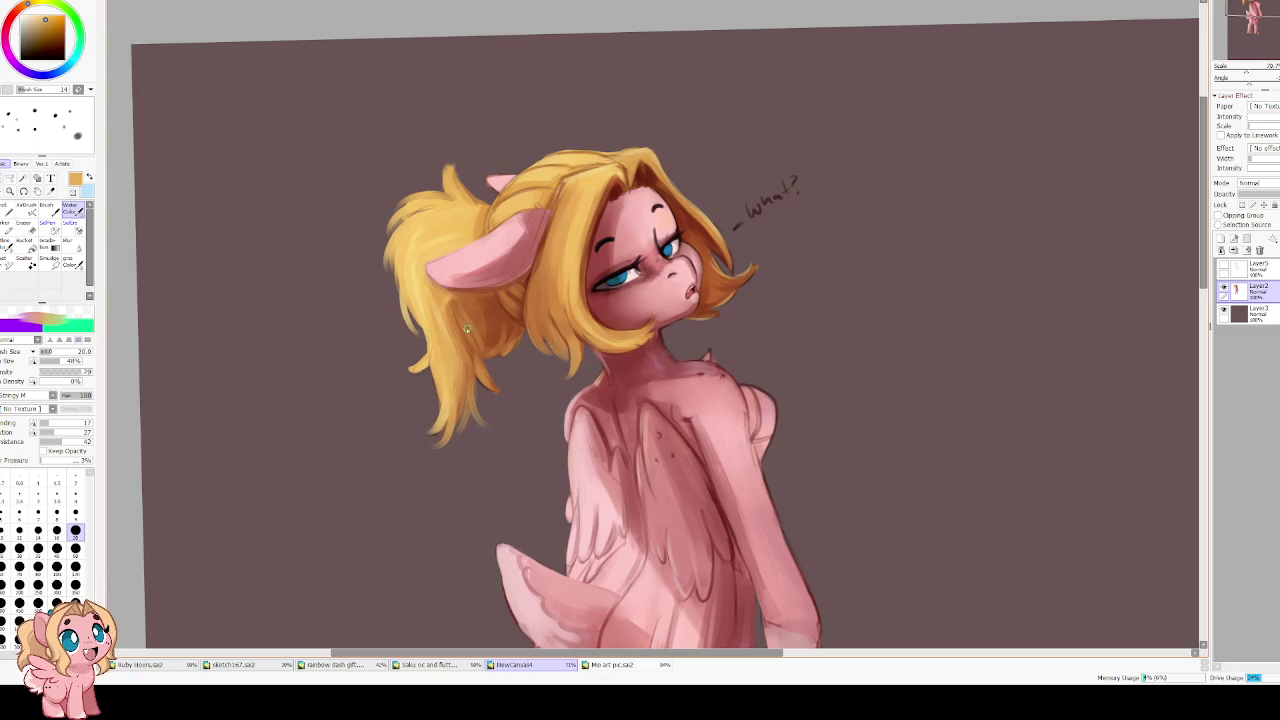
mouse_move(471, 336)
mouse_down()
mouse_move(482, 388)
mouse_move(468, 344)
mouse_up()
Paint light yellow strands along the ponytail's lower-left edge
alt+click(418, 301)
drag(404, 303, 428, 392)
drag(436, 336, 406, 374)
alt+click(422, 307)
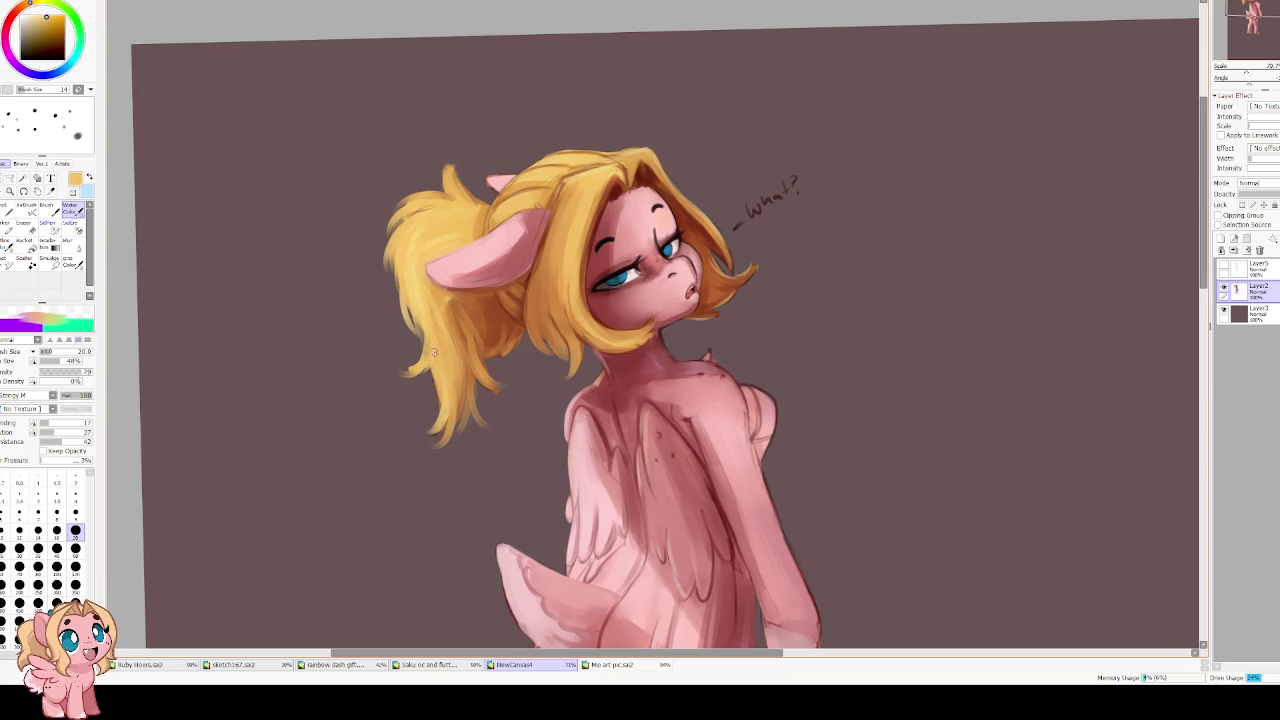
drag(421, 431, 408, 365)
Rotate the view back upright while sampling darker hair and reddish tones
drag(357, 260, 406, 330)
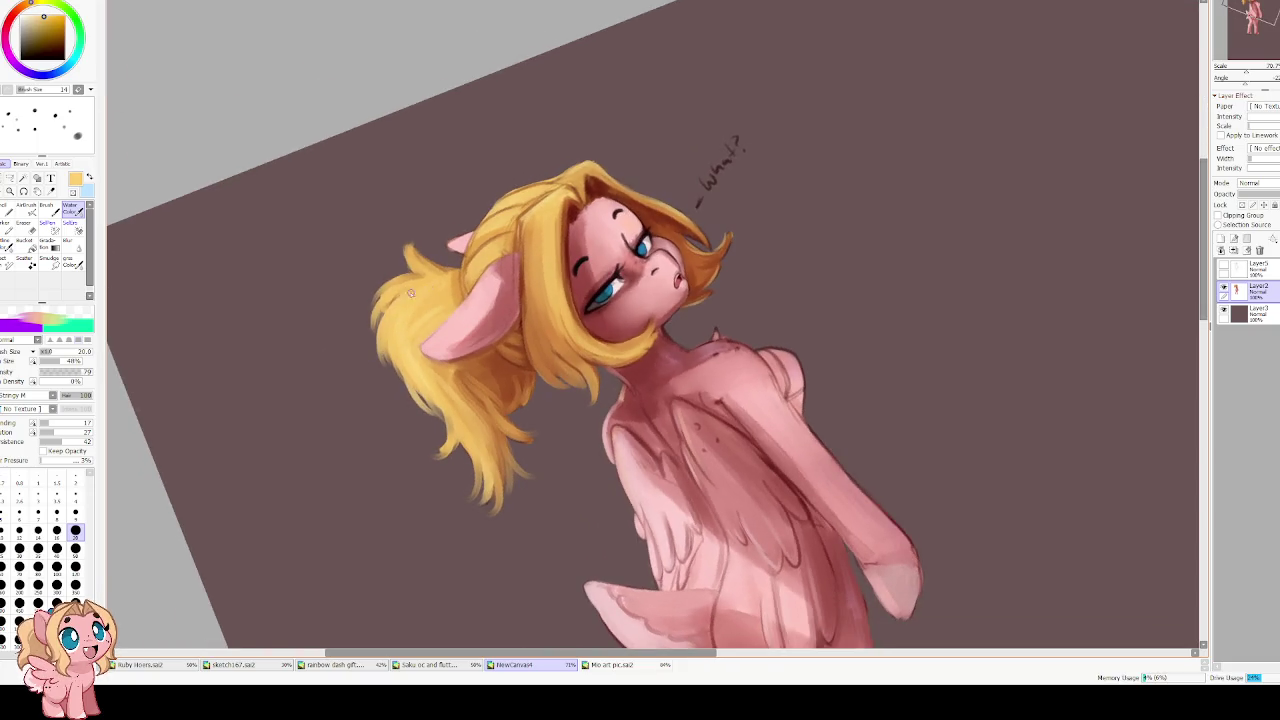
alt+click(407, 283)
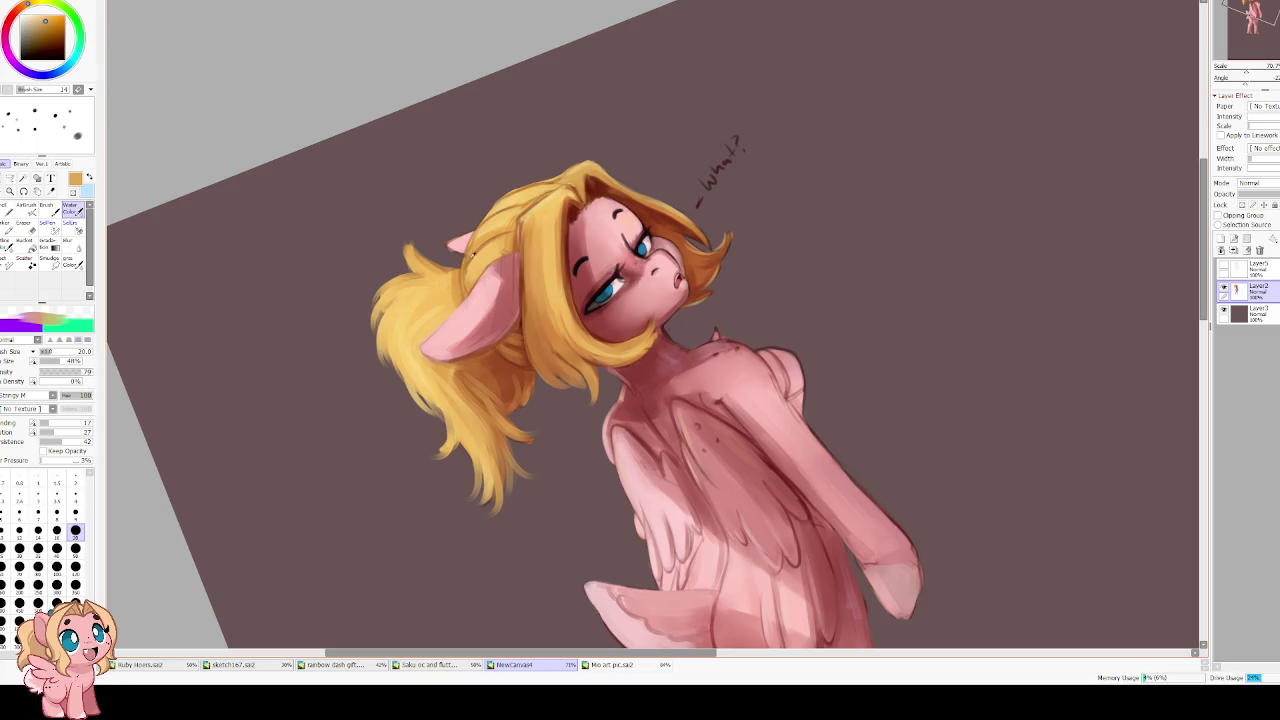
alt+click(471, 258)
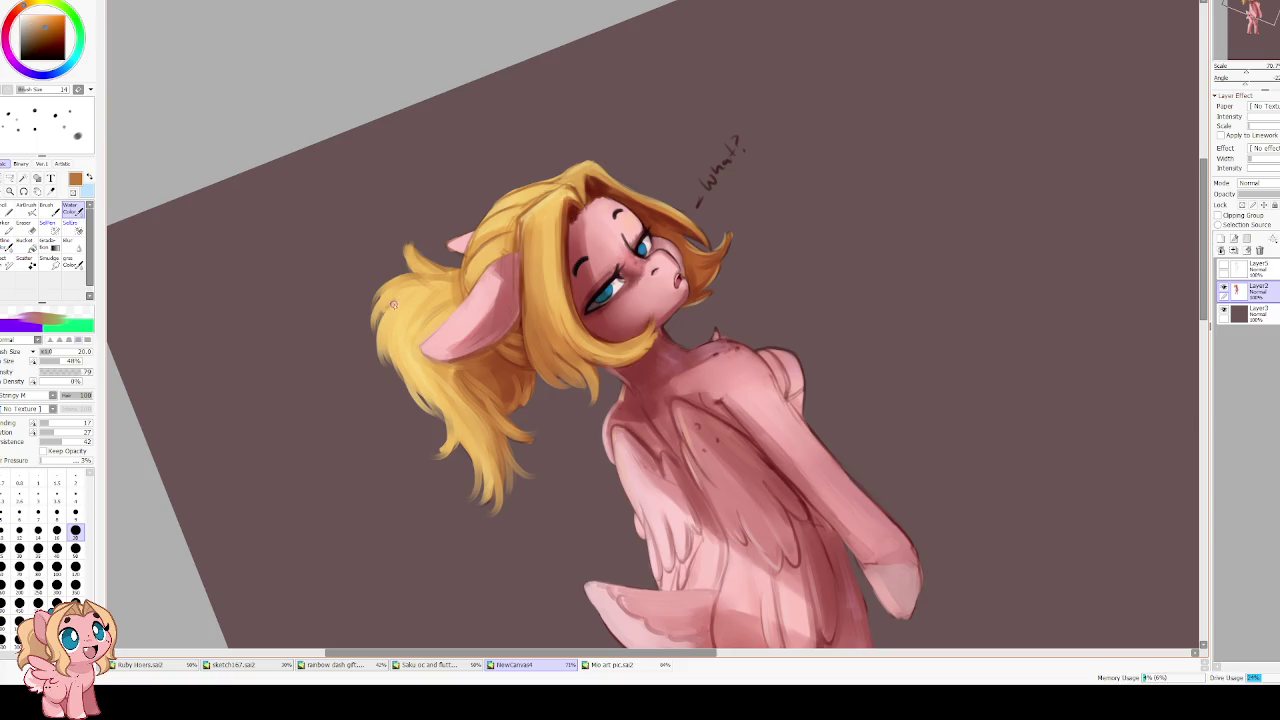
key(Home)
alt+click(551, 348)
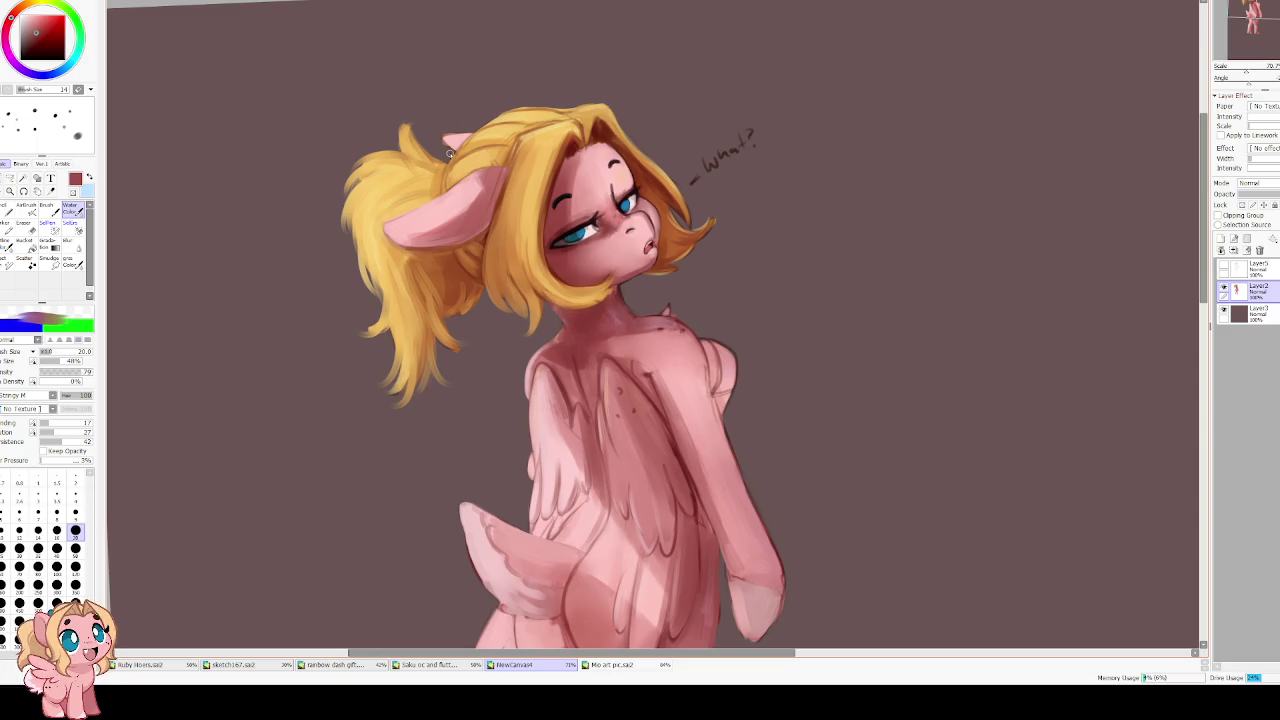
scroll(450, 155, down, 3)
Straighten the view and paint a lighter mark above the hind foot with a size-35 brush
key(Home)
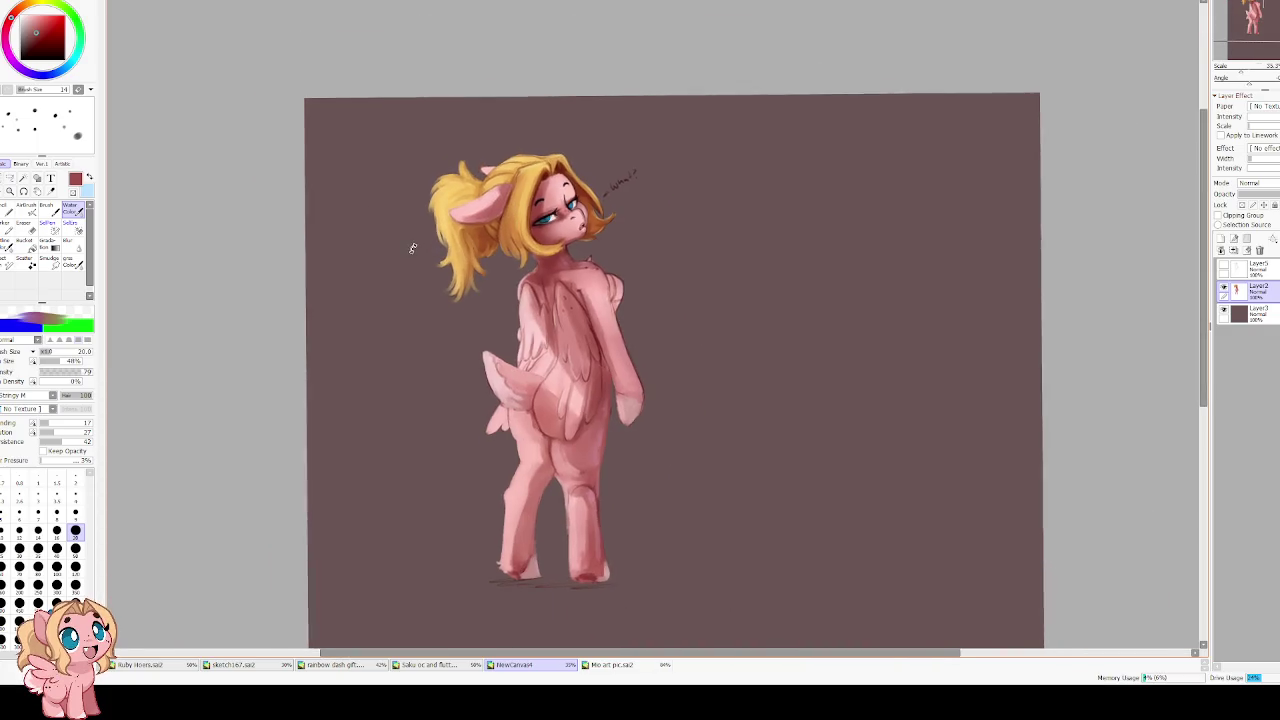
scroll(479, 357, up, 1)
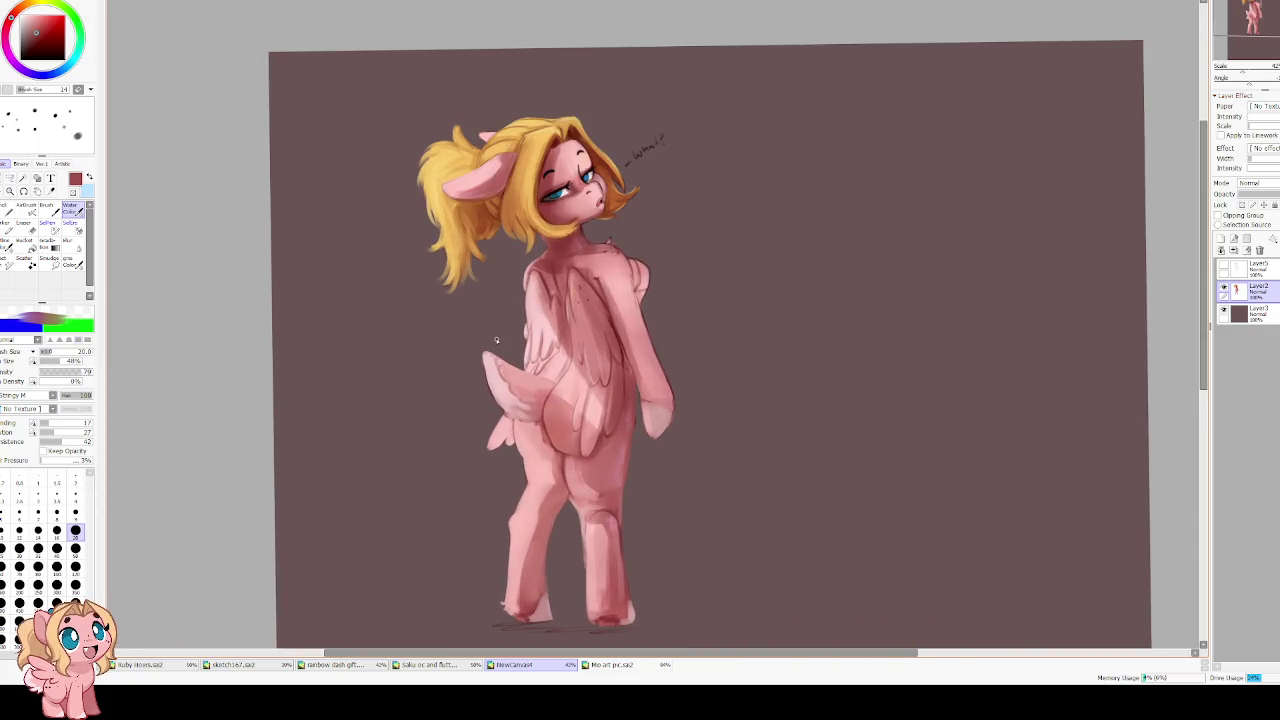
drag(495, 340, 490, 260)
drag(599, 468, 587, 418)
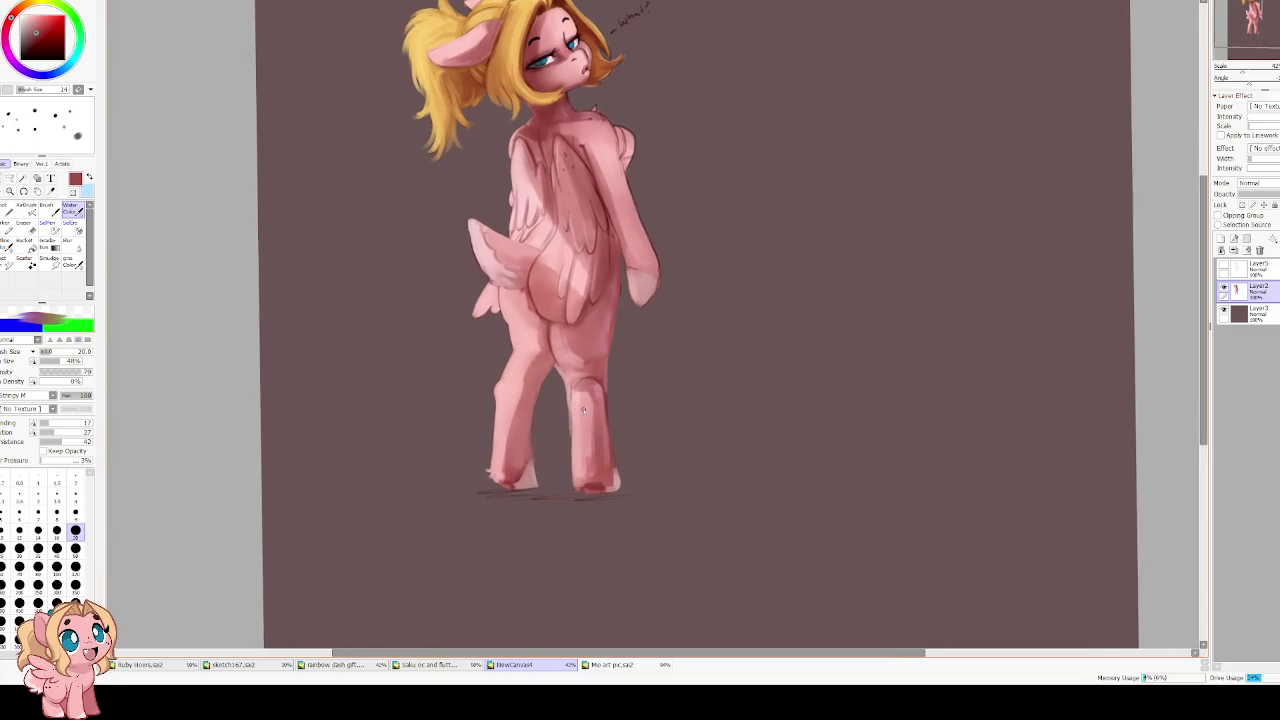
key(bracketright)
key(bracketright)
key(bracketright)
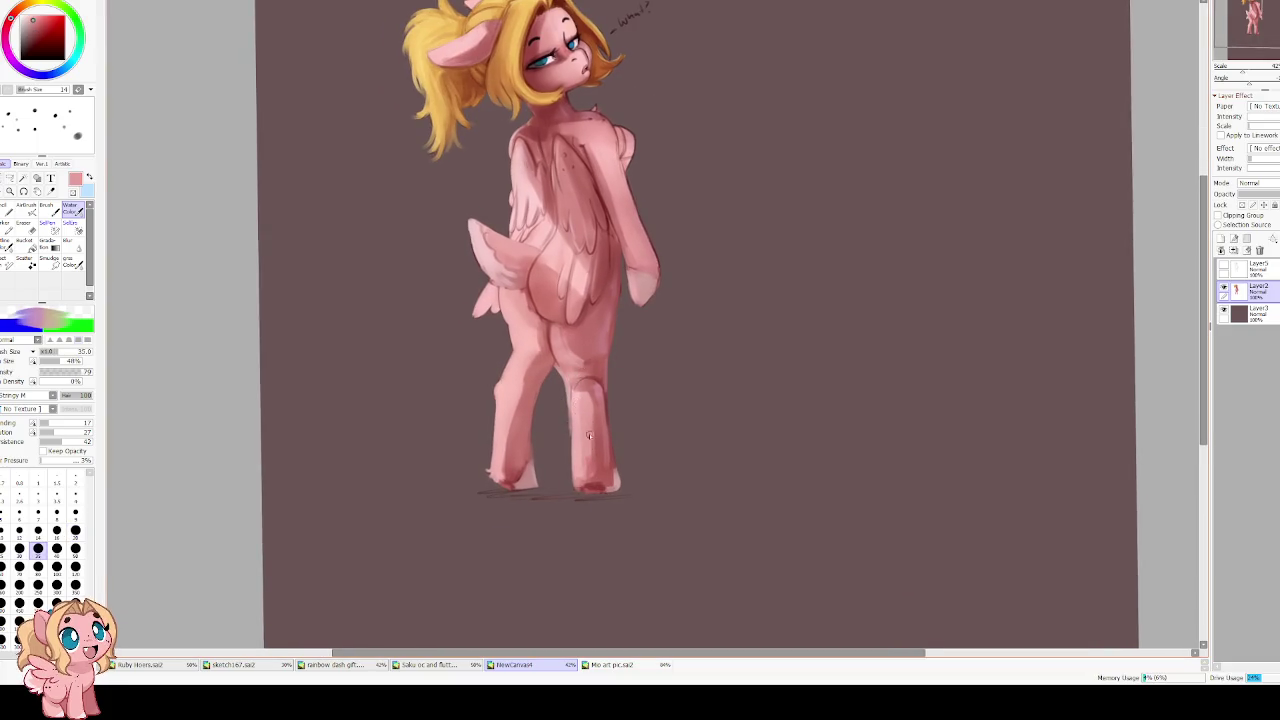
drag(584, 478, 592, 474)
Blur the hip shading in darker red, then pick the body pink for Water Color
alt+click(530, 290)
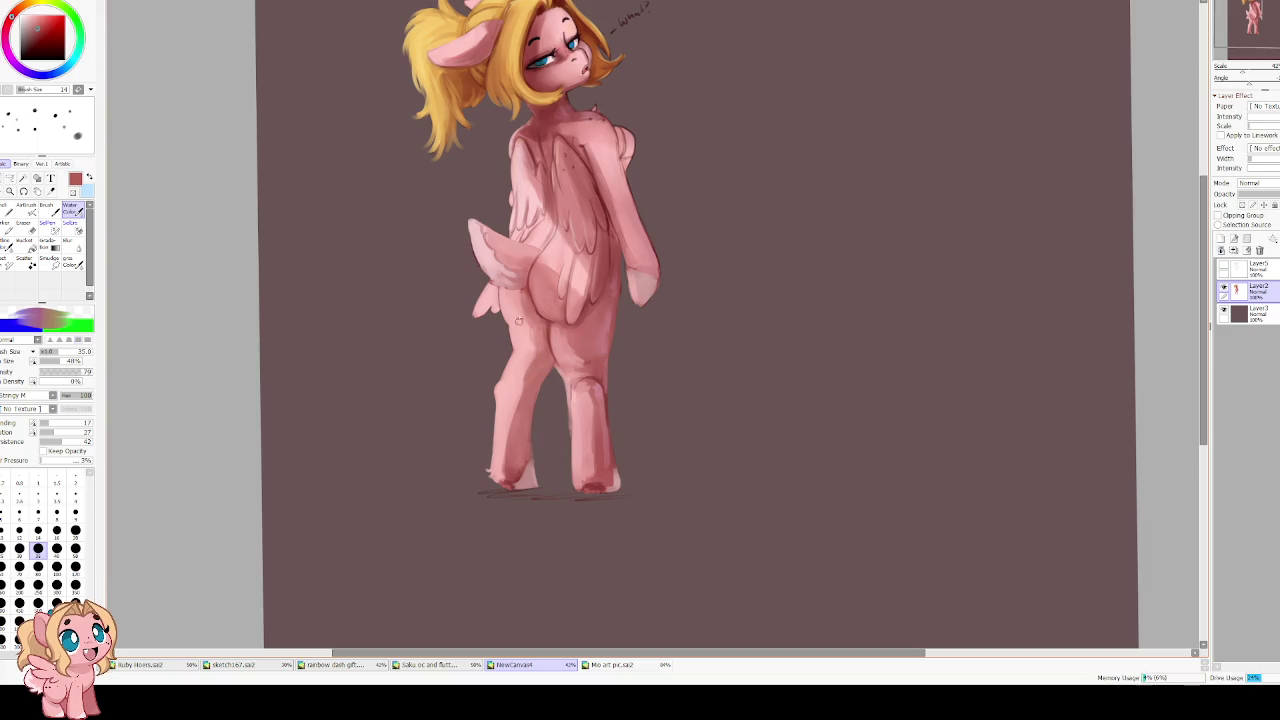
key(r)
key(bracketleft)
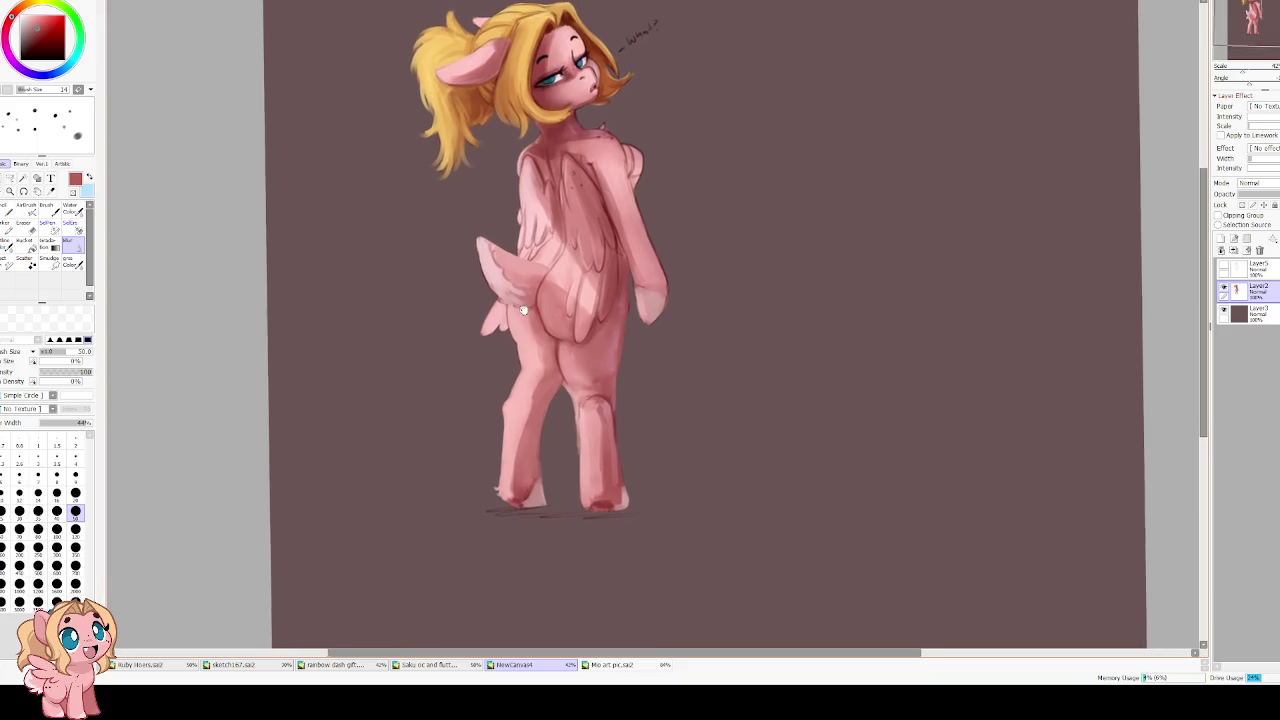
scroll(560, 370, up, 1)
key(c)
alt+click(541, 378)
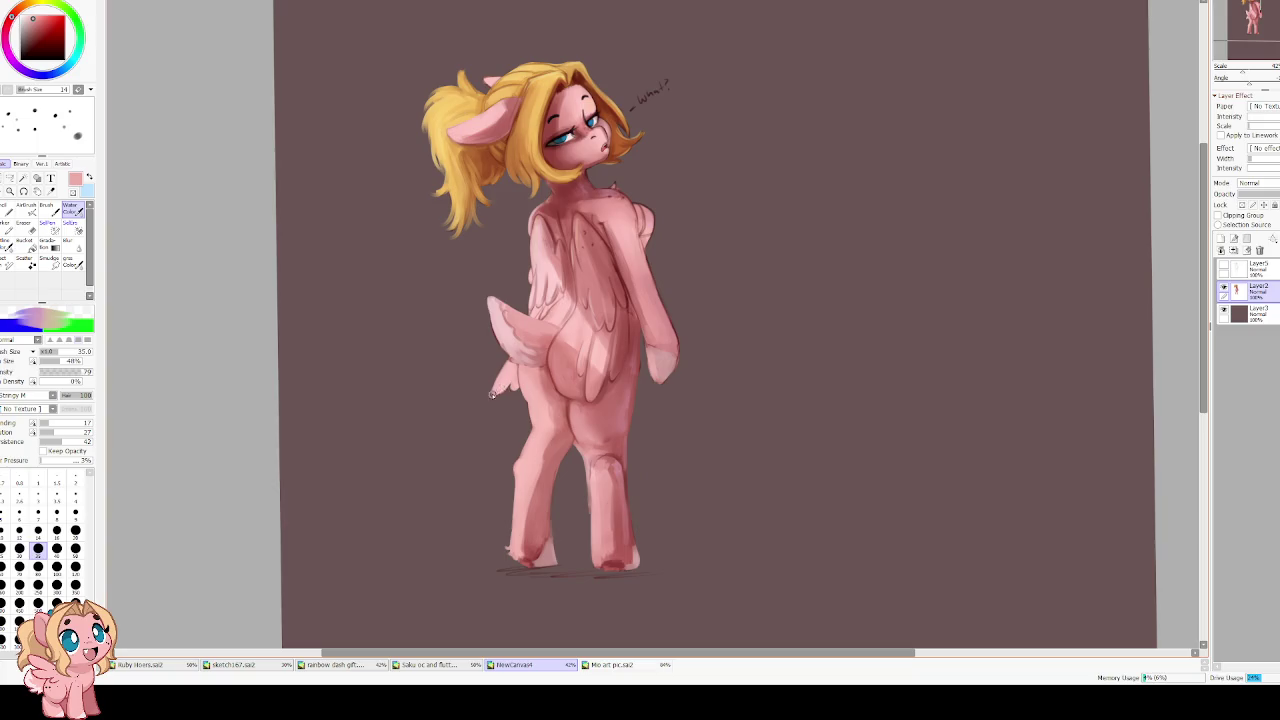
Mirror the view and paint white highlights onto the tail with a size-20 brush
scroll(486, 352, up, 1)
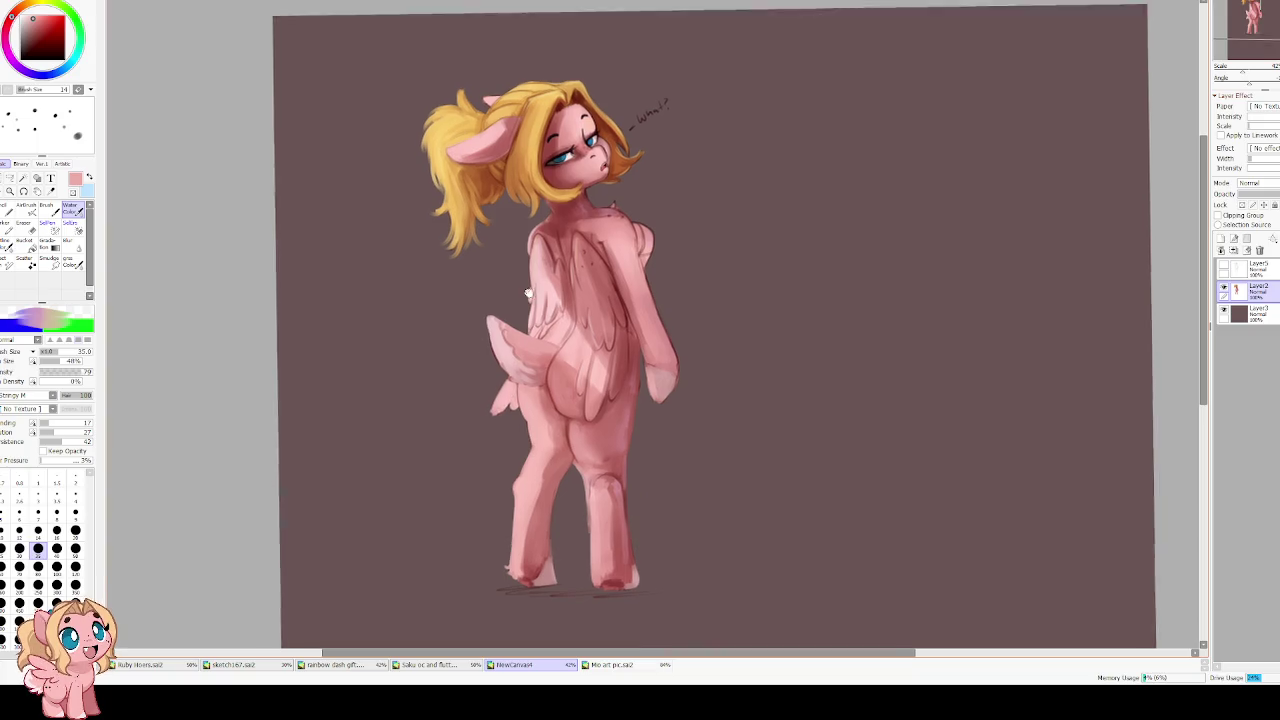
scroll(511, 242, up, 2)
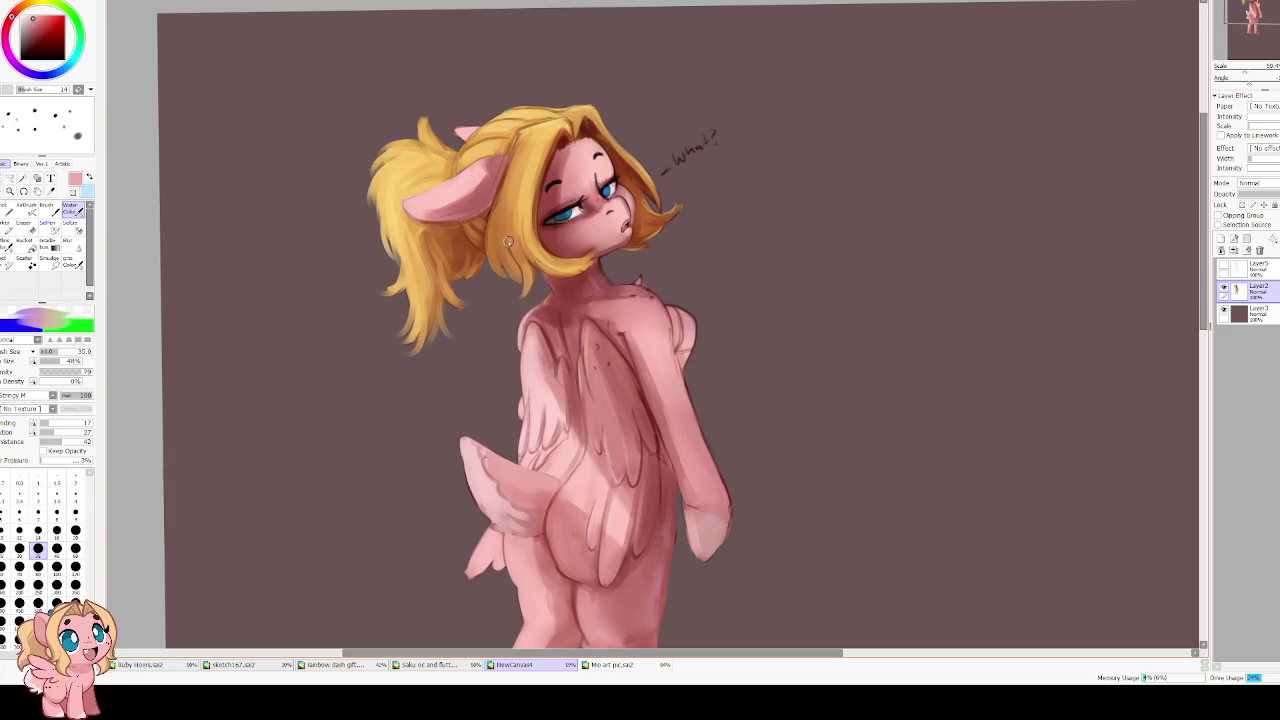
key(h)
scroll(750, 490, down, 1)
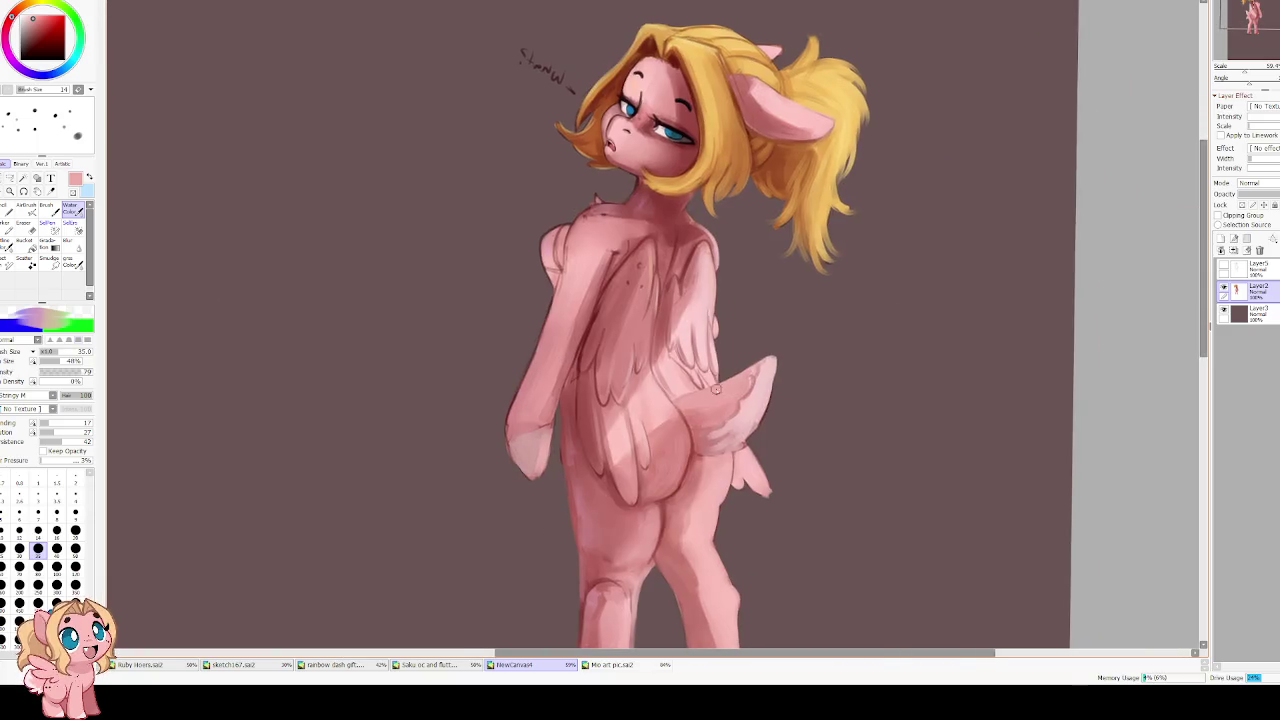
key(x)
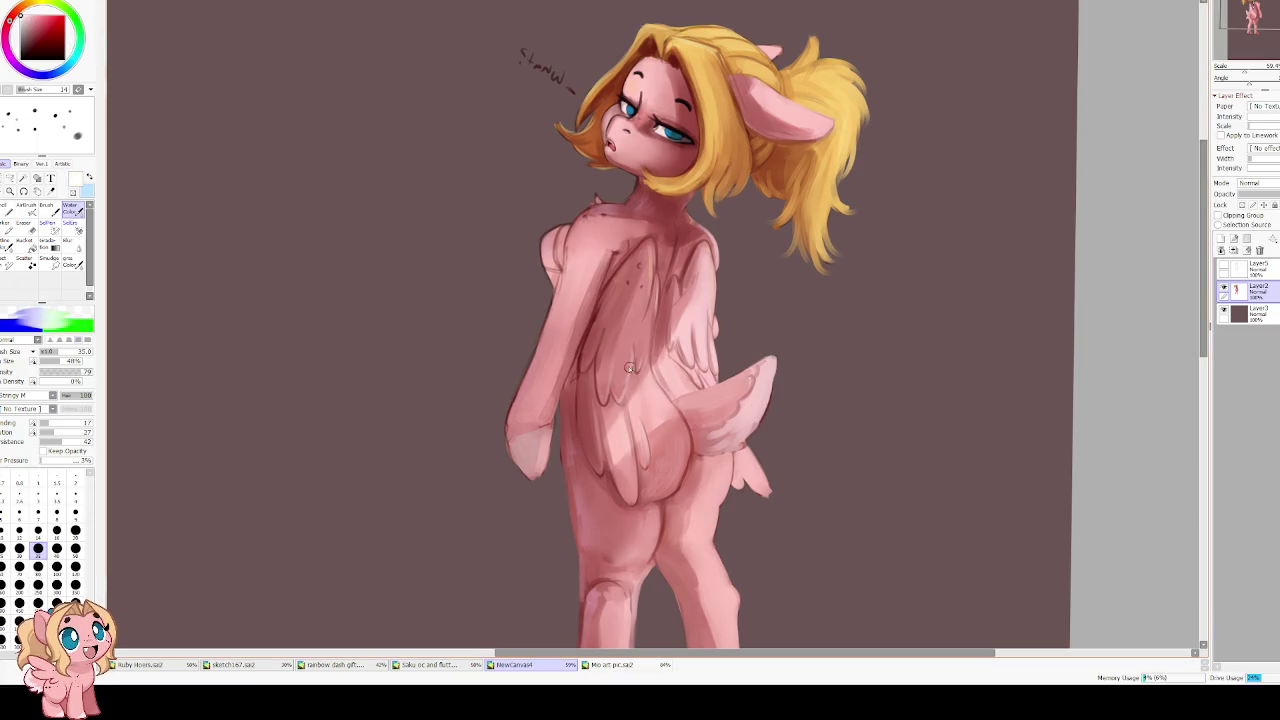
scroll(737, 357, up, 1)
scroll(737, 366, up, 1)
key(bracketleft)
key(bracketleft)
key(bracketleft)
mouse_move(779, 373)
mouse_down()
mouse_move(761, 441)
mouse_move(775, 381)
mouse_up()
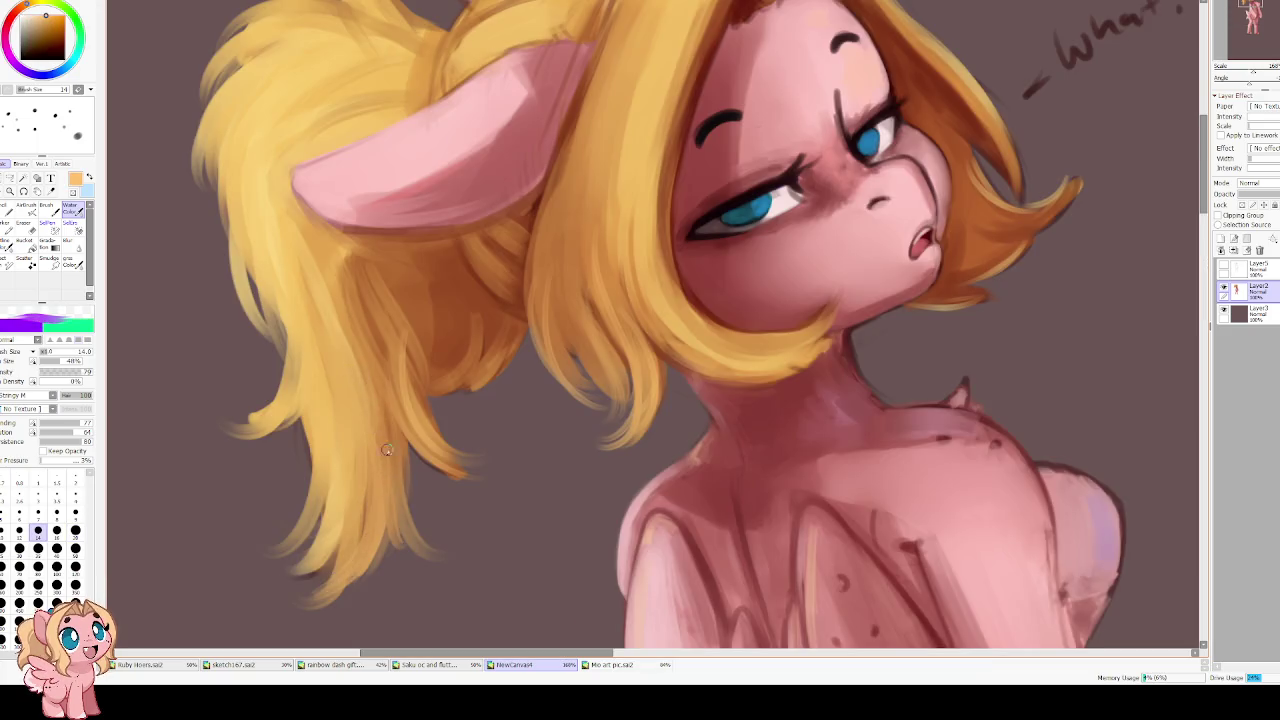
Lower brush blending and dilution, set persistence to 26, and shrink the brush to size 4
key(bracketright)
key(bracketright)
key(bracketright)
key(bracketright)
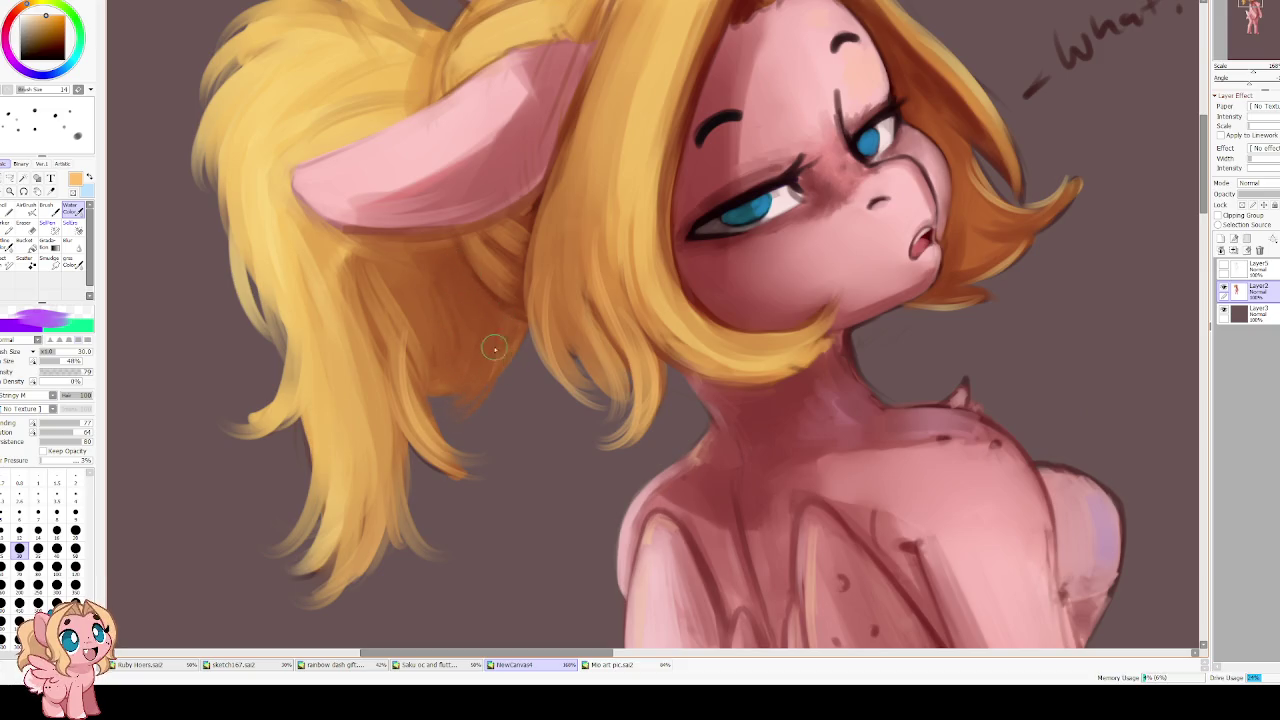
key(bracketleft)
key(bracketleft)
drag(80, 423, 62, 423)
drag(73, 432, 59, 432)
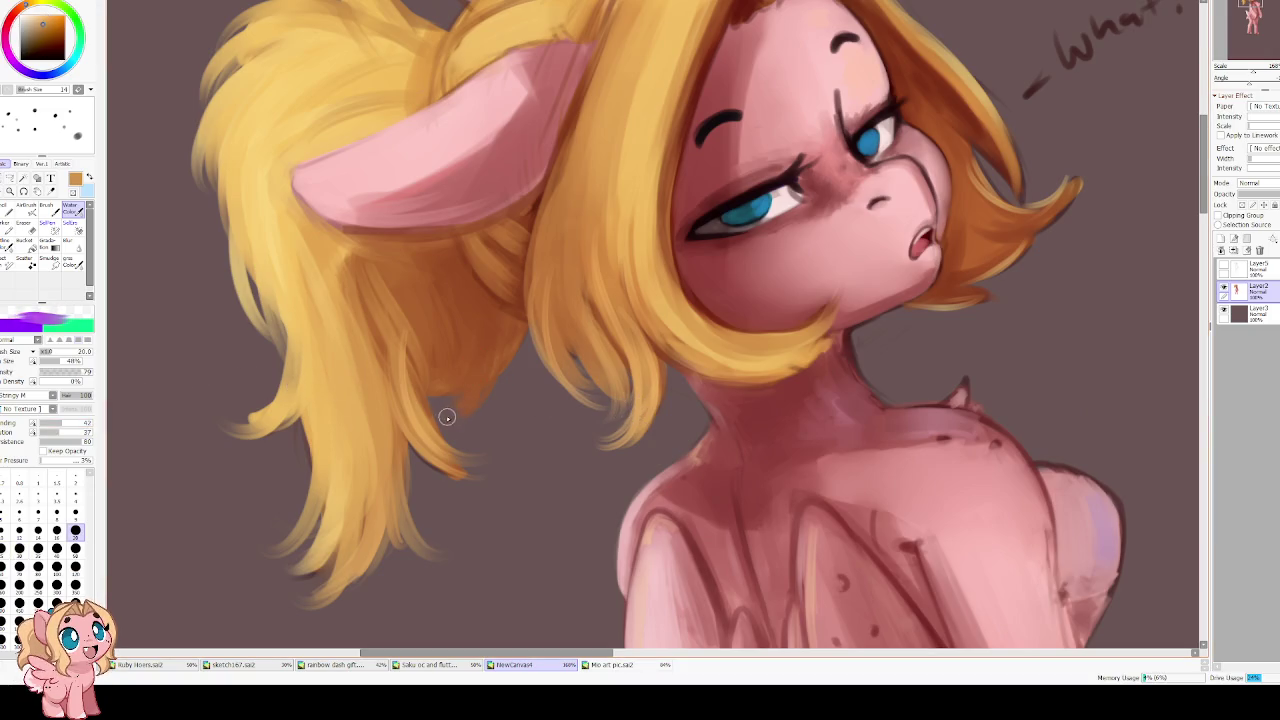
click(53, 441)
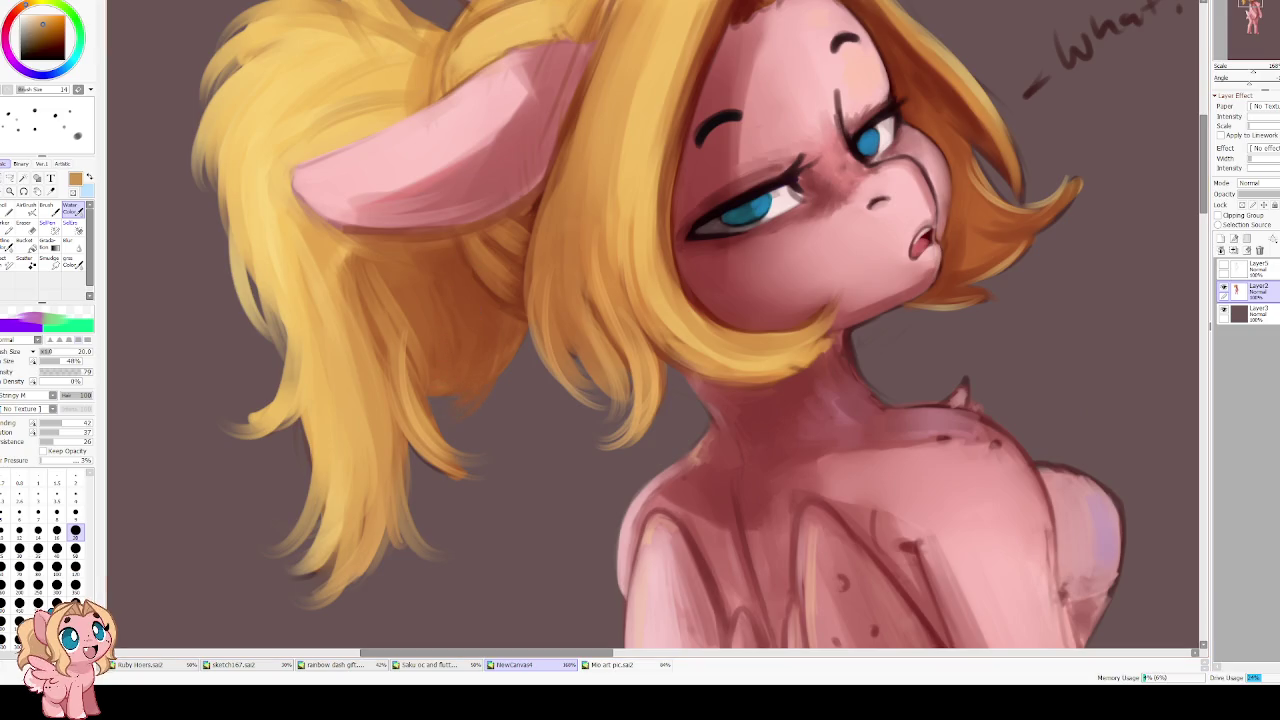
key(bracketleft)
key(bracketleft)
key(bracketleft)
key(bracketleft)
key(bracketleft)
key(bracketleft)
key(bracketleft)
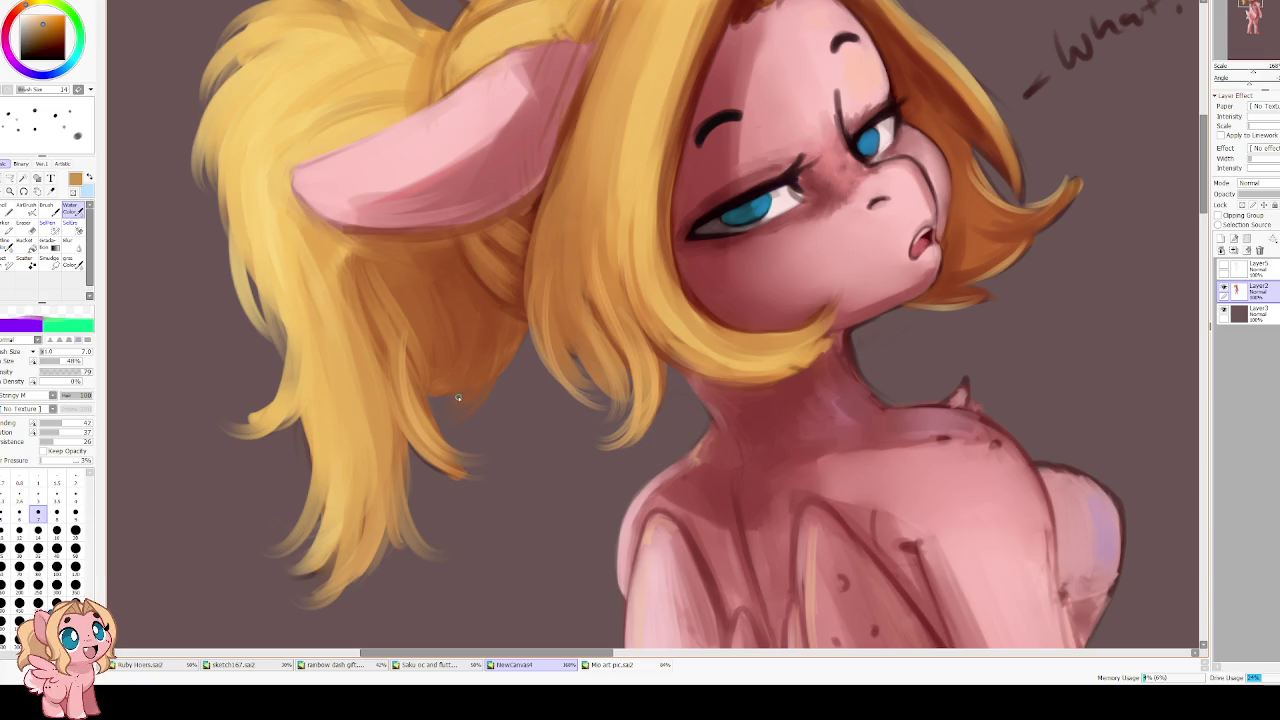
key(bracketleft)
key(bracketleft)
key(bracketleft)
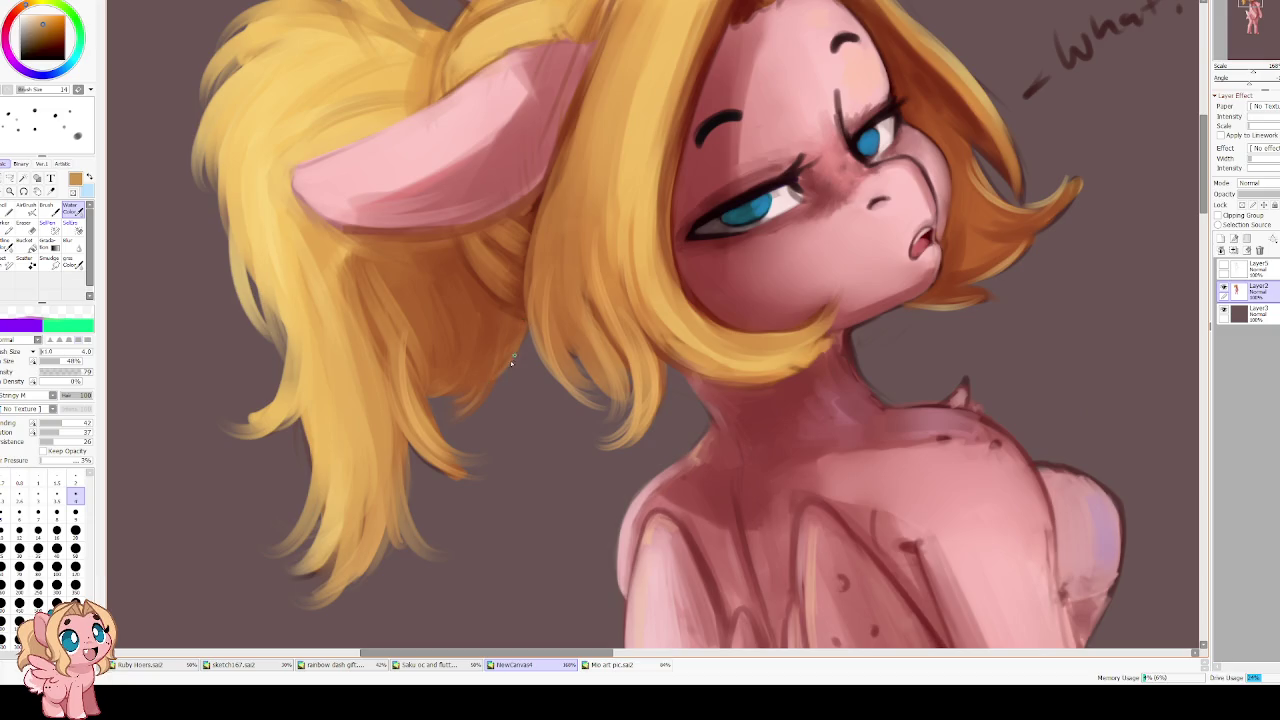
Shade the ear's lower edge in dark reddish brown at blending 11, dilution 27
drag(415, 313, 500, 400)
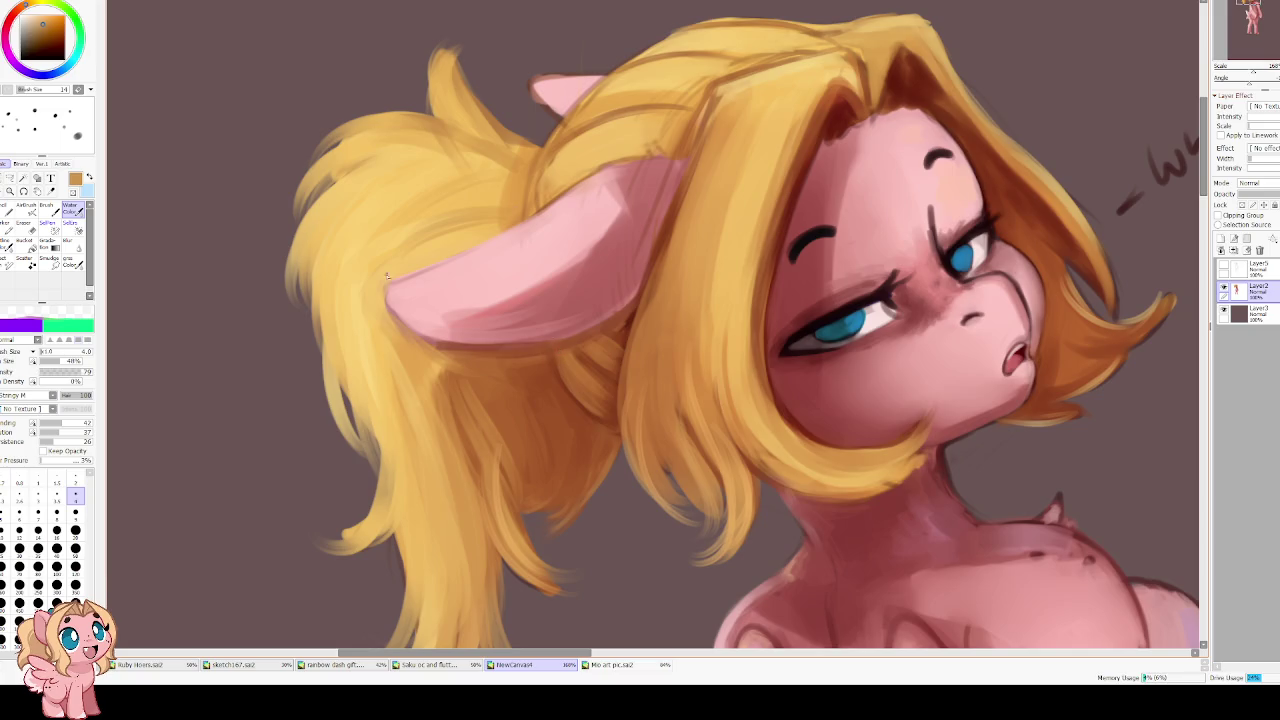
alt+click(563, 358)
key(bracketright)
key(bracketright)
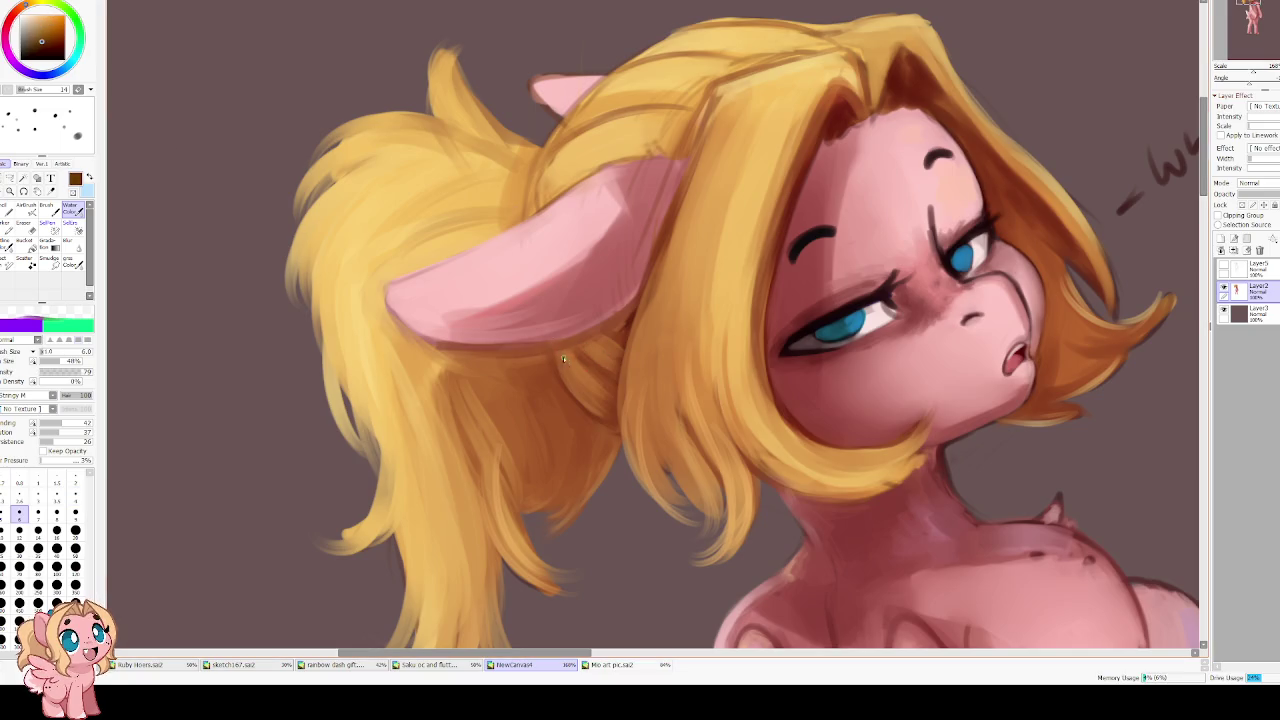
mouse_move(62, 423)
mouse_down()
mouse_move(46, 423)
mouse_move(52, 432)
mouse_up()
alt+click(552, 432)
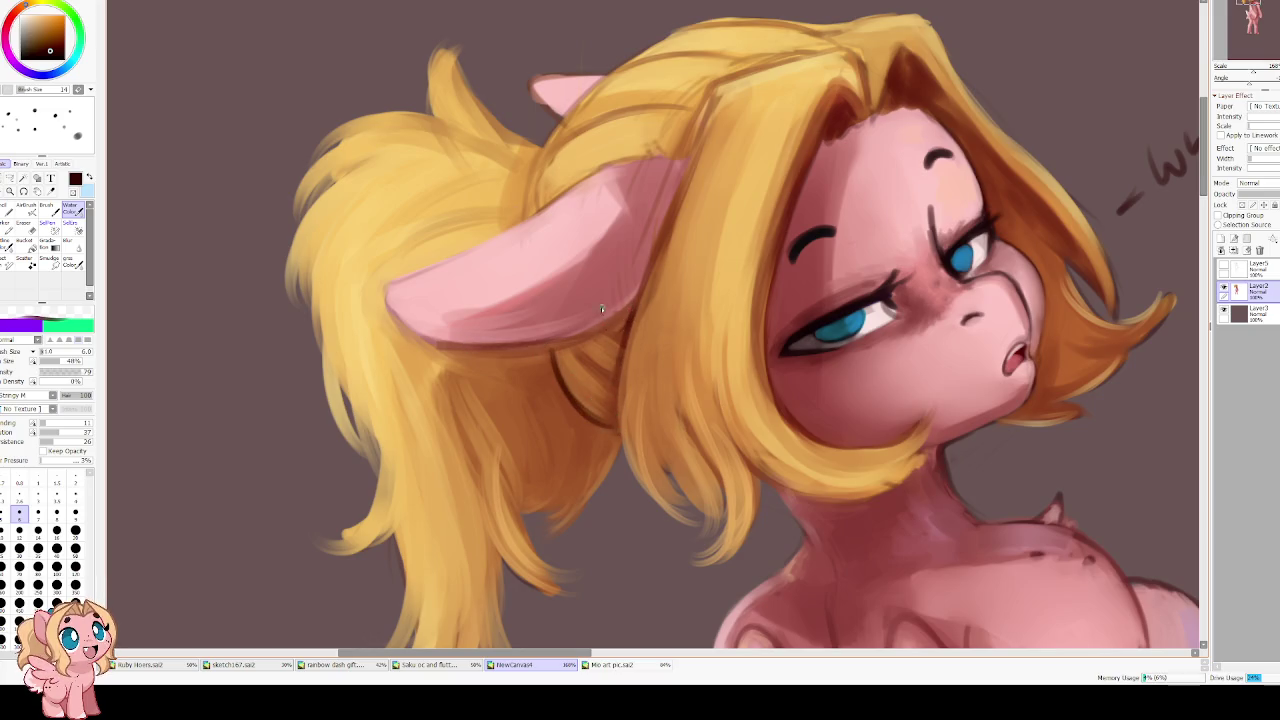
drag(658, 238, 533, 346)
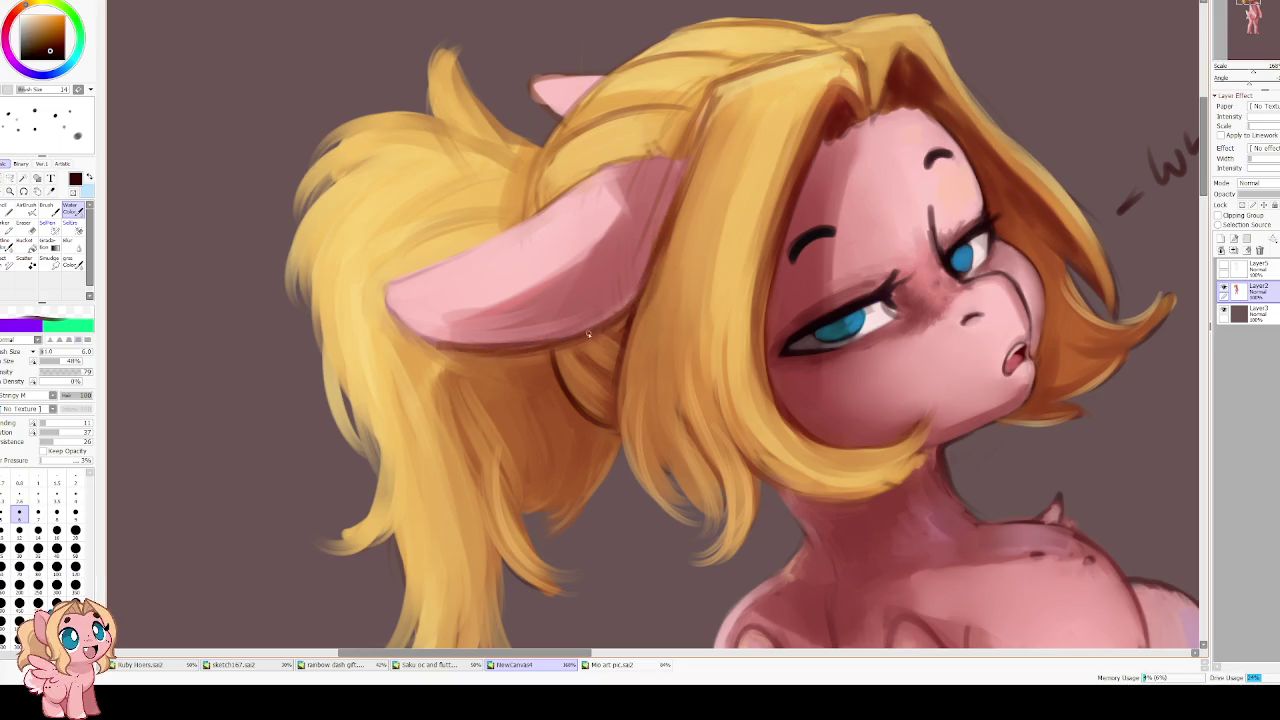
Set brush size 8 and sample orange-brown and dark red hair colours from the painting
scroll(588, 334, down, 2)
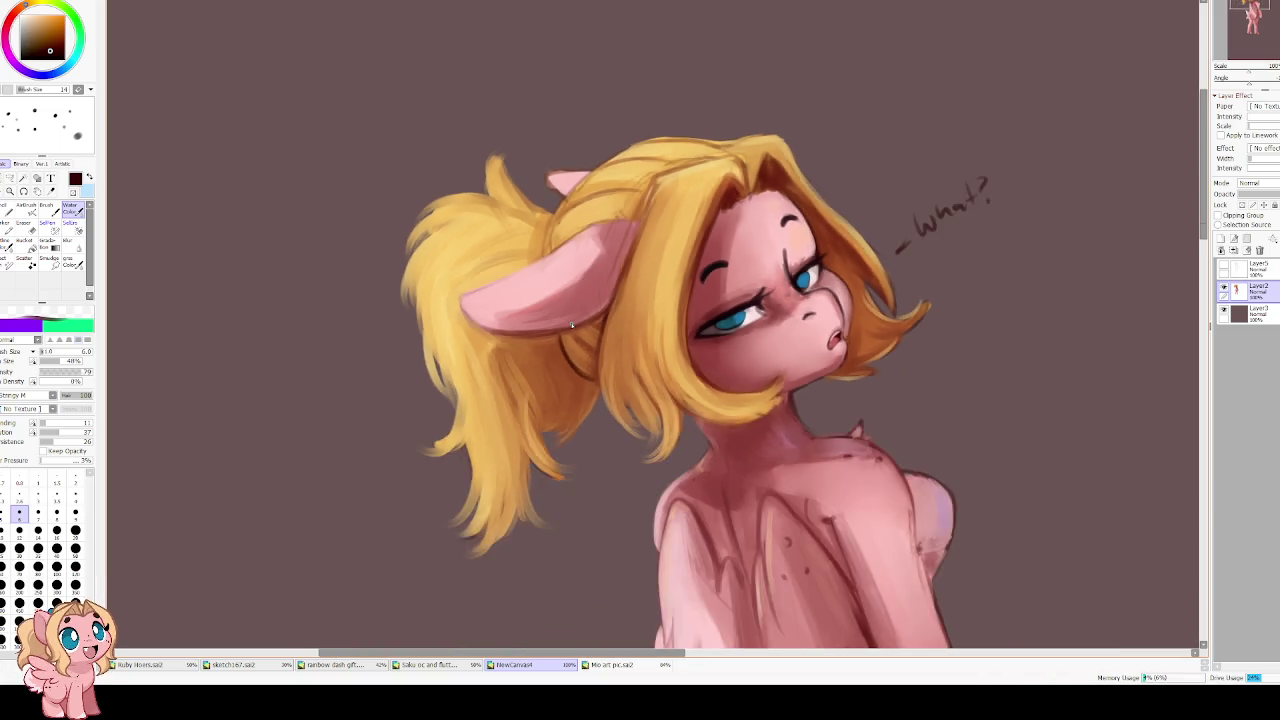
scroll(572, 325, up, 1)
click(56, 513)
click(67, 423)
alt+click(524, 353)
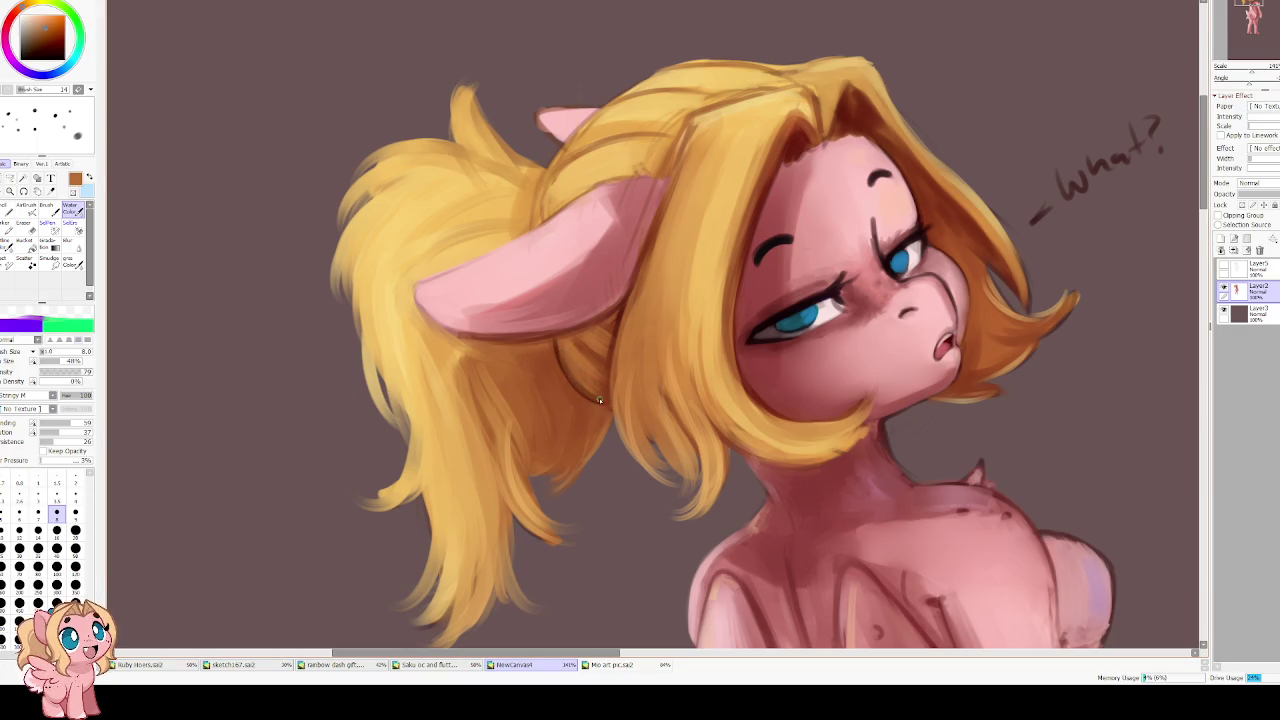
alt+click(549, 334)
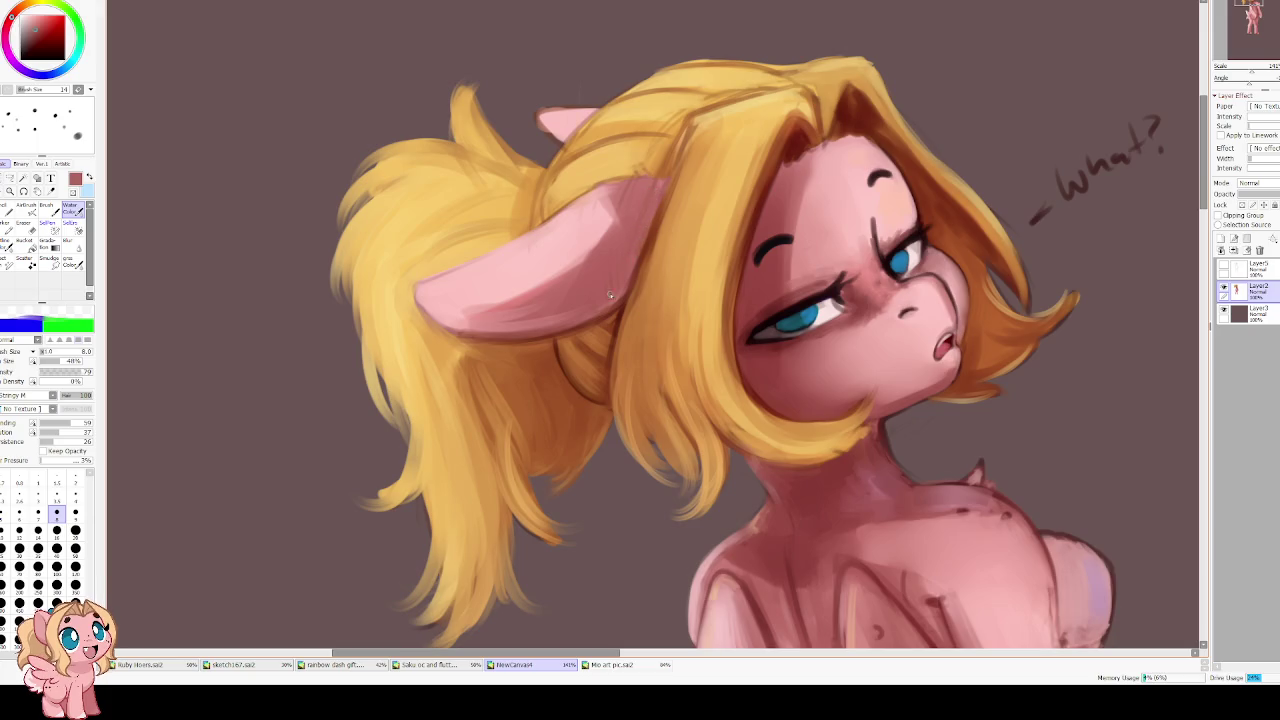
scroll(610, 295, up, 3)
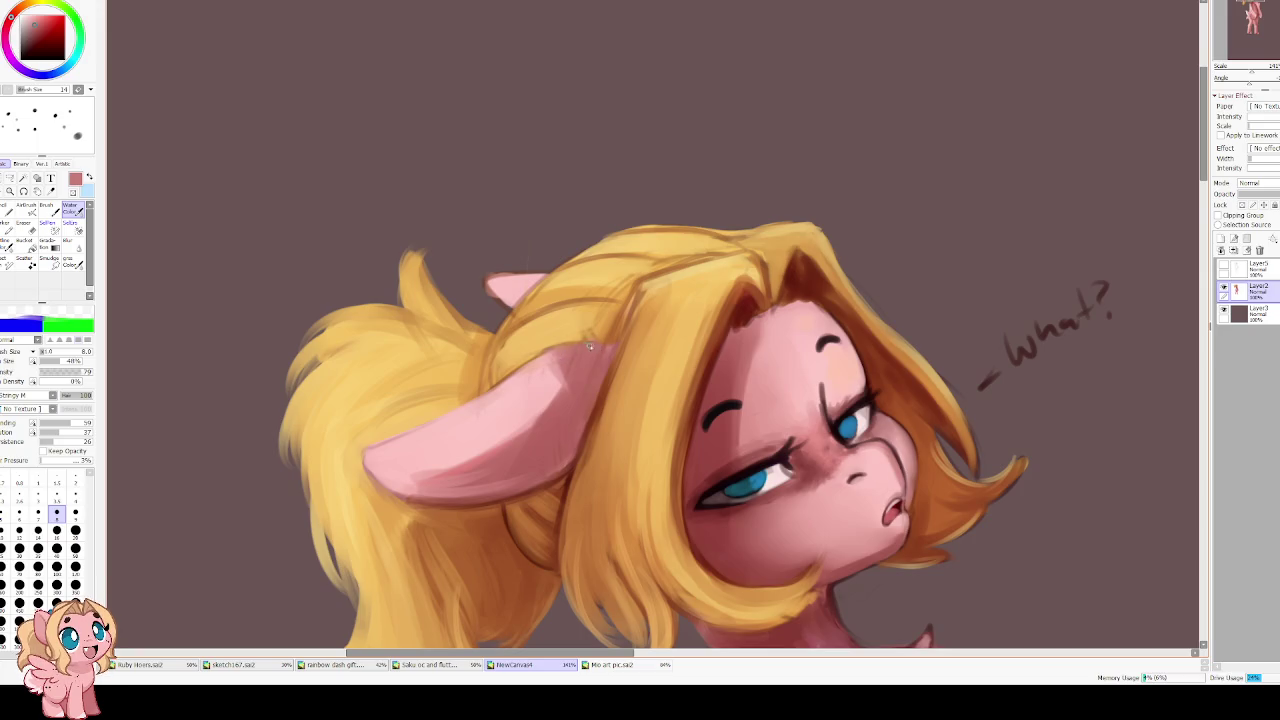
alt+click(646, 300)
Paint light yellow strands on the blonde hair lock at blending 13, dilution 12
drag(70, 423, 46, 432)
alt+click(657, 287)
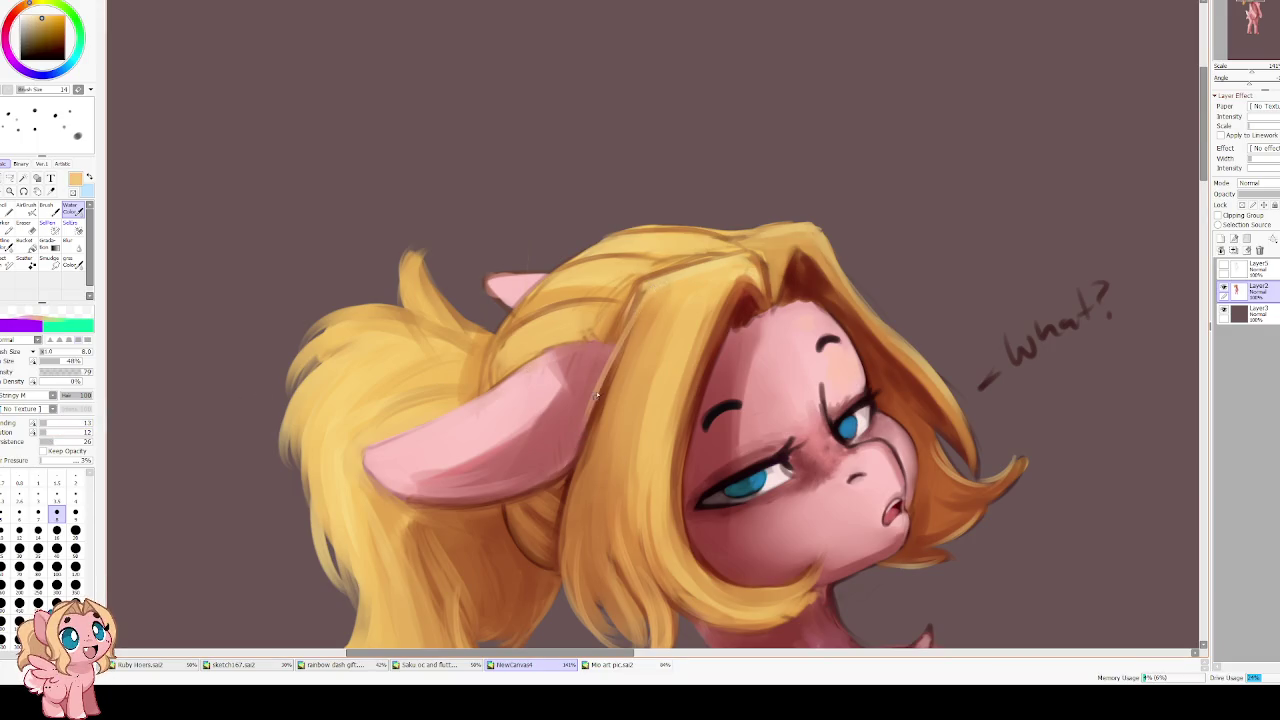
key(bracketright)
key(bracketright)
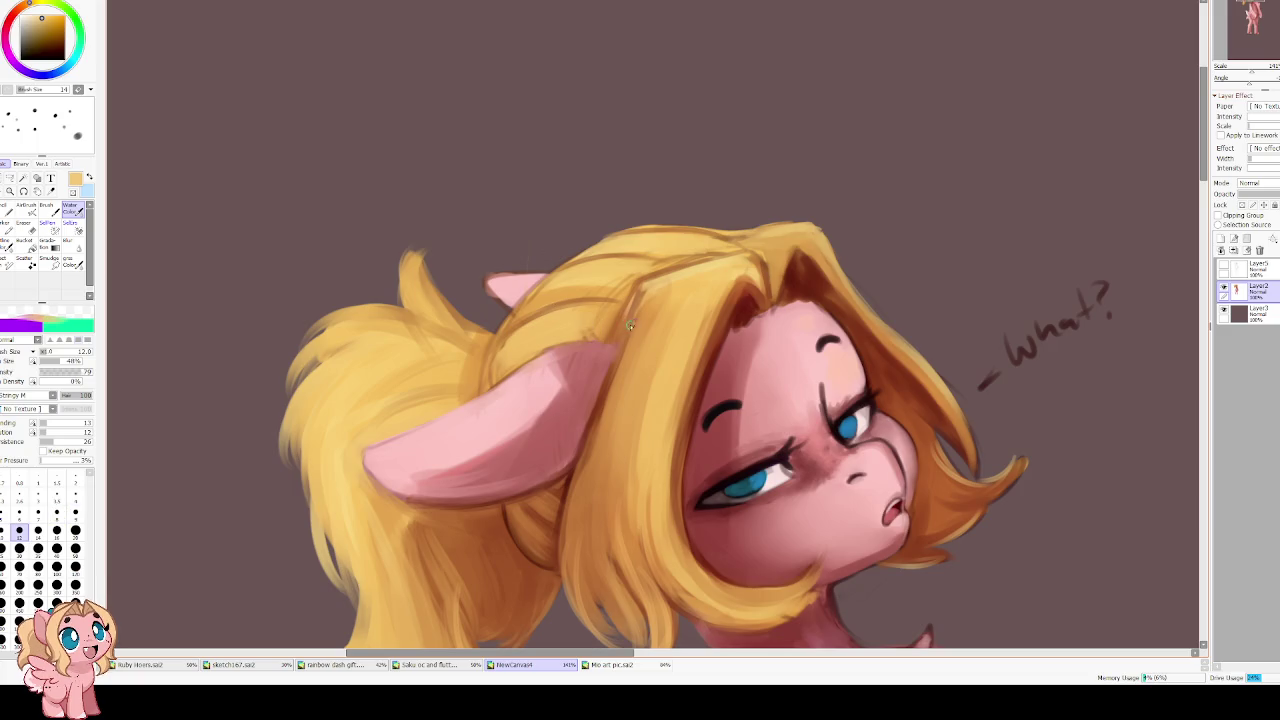
drag(626, 350, 576, 500)
drag(617, 419, 590, 520)
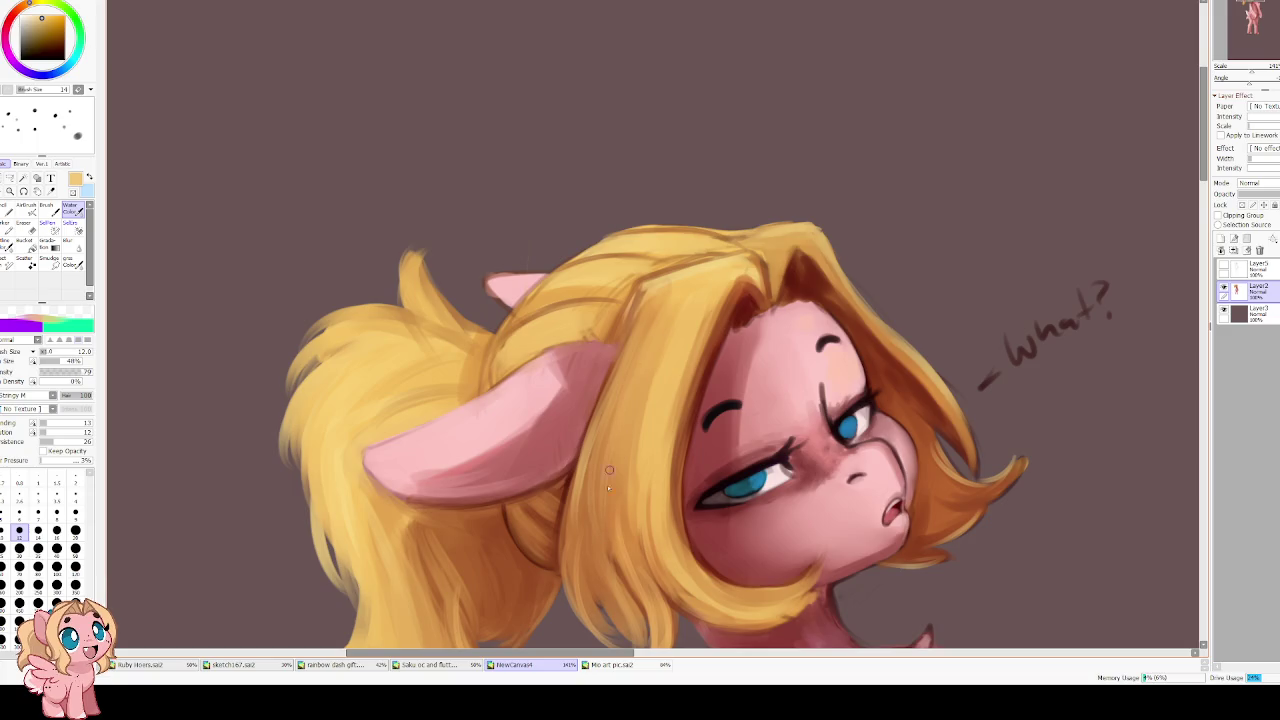
scroll(601, 434, down, 3)
scroll(601, 434, up, 1)
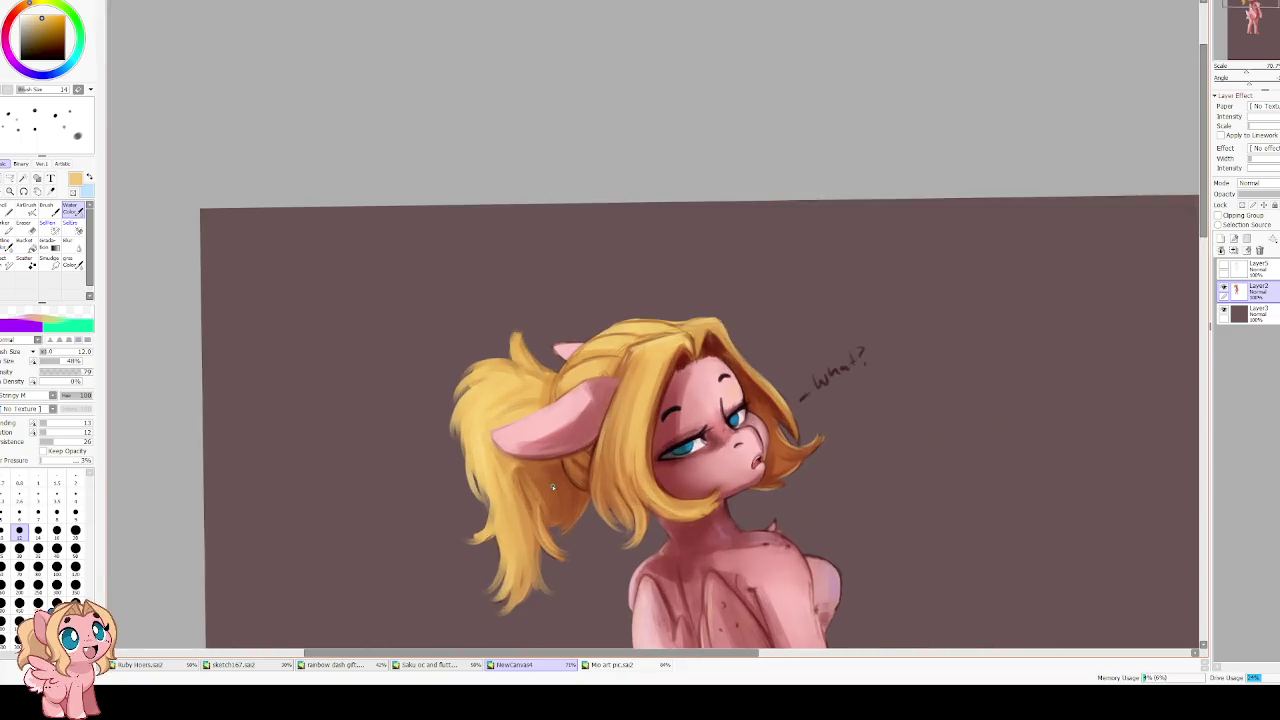
Brighten the top-left edge and top tuft of the ponytail
scroll(551, 486, up, 1)
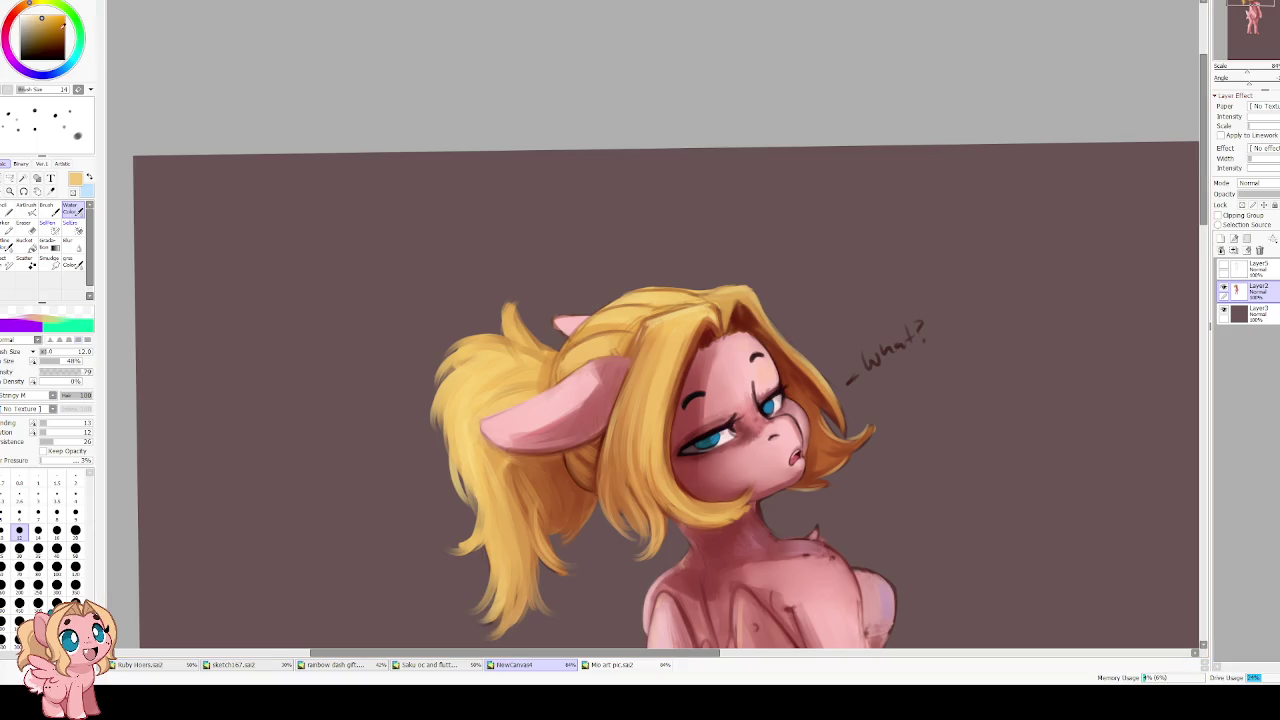
mouse_move(433, 421)
mouse_down()
mouse_move(457, 376)
mouse_move(483, 446)
mouse_up()
drag(472, 318, 460, 340)
drag(522, 290, 522, 277)
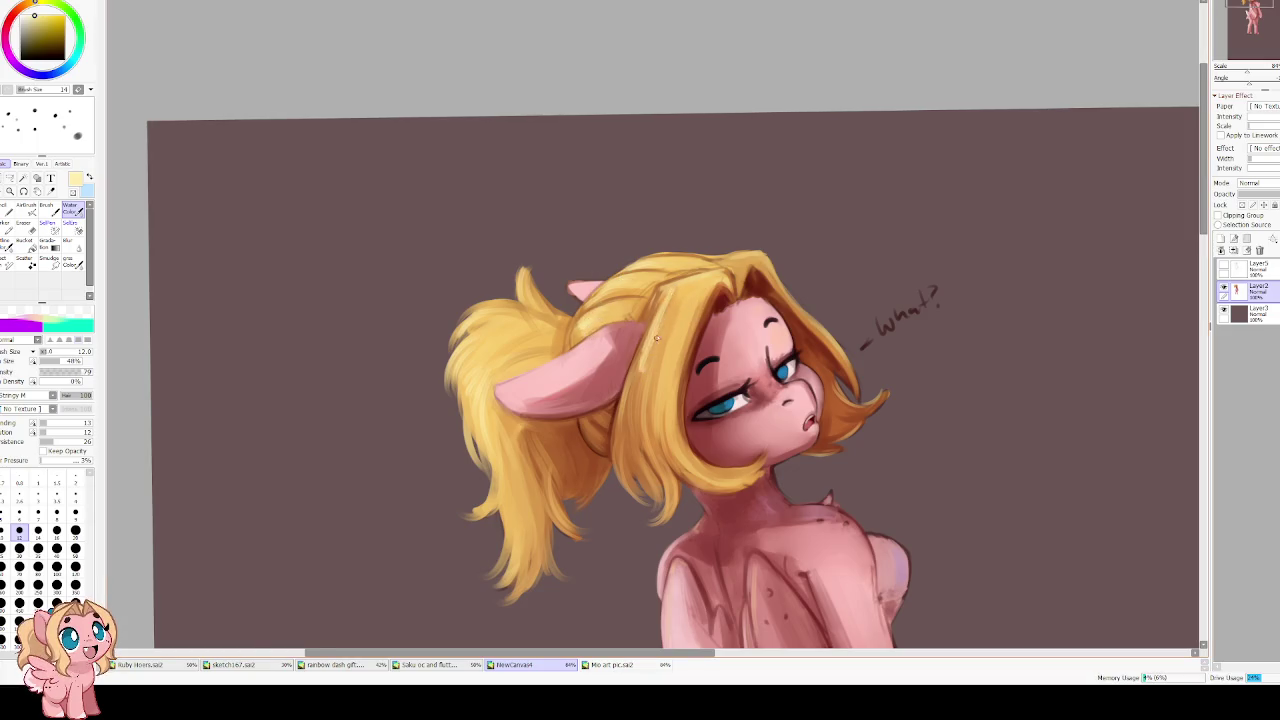
Mirror and rotate the canvas view to check the figure, then straighten it upright
key(h)
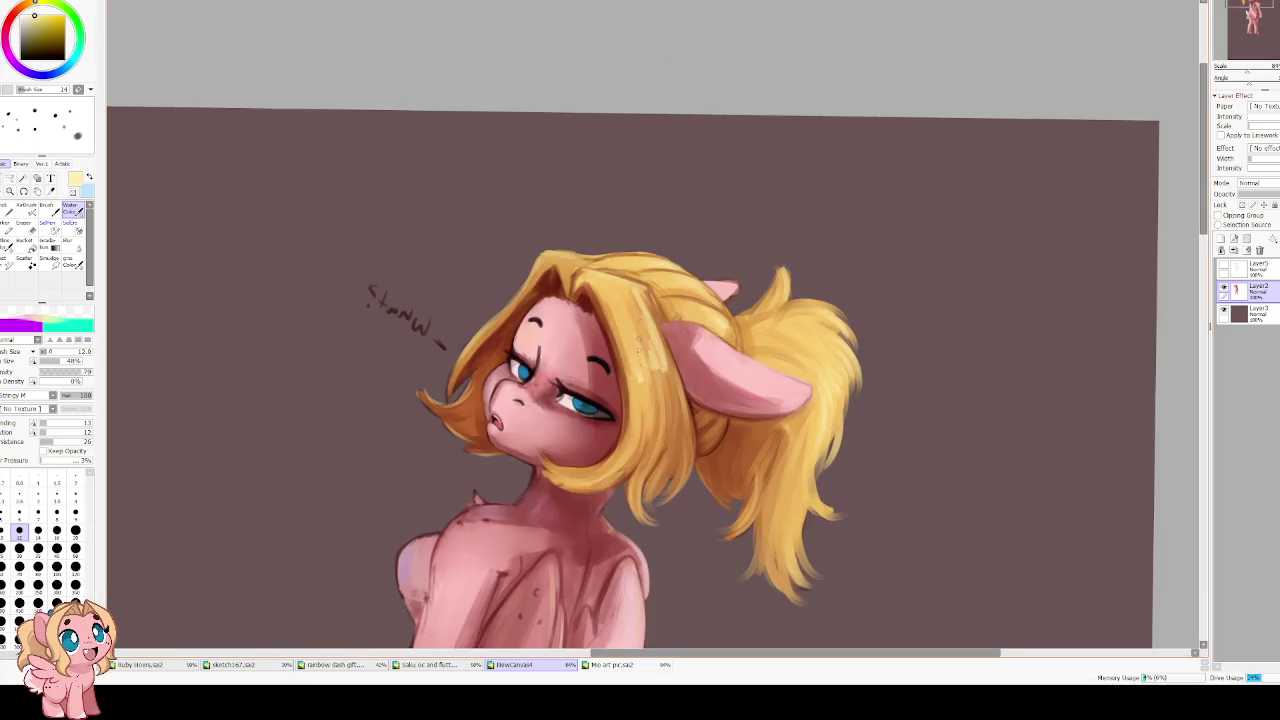
drag(524, 373, 580, 334)
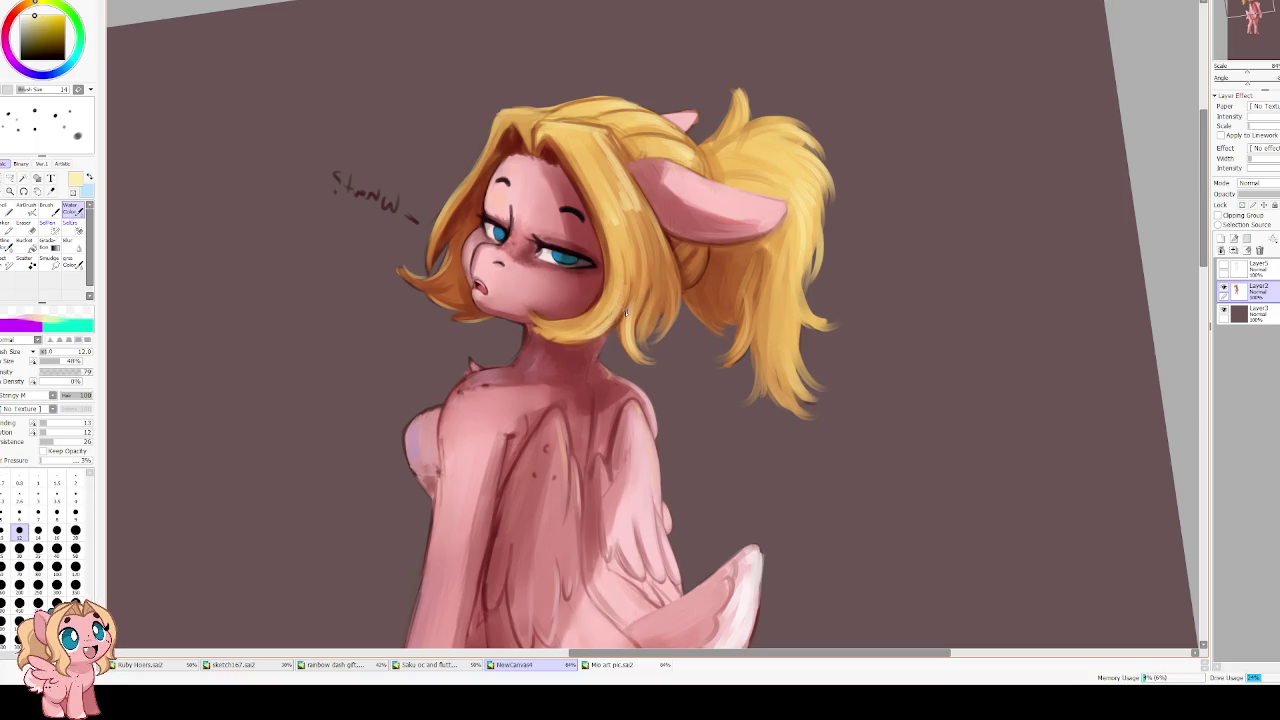
key(Delete)
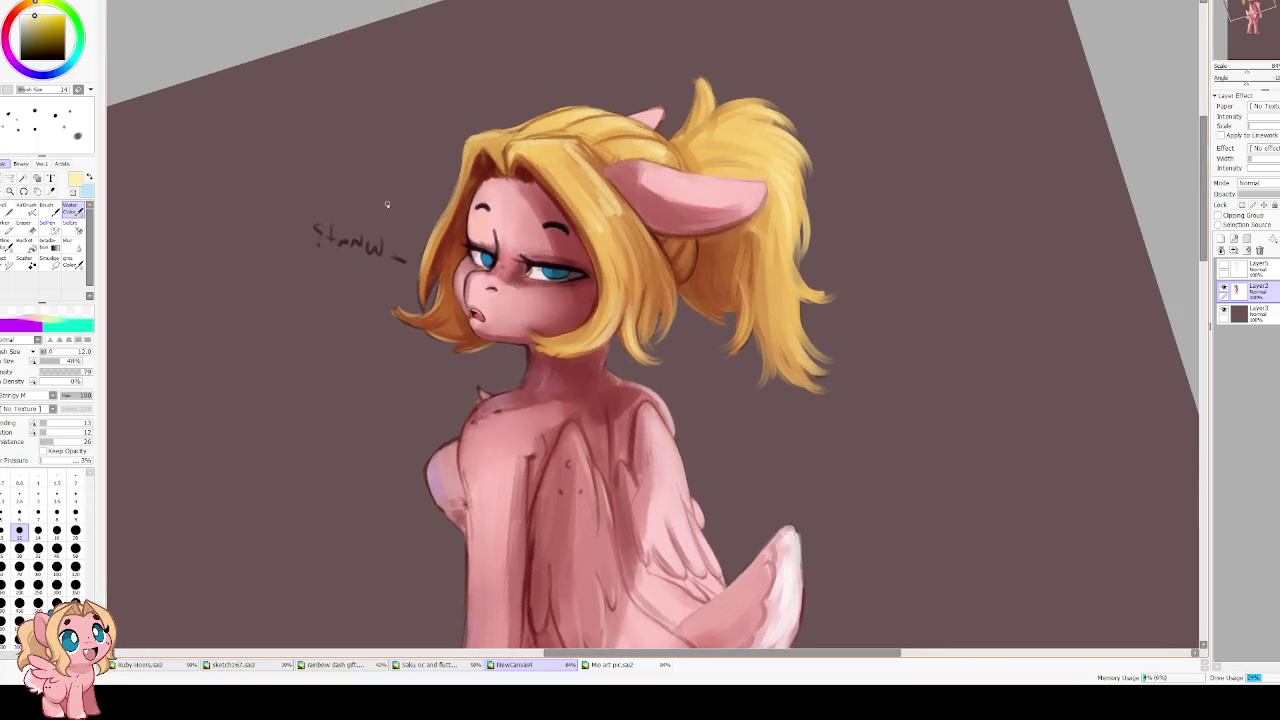
scroll(585, 211, down, 2)
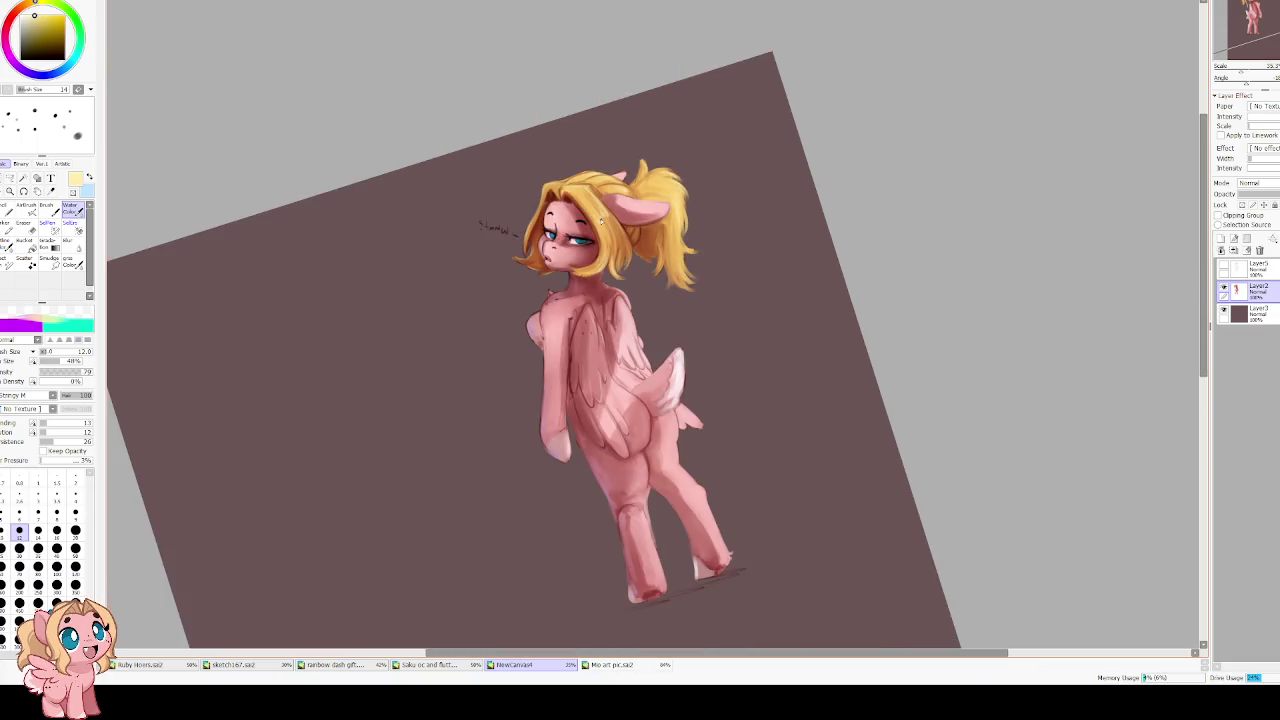
key(Insert)
key(Home)
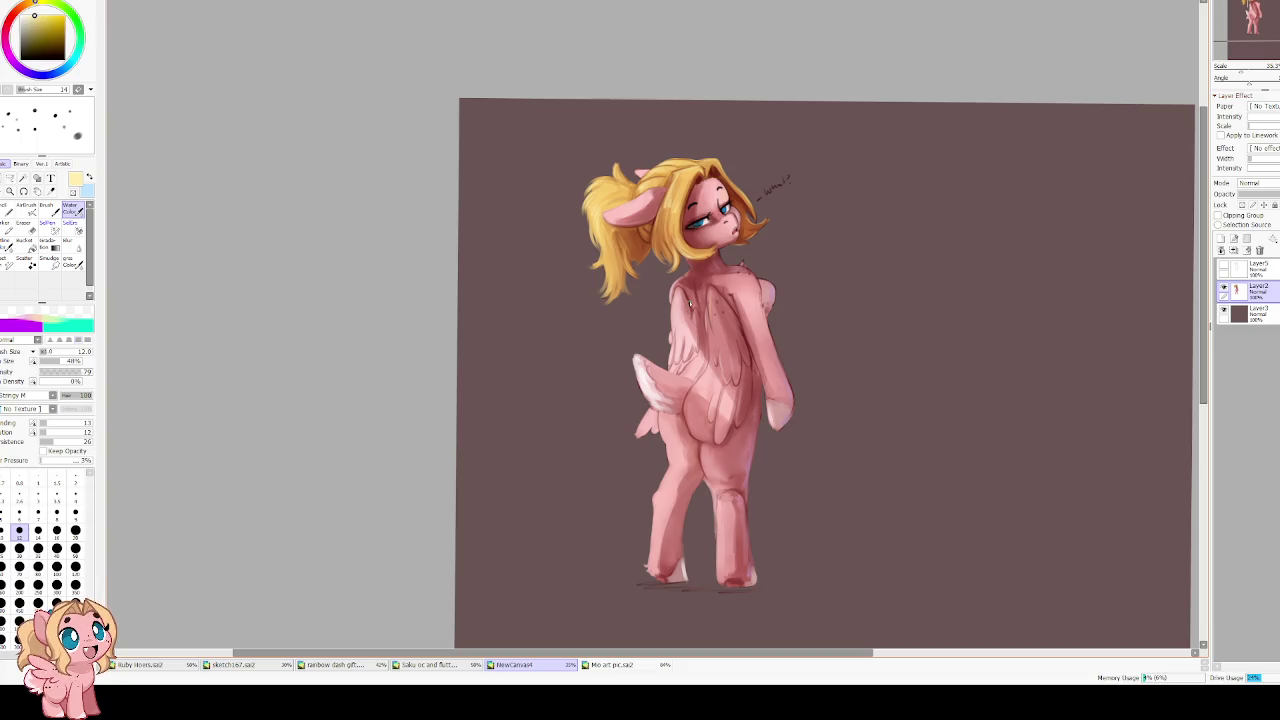
scroll(747, 405, up, 2)
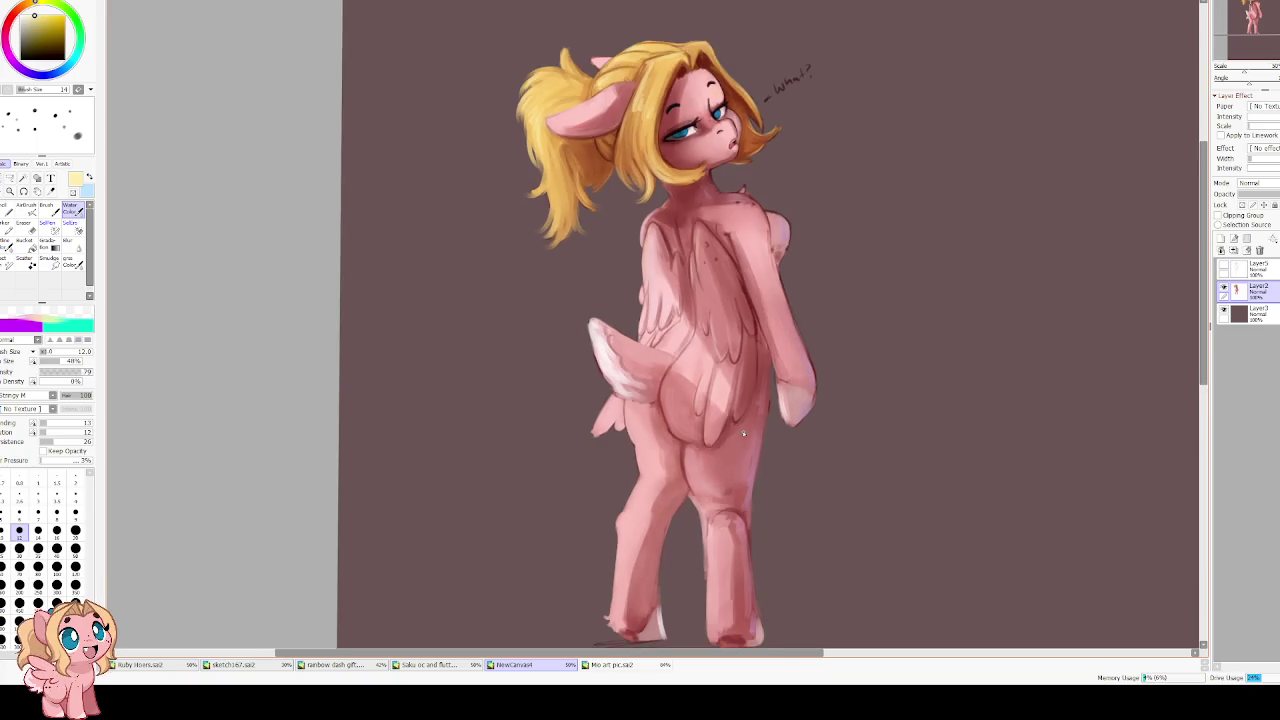
scroll(743, 433, up, 1)
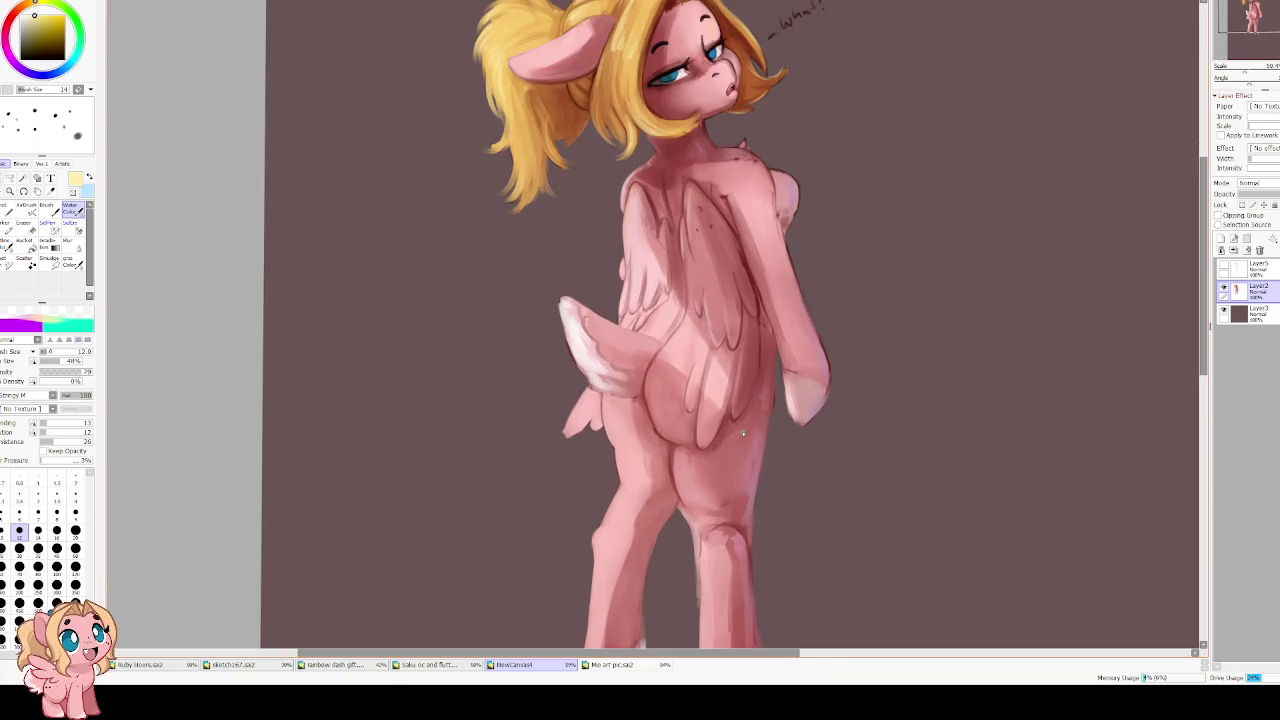
Sample a dark red and draw a darker shading line between the hind legs
mouse_move(670, 262)
mouse_down()
mouse_move(640, 334)
mouse_move(538, 385)
mouse_move(598, 376)
mouse_up()
alt+click(598, 376)
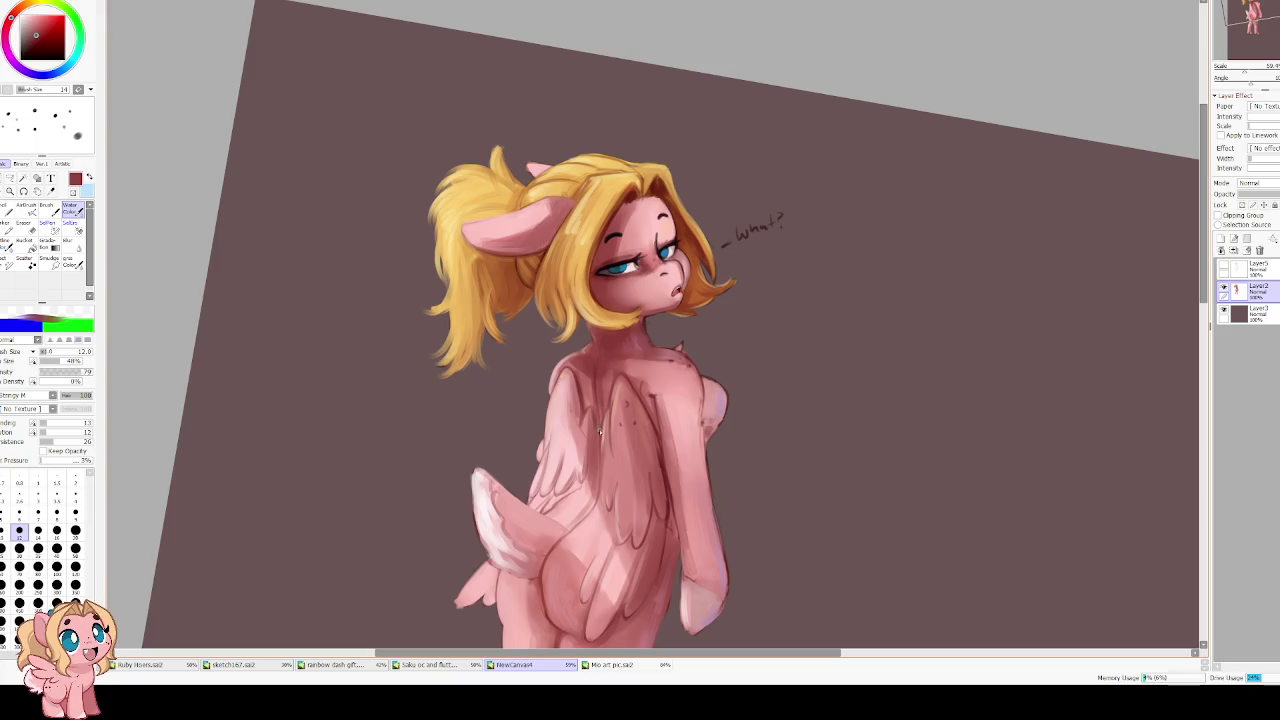
scroll(602, 405, down, 2)
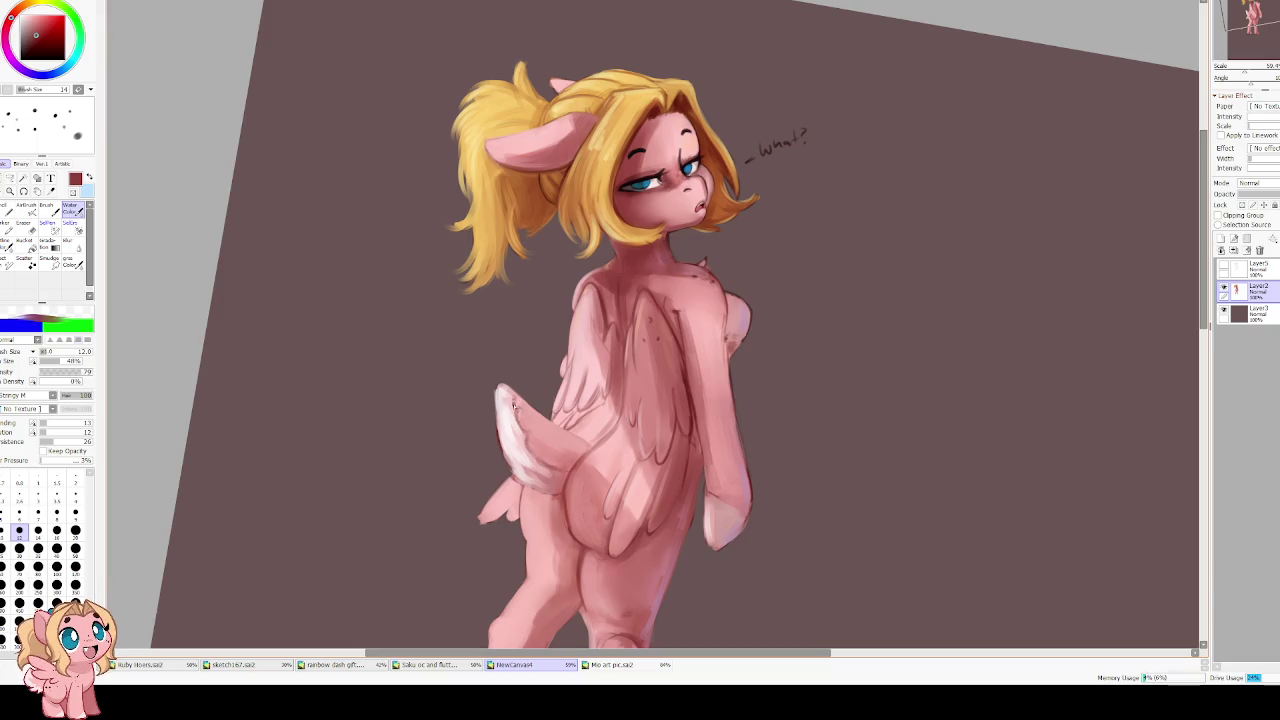
scroll(578, 410, down, 3)
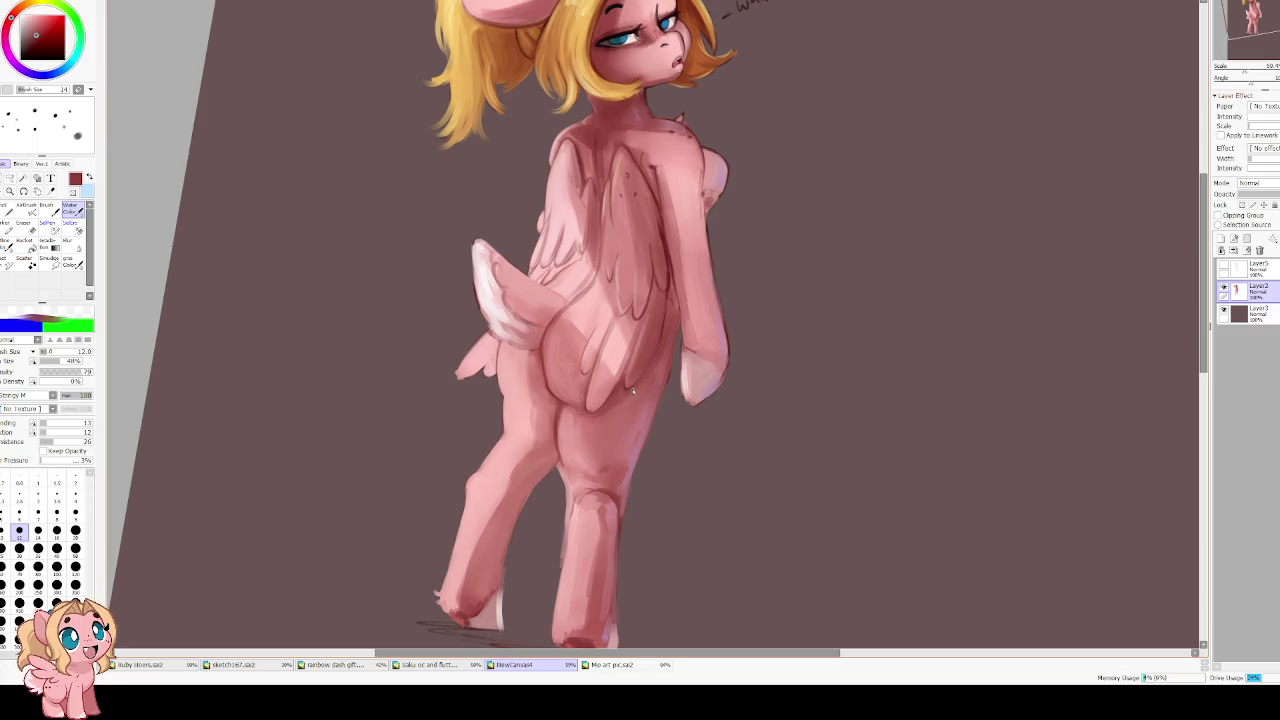
drag(566, 414, 568, 512)
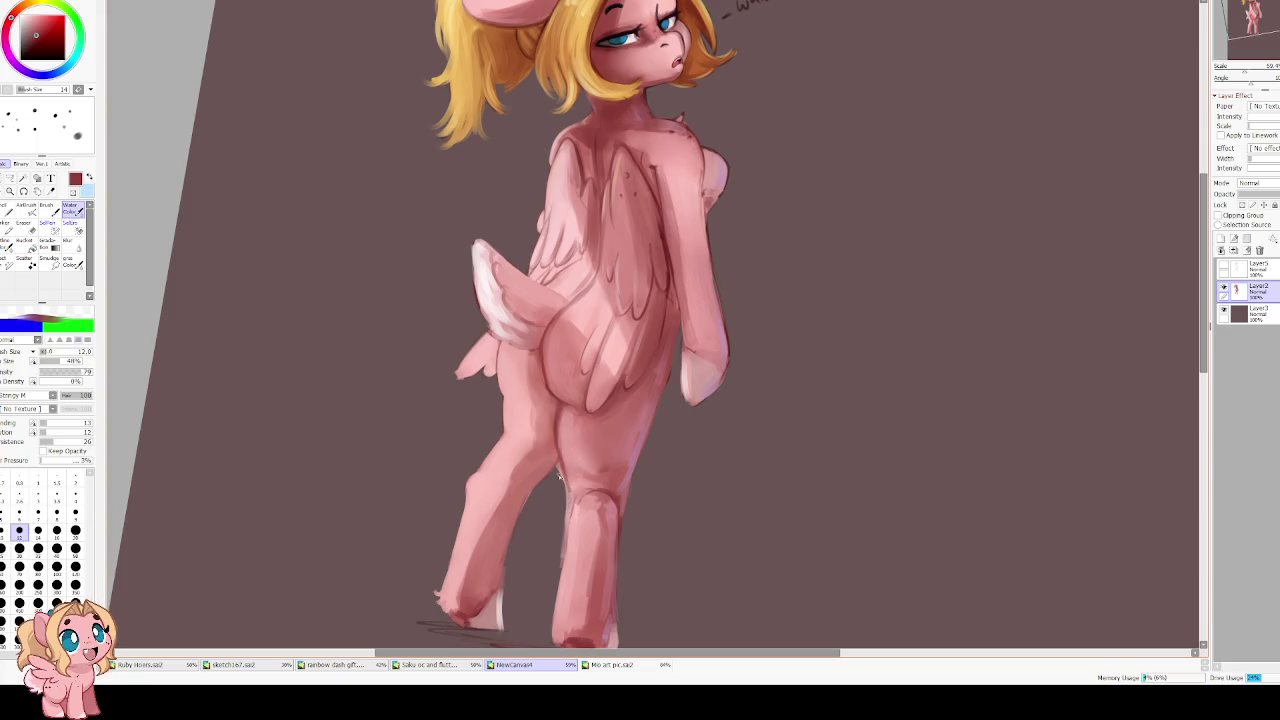
scroll(490, 361, up, 2)
Erase stray paint along the inner hind leg and add a dark crease line on the leg
key(e)
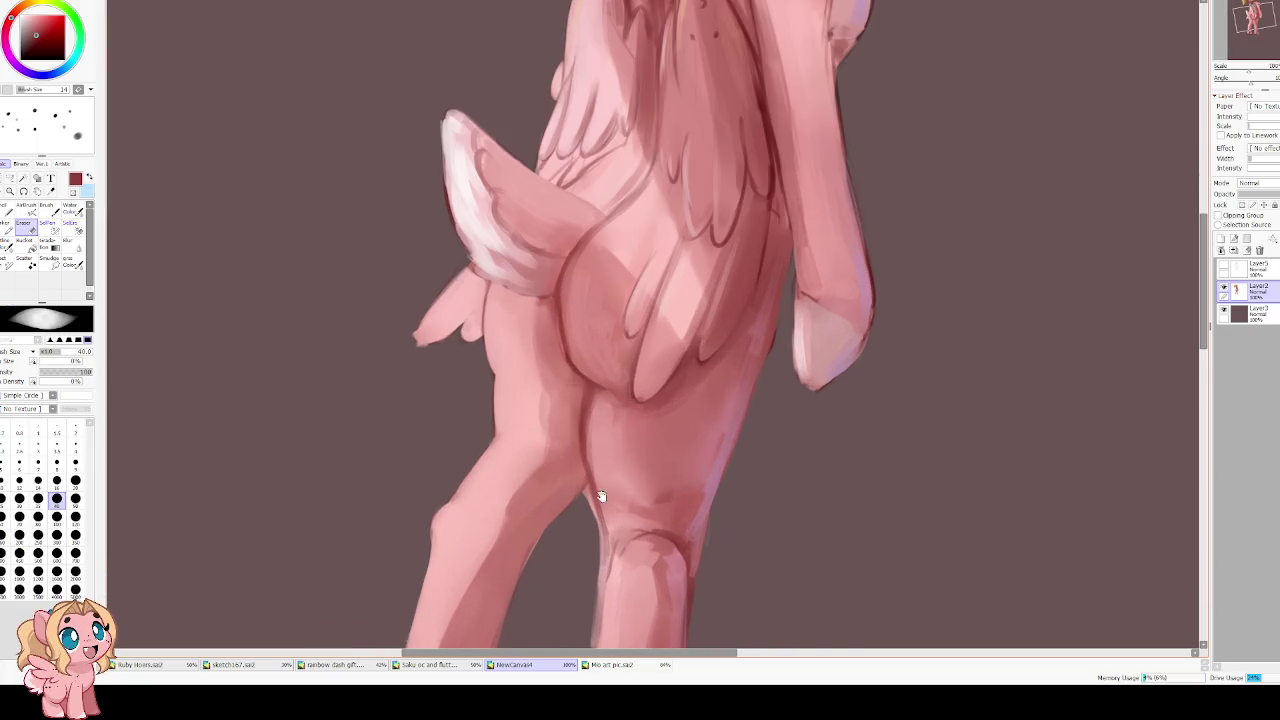
drag(600, 491, 586, 371)
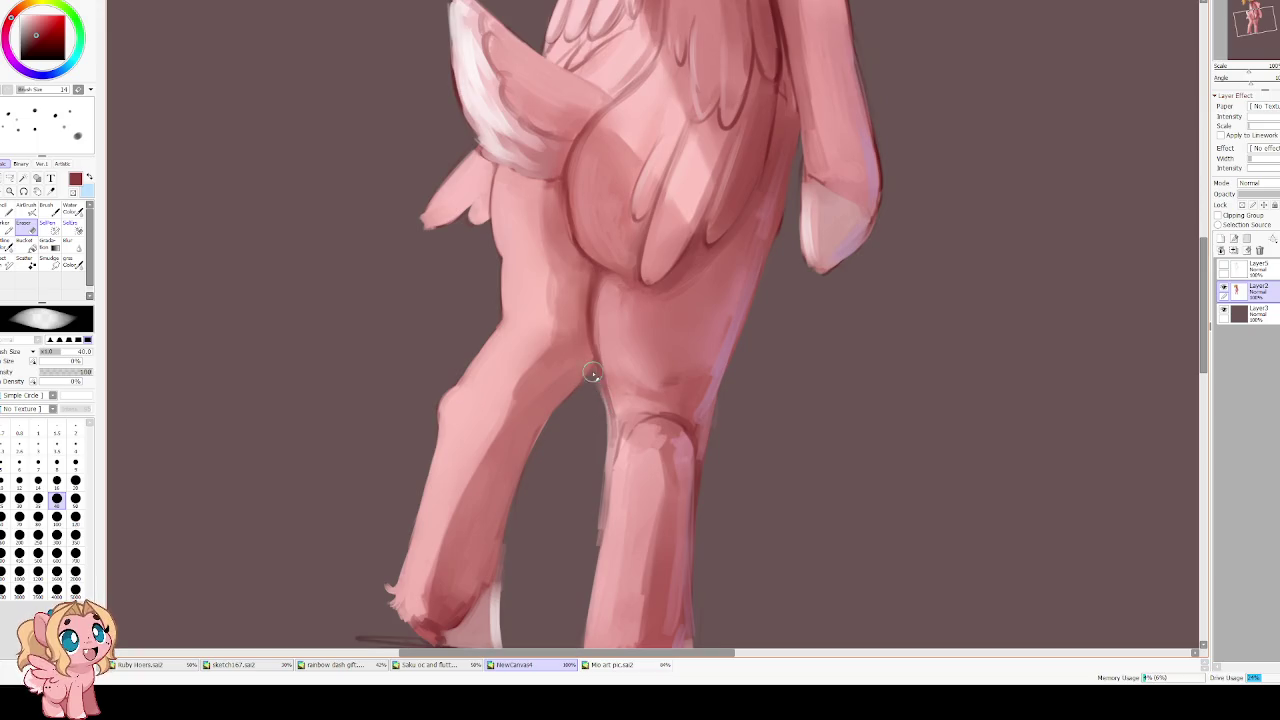
scroll(602, 420, down, 1)
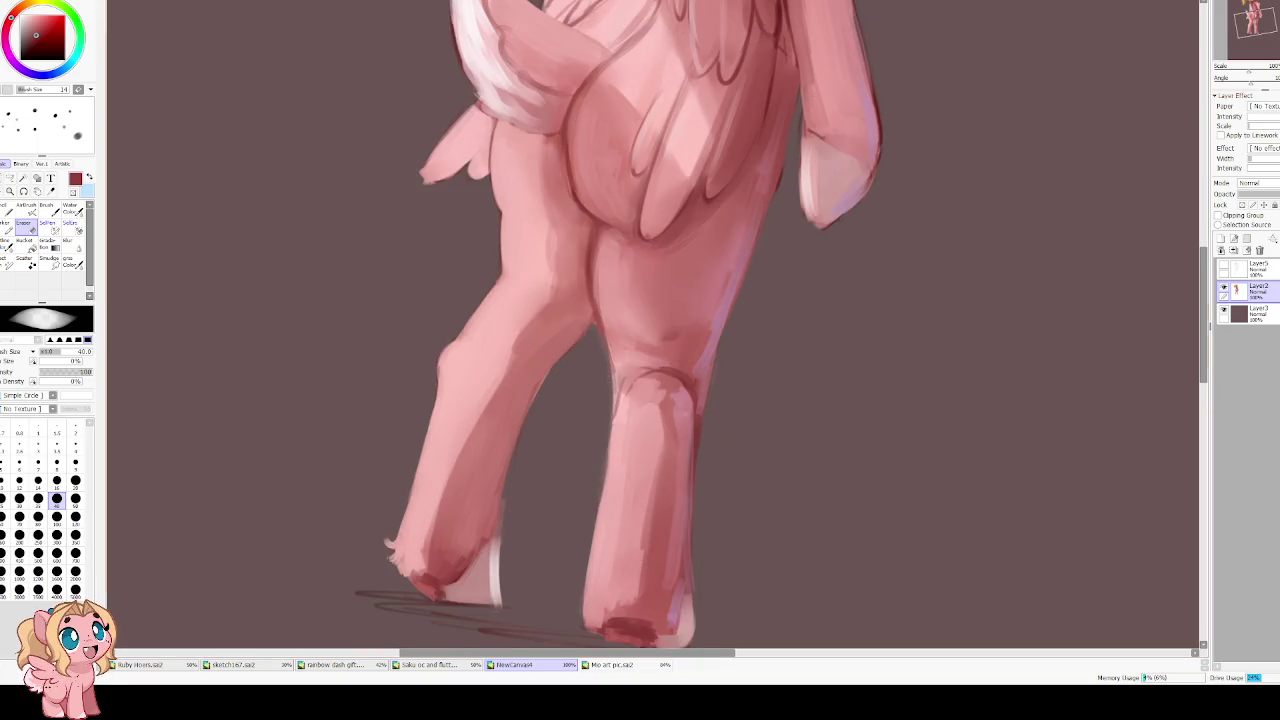
scroll(502, 430, up, 1)
scroll(490, 395, up, 1)
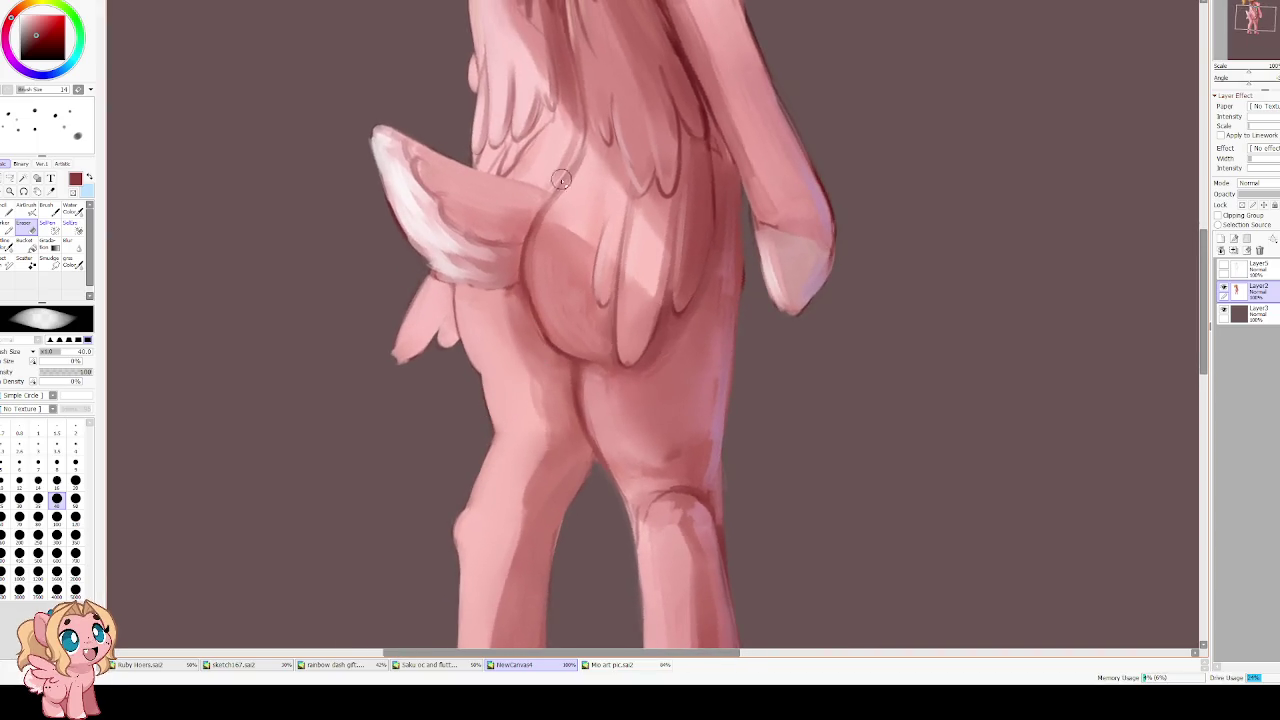
key(c)
drag(568, 358, 543, 380)
Sample light pink, muted pink, maroon and mauve-pink tones from the leg area
alt+click(565, 370)
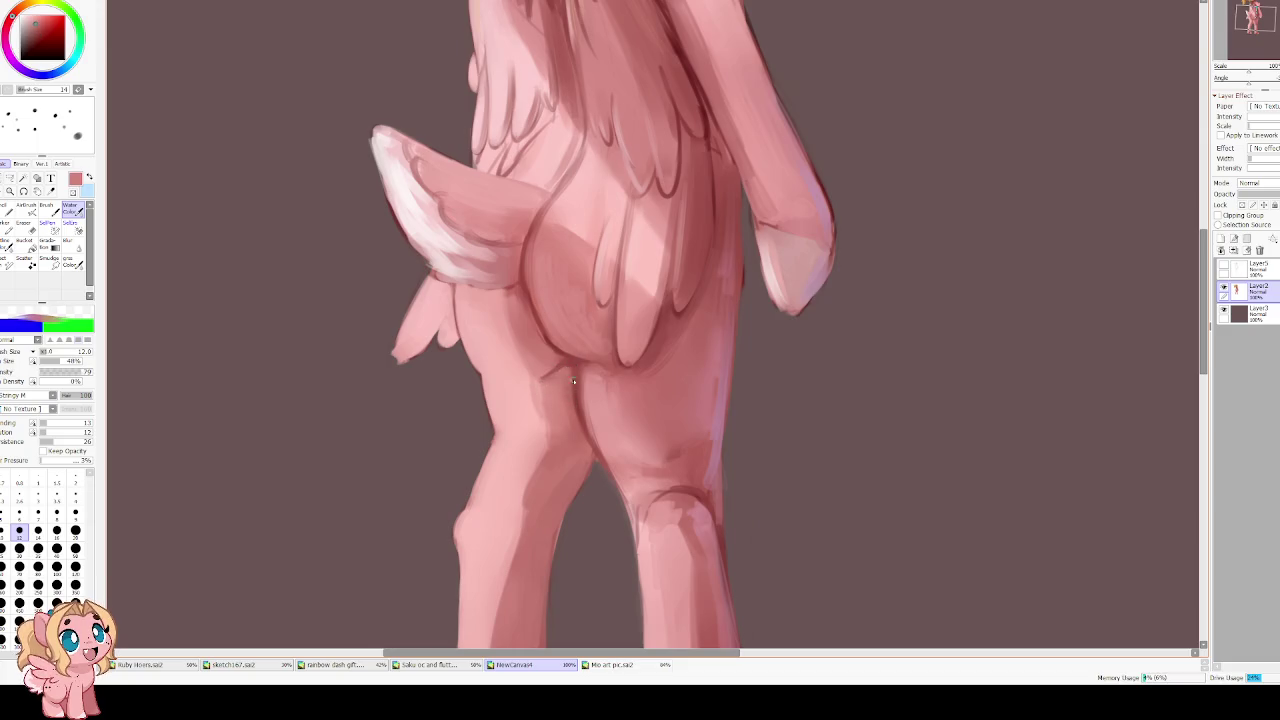
alt+click(581, 354)
alt+click(575, 354)
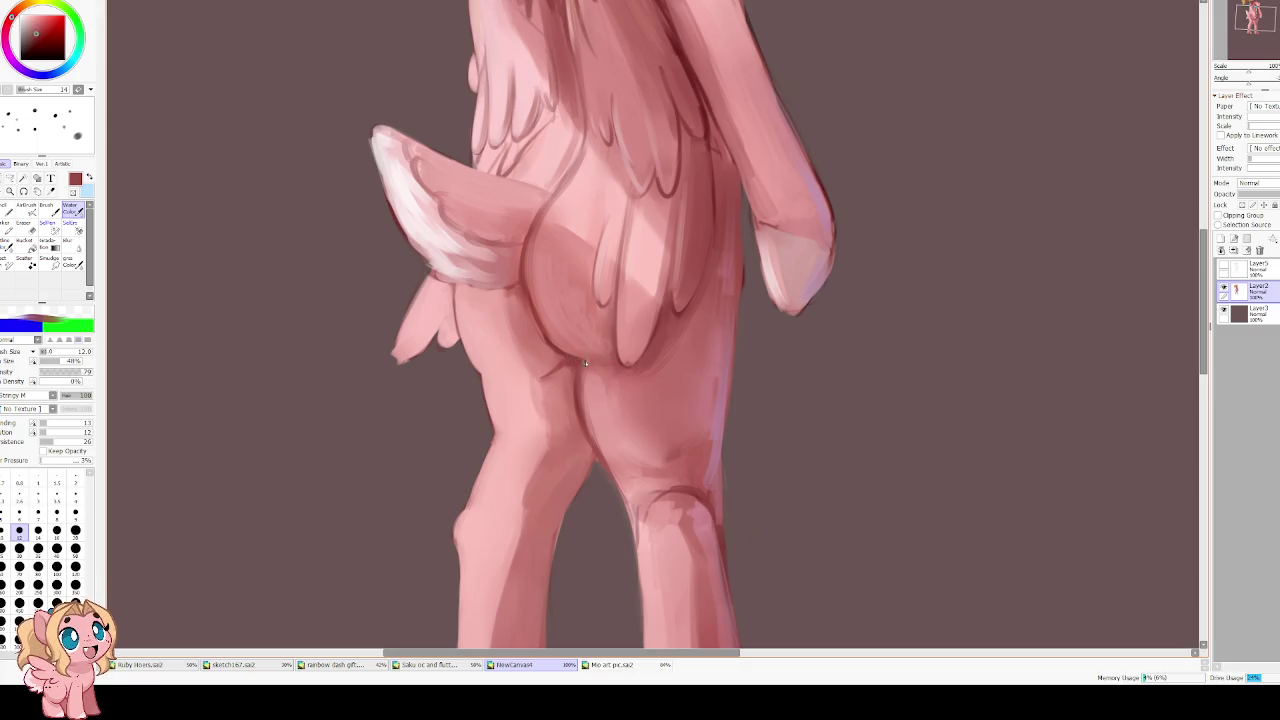
alt+click(649, 326)
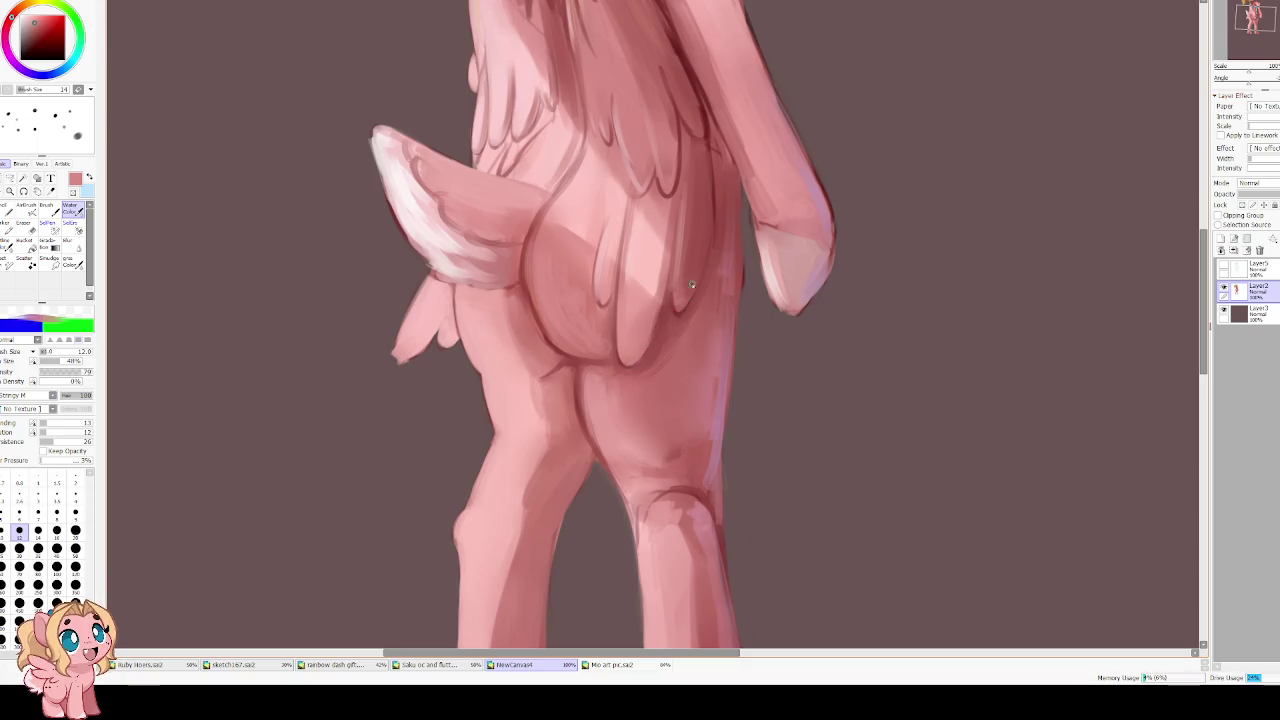
alt+click(826, 274)
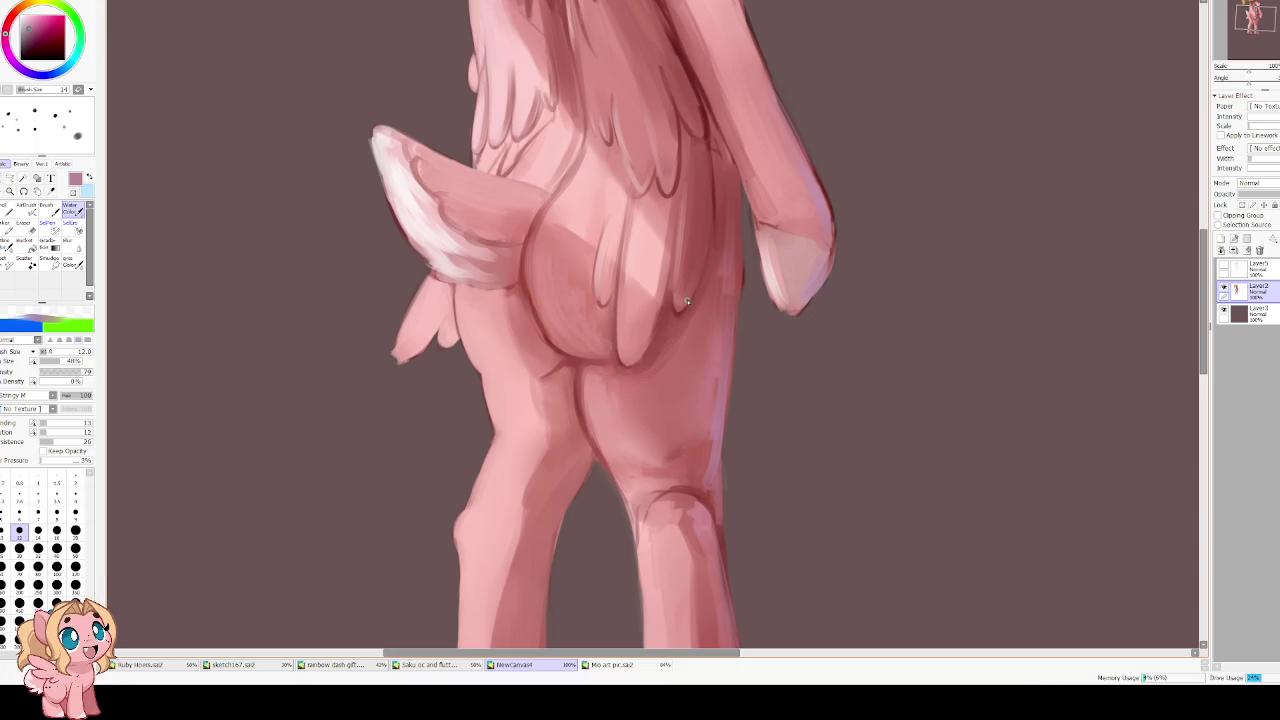
key(h)
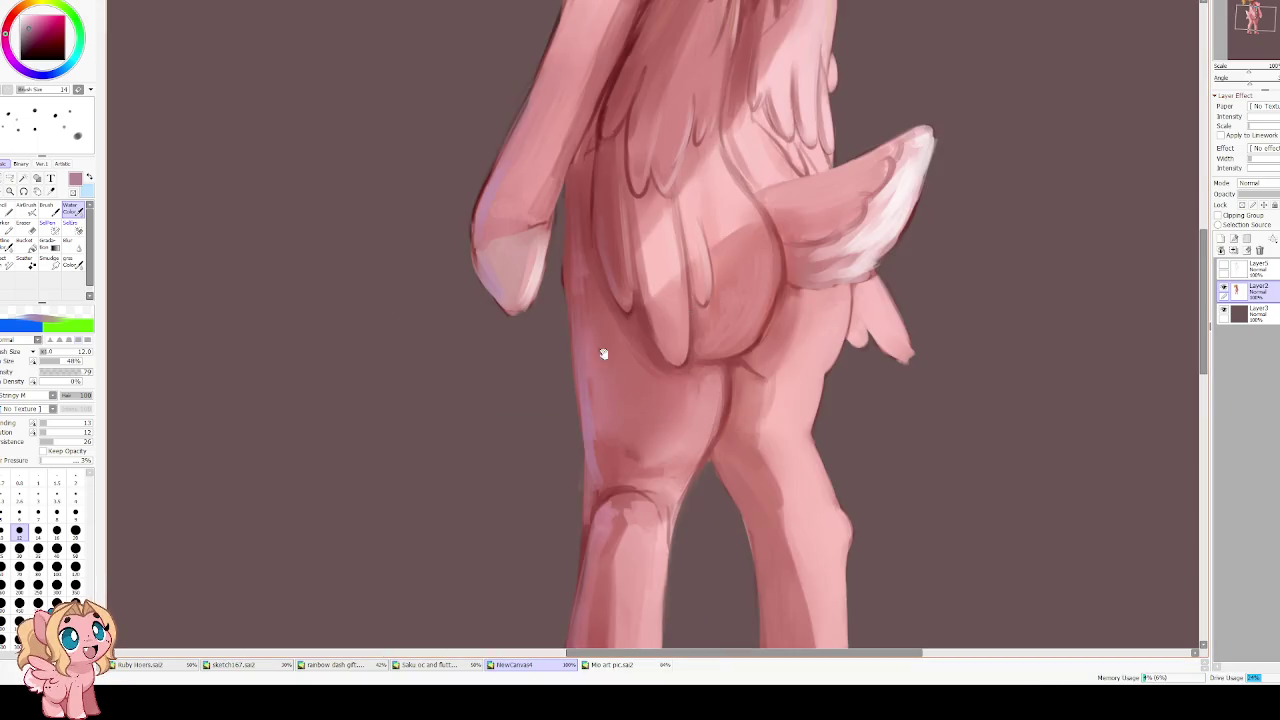
With higher blending, dilution and a 35–40 brush, smooth the upper leg and rump shading
drag(44, 423, 80, 423)
drag(44, 432, 81, 432)
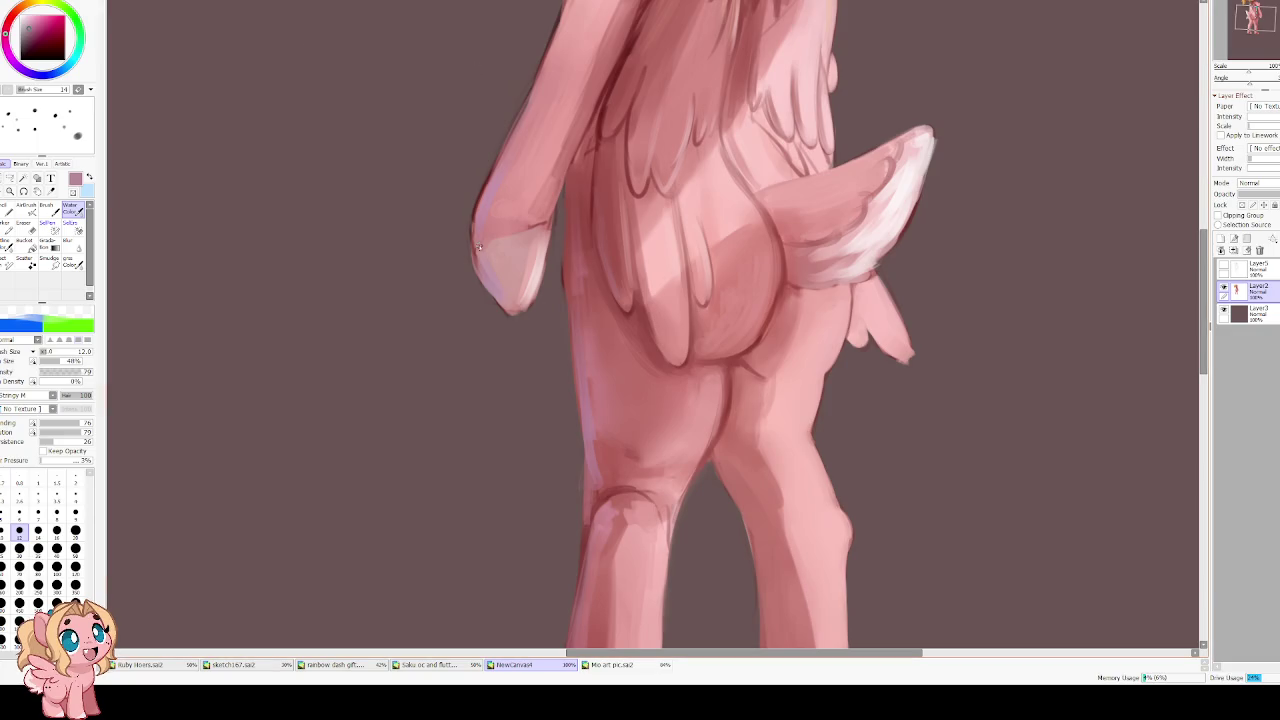
click(38, 548)
key(bracketright)
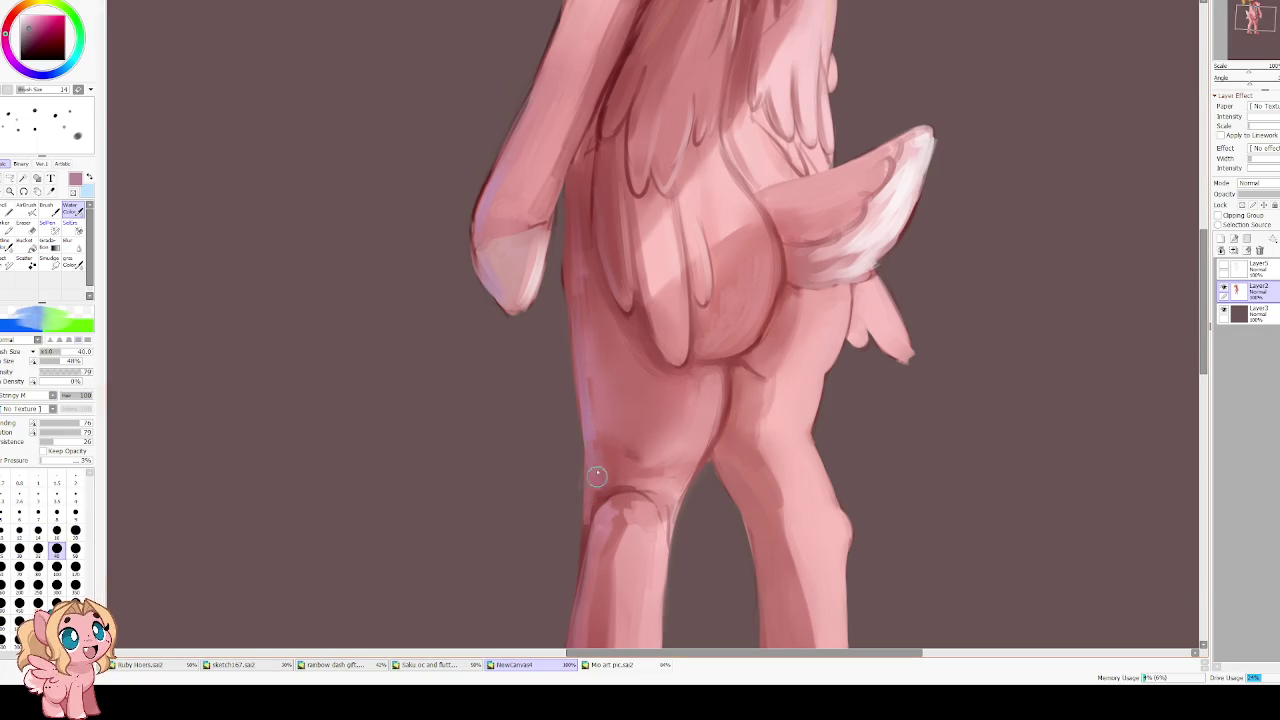
drag(589, 413, 675, 460)
alt+click(627, 415)
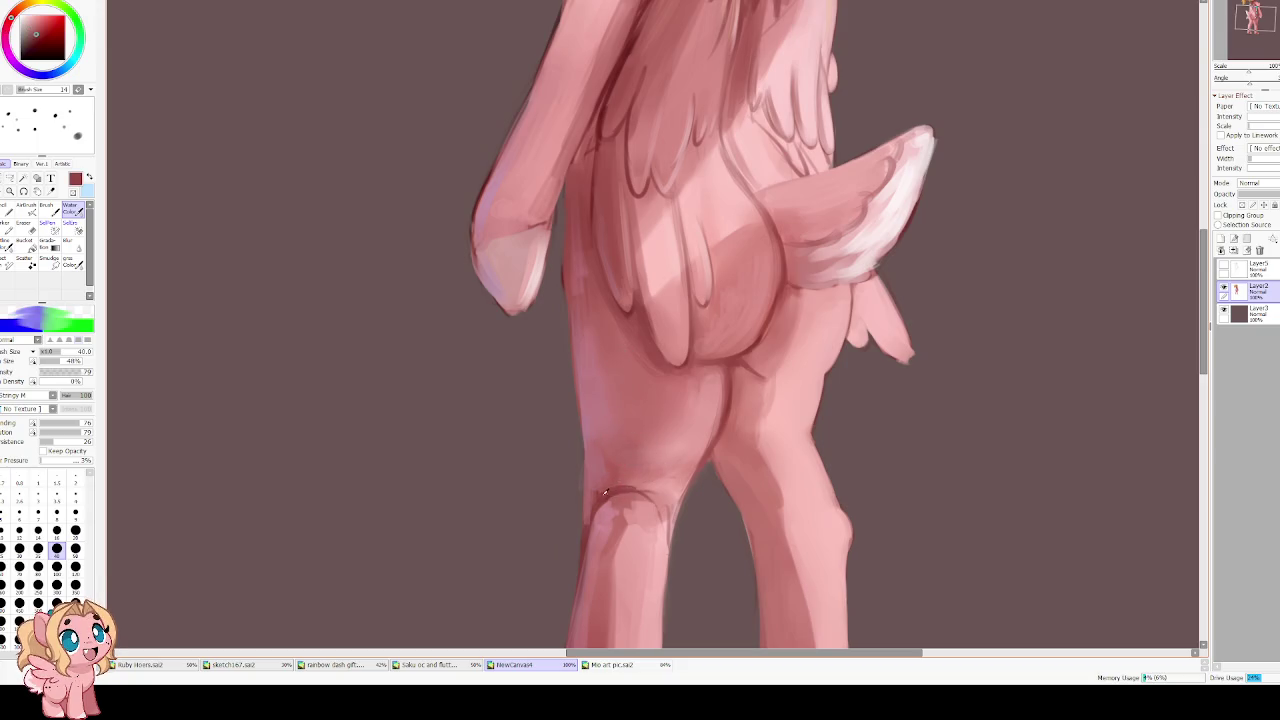
key(bracketleft)
key(bracketleft)
key(bracketleft)
key(bracketleft)
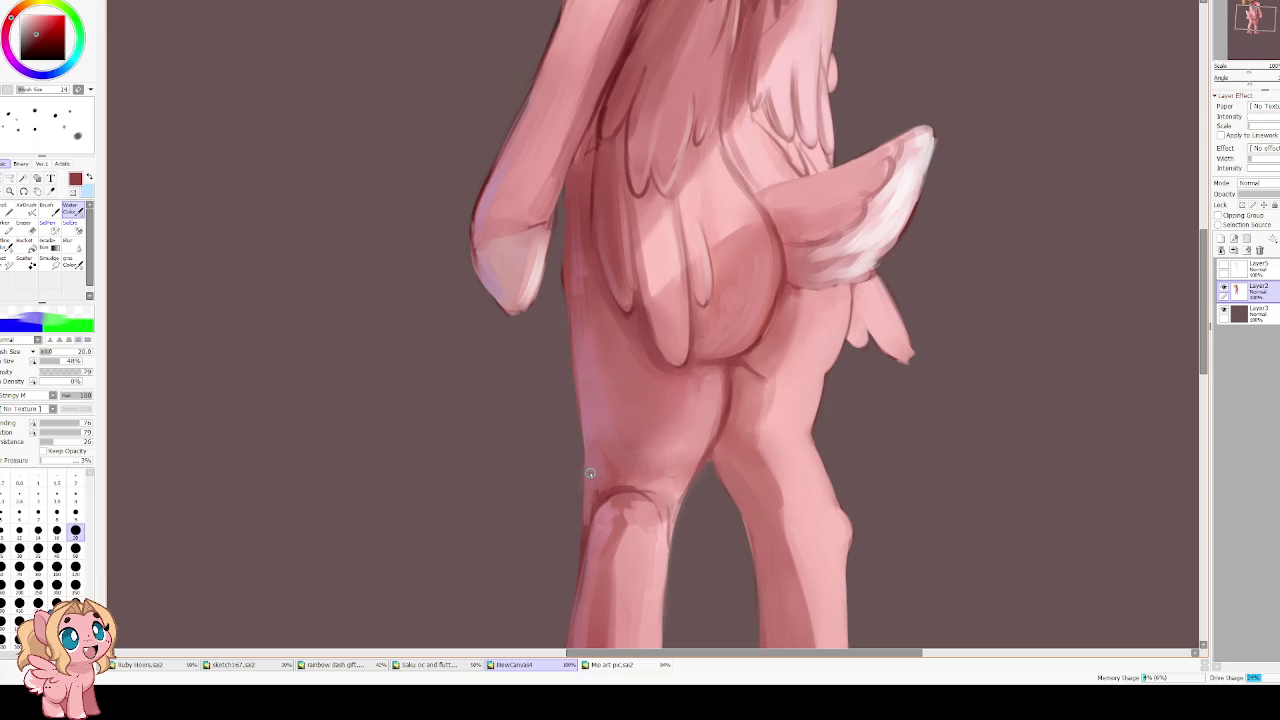
key(h)
drag(584, 451, 589, 396)
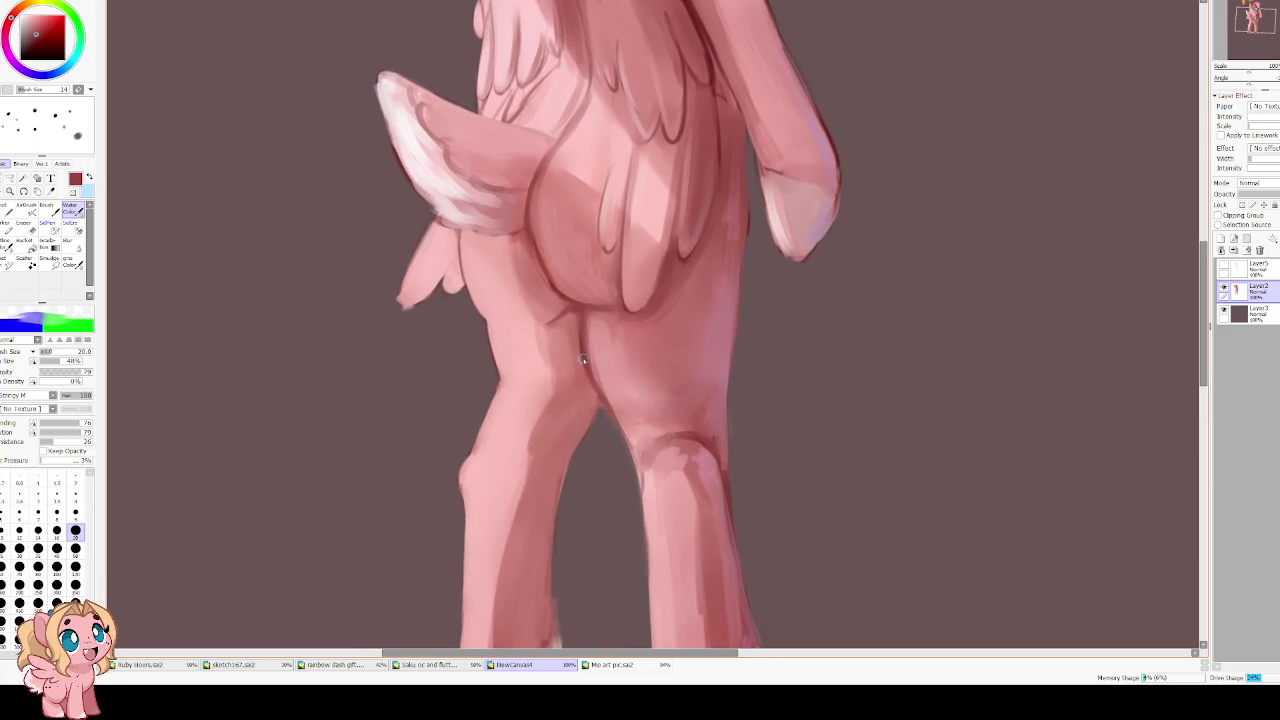
scroll(565, 252, down, 2)
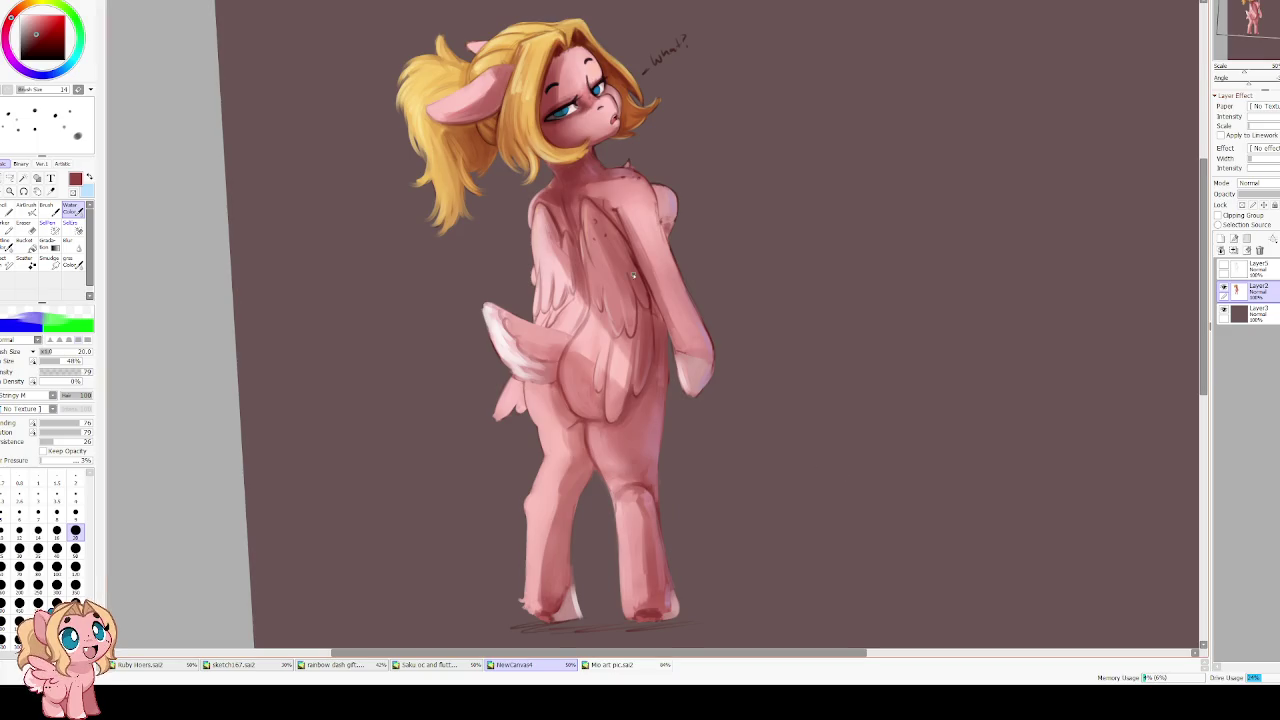
scroll(632, 275, up, 2)
key(Insert)
right_click(608, 322)
key(bracketright)
key(bracketright)
key(bracketright)
key(bracketright)
key(bracketright)
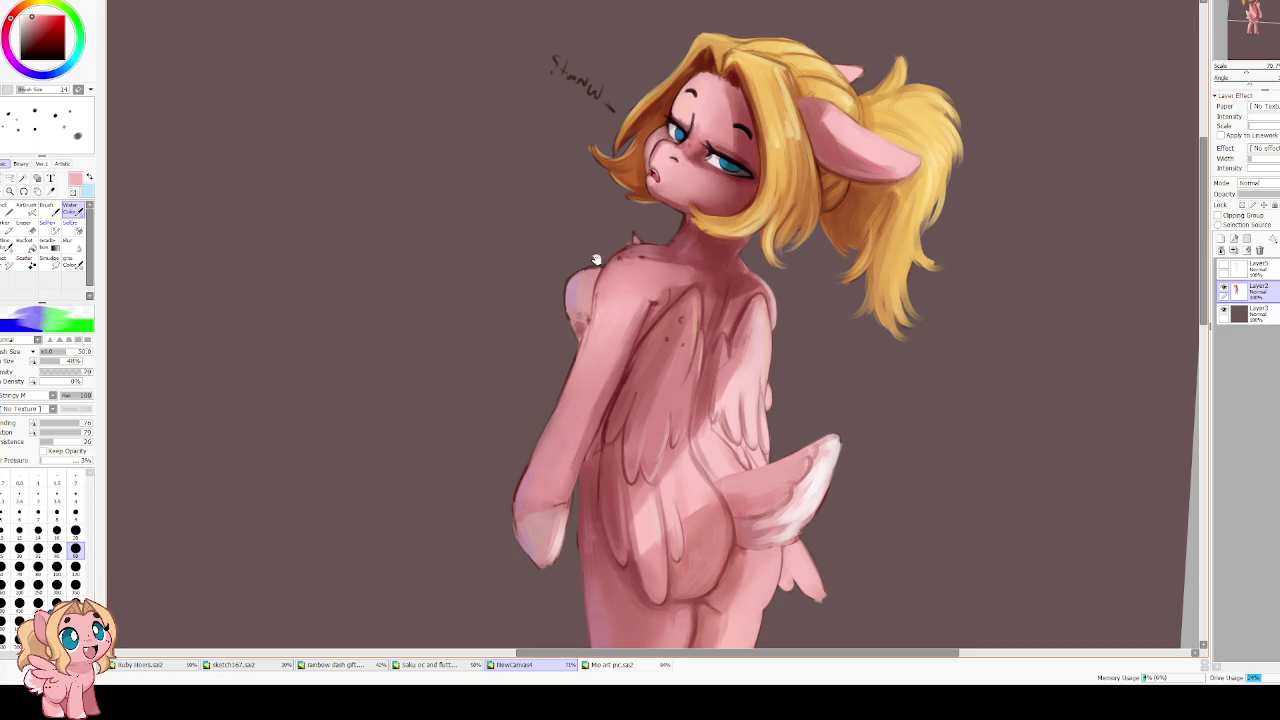
key(Delete)
alt+click(651, 249)
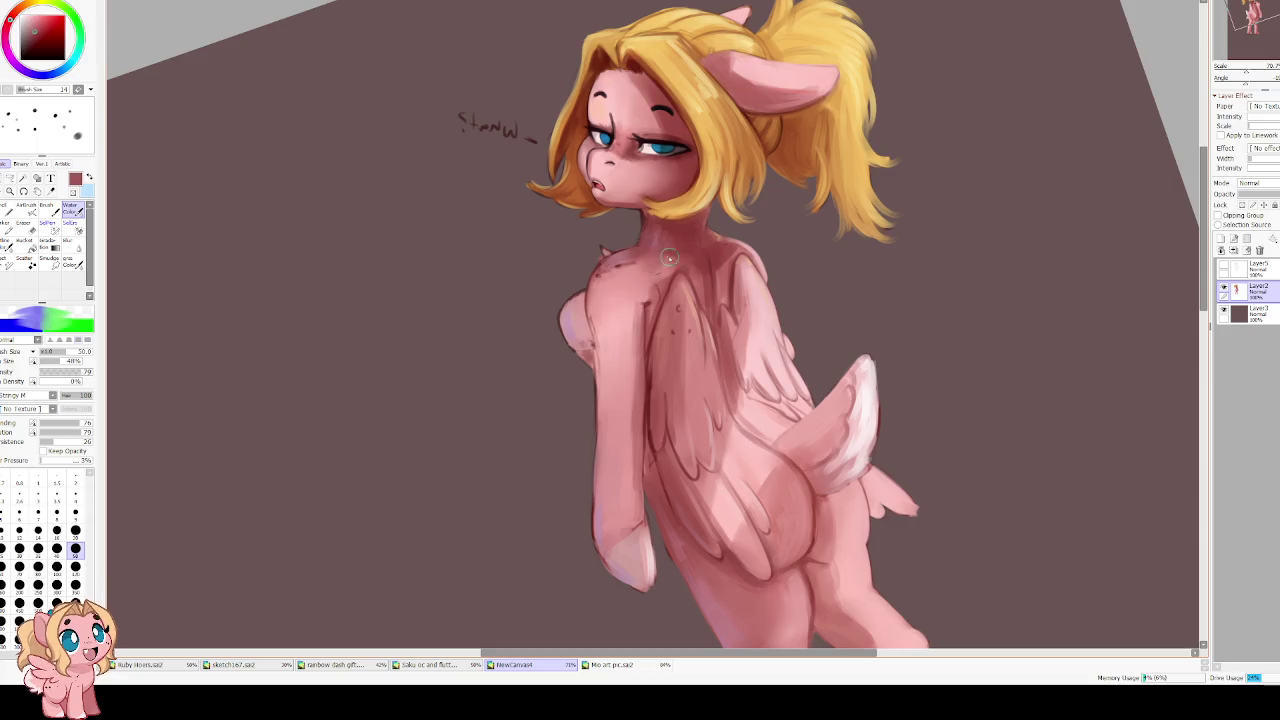
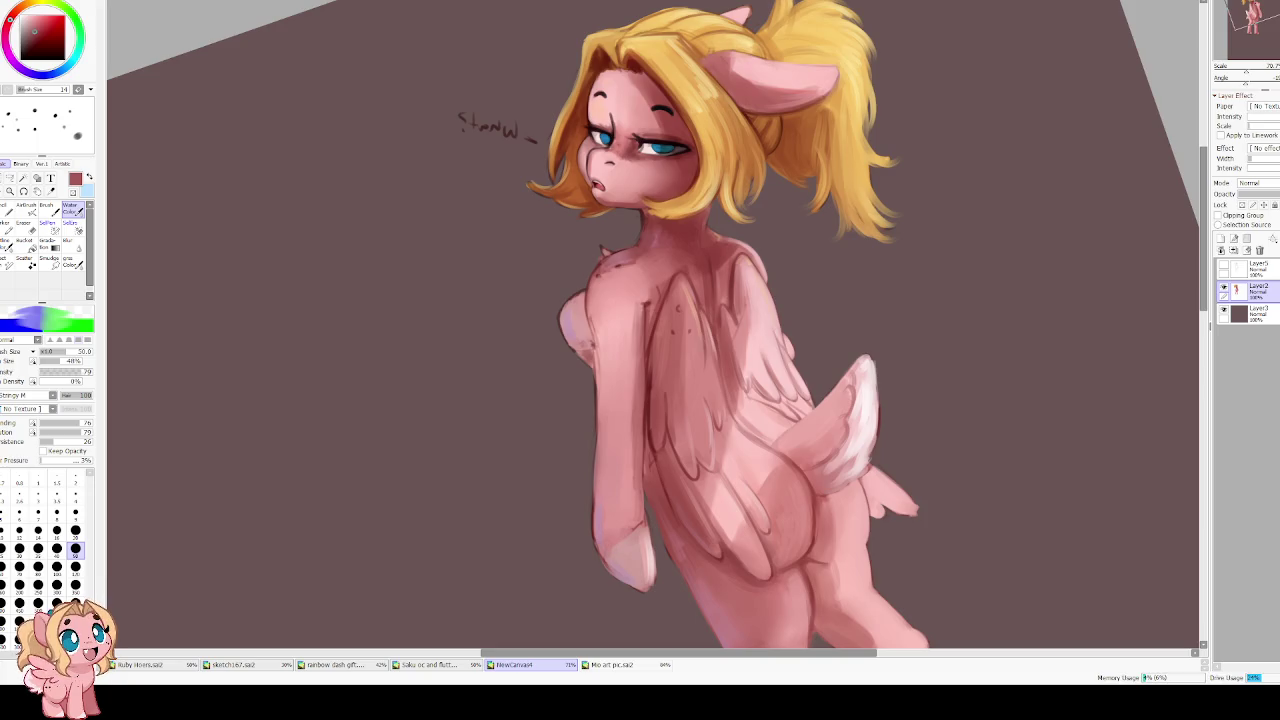
Reset the canvas view flip and rotation and zoom to 100%
key(Insert)
key(Home)
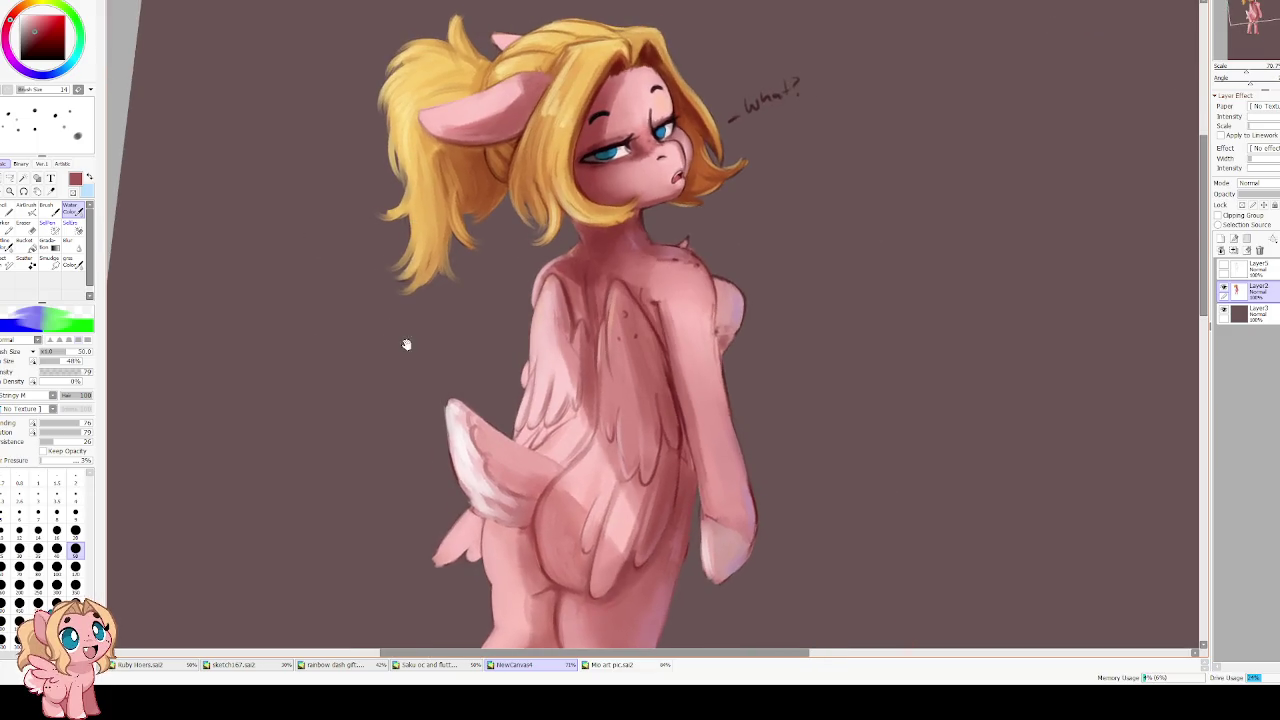
key(Page_Up)
key(Page_Up)
Shrink the brush to size 16, sample the light skin pink from the body, and frame the pony
key(bracketleft)
key(bracketleft)
key(bracketleft)
key(bracketleft)
key(bracketleft)
key(bracketleft)
alt+click(600, 363)
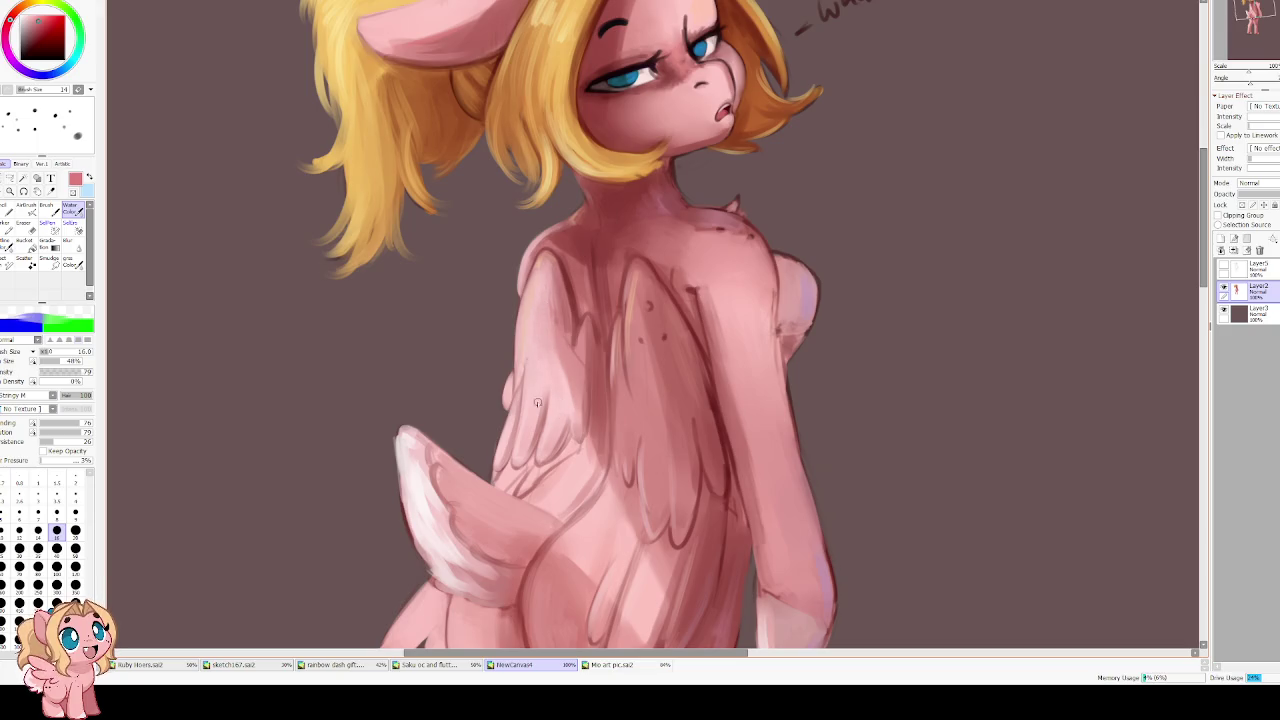
drag(525, 97, 533, 117)
alt+click(535, 334)
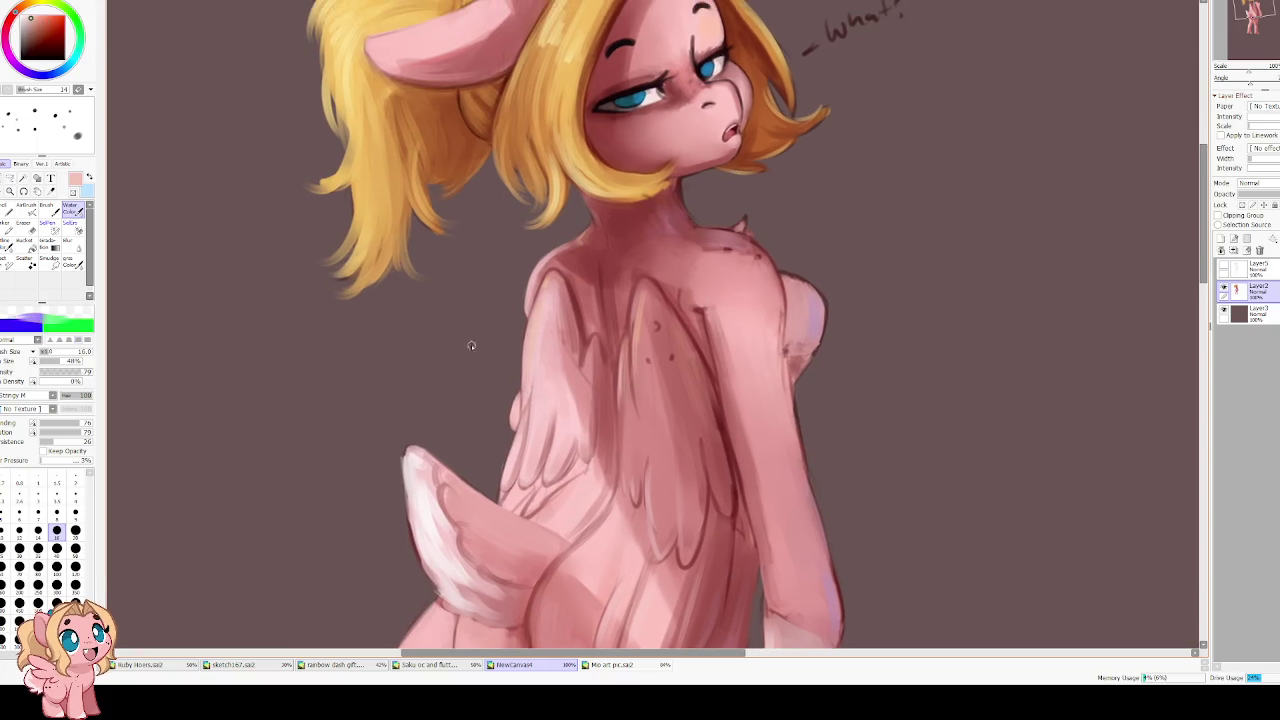
scroll(348, 248, down, 1)
scroll(296, 238, down, 1)
scroll(200, 257, down, 2)
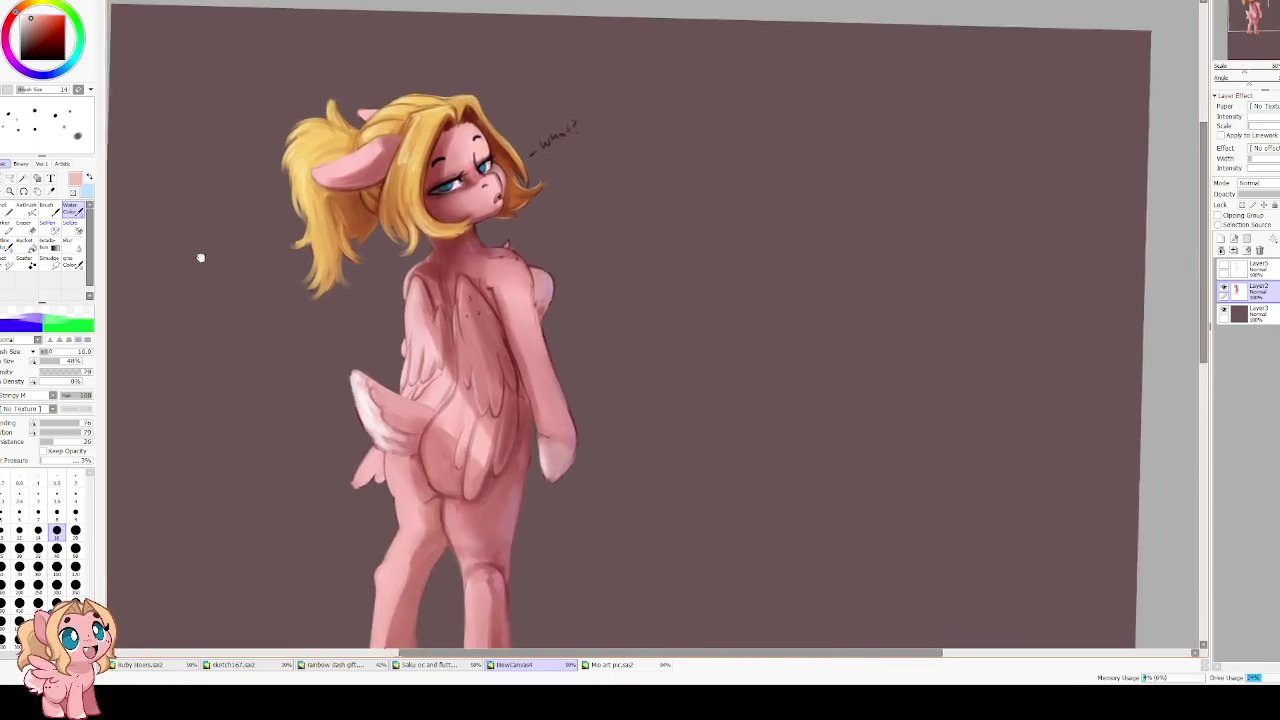
drag(200, 257, 343, 323)
scroll(434, 357, up, 1)
scroll(437, 360, up, 1)
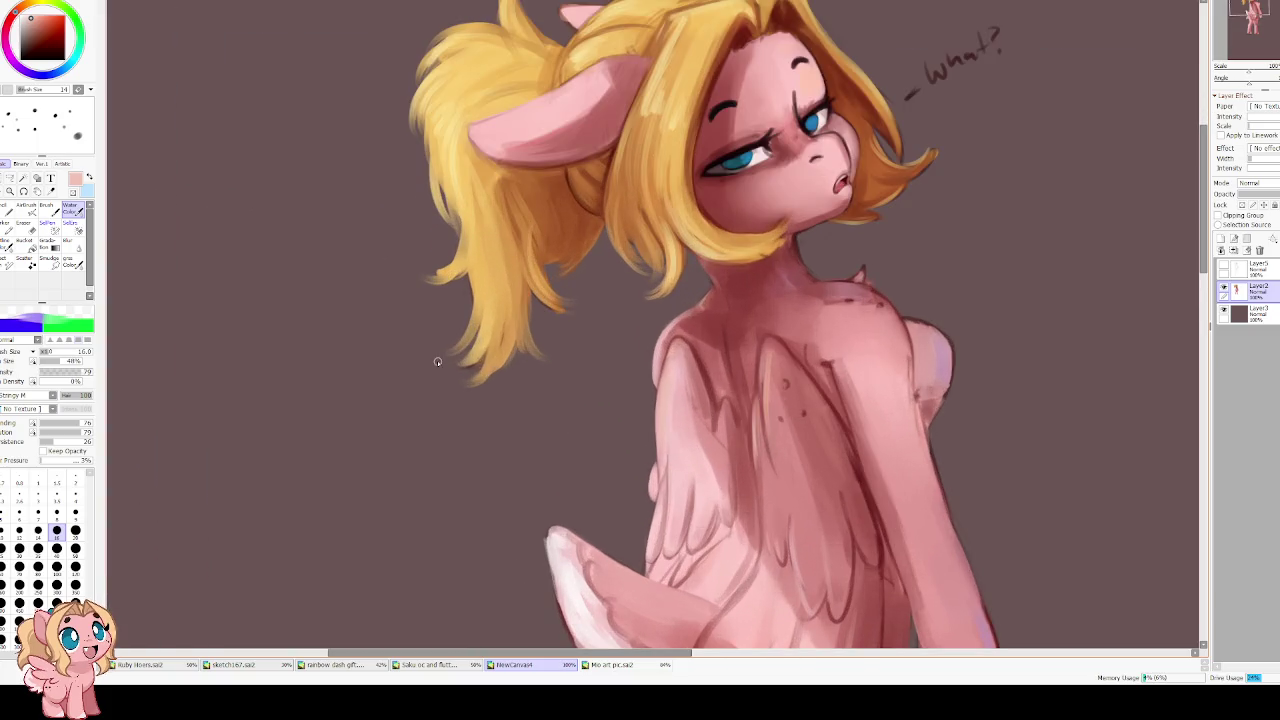
scroll(501, 348, up, 1)
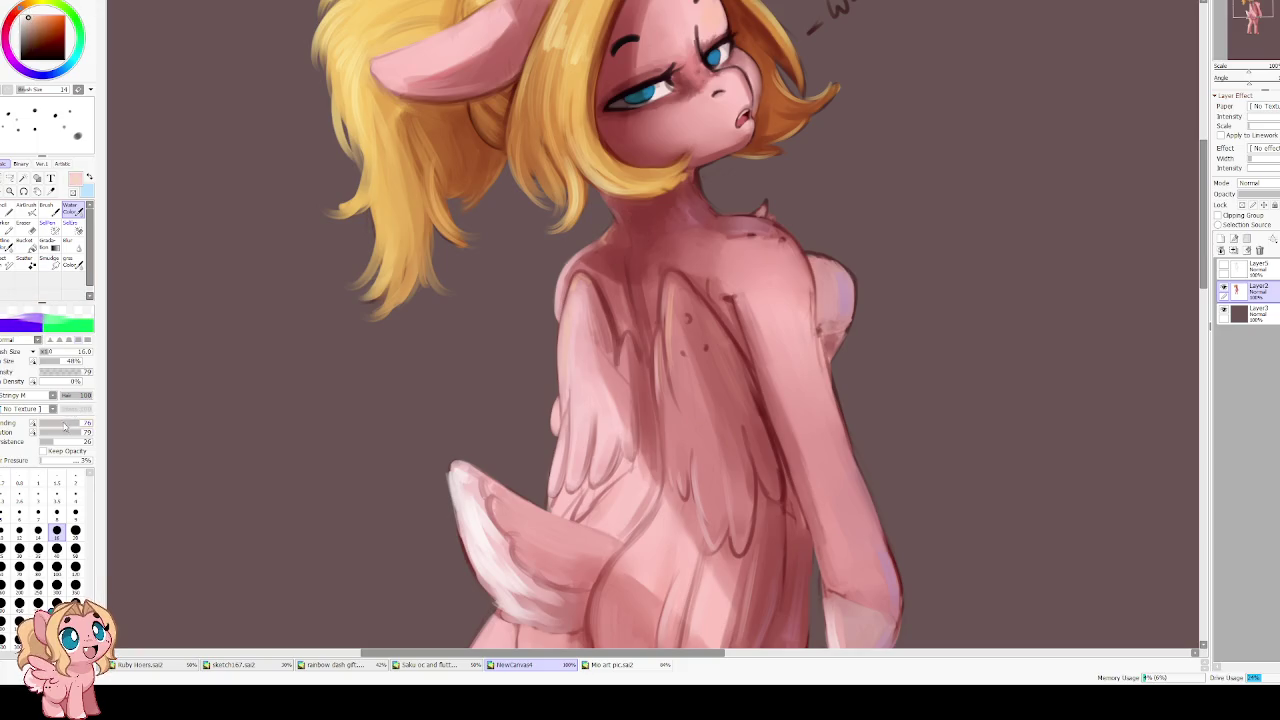
drag(289, 389, 254, 277)
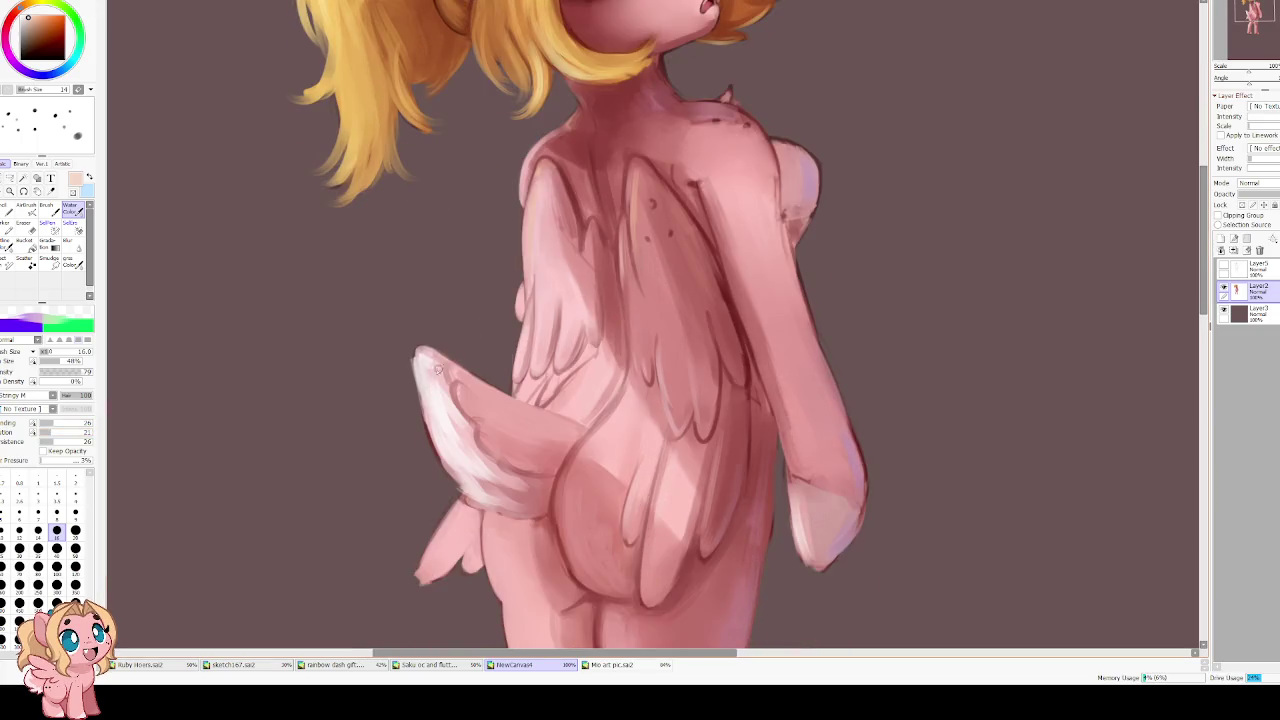
Paint light pink strokes along the tail's left edge and tip
drag(417, 357, 446, 450)
drag(423, 380, 449, 461)
drag(422, 402, 460, 482)
scroll(496, 398, up, 1)
At brush size 9, add faint light pink highlights along the wing edge
key([)
key(bracketleft)
key(bracketleft)
key(bracketleft)
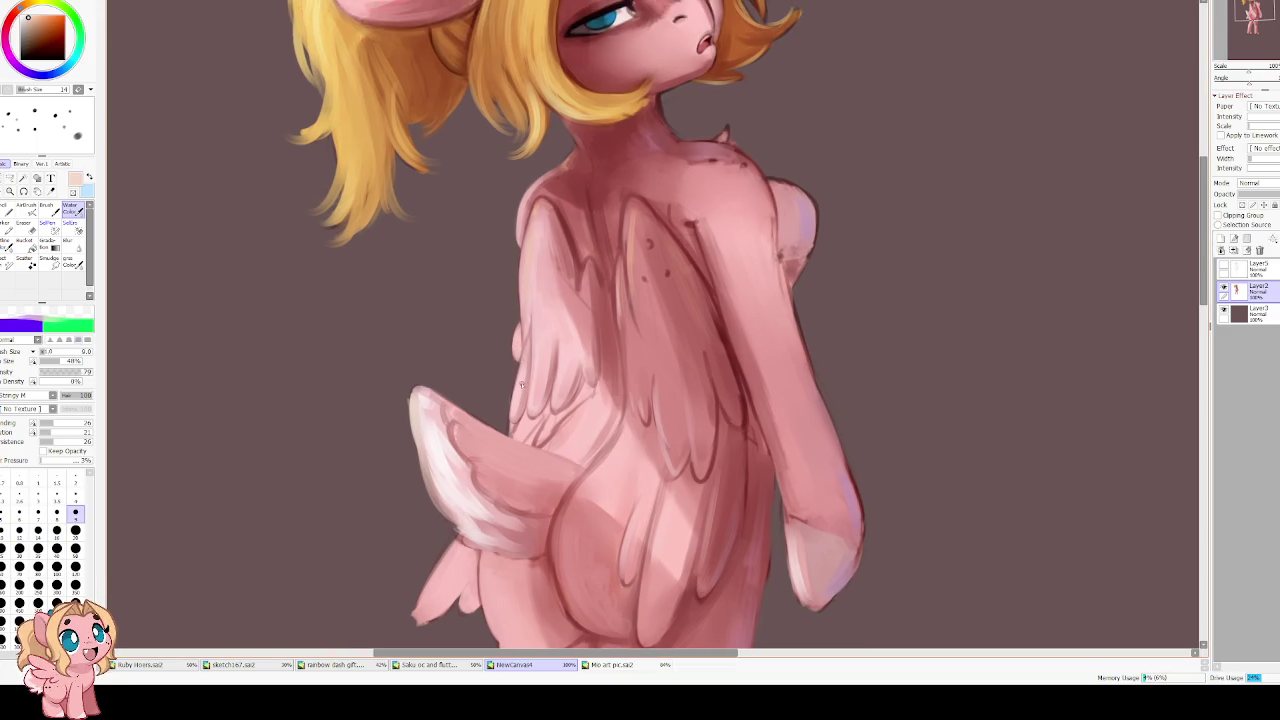
drag(516, 368, 509, 415)
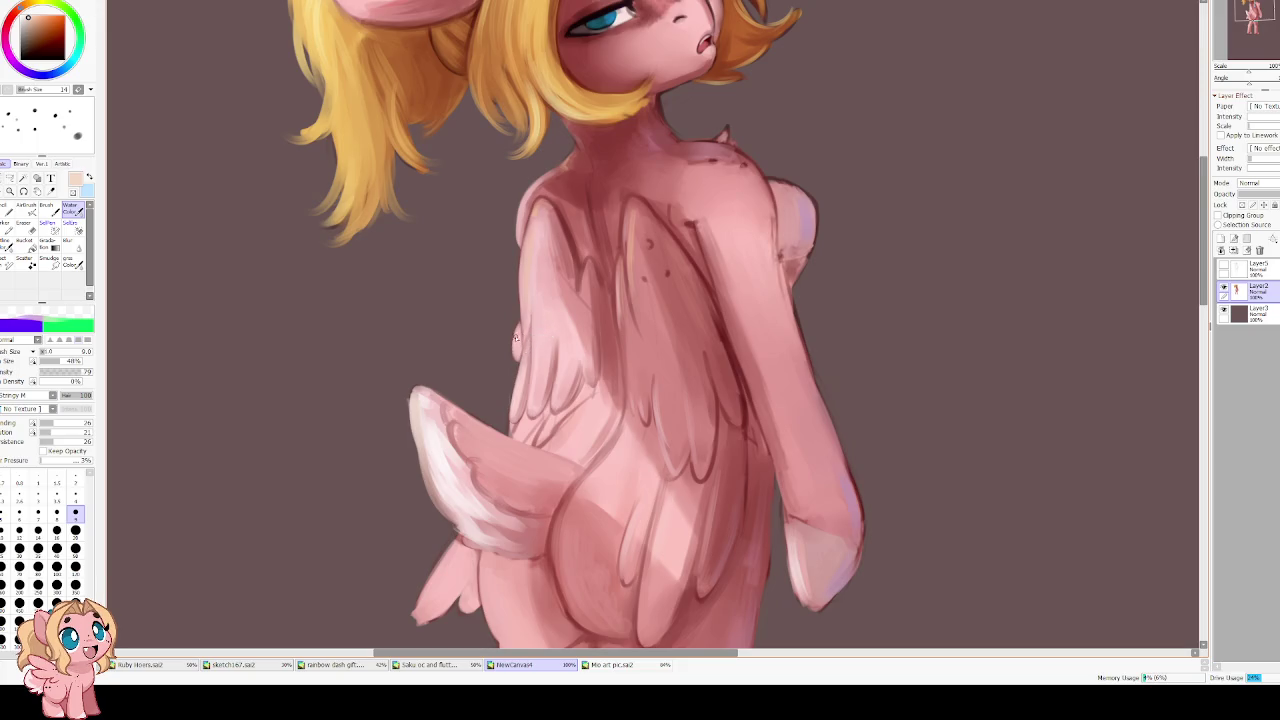
scroll(526, 300, up, 1)
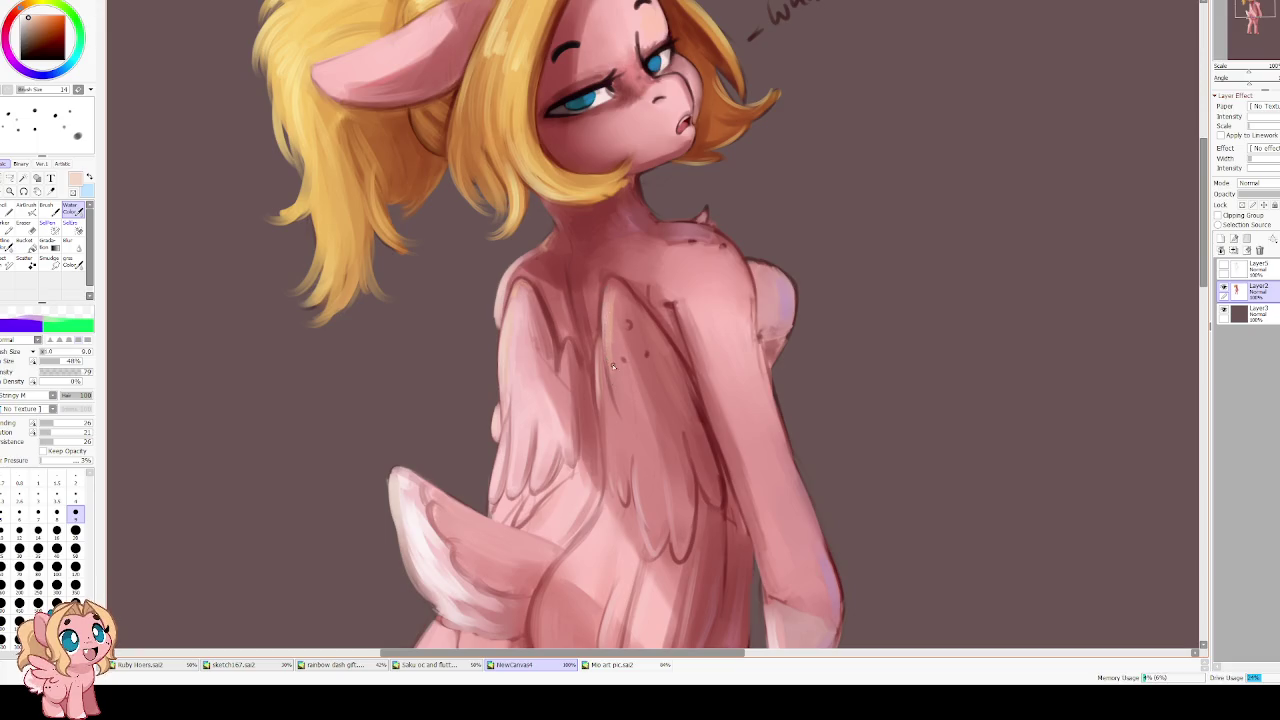
scroll(622, 418, down, 3)
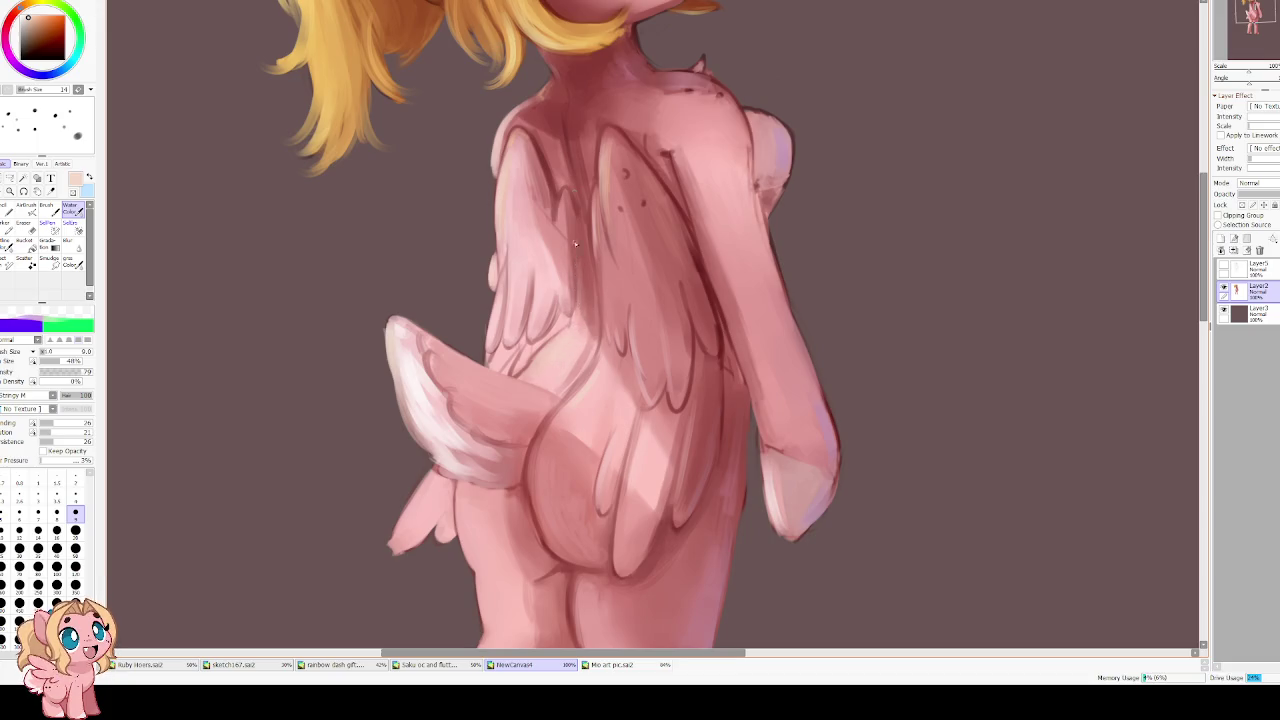
scroll(580, 268, up, 3)
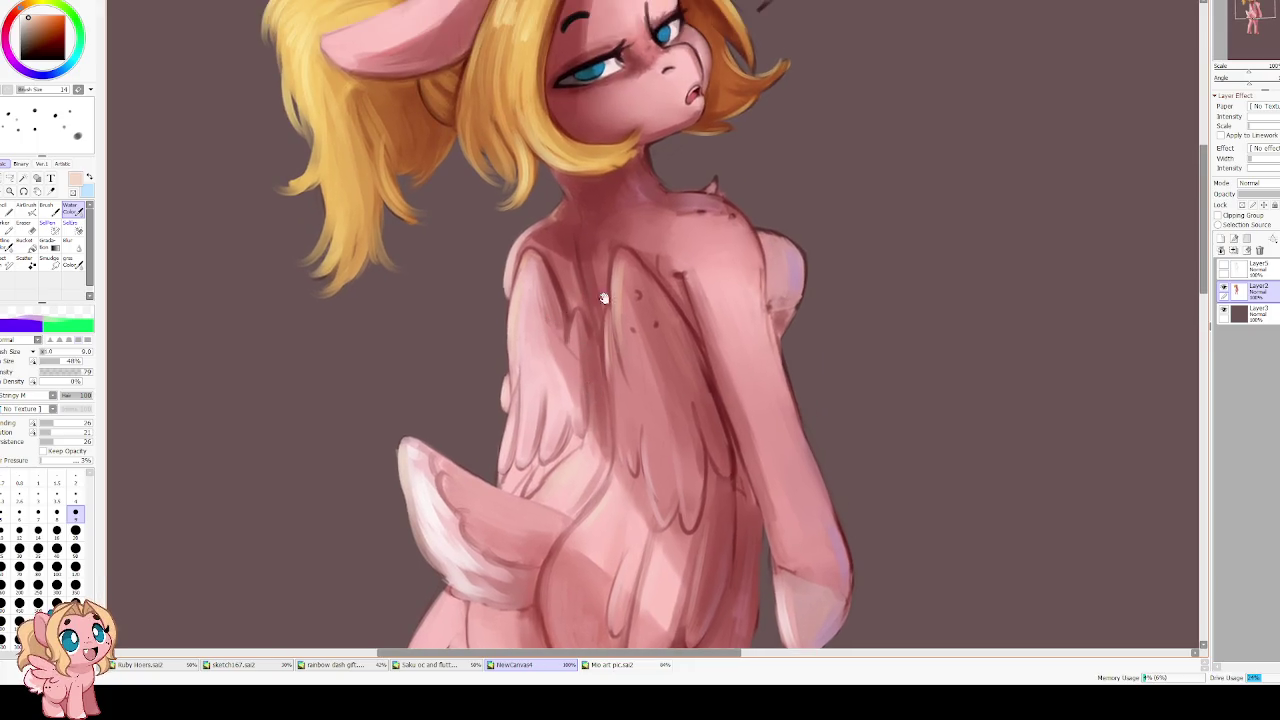
drag(603, 298, 578, 332)
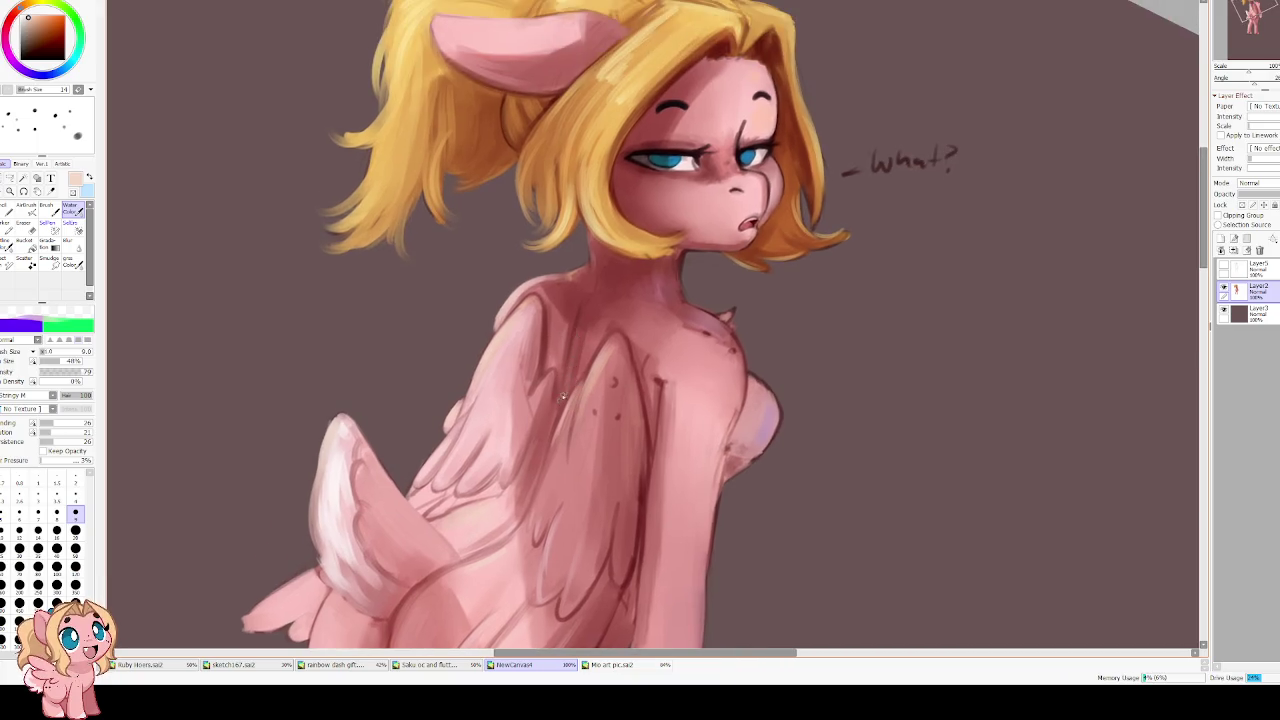
key(Delete)
key(End)
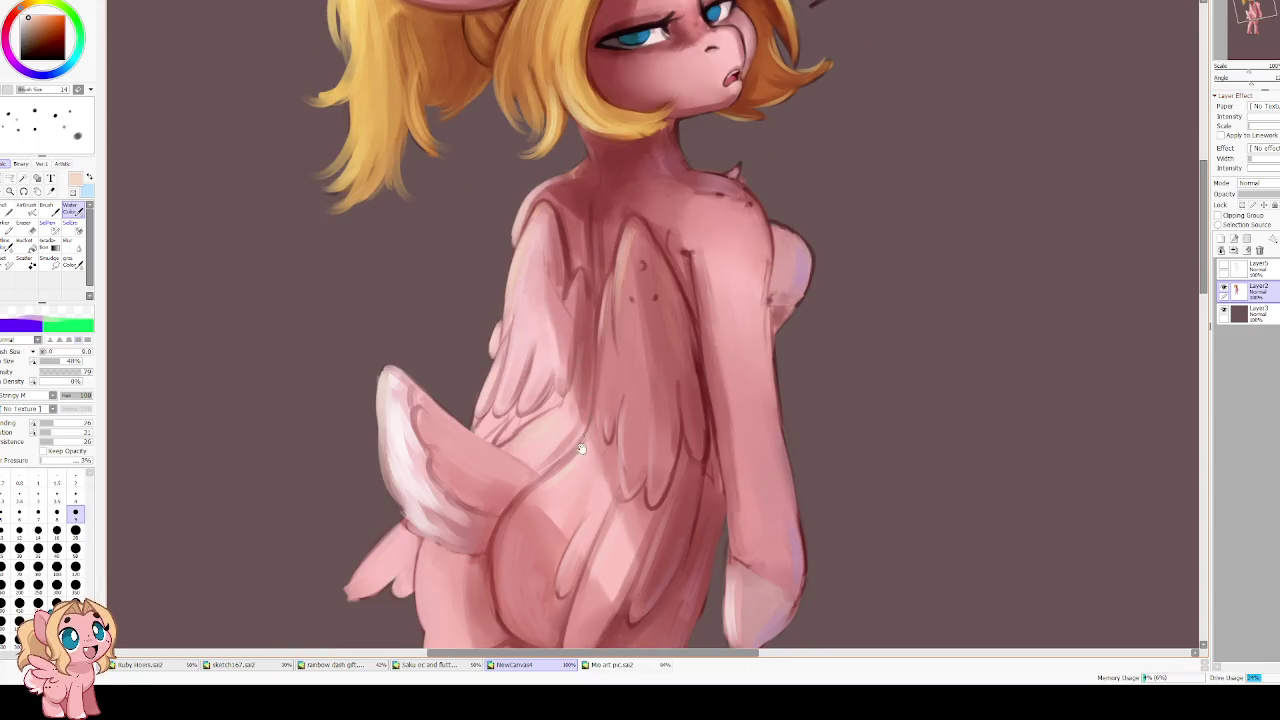
drag(593, 420, 604, 392)
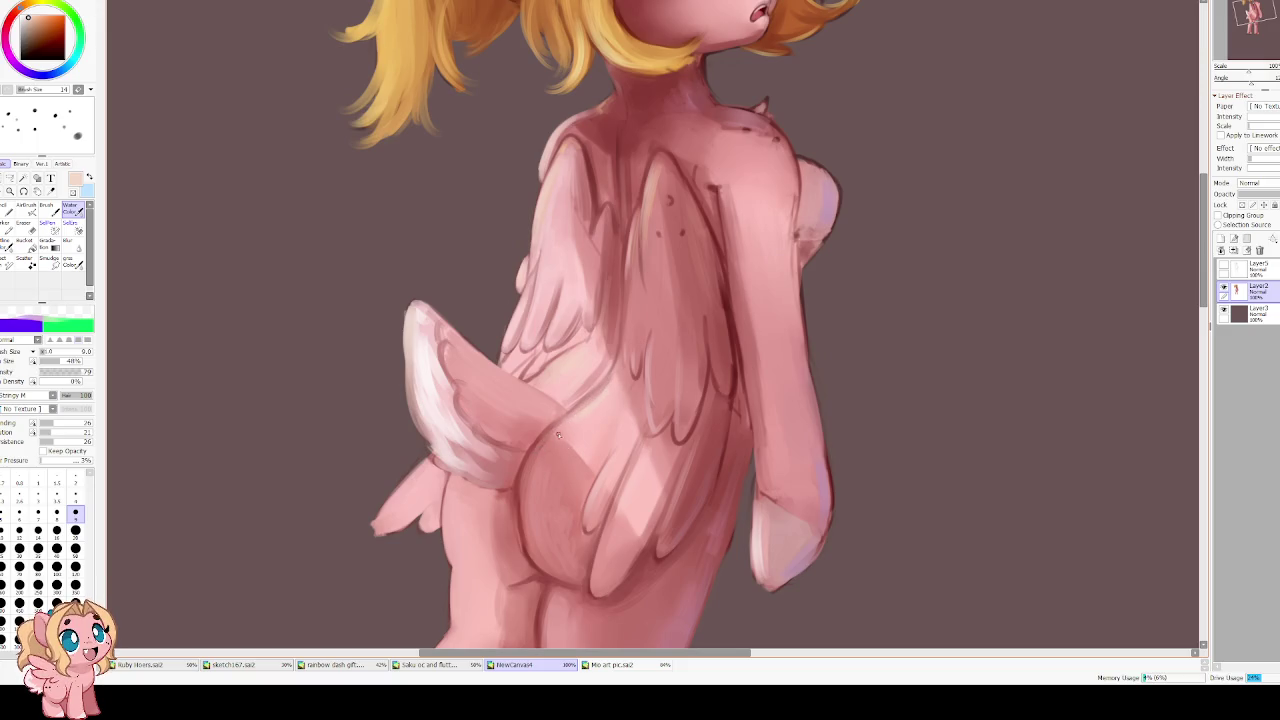
drag(546, 457, 532, 374)
Enlarge the brush to 16, pick pink, and lower blending to 5 and dilution to 10
key(bracketright)
key(bracketright)
key(bracketright)
key(bracketright)
alt+click(643, 268)
key(bracketright)
key(bracketright)
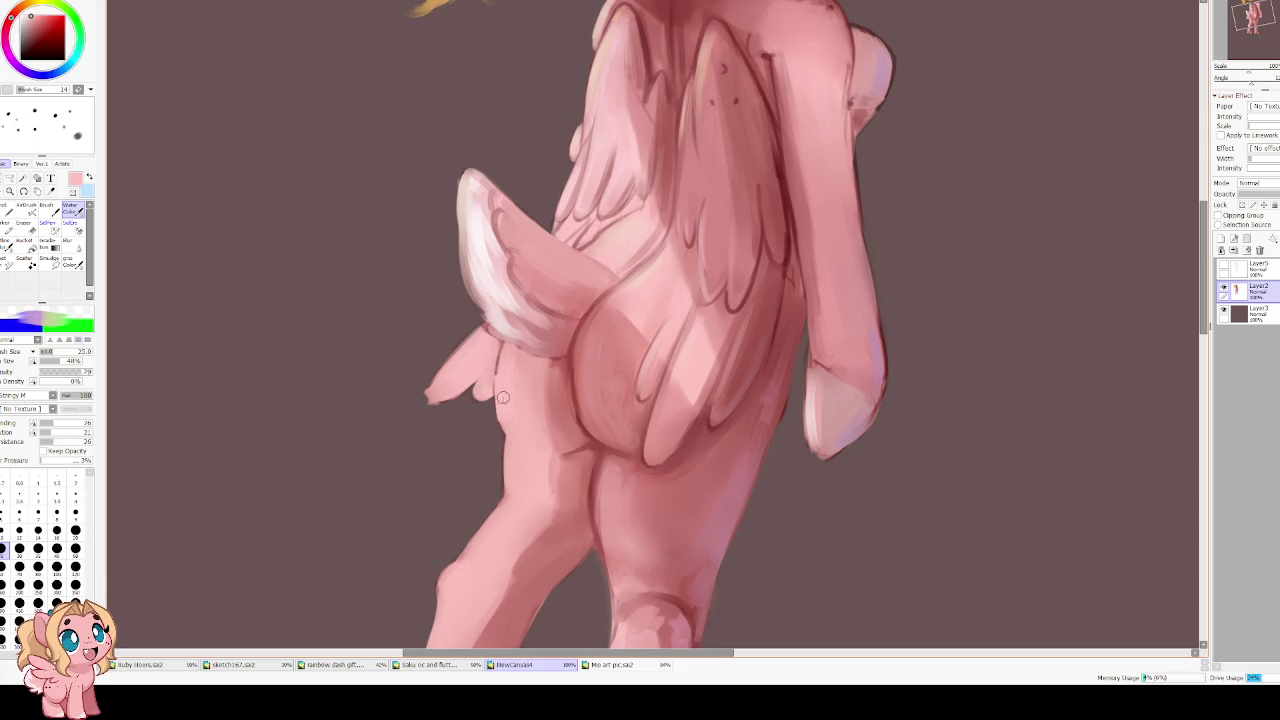
drag(78, 423, 45, 432)
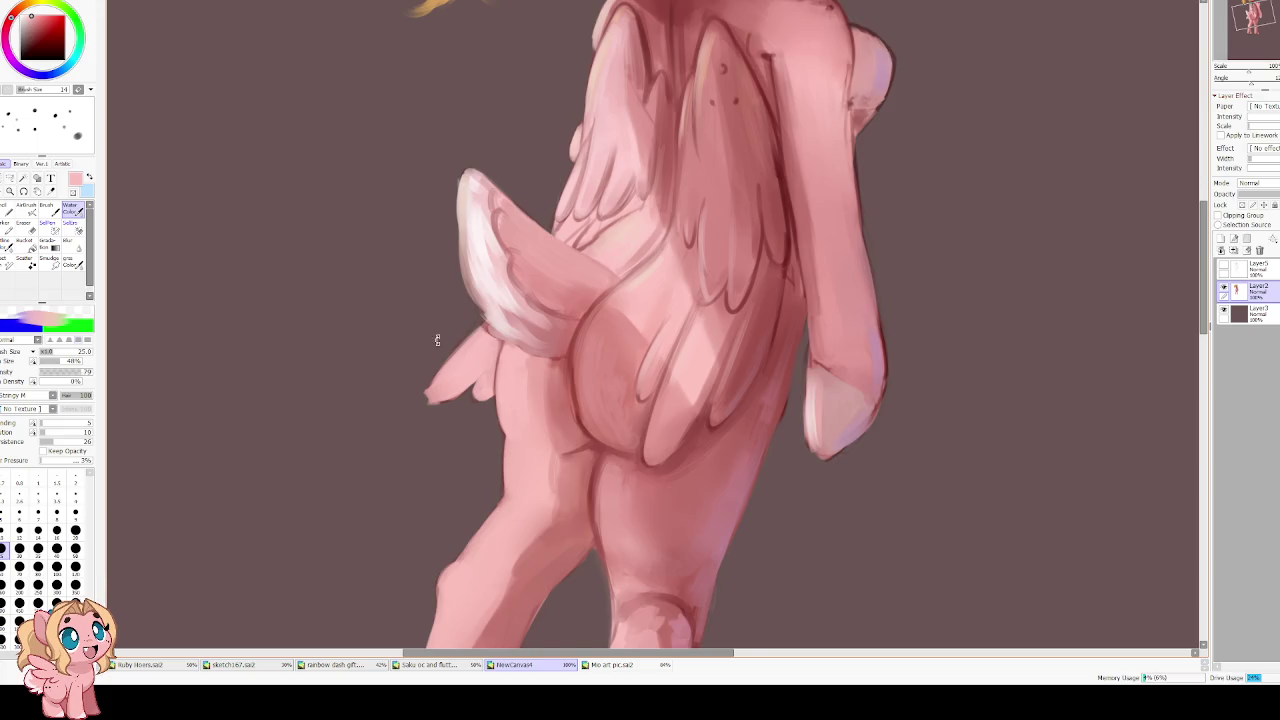
Tilt the view counterclockwise and brighten the pink paint colour slightly
key(Delete)
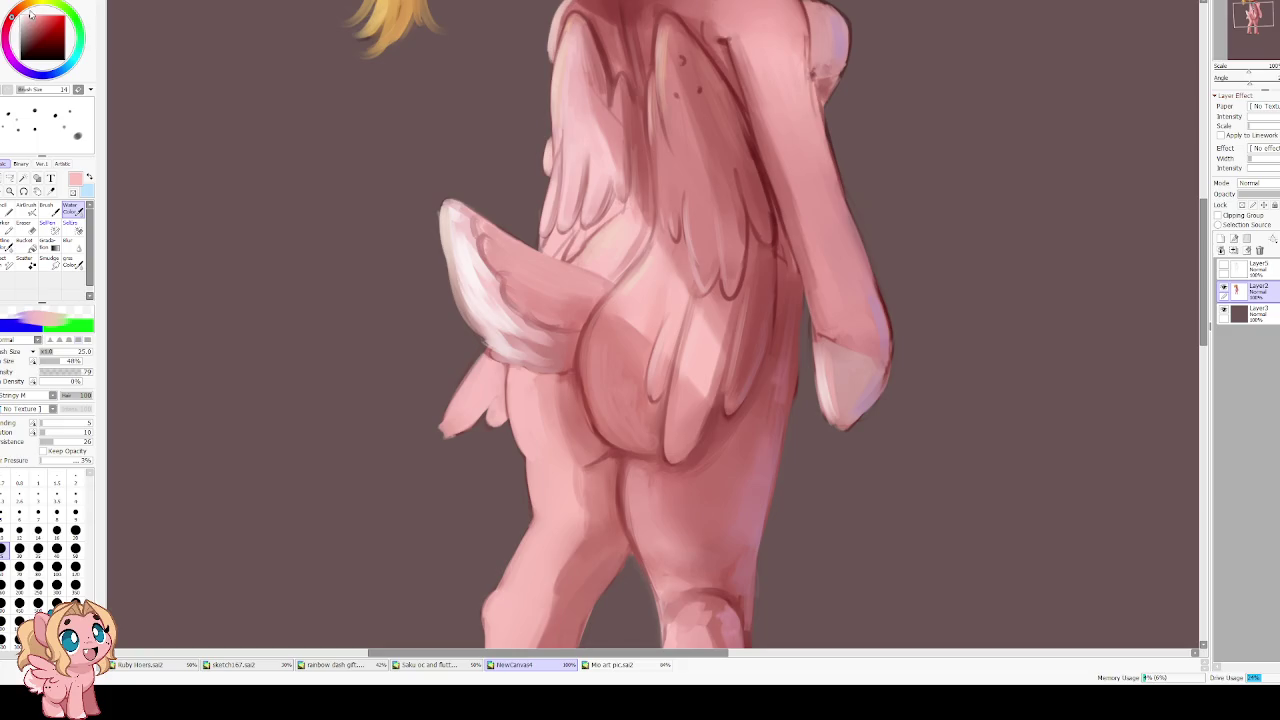
click(27, 14)
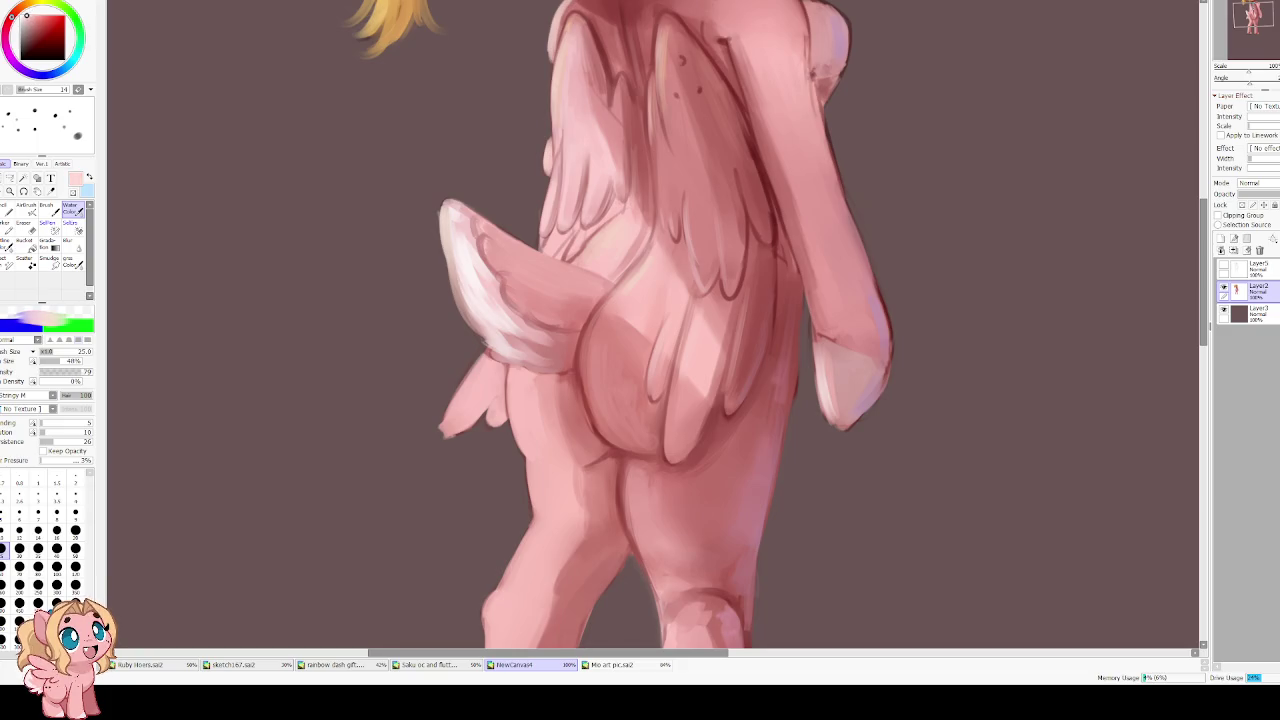
drag(516, 405, 461, 330)
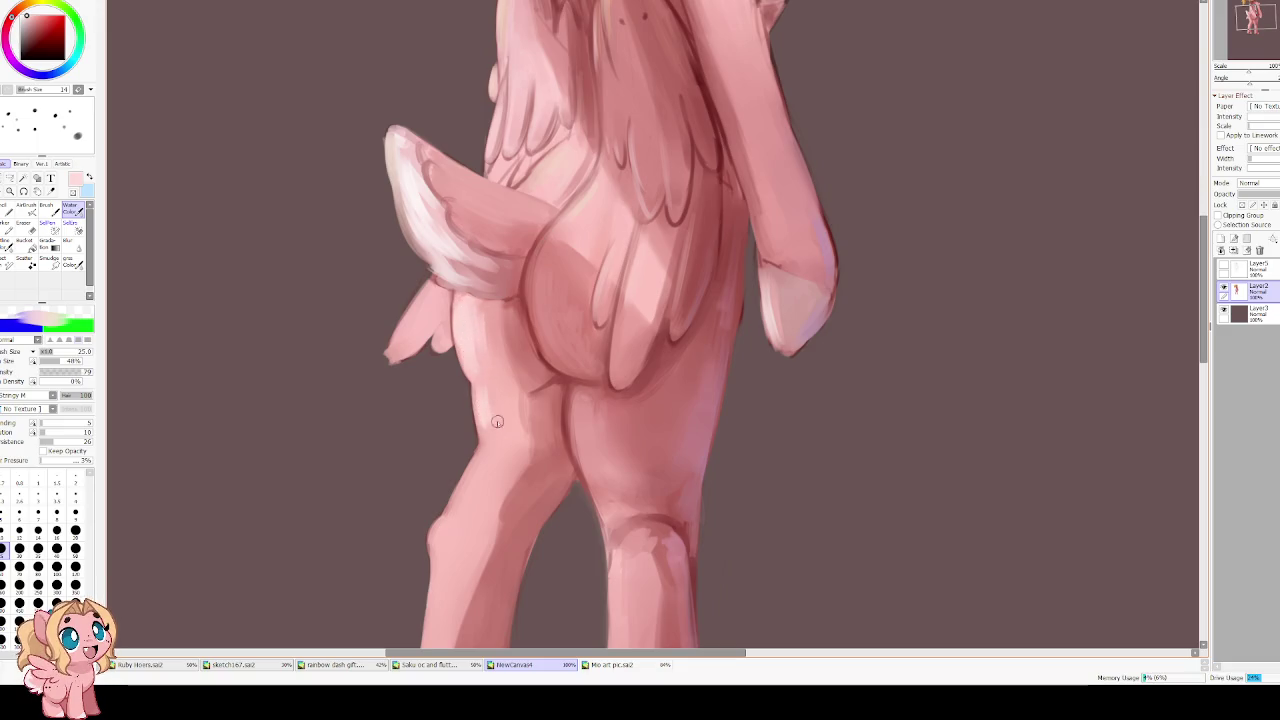
Mirror the view to check the pony's proportions, then flip it back
scroll(546, 417, down, 2)
scroll(560, 404, down, 2)
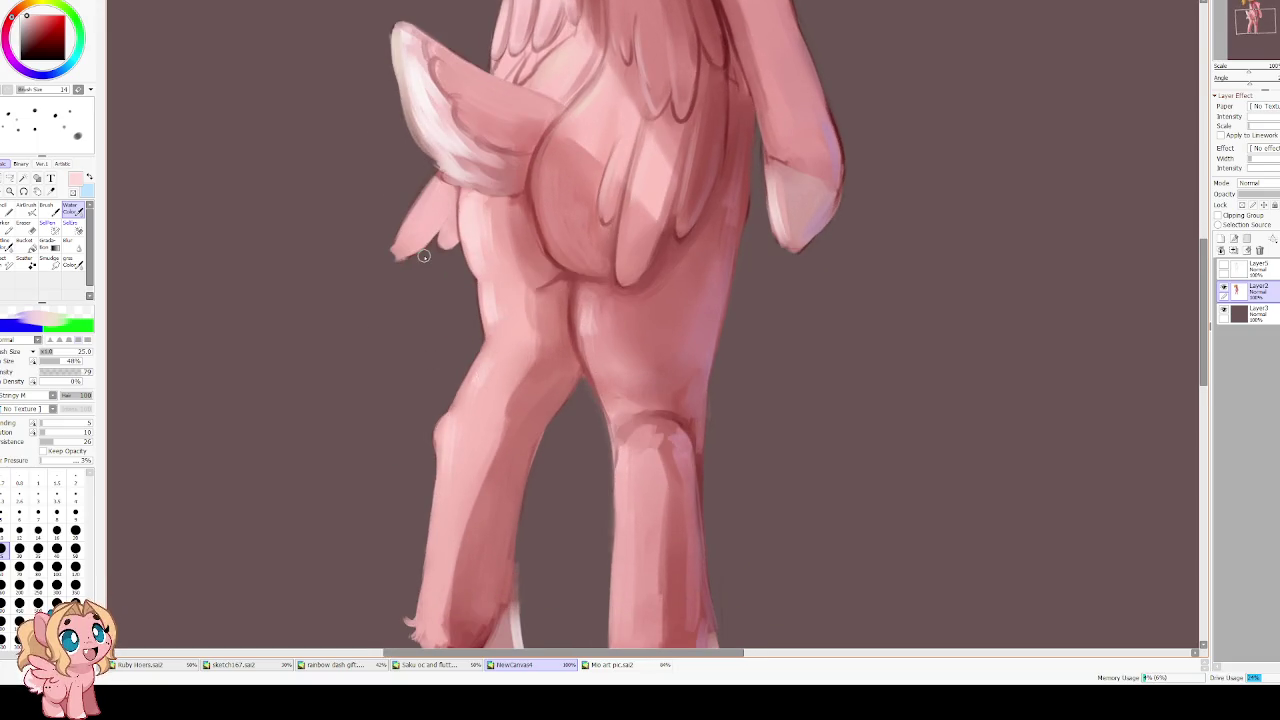
scroll(420, 250, down, 3)
scroll(430, 226, up, 1)
scroll(426, 200, up, 1)
key(h)
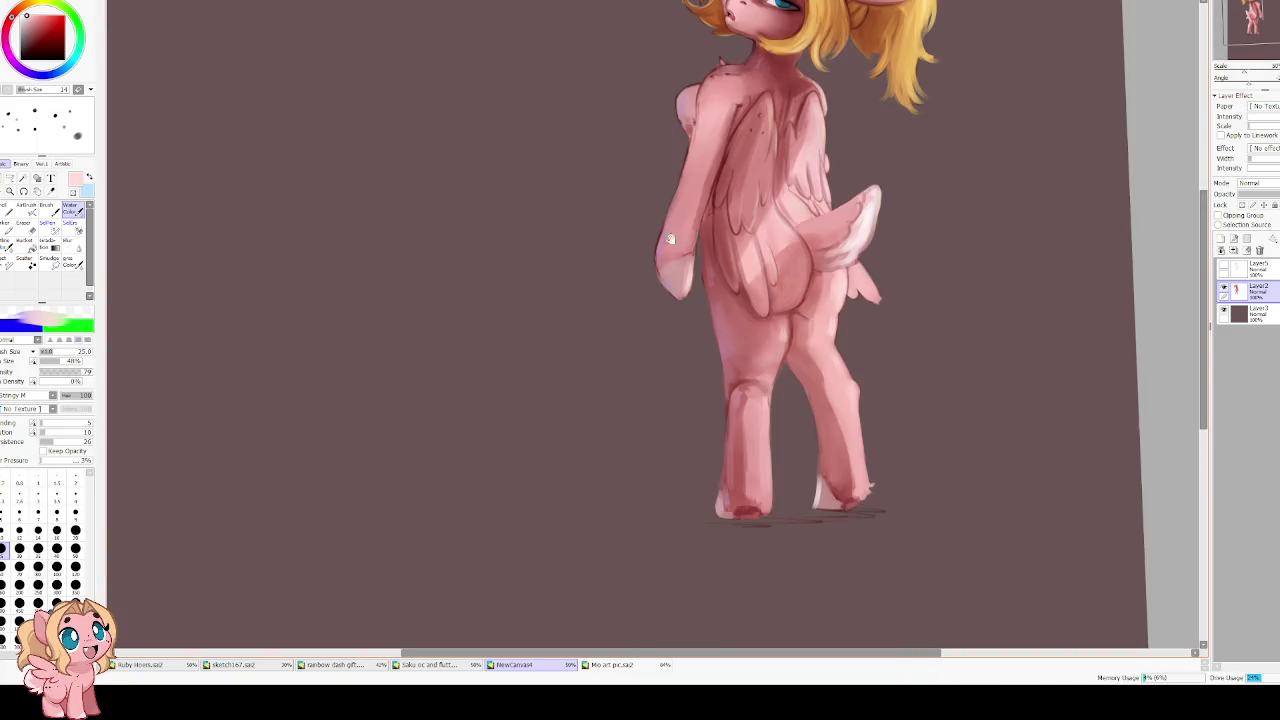
drag(692, 214, 452, 344)
key(h)
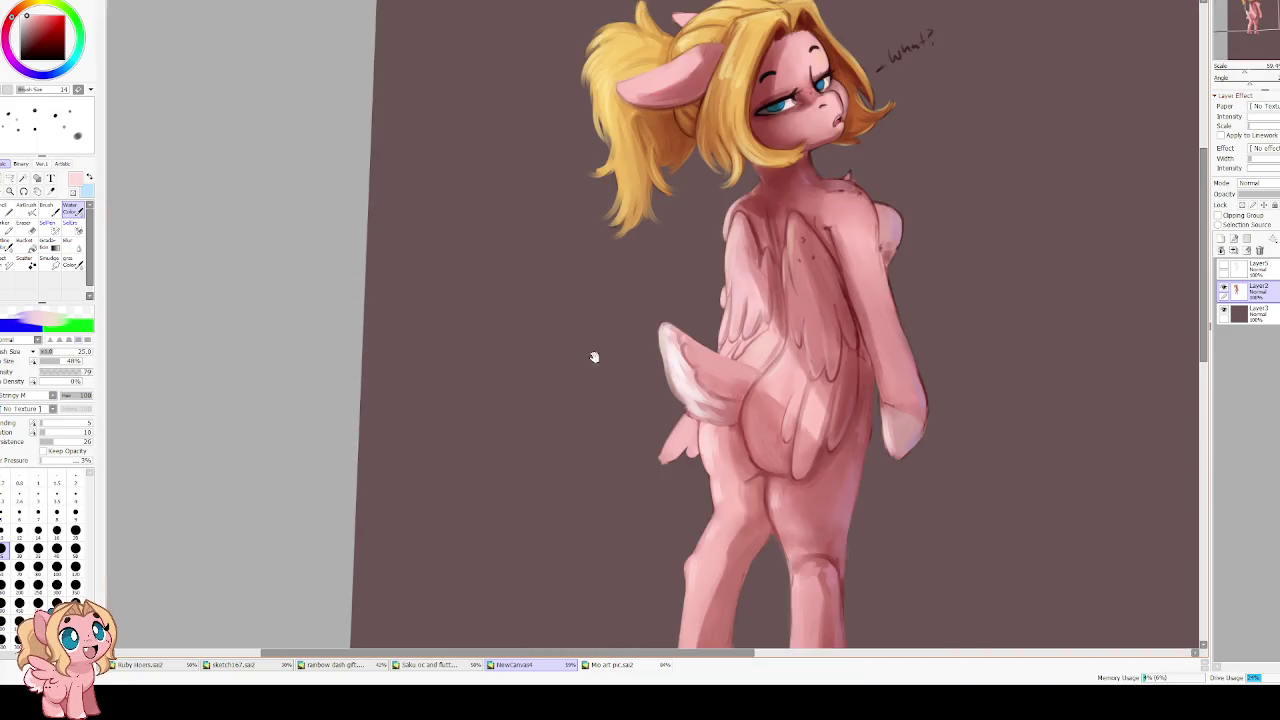
scroll(591, 357, up, 1)
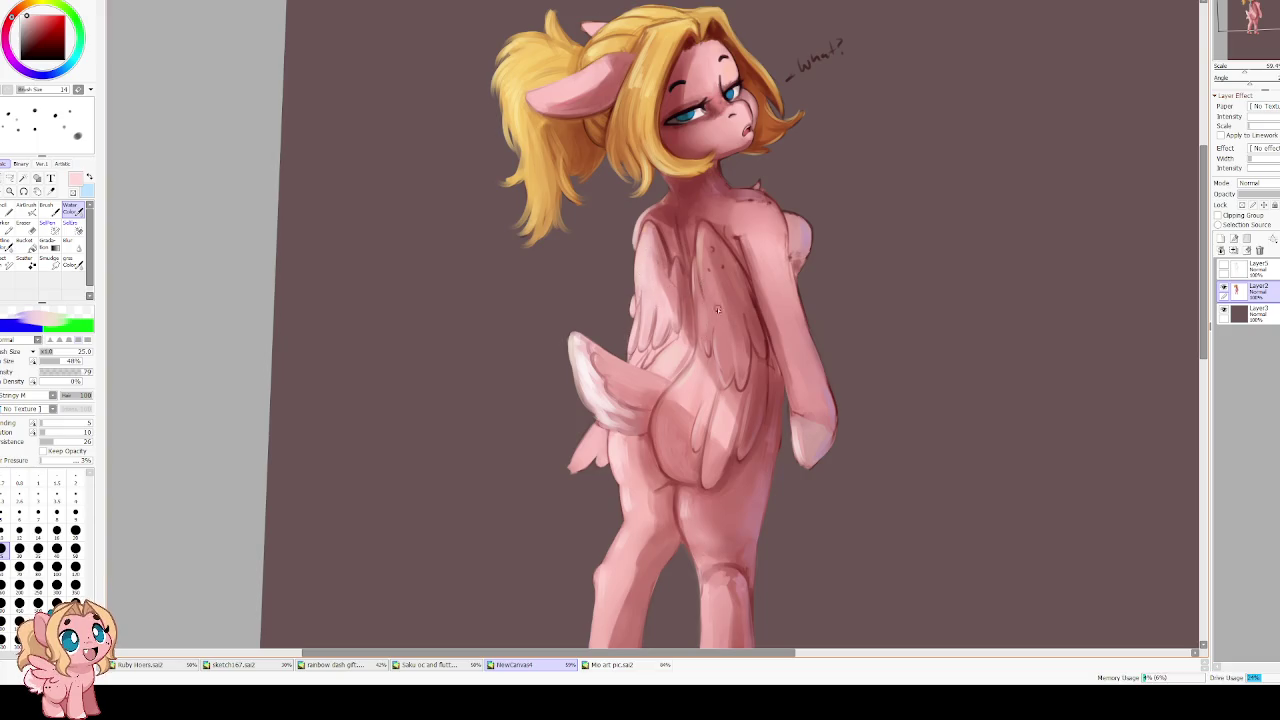
scroll(717, 310, down, 3)
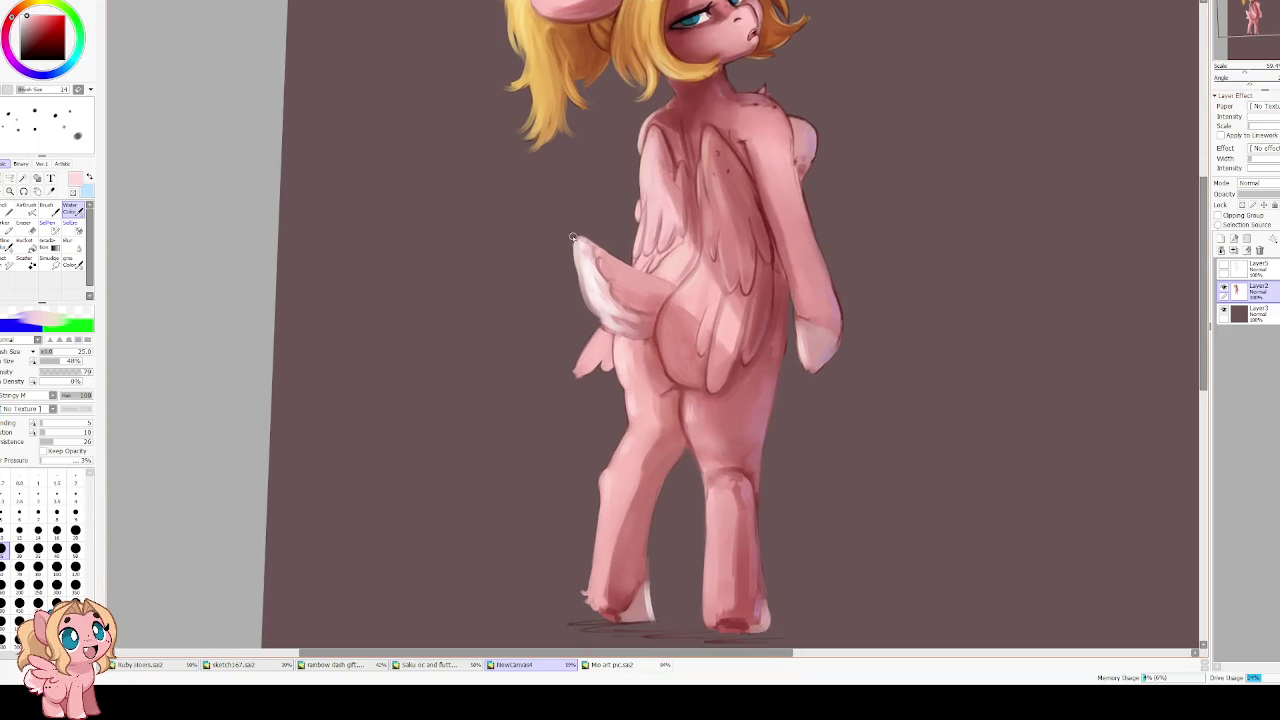
Switch to the blur tool and reduce its size to 40
key(b)
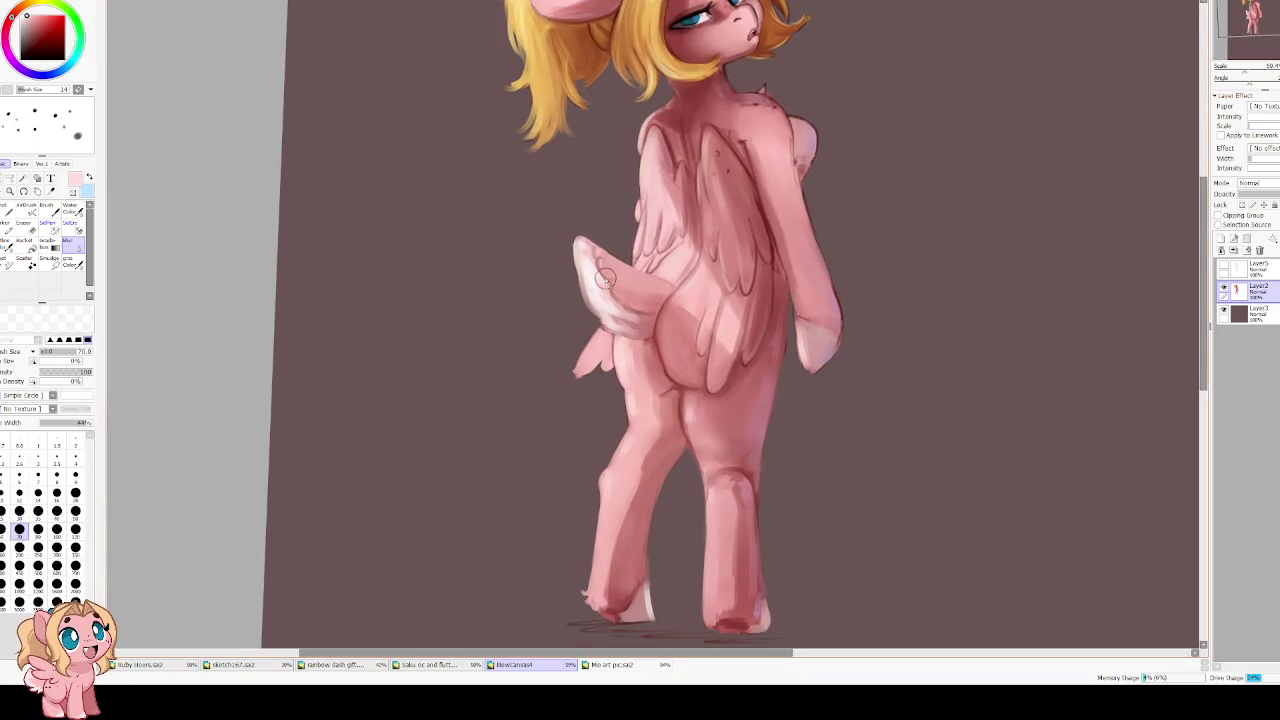
scroll(660, 375, up, 3)
key(bracketleft)
key(bracketleft)
key(bracketleft)
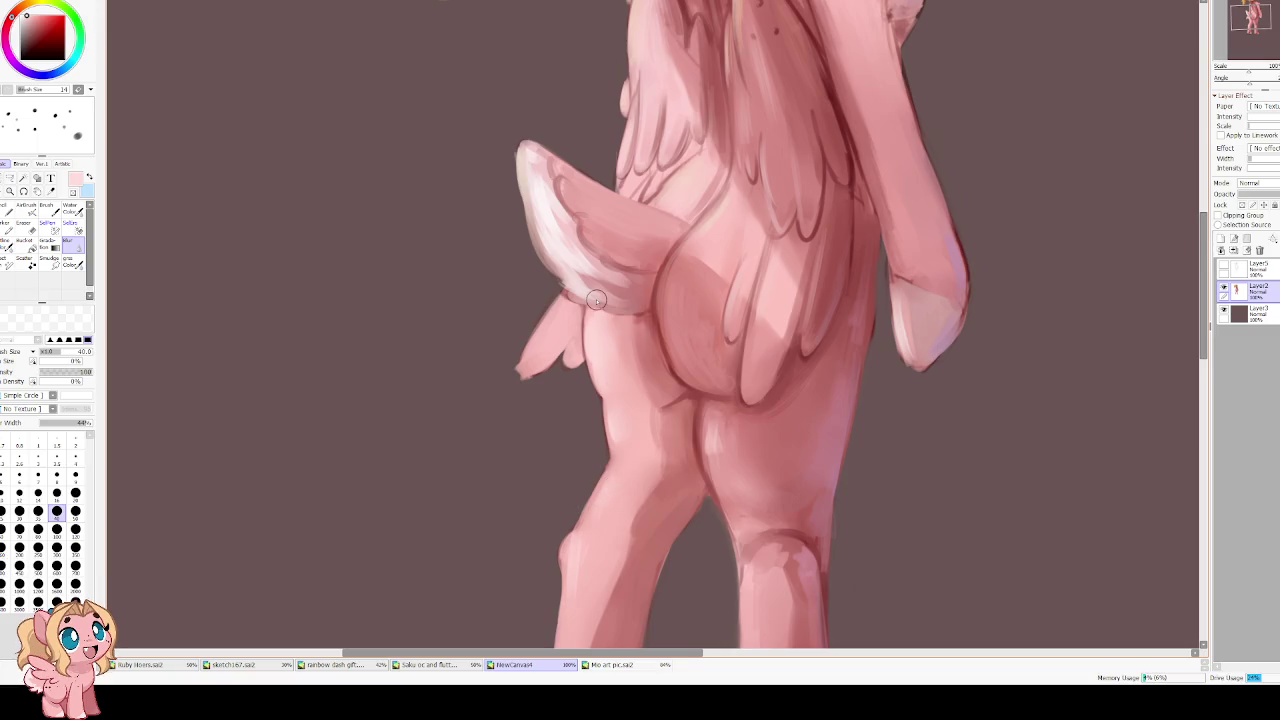
scroll(580, 306, down, 4)
scroll(576, 290, up, 2)
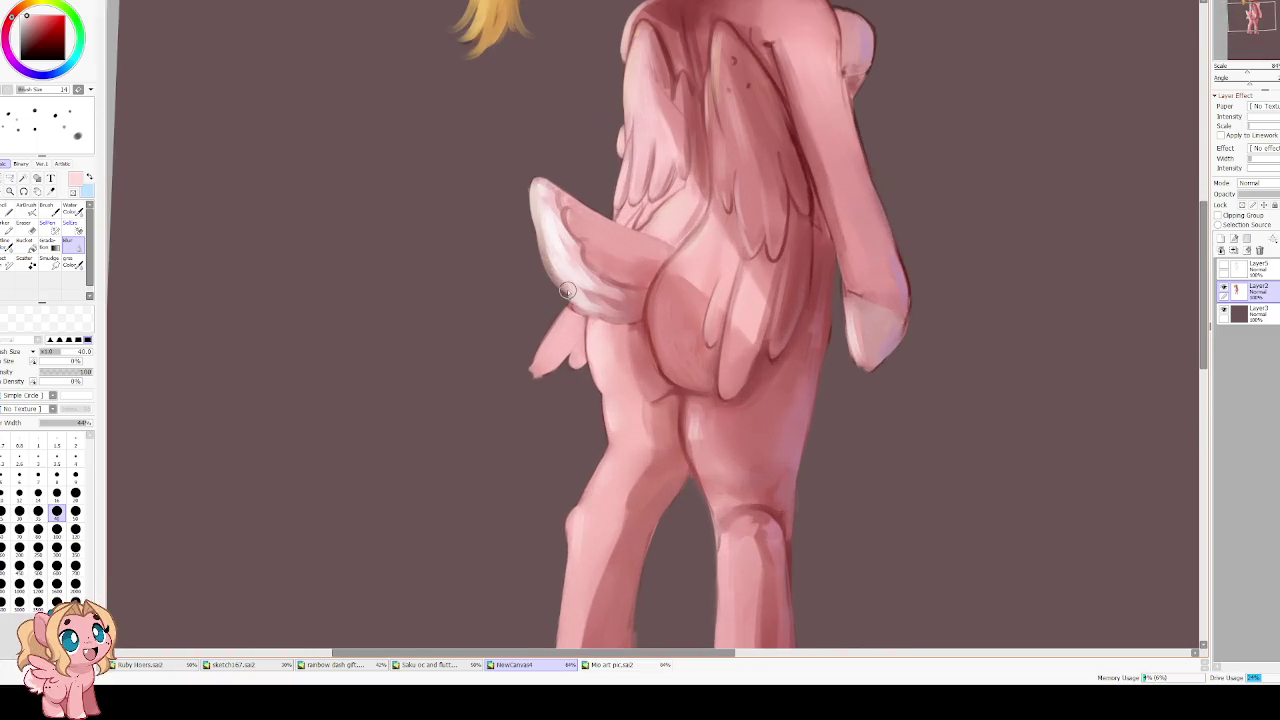
Repaint the tail tip's left edge with watercolour, sampling lighter pinks from the body and tail
key(b)
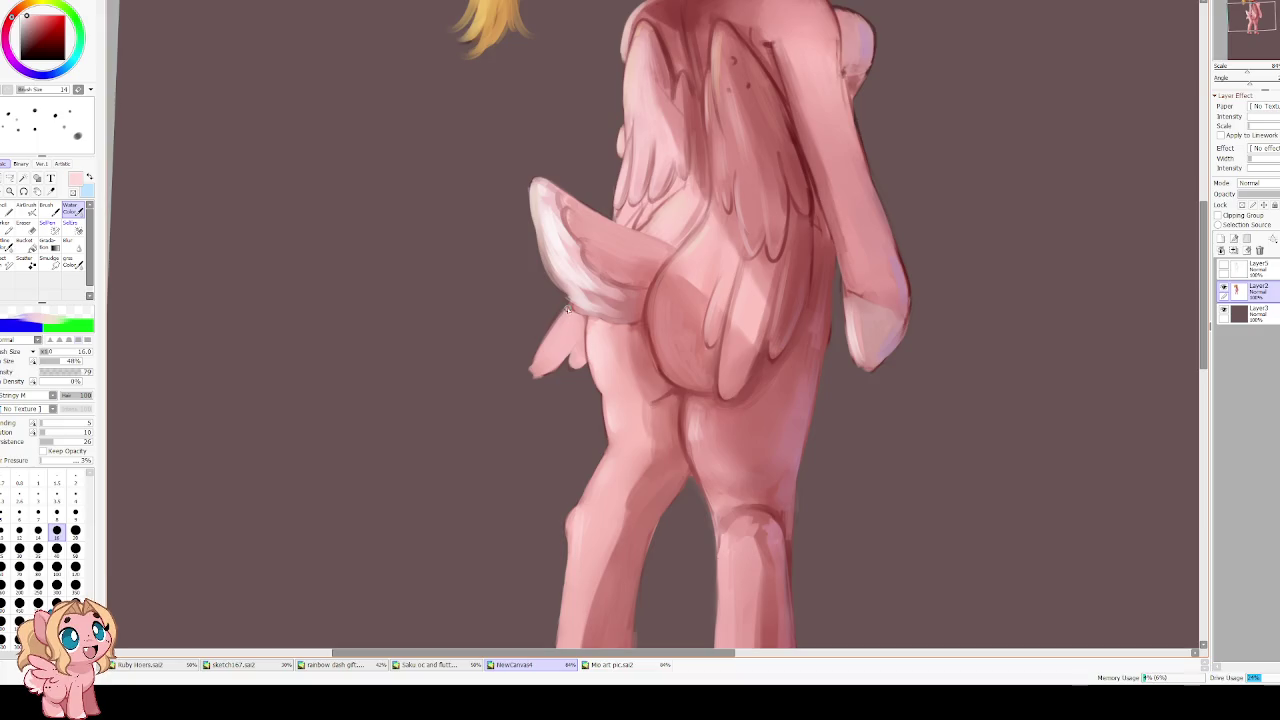
drag(563, 320, 546, 370)
alt+click(757, 372)
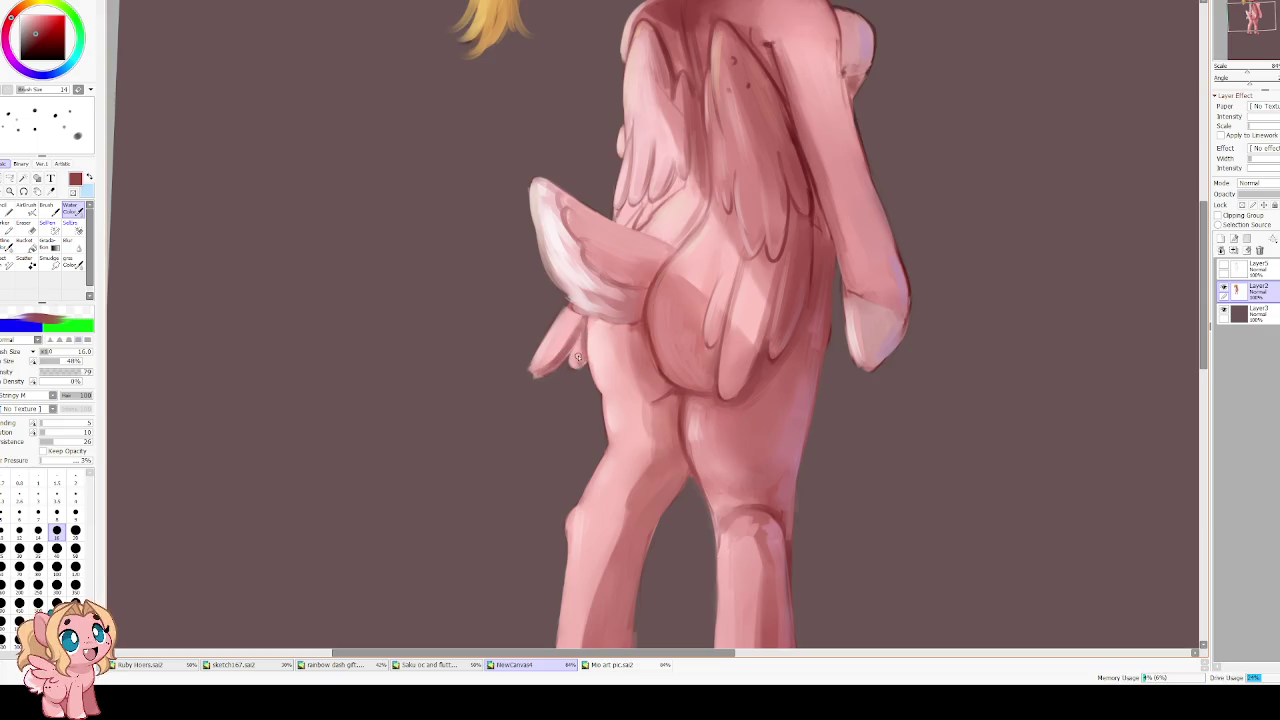
alt+click(572, 342)
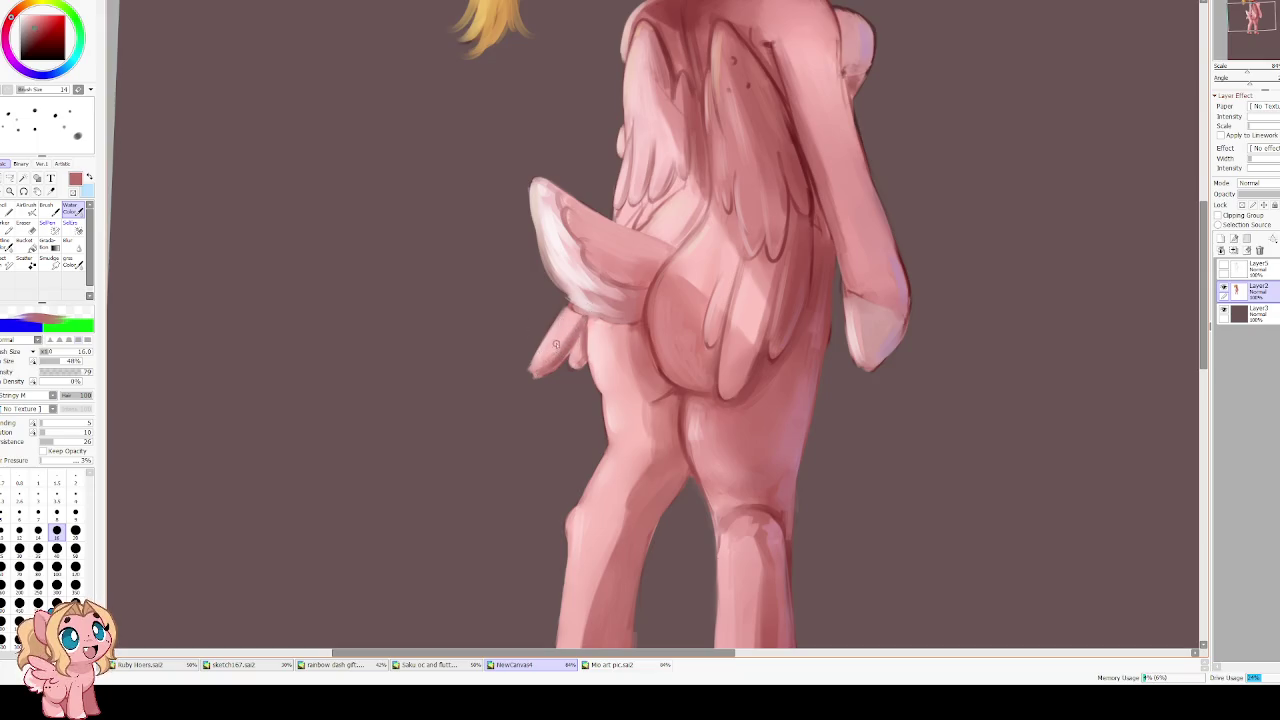
alt+click(548, 342)
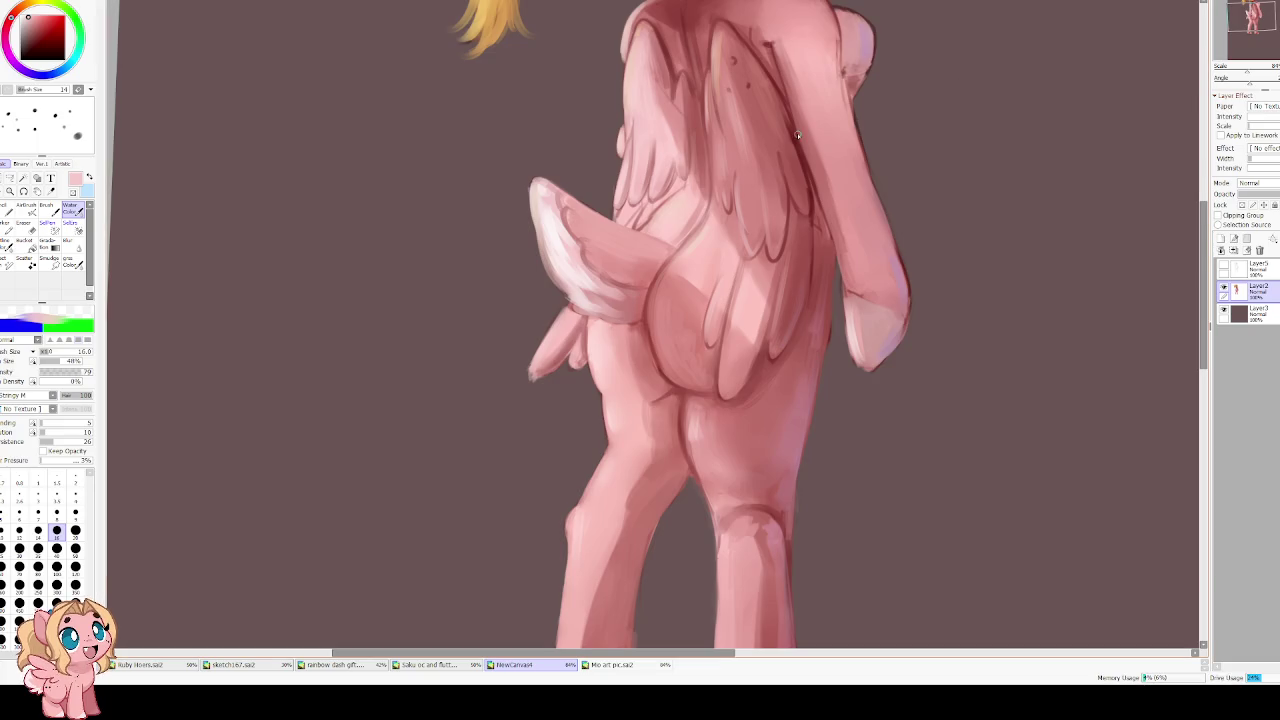
key(e)
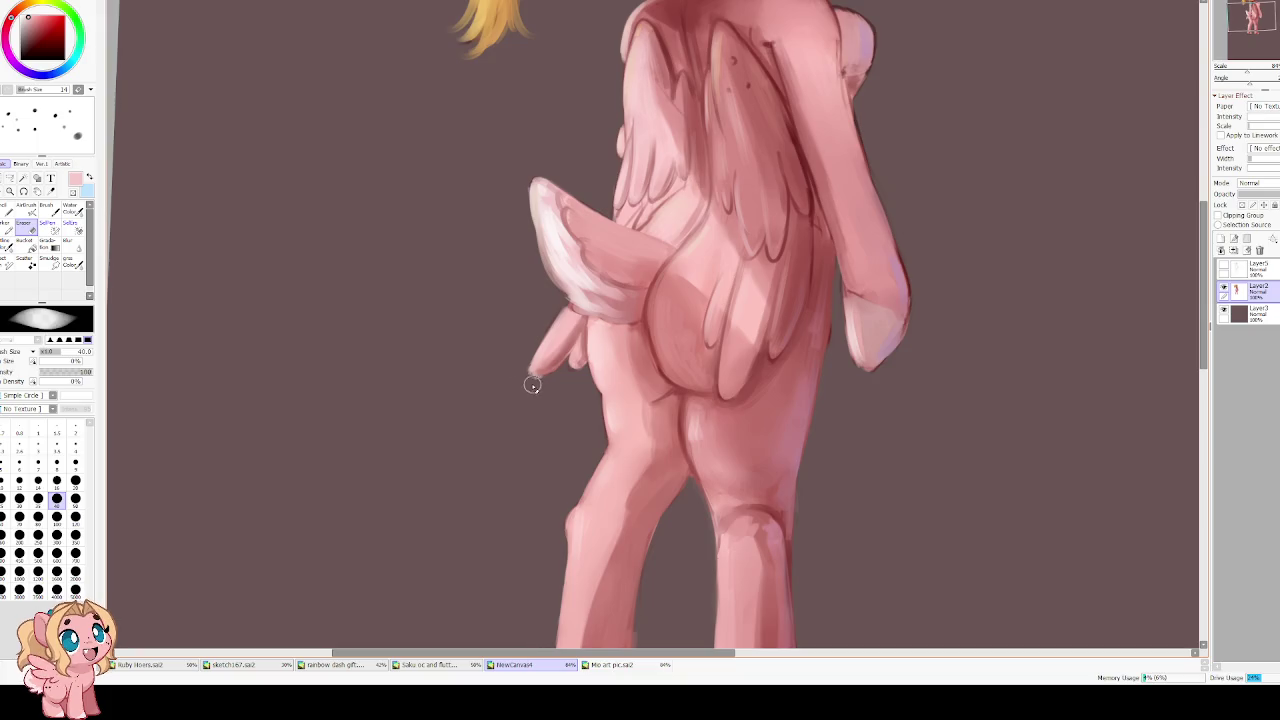
scroll(500, 300, up, 3)
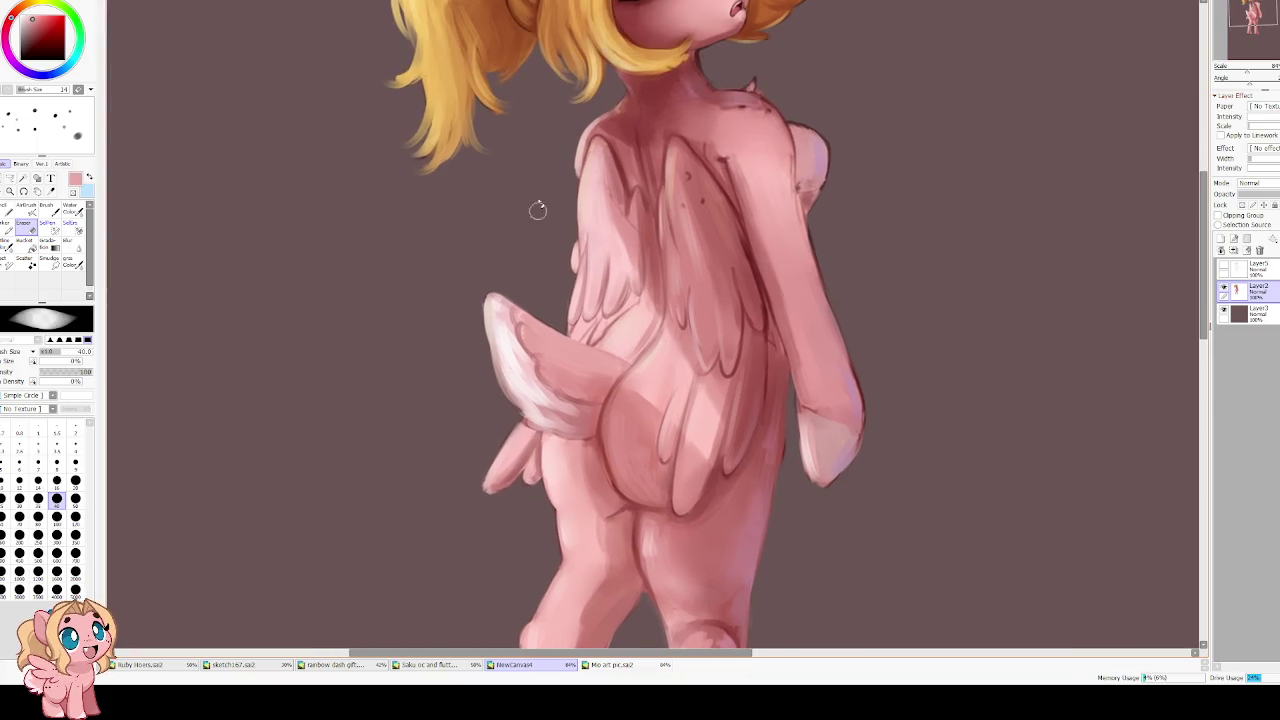
key(b)
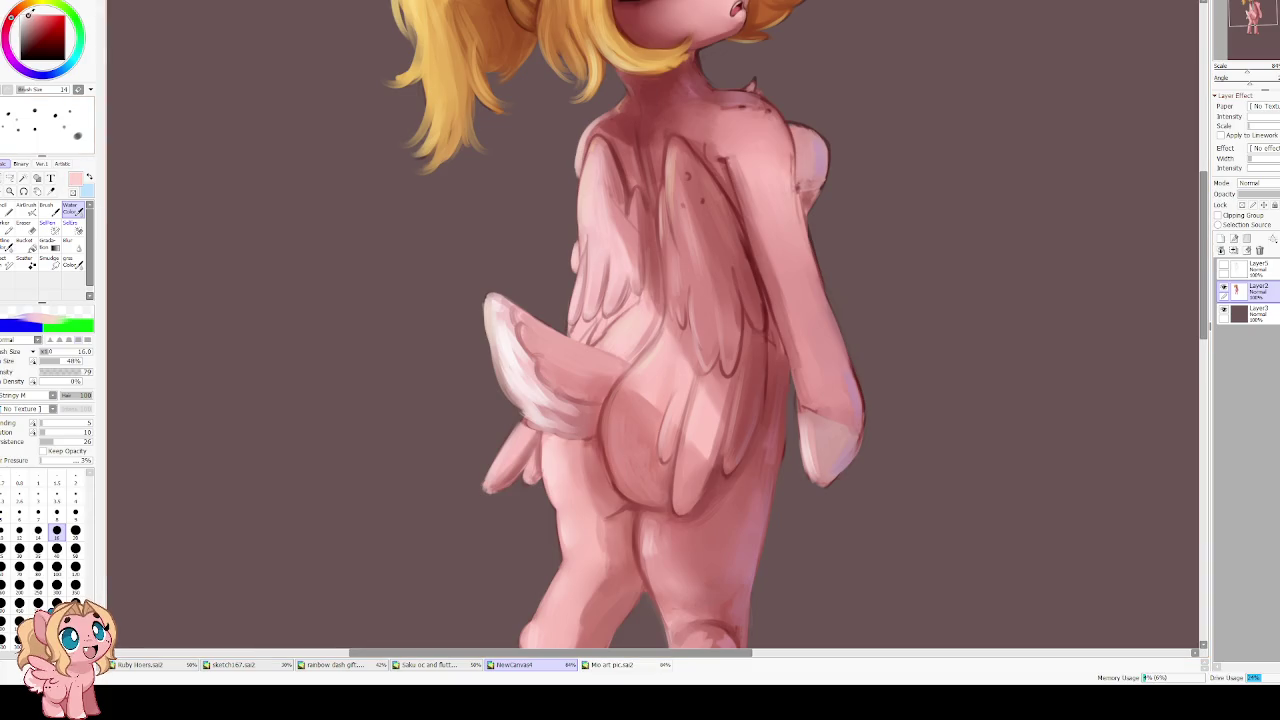
drag(337, 280, 551, 411)
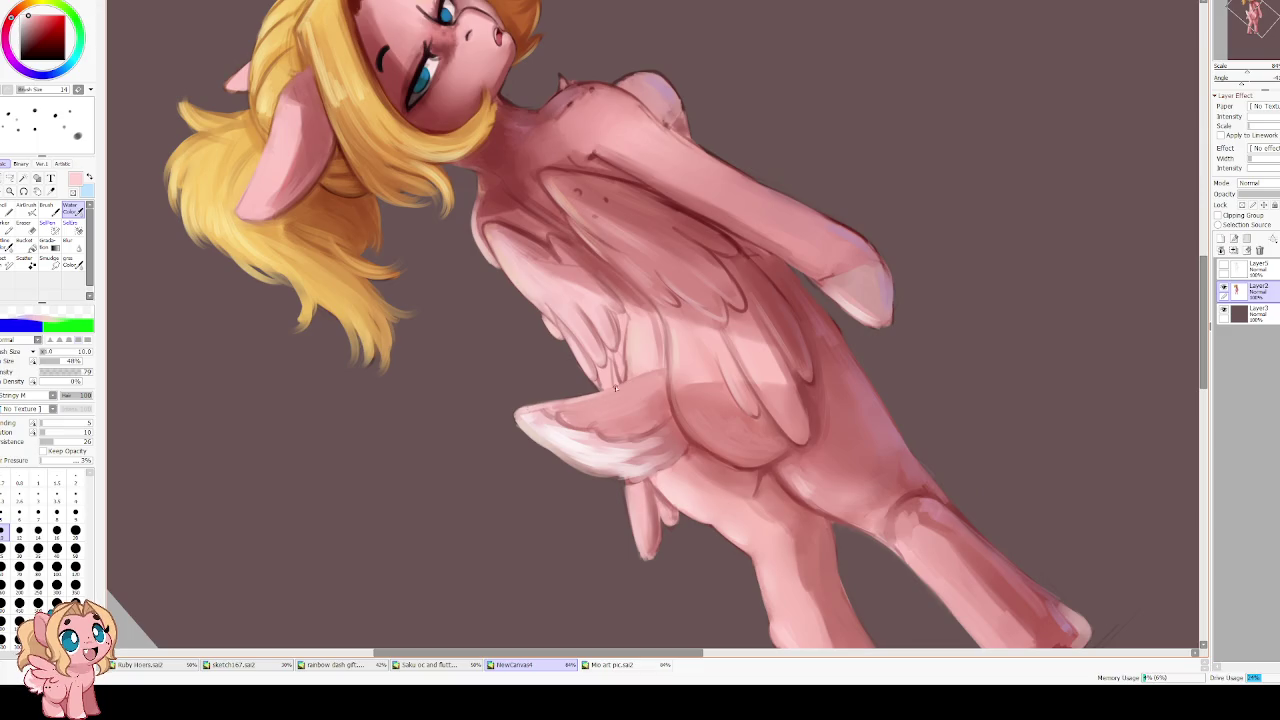
drag(577, 368, 608, 352)
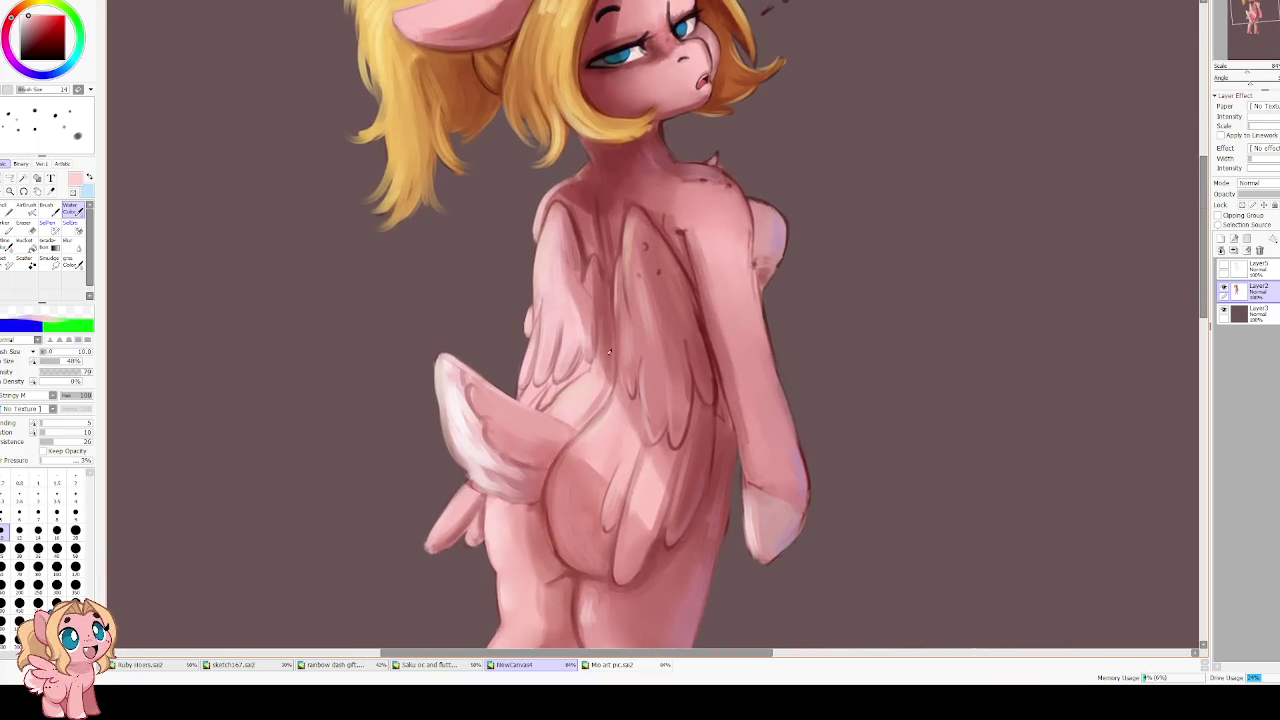
alt+click(698, 305)
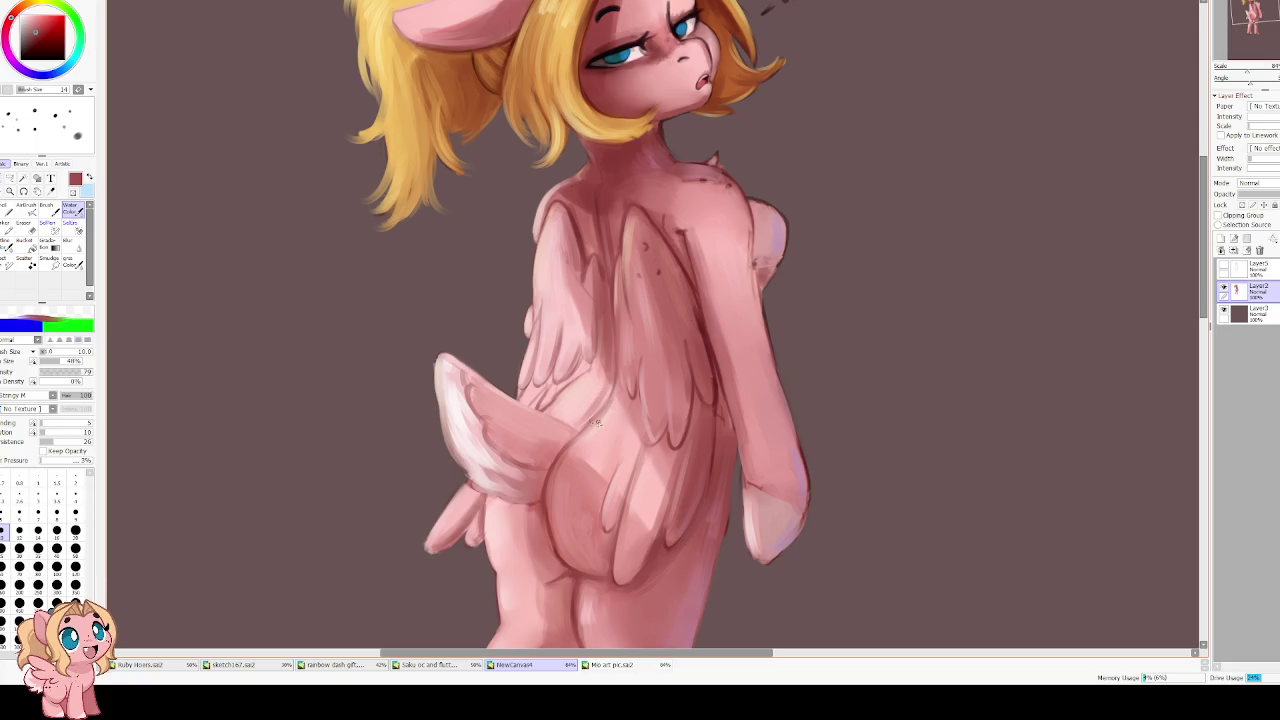
key(bracketleft)
key(bracketleft)
key(bracketleft)
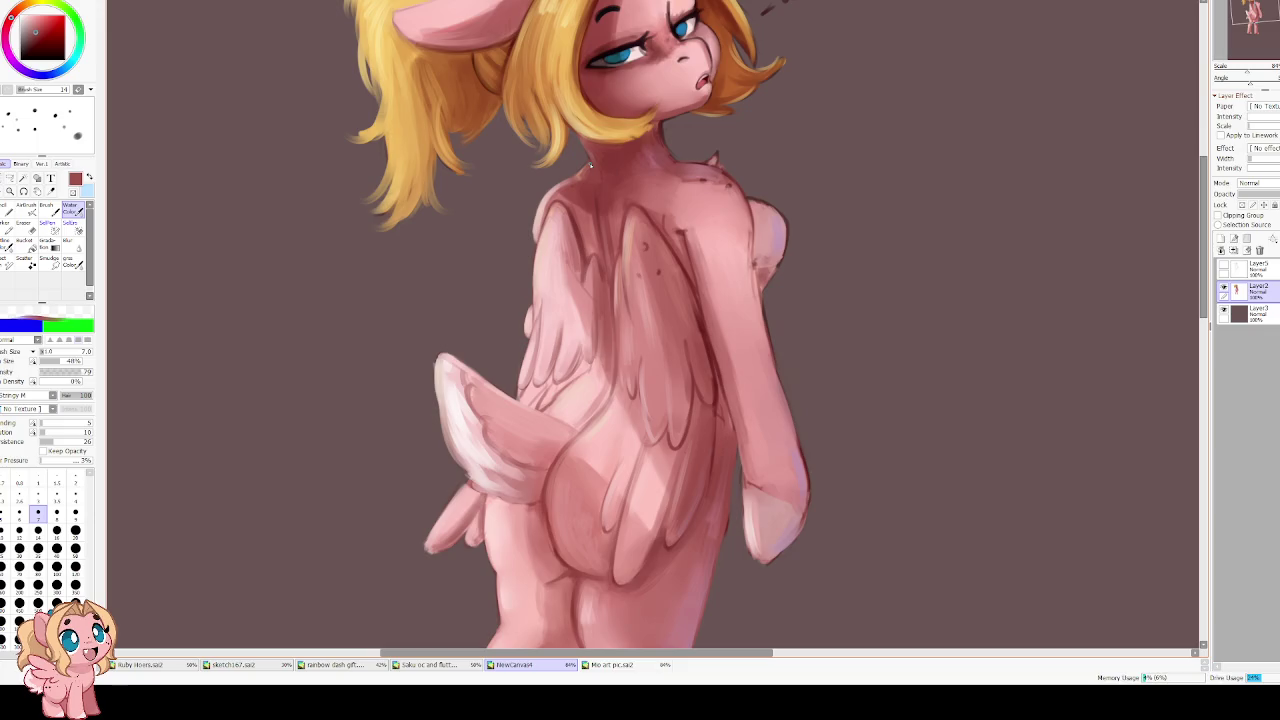
scroll(615, 360, up, 3)
key(bracketleft)
key(bracketleft)
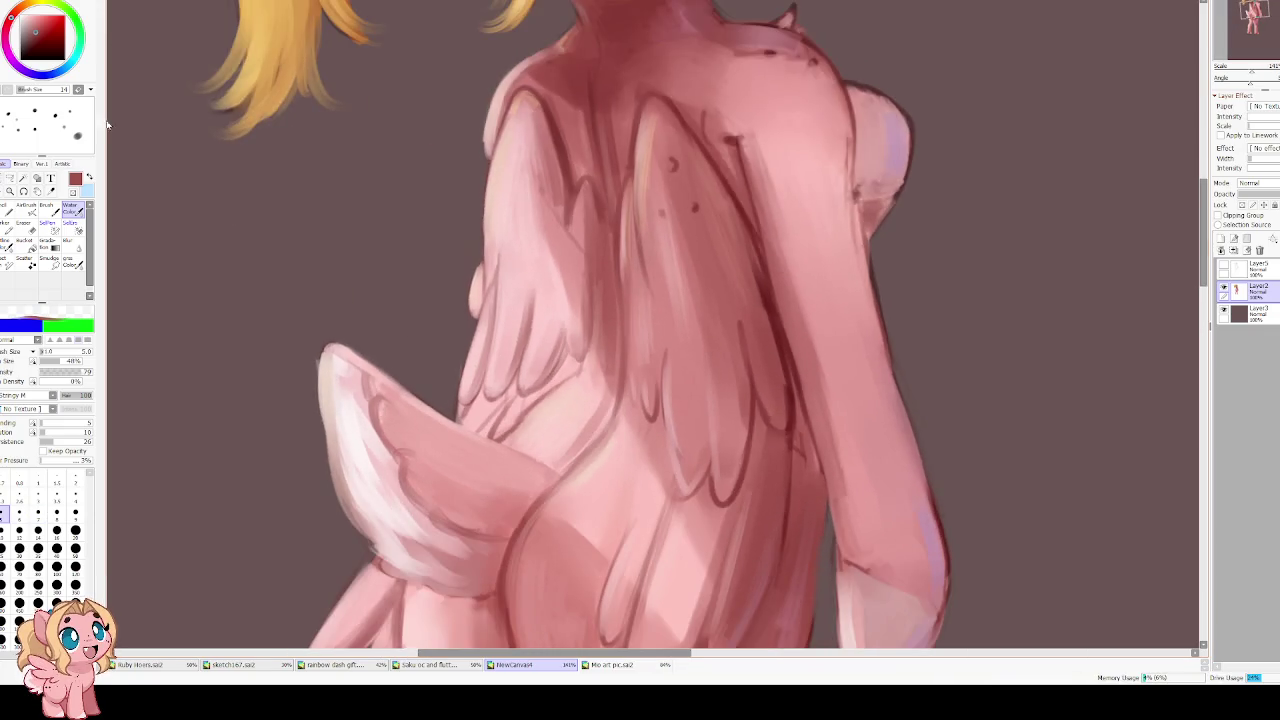
drag(500, 300, 533, 404)
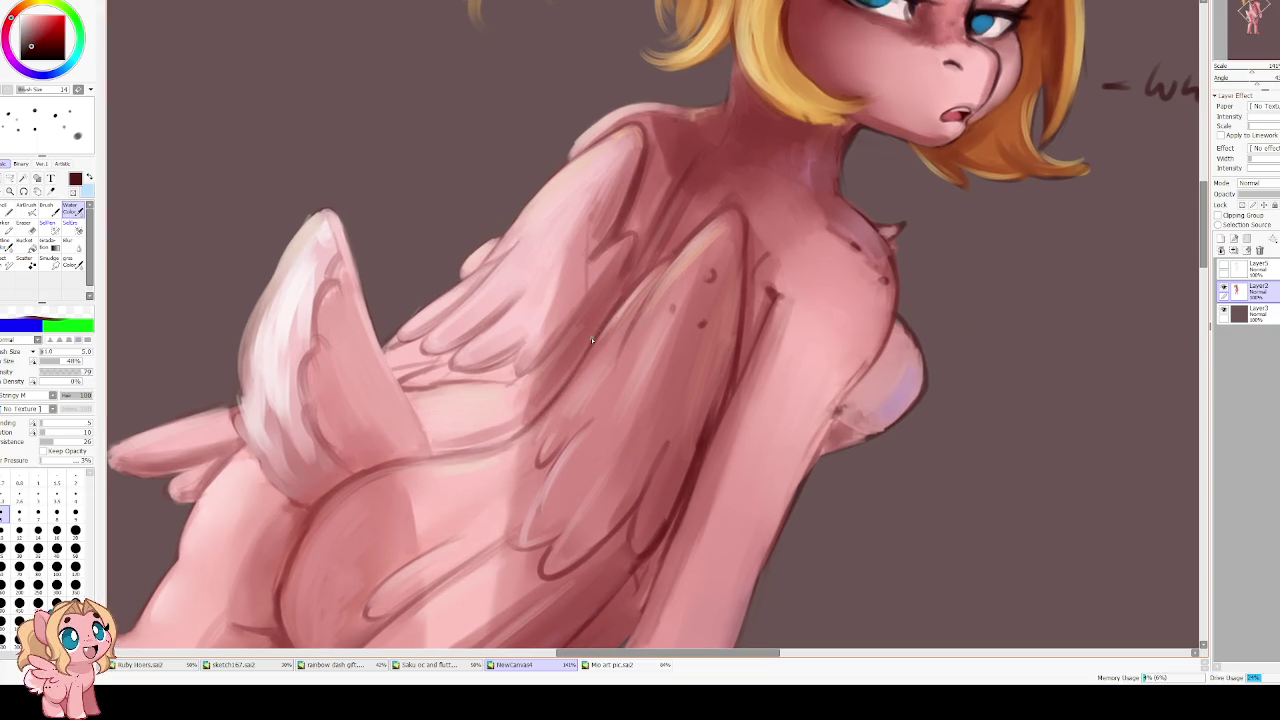
drag(674, 229, 601, 317)
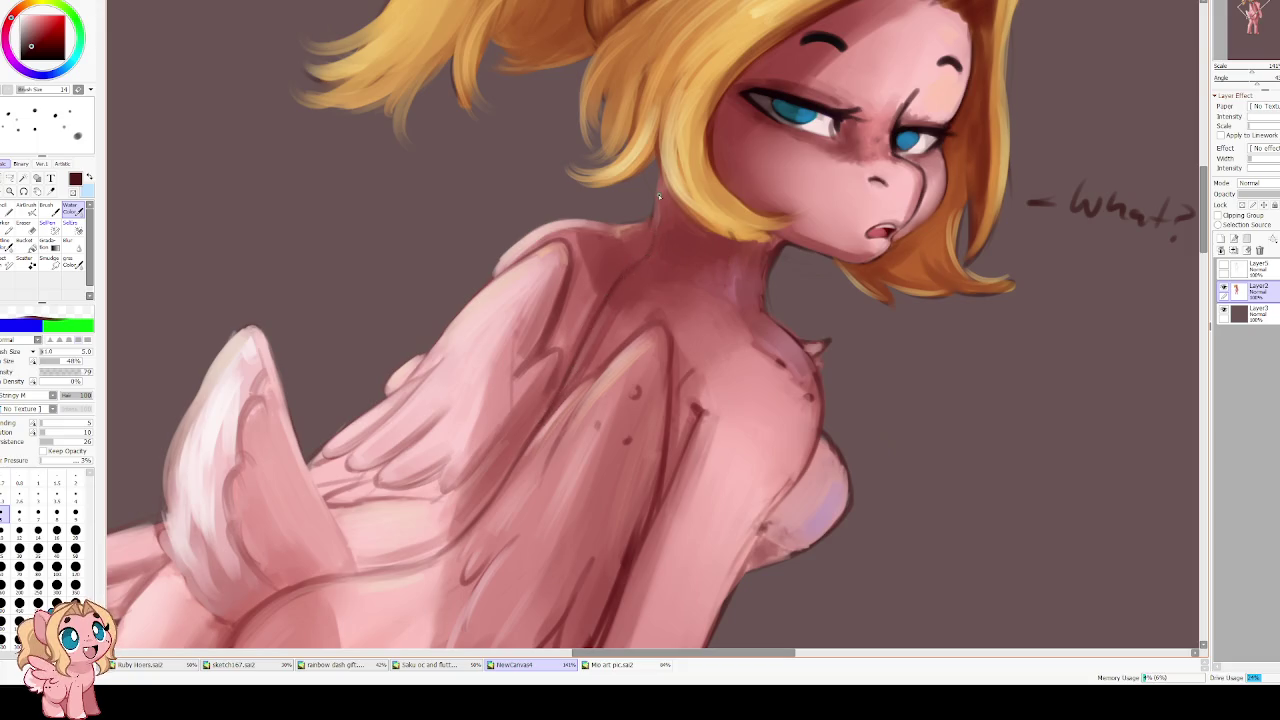
key(h)
drag(658, 196, 622, 268)
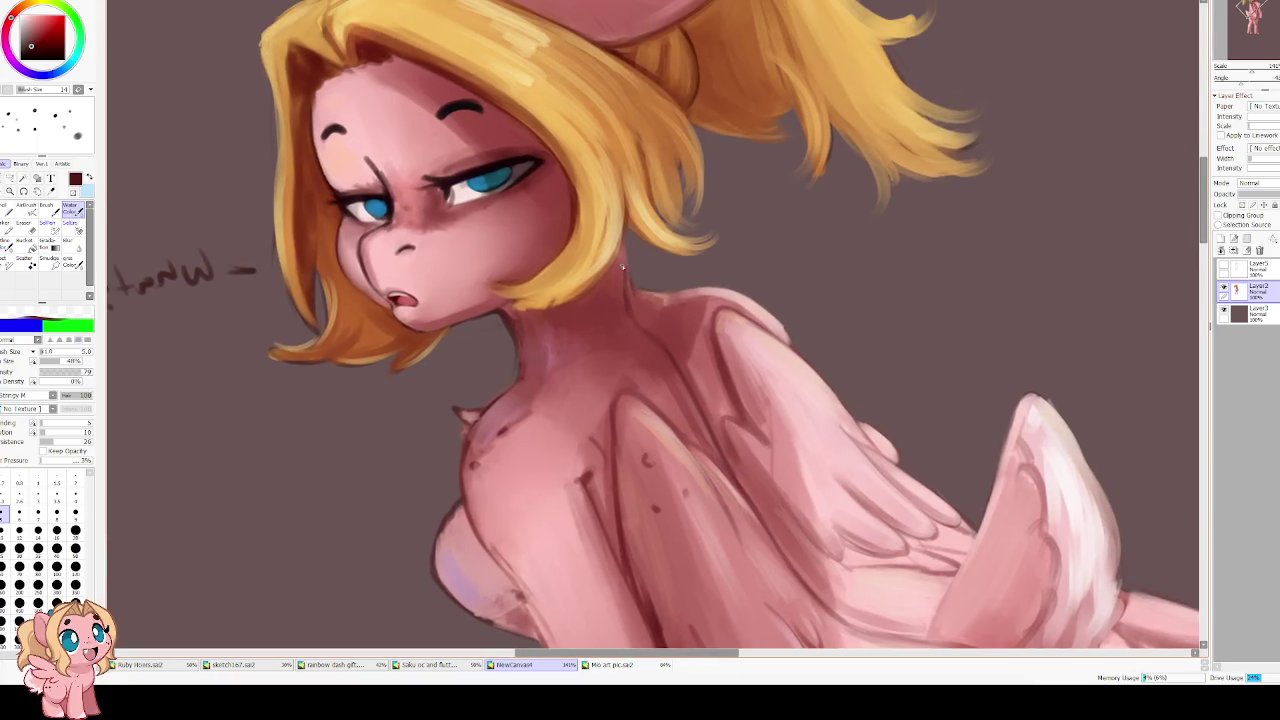
alt+click(752, 340)
drag(752, 340, 588, 402)
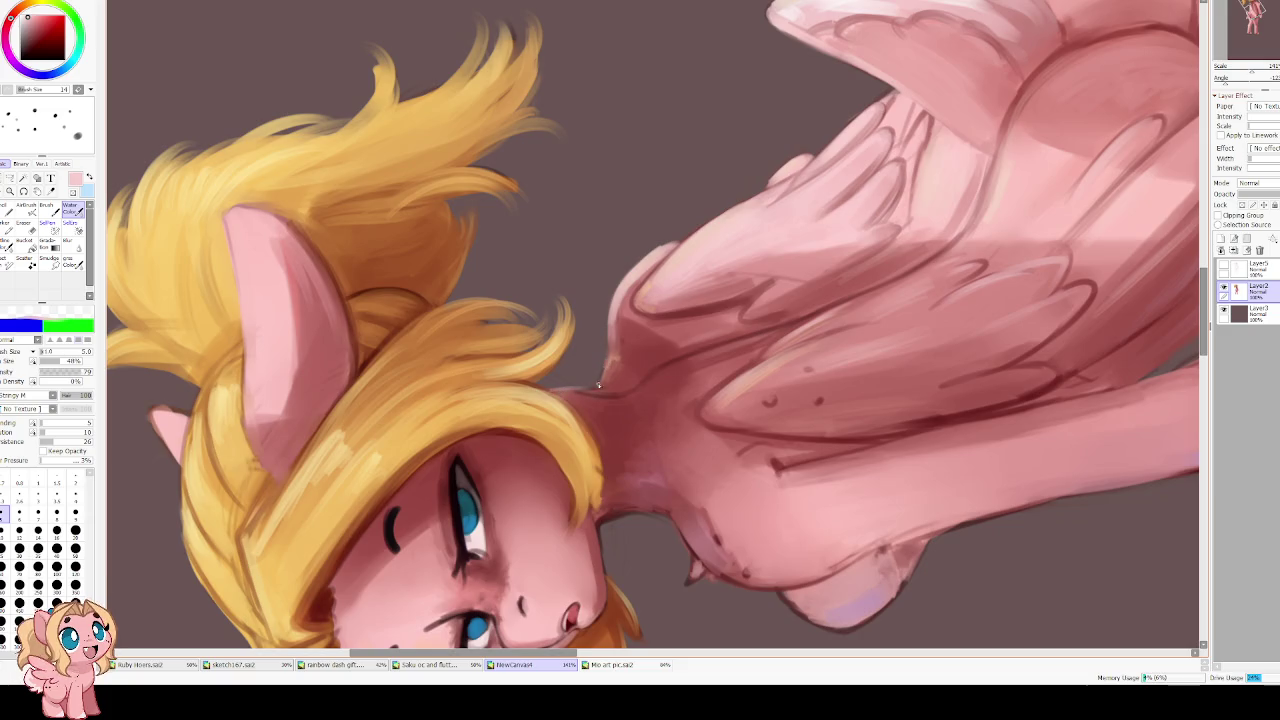
drag(651, 294, 598, 403)
drag(653, 314, 590, 393)
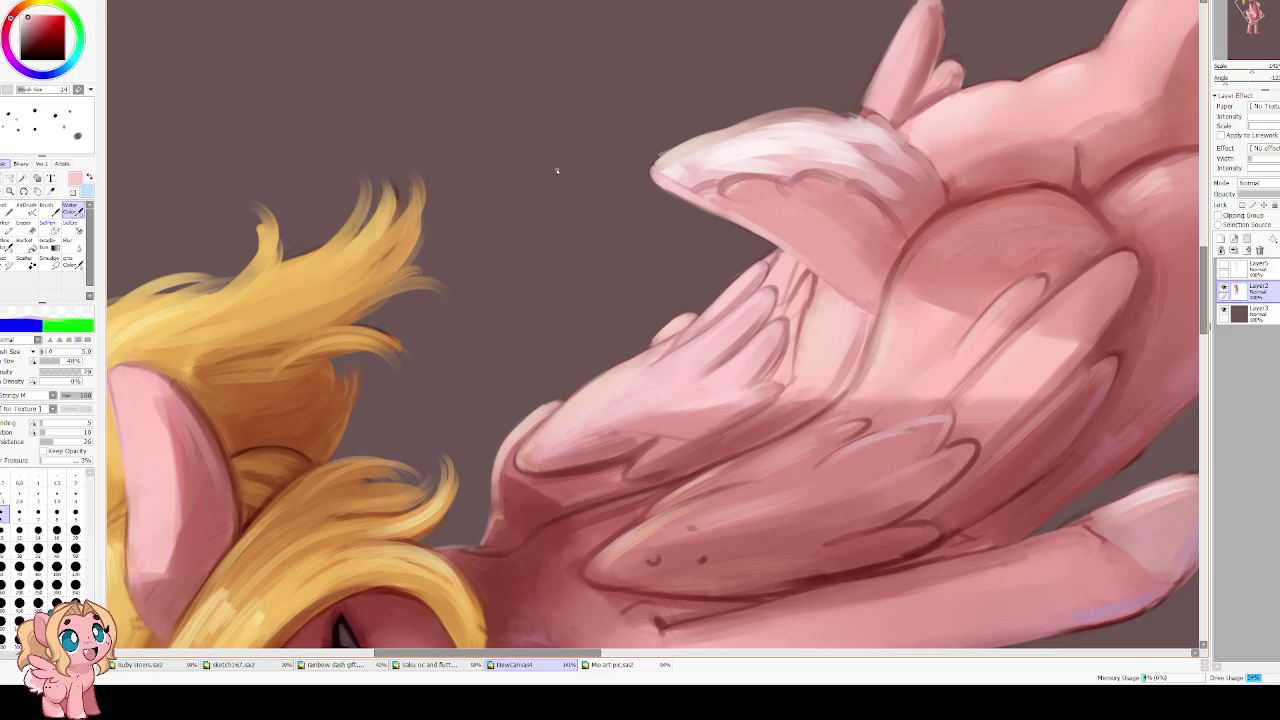
scroll(557, 175, down, 3)
drag(557, 175, 619, 397)
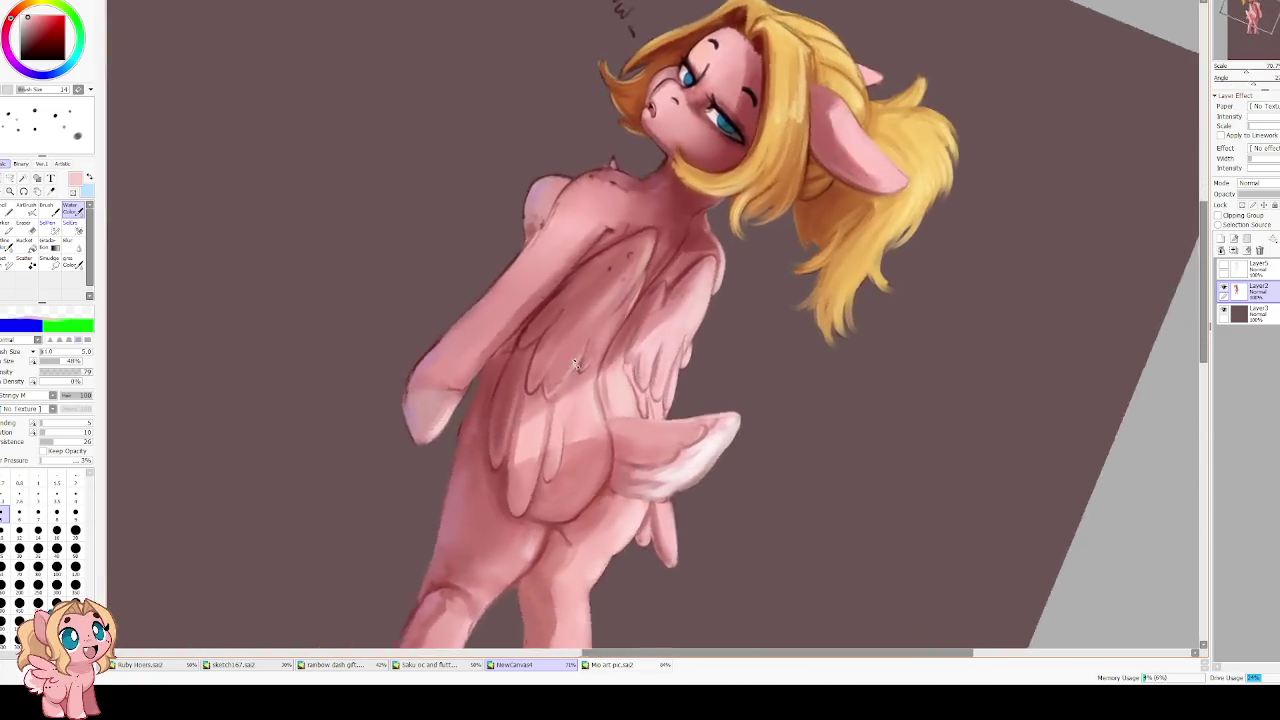
scroll(619, 397, up, 3)
key(h)
key(h)
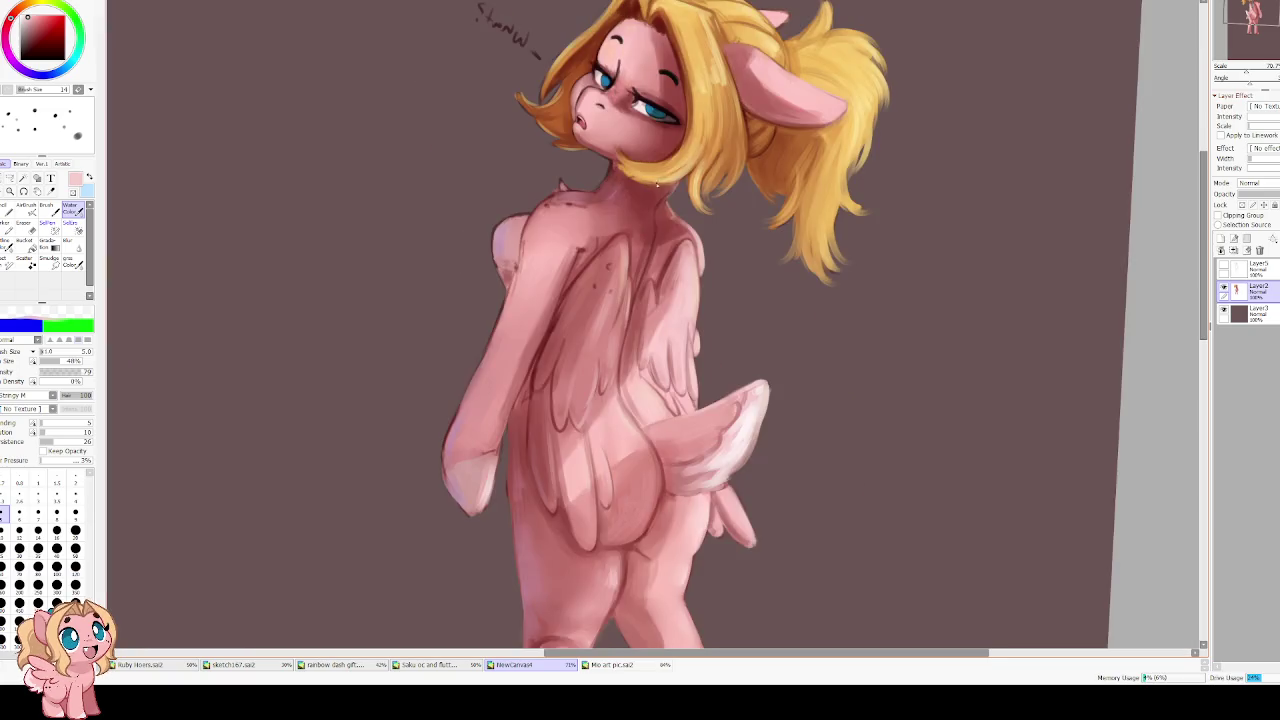
scroll(593, 278, down, 2)
scroll(593, 278, up, 2)
scroll(593, 278, up, 1)
scroll(590, 260, up, 1)
alt+click(586, 243)
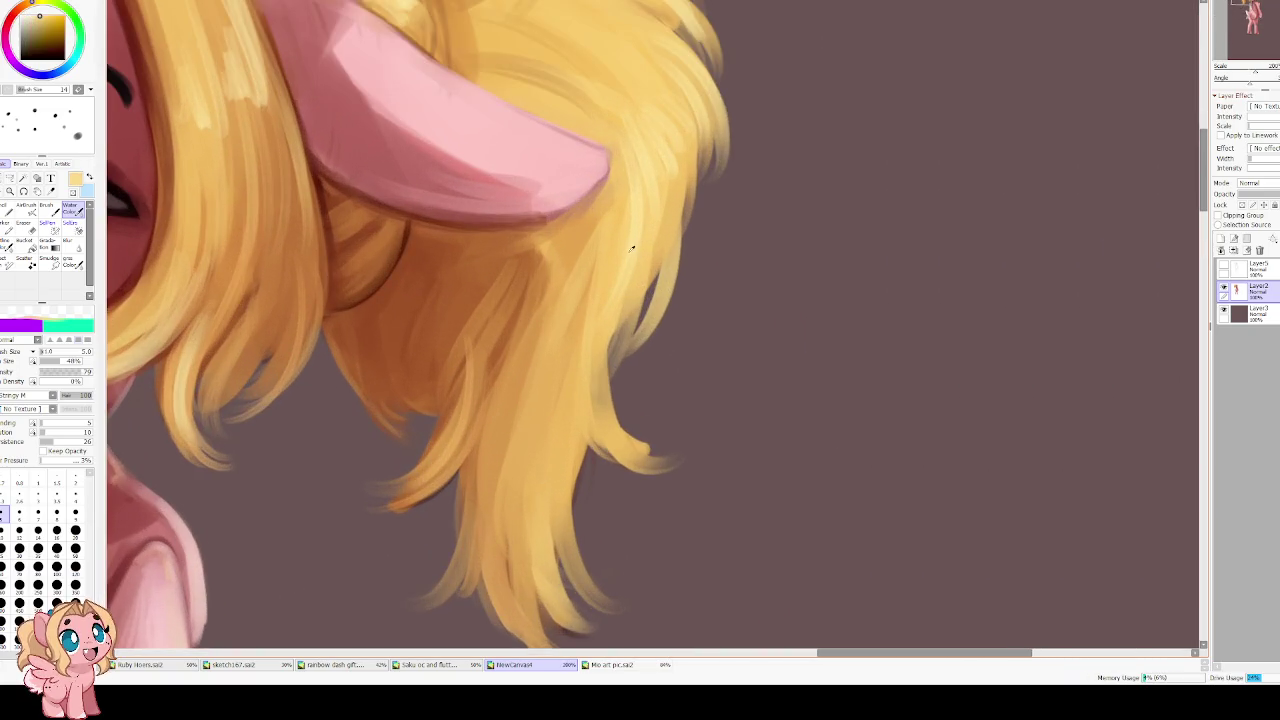
With brush sizes 8 then 16, paint light yellow strands into the lower hair and right lock
key(bracketright)
key(bracketright)
key(bracketright)
mouse_move(429, 386)
mouse_down()
mouse_move(437, 335)
mouse_move(448, 335)
mouse_move(438, 462)
mouse_up()
drag(428, 340, 414, 446)
key(bracketright)
key(bracketright)
key(bracketright)
key(bracketright)
drag(477, 257, 397, 430)
drag(457, 277, 393, 475)
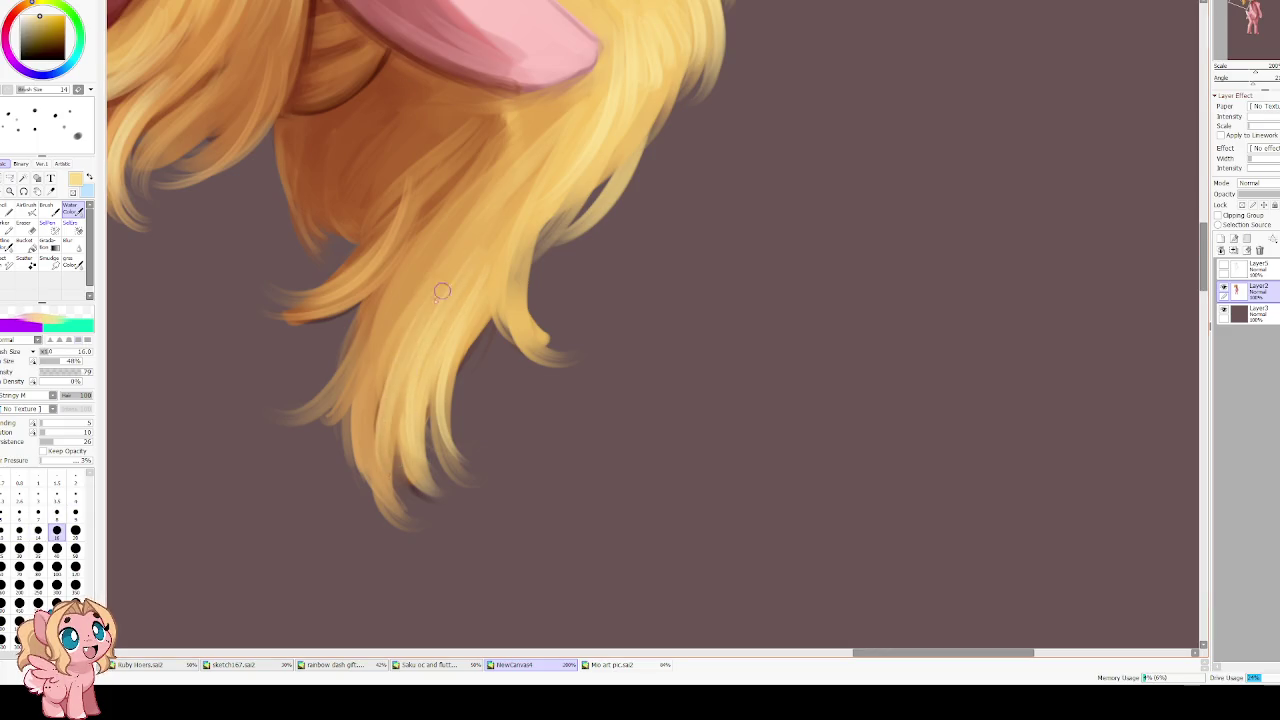
mouse_move(539, 199)
mouse_down()
mouse_move(521, 340)
mouse_move(515, 318)
mouse_up()
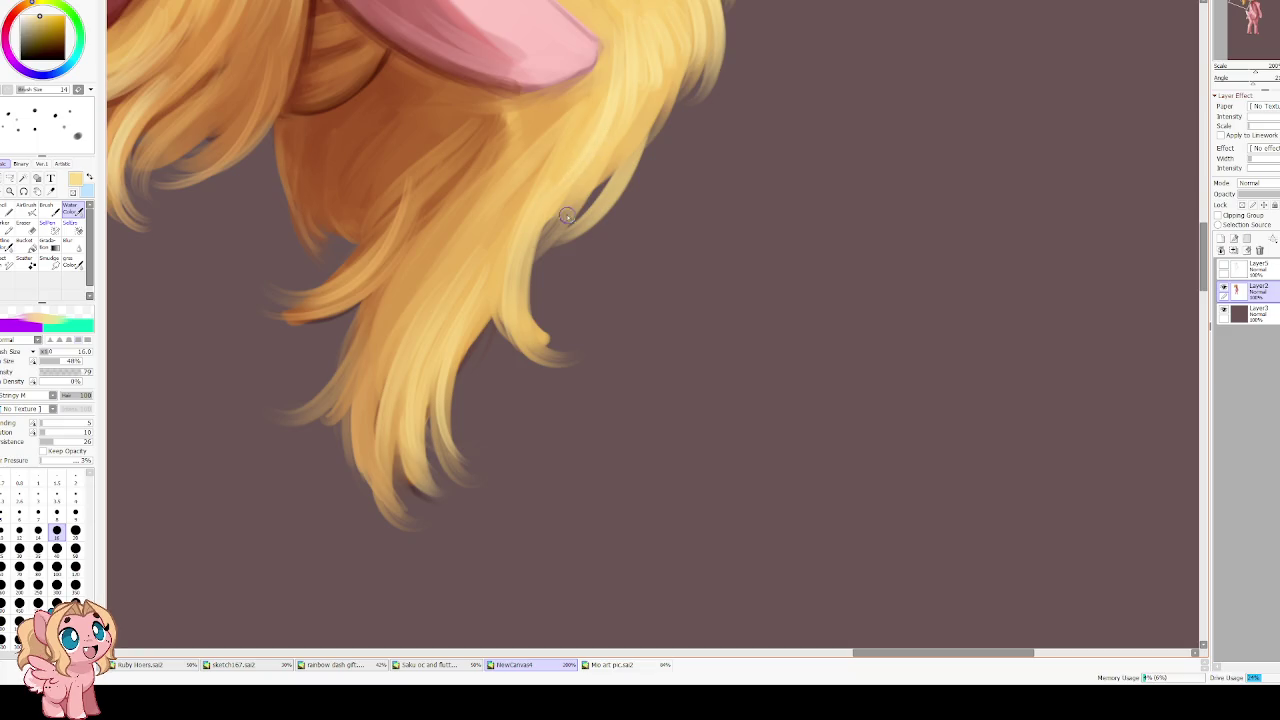
Paint lighter yellow strands down the left hair lock
scroll(366, 349, up, 5)
scroll(366, 349, left, 3)
drag(477, 265, 418, 345)
drag(374, 262, 360, 345)
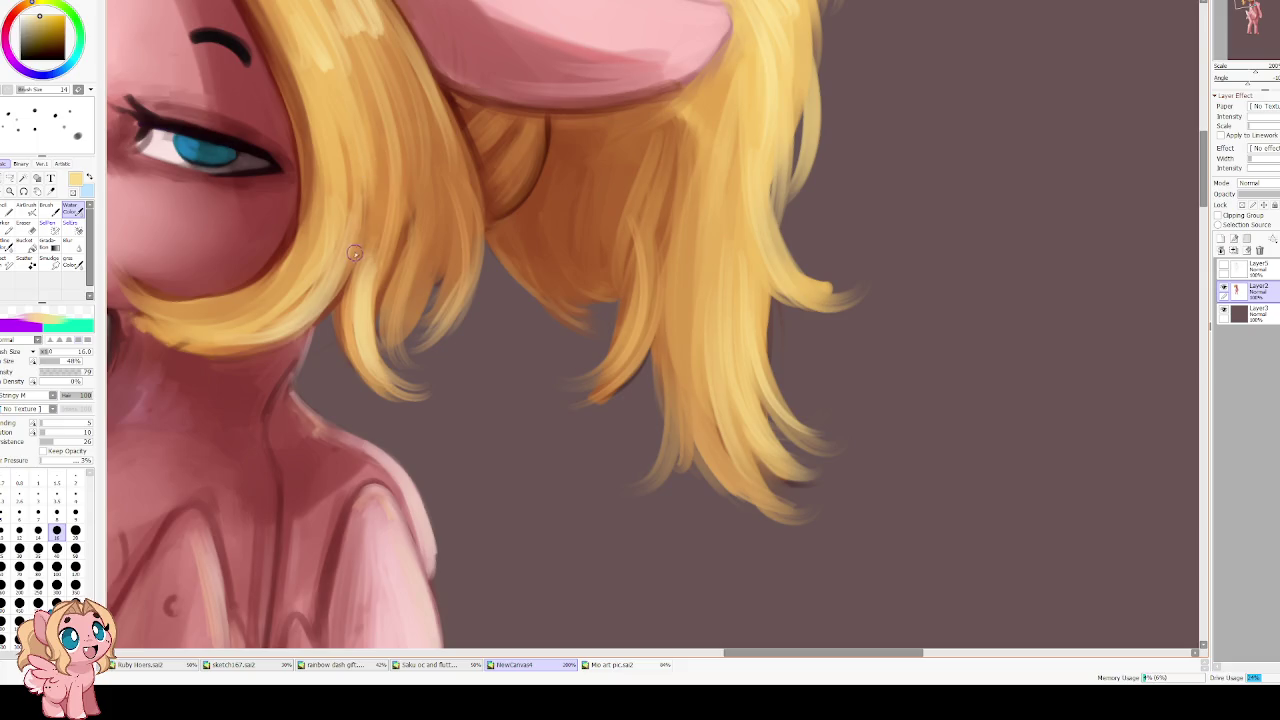
drag(383, 145, 368, 290)
mouse_move(345, 187)
mouse_down()
mouse_move(330, 285)
mouse_move(225, 312)
mouse_up()
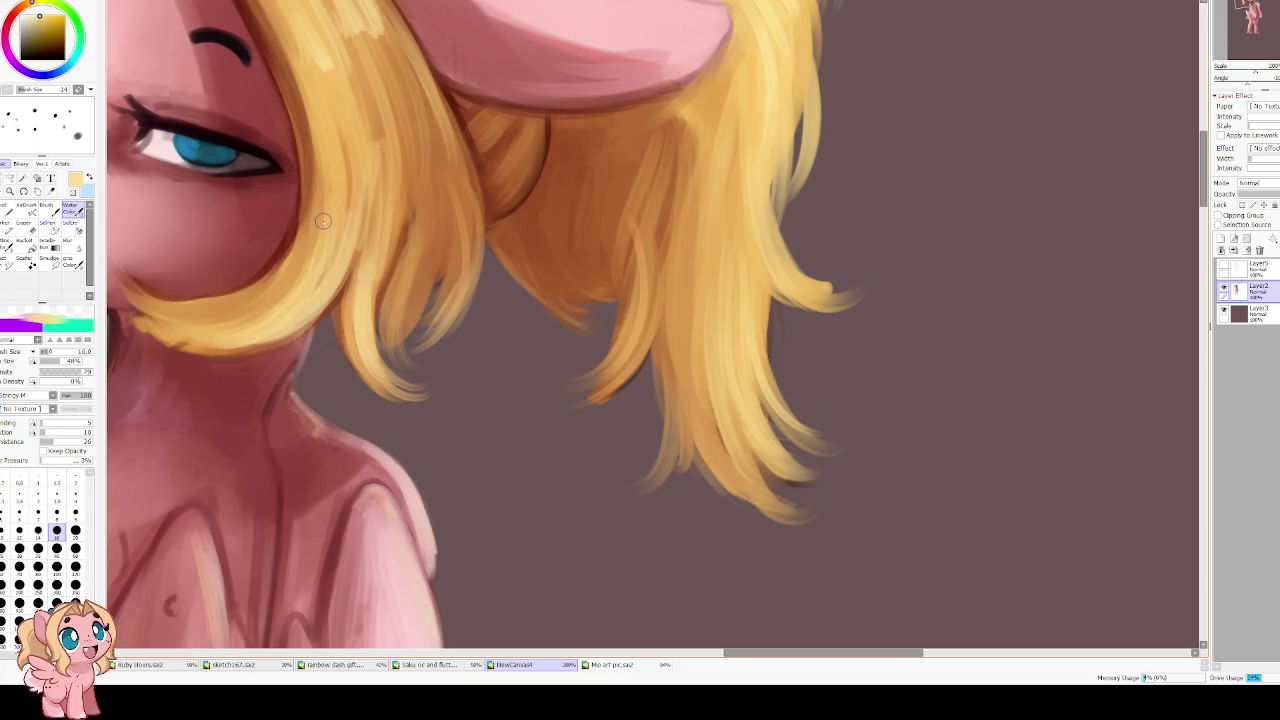
Raise blending and dilution, then blend the left lock strands at brush size 35
drag(44, 423, 84, 423)
key(bracketright)
key(bracketright)
drag(362, 140, 366, 262)
drag(365, 62, 415, 238)
mouse_move(398, 82)
mouse_down()
mouse_move(405, 290)
mouse_move(438, 210)
mouse_up()
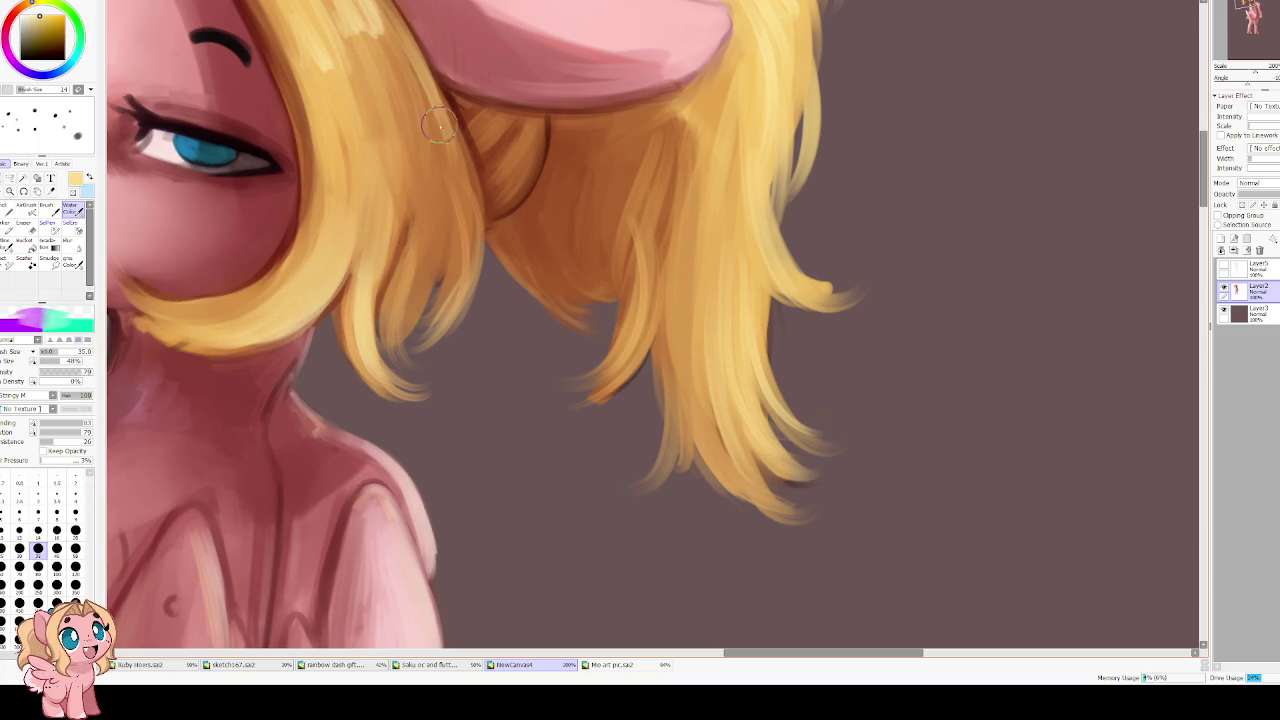
key(minus)
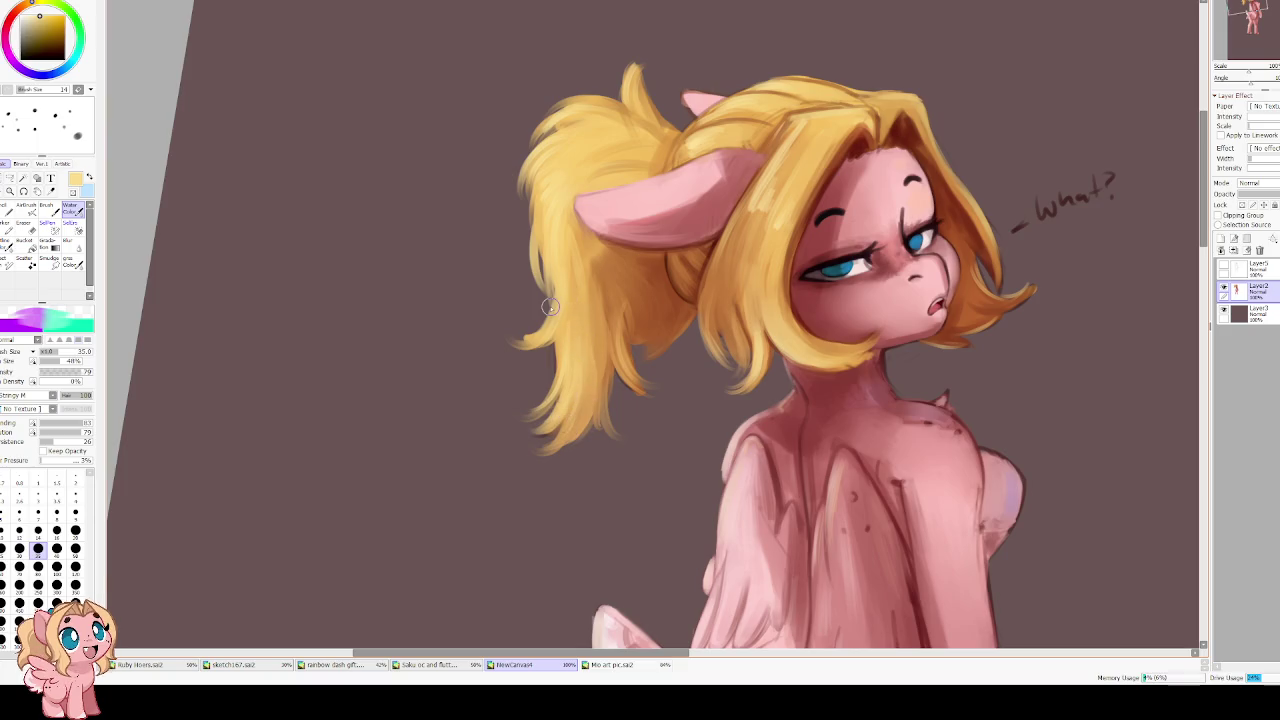
key(minus)
Straighten the view and add a new empty layer above the pony, checking it mirrored
key(Delete)
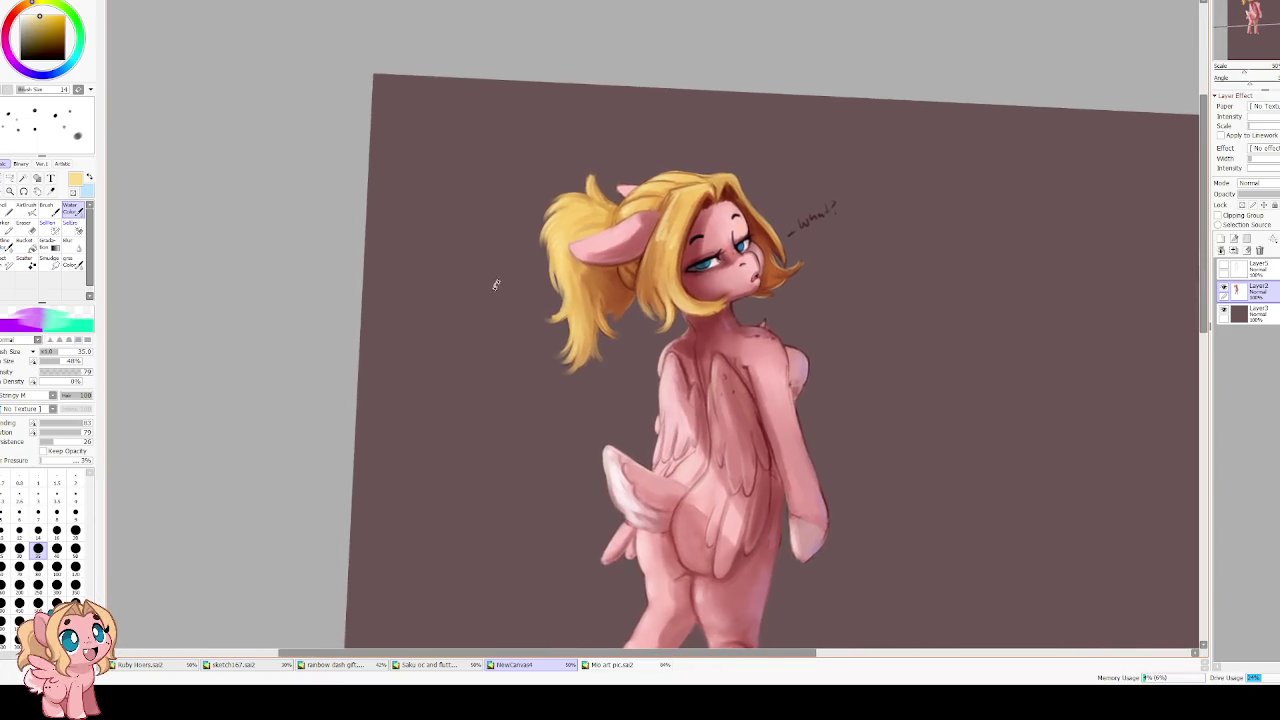
key(plus)
scroll(524, 224, down, 2)
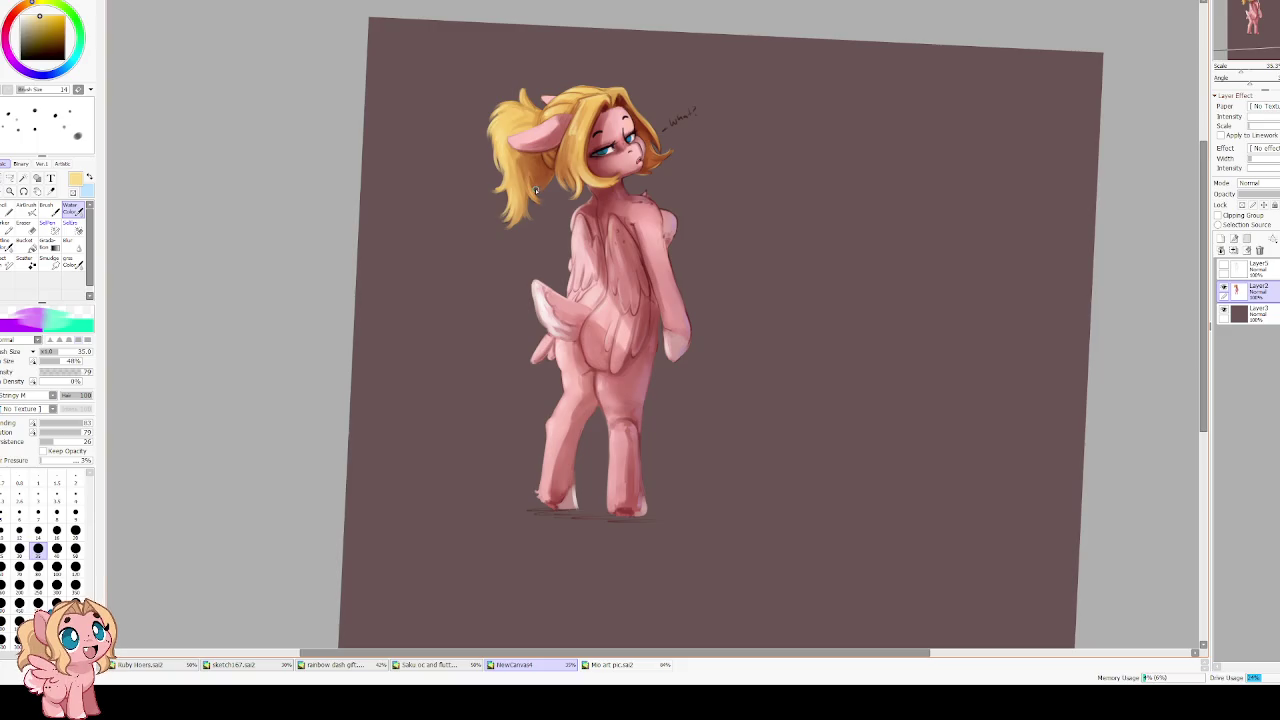
scroll(595, 305, up, 2)
scroll(590, 325, down, 2)
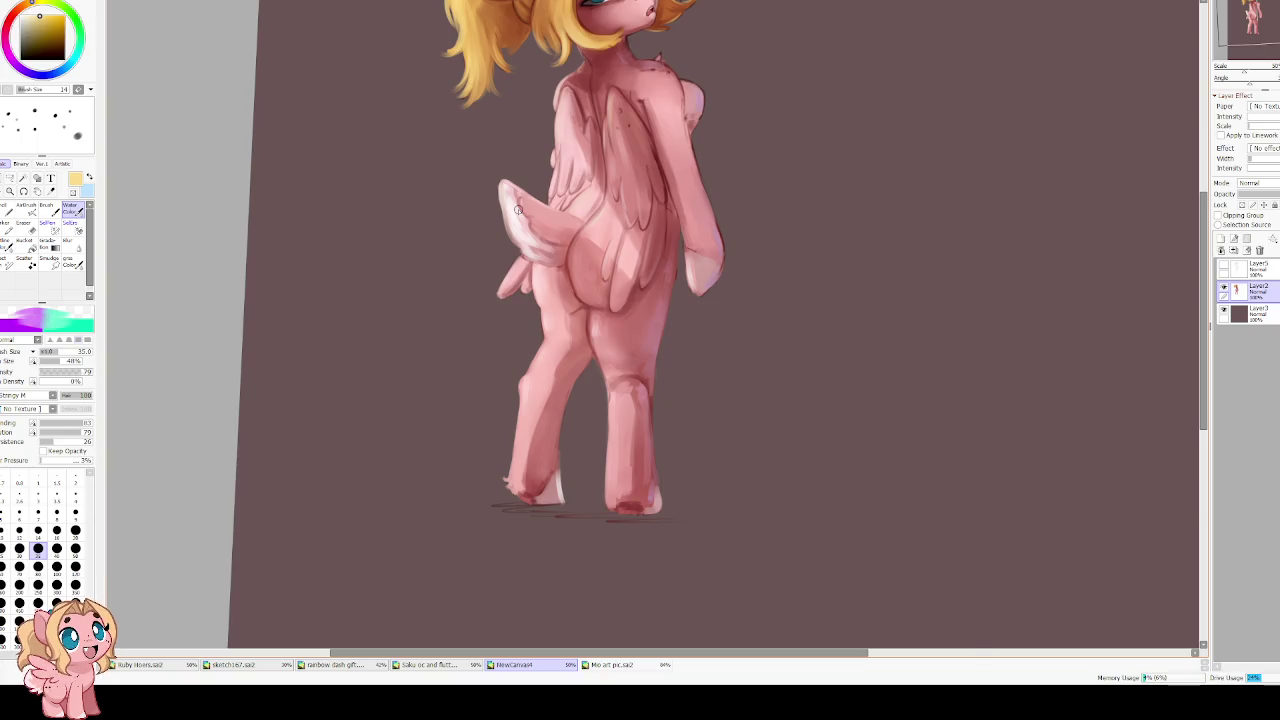
key(h)
click(1221, 240)
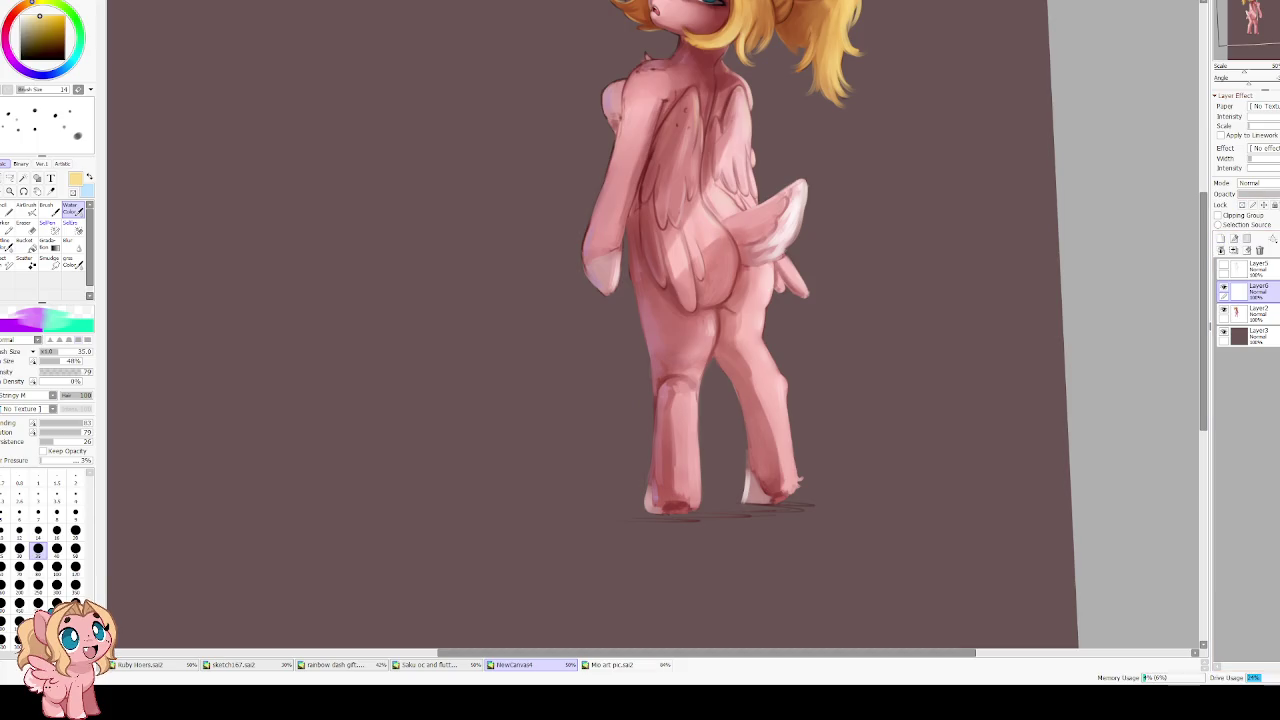
scroll(1258, 183, down, 1)
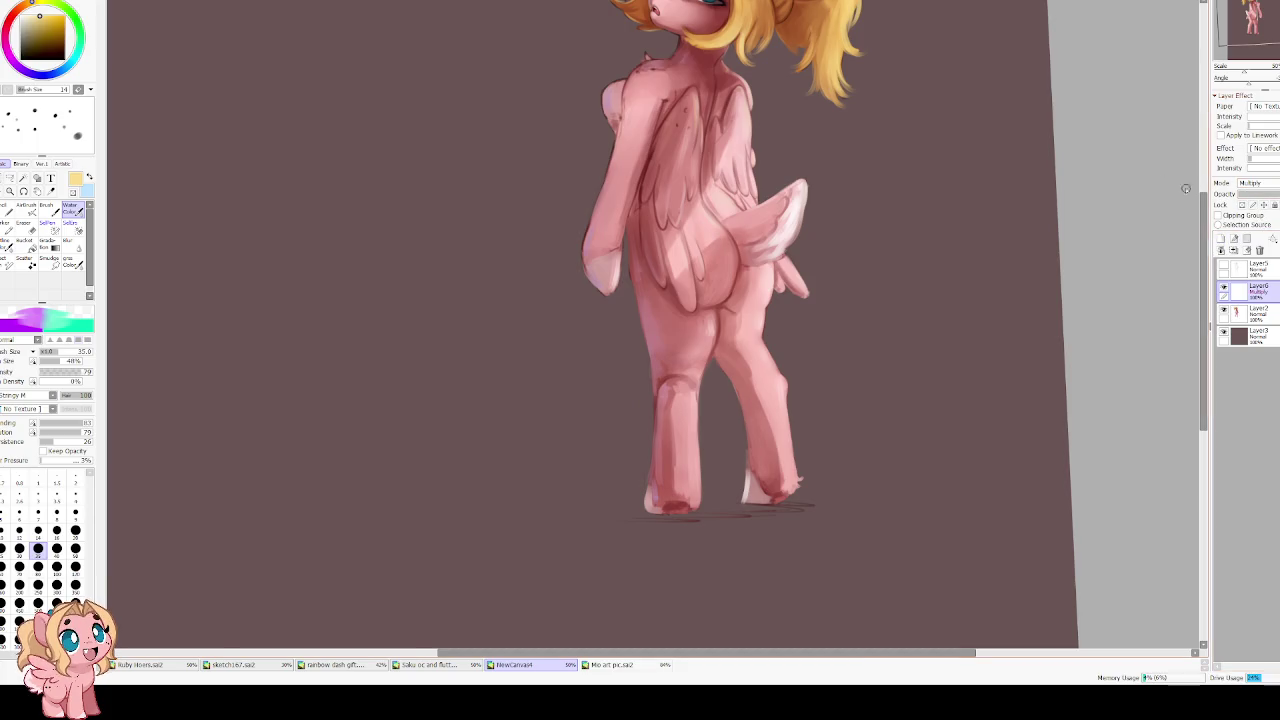
key(h)
Set the brush to size 80 with dilution 48, then test and undo a warm hip tint
key(bracketright)
key(bracketright)
key(bracketright)
key(bracketright)
key(bracketright)
click(72, 426)
drag(70, 432, 62, 432)
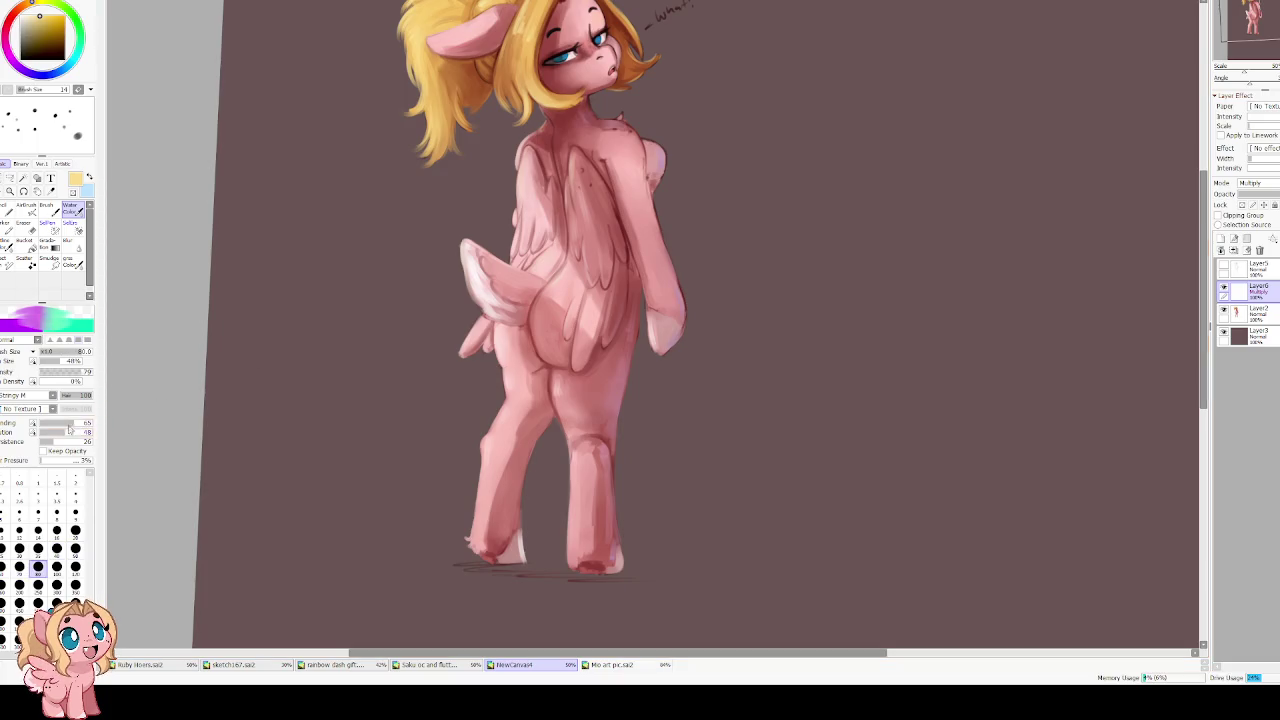
key(b)
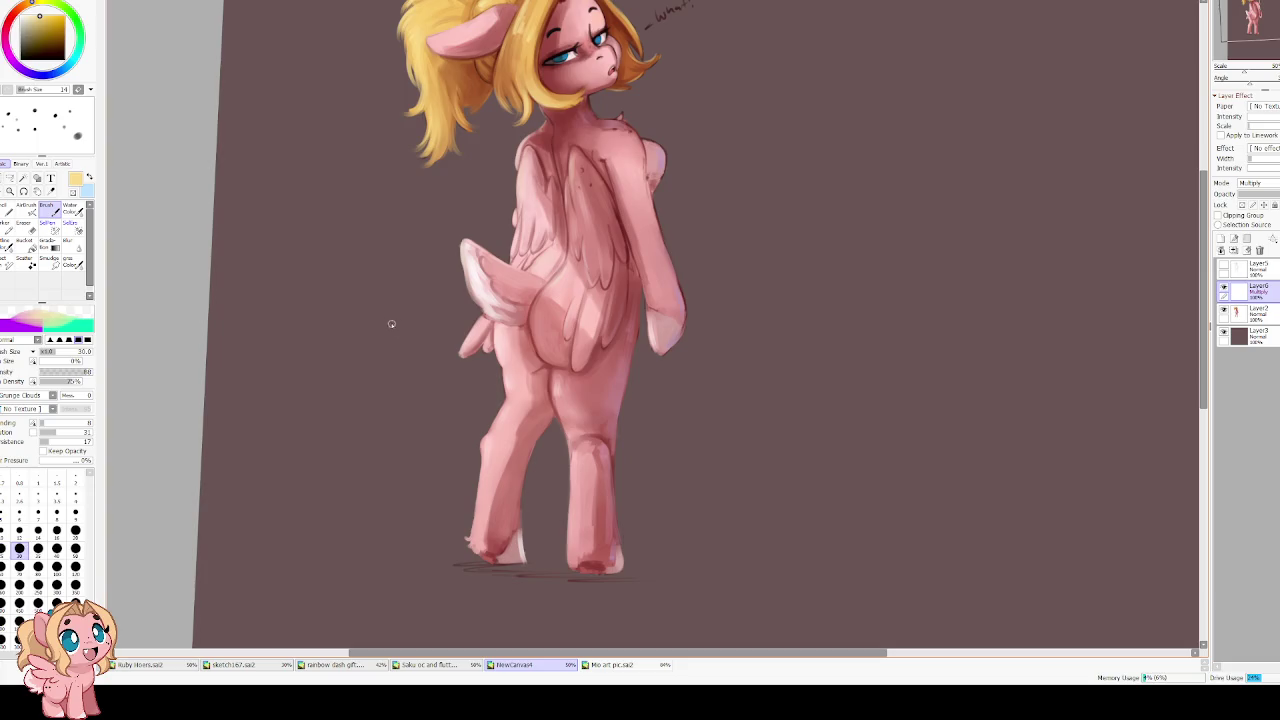
drag(530, 315, 470, 300)
key(bracketright)
key(bracketright)
key(ctrl+z)
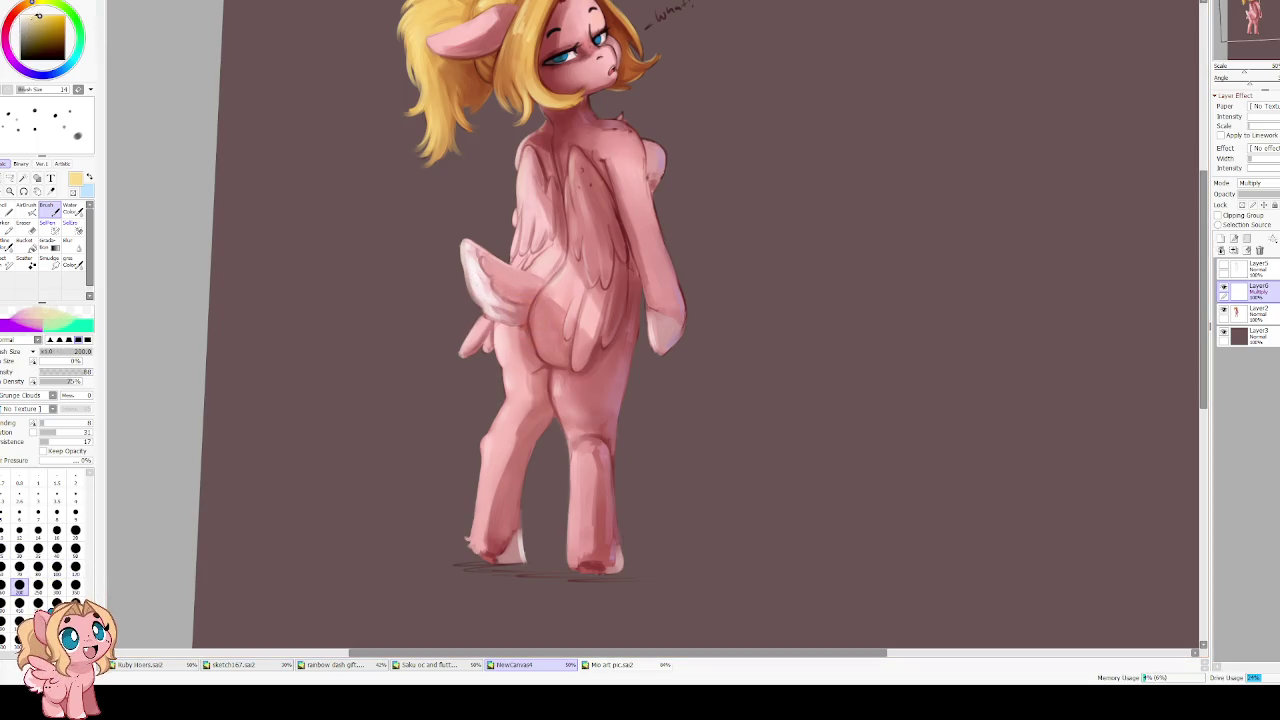
Pick a soft red with blending and dilution near 70 and shade the tail and wing area
drag(40, 18, 28, 40)
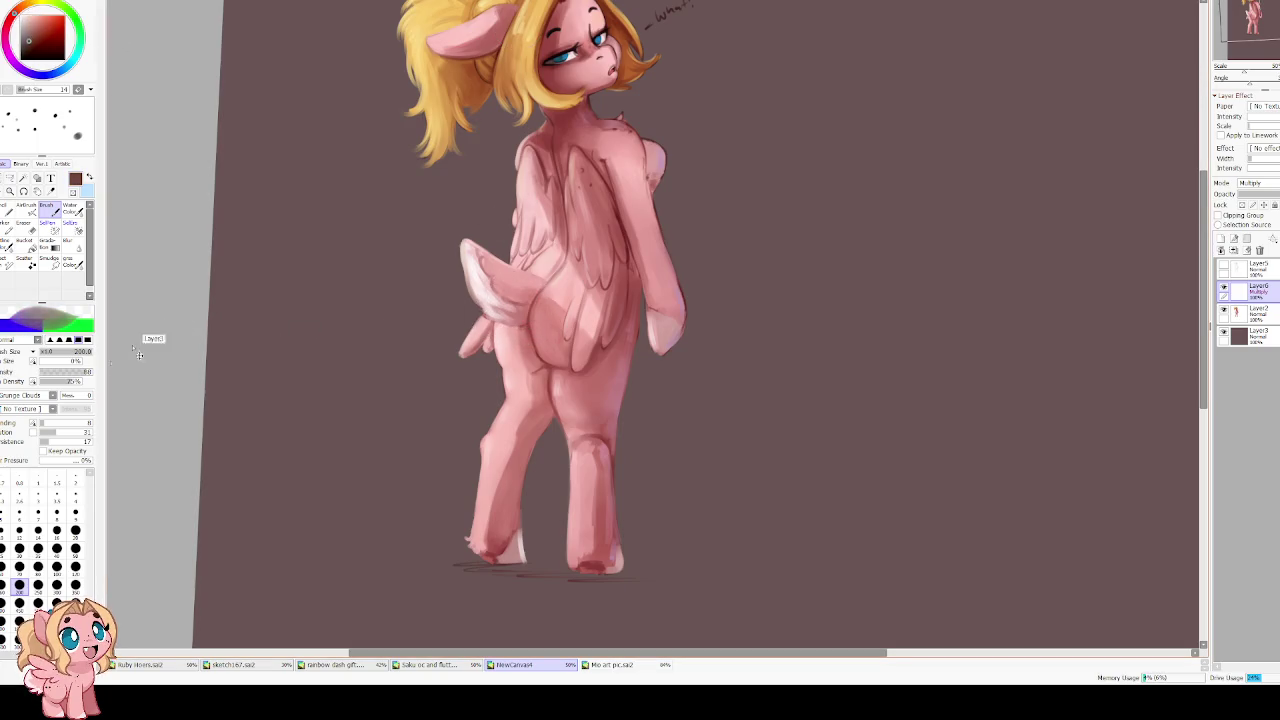
click(76, 422)
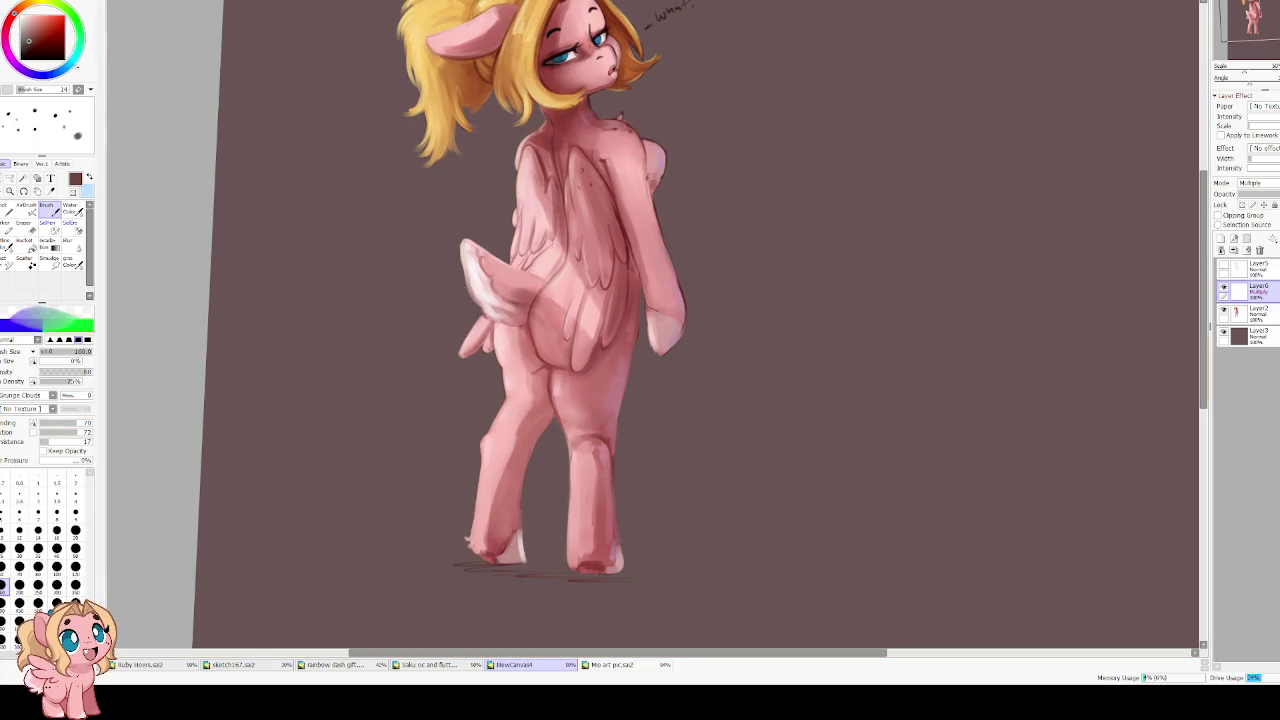
click(10, 18)
click(41, 27)
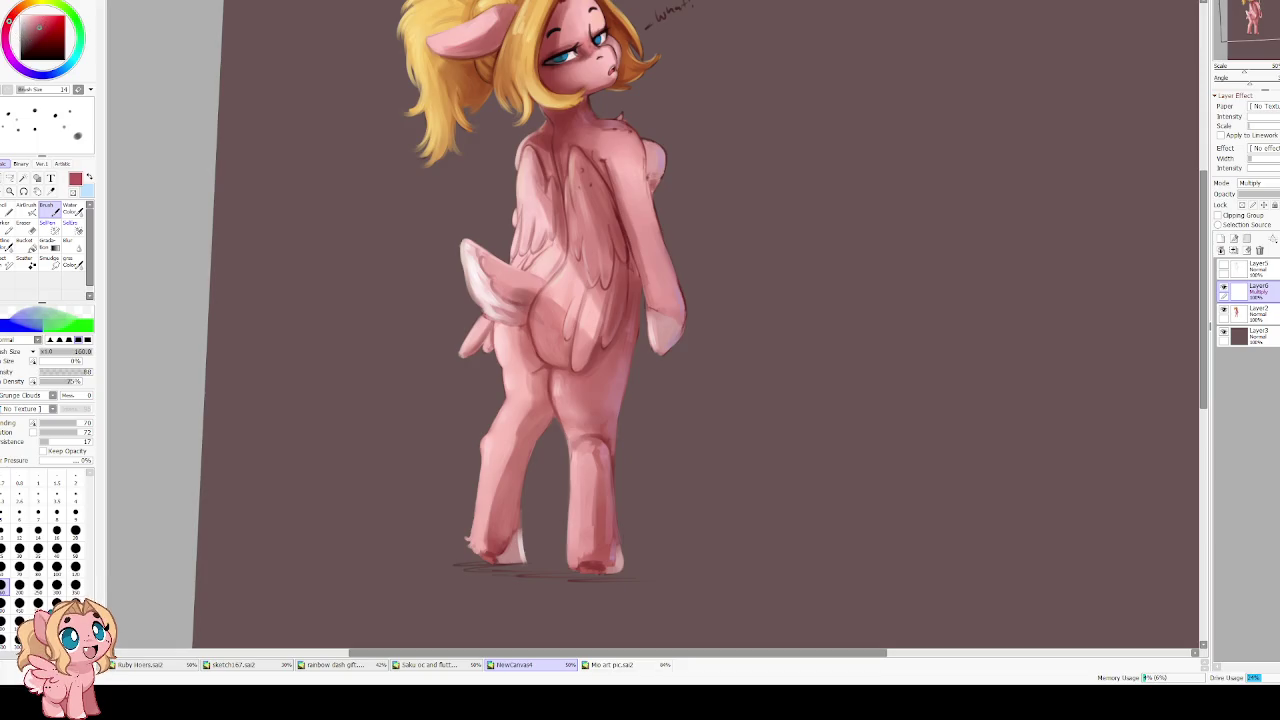
mouse_move(520, 300)
mouse_down()
mouse_move(535, 345)
mouse_move(505, 325)
mouse_up()
scroll(510, 220, down, 1)
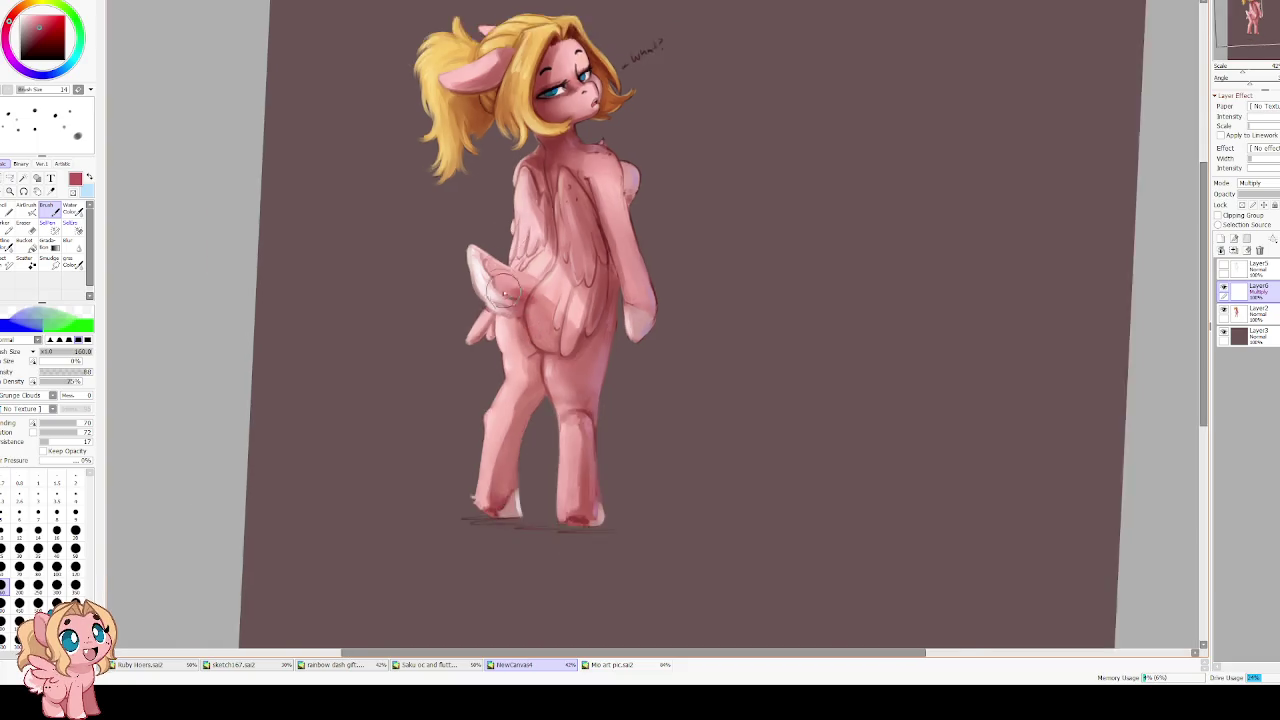
With the view mirrored, paint and darken red shading on the haunch and tail base
scroll(510, 220, up, 2)
scroll(510, 220, up, 1)
key(h)
drag(687, 292, 582, 337)
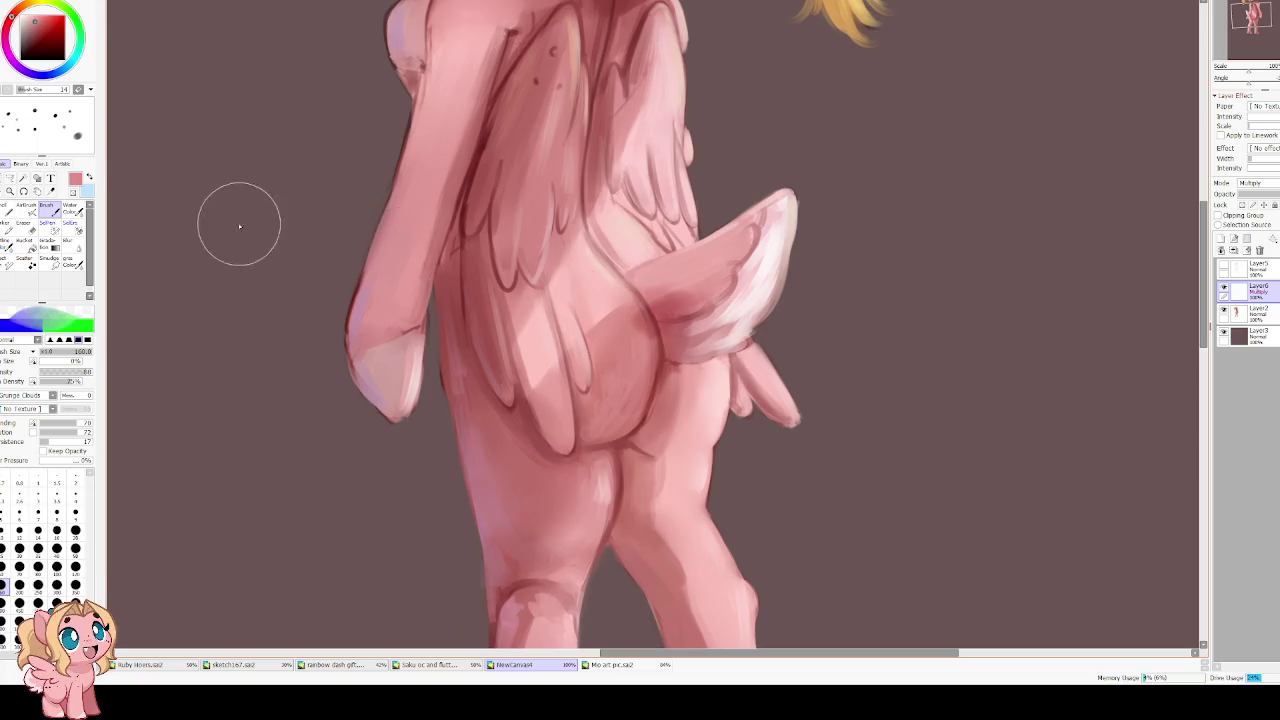
mouse_move(590, 305)
mouse_down()
mouse_move(600, 375)
mouse_move(600, 350)
mouse_up()
drag(635, 280, 700, 285)
mouse_move(620, 318)
mouse_down()
mouse_move(750, 240)
mouse_move(676, 302)
mouse_move(614, 300)
mouse_move(587, 384)
mouse_move(700, 270)
mouse_move(620, 340)
mouse_up()
drag(700, 260, 630, 420)
mouse_move(650, 340)
mouse_down()
mouse_move(579, 402)
mouse_move(750, 235)
mouse_move(663, 364)
mouse_move(608, 428)
mouse_move(600, 415)
mouse_up()
key(h)
Zoom out to frame the whole figure and step the brush down to 50, then 20
scroll(526, 105, down, 3)
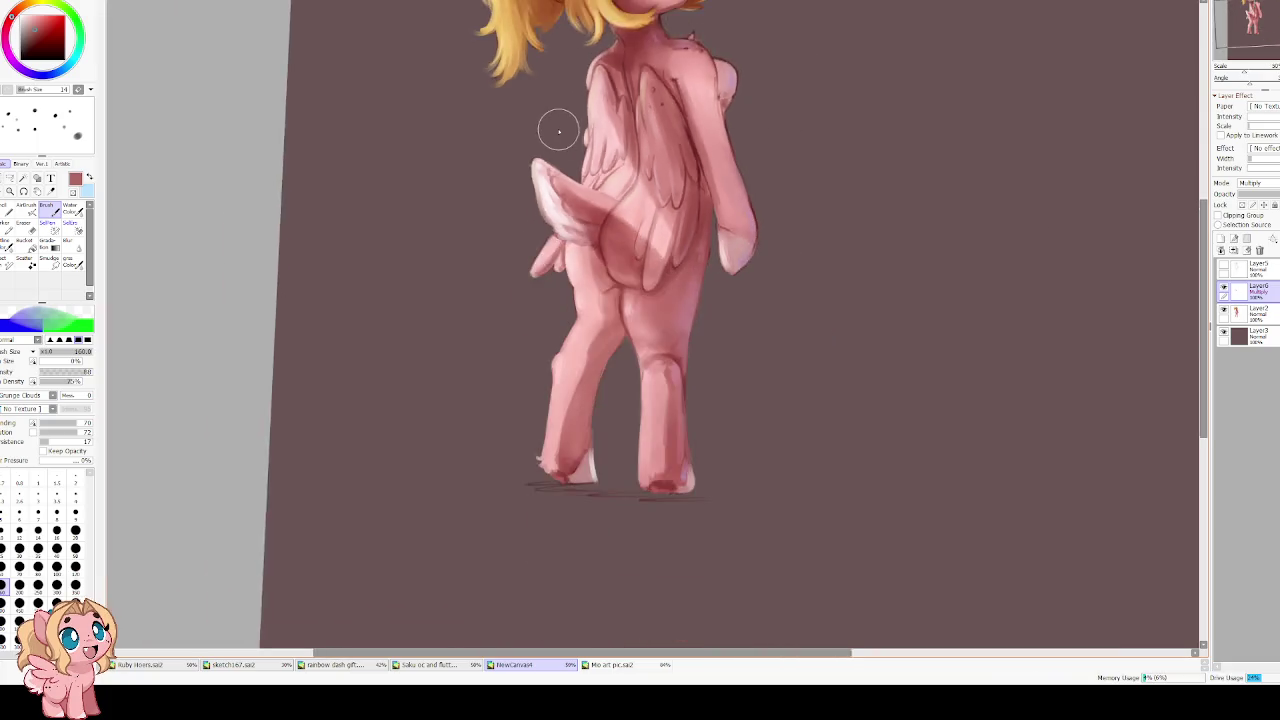
scroll(557, 123, down, 2)
key(Delete)
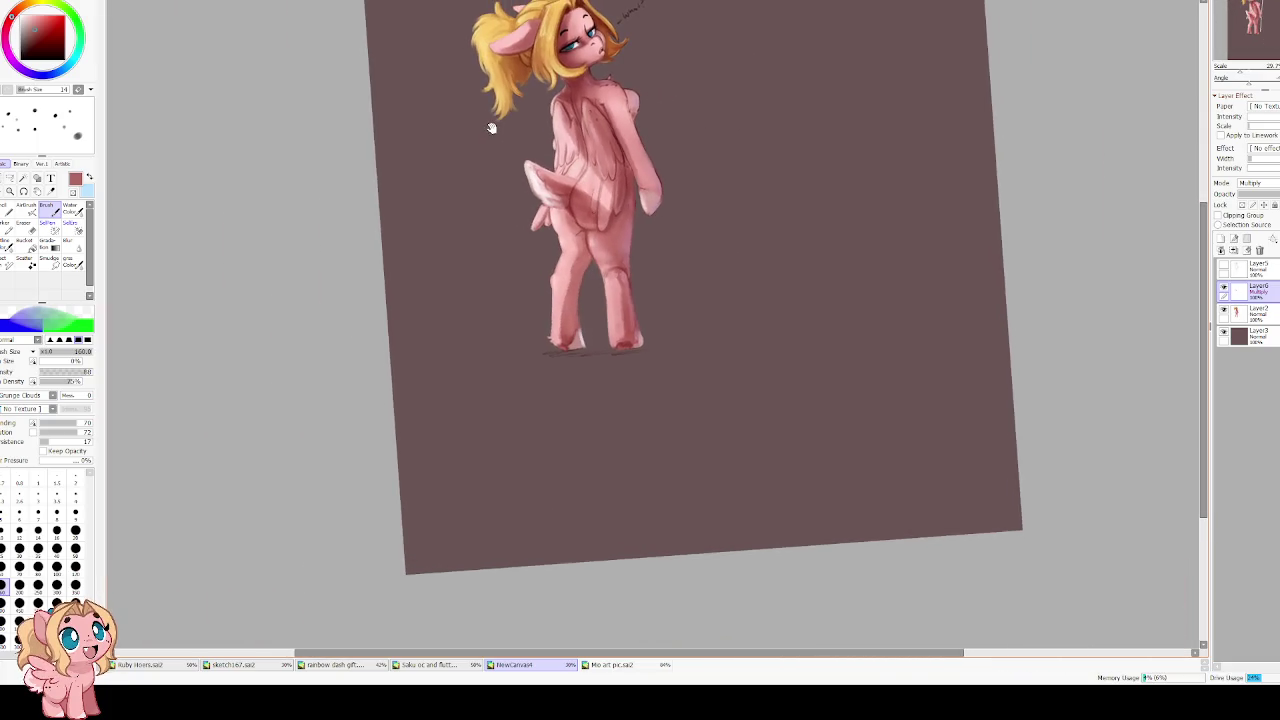
drag(481, 140, 494, 280)
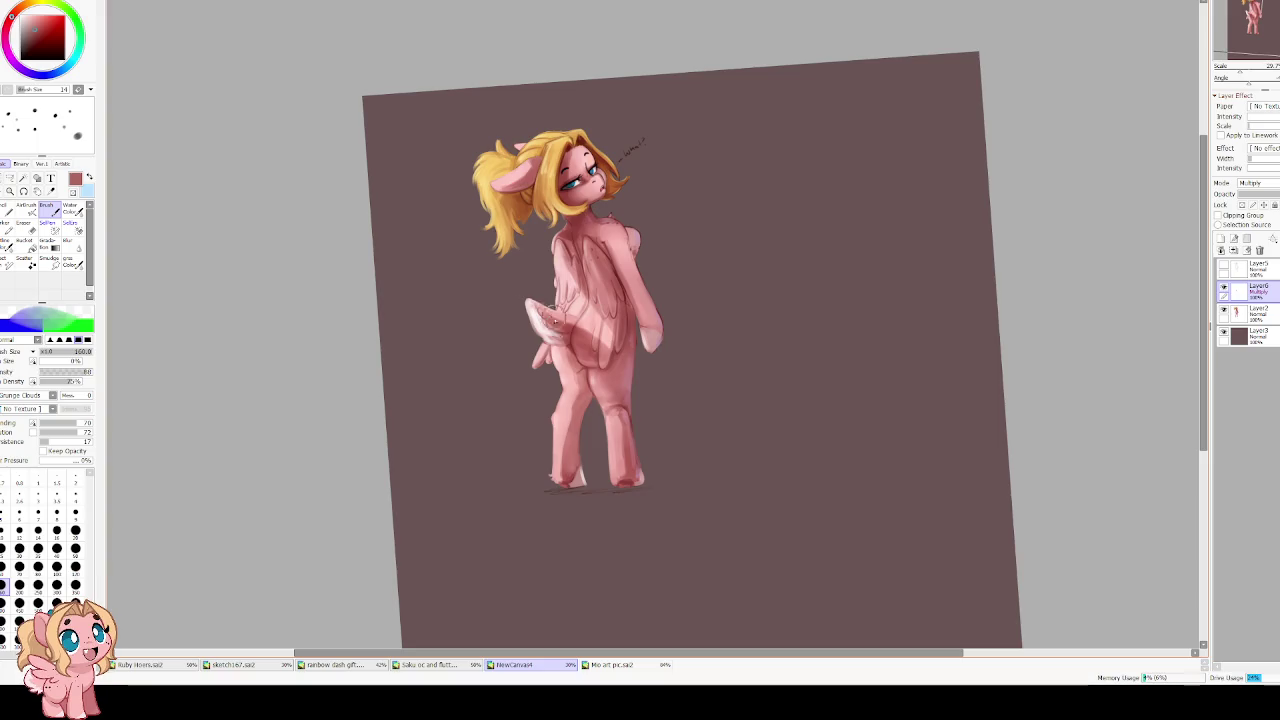
scroll(528, 287, up, 1)
scroll(532, 280, up, 3)
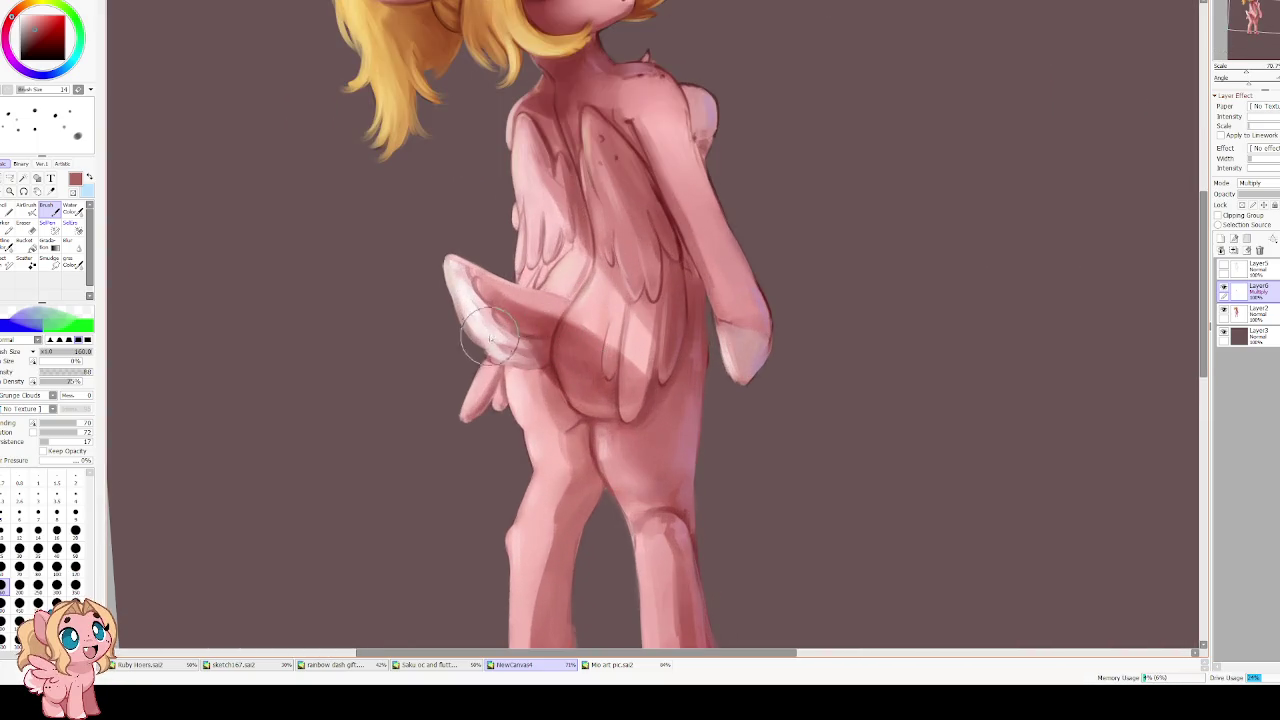
key(bracketleft)
key(bracketleft)
key(bracketleft)
key(bracketleft)
key(bracketleft)
key(bracketleft)
key(bracketleft)
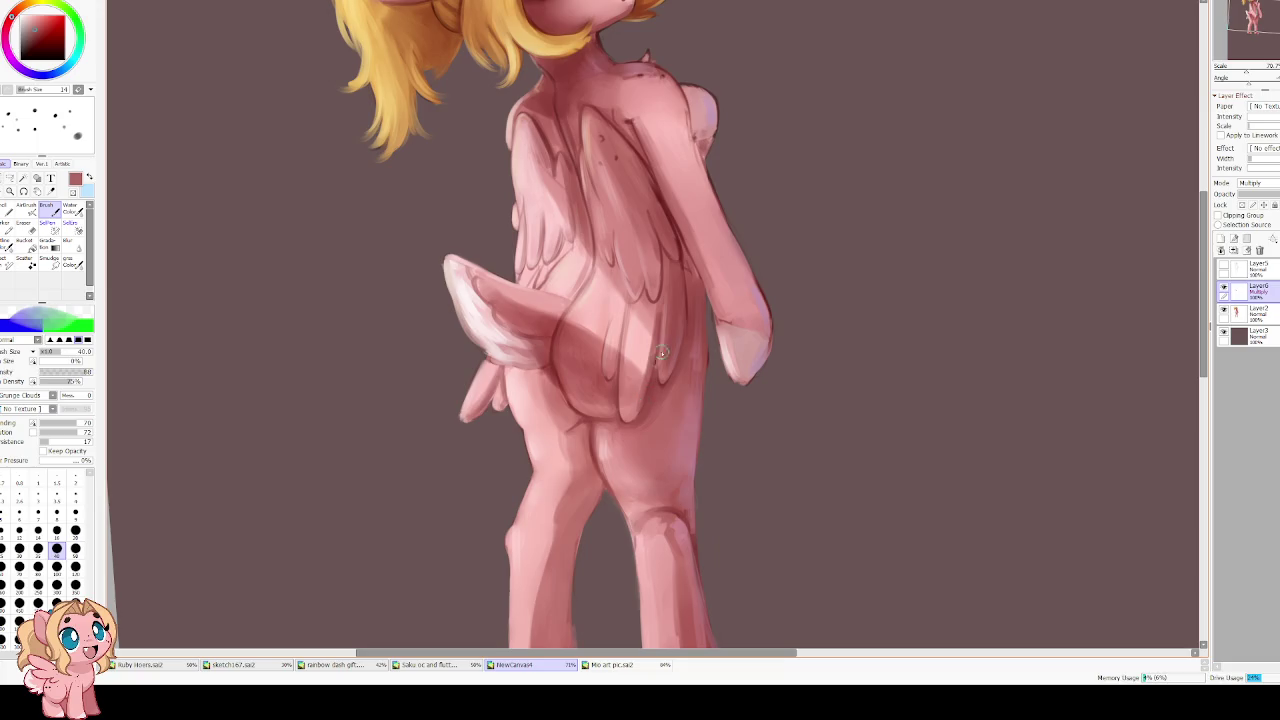
key(bracketleft)
key(bracketleft)
key(bracketleft)
key(bracketleft)
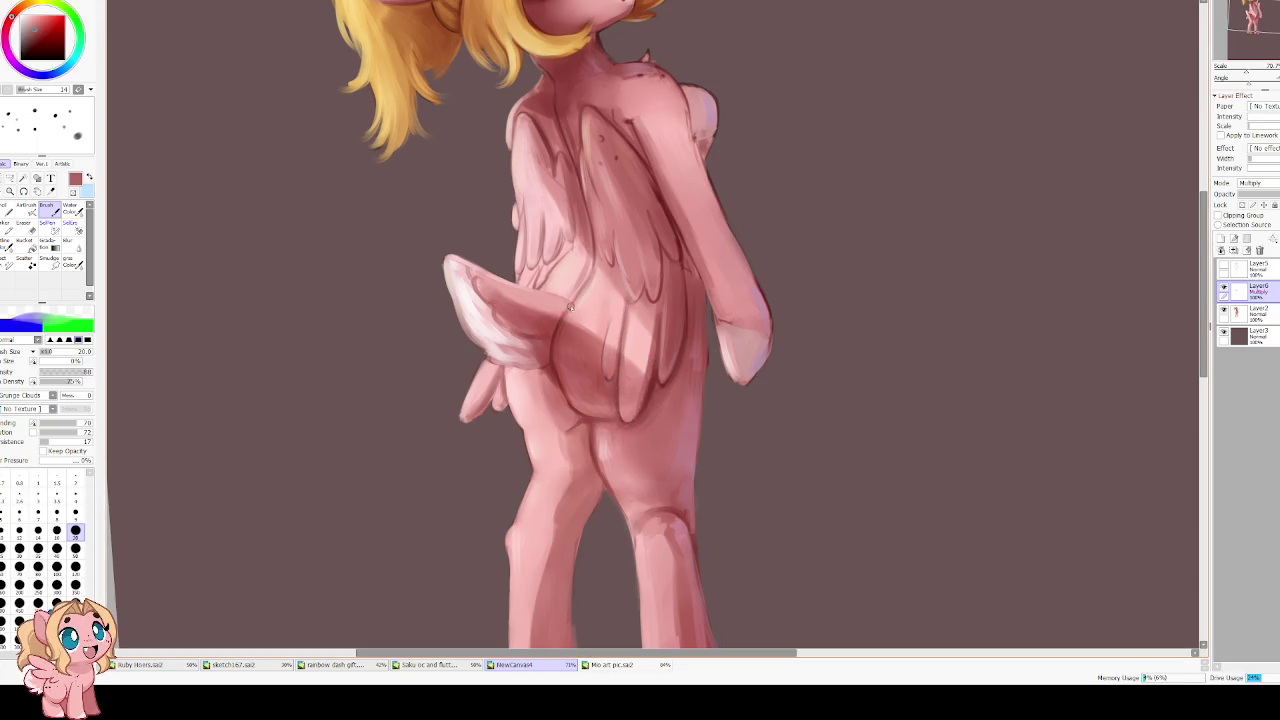
scroll(540, 300, up, 2)
scroll(550, 315, up, 1)
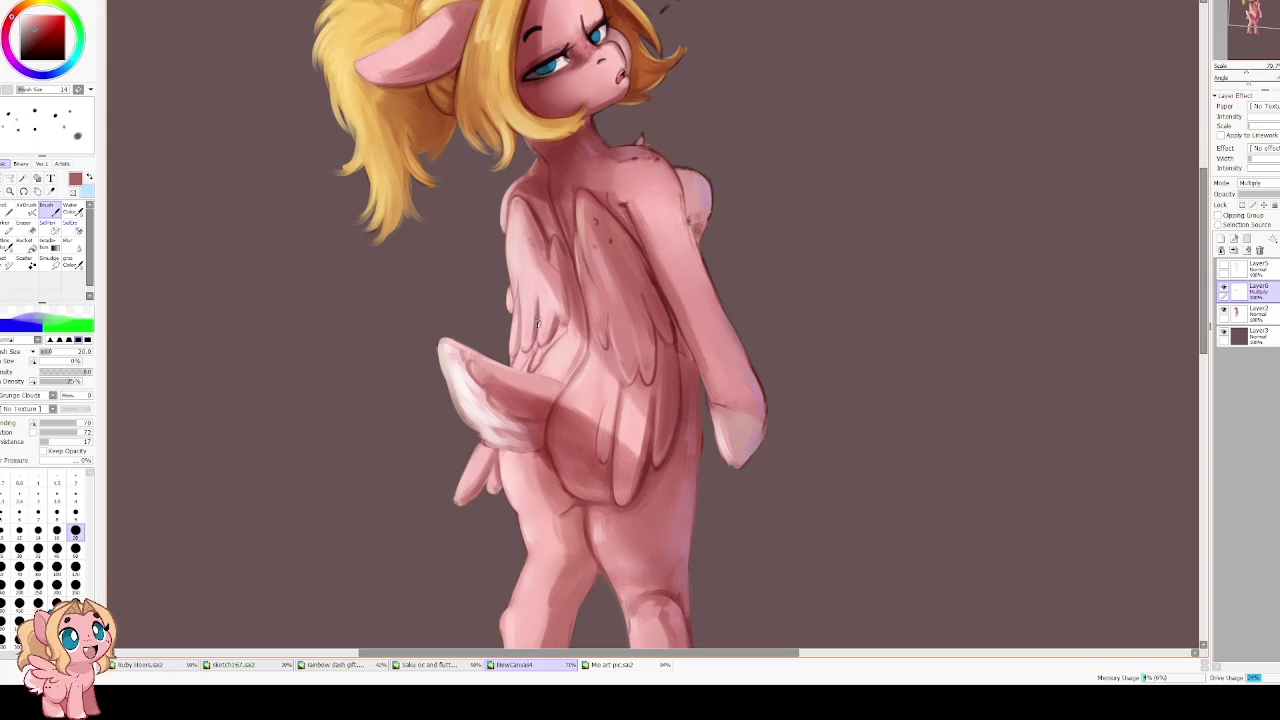
Rotate the view to review the pose, set brush size 30, then level and zoom out
scroll(550, 240, up, 3)
key(End)
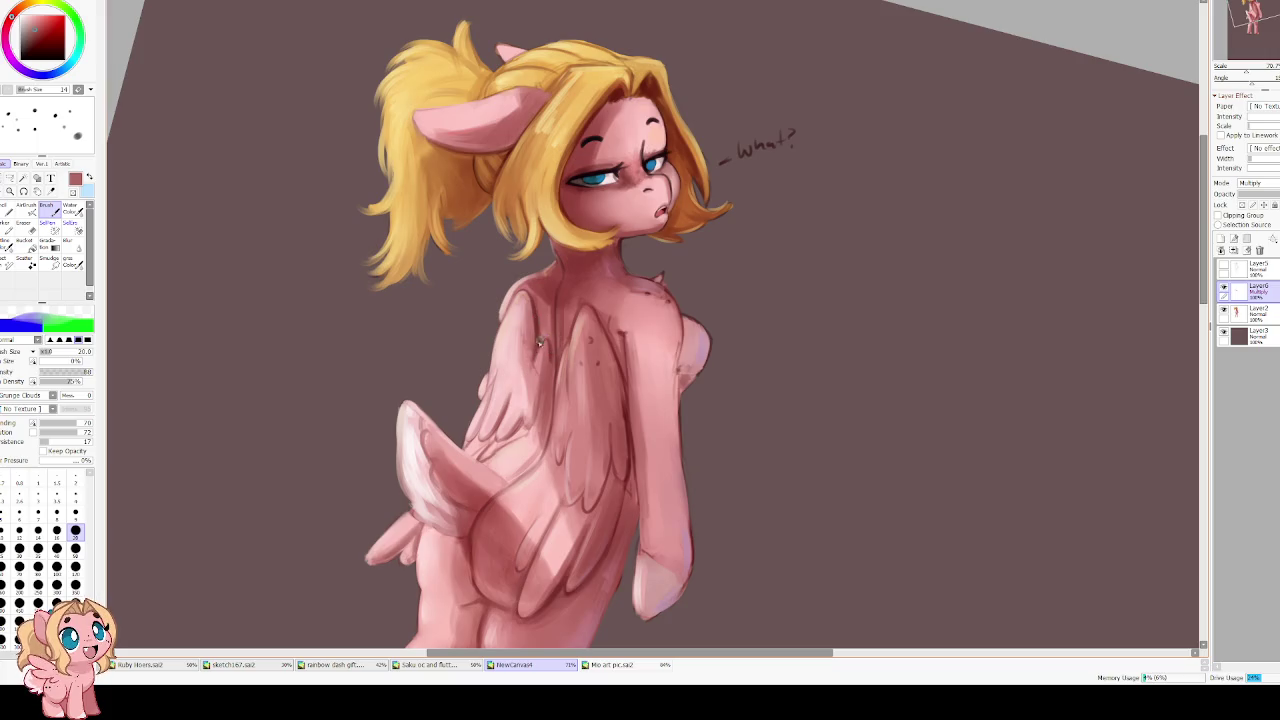
key(End)
key(Delete)
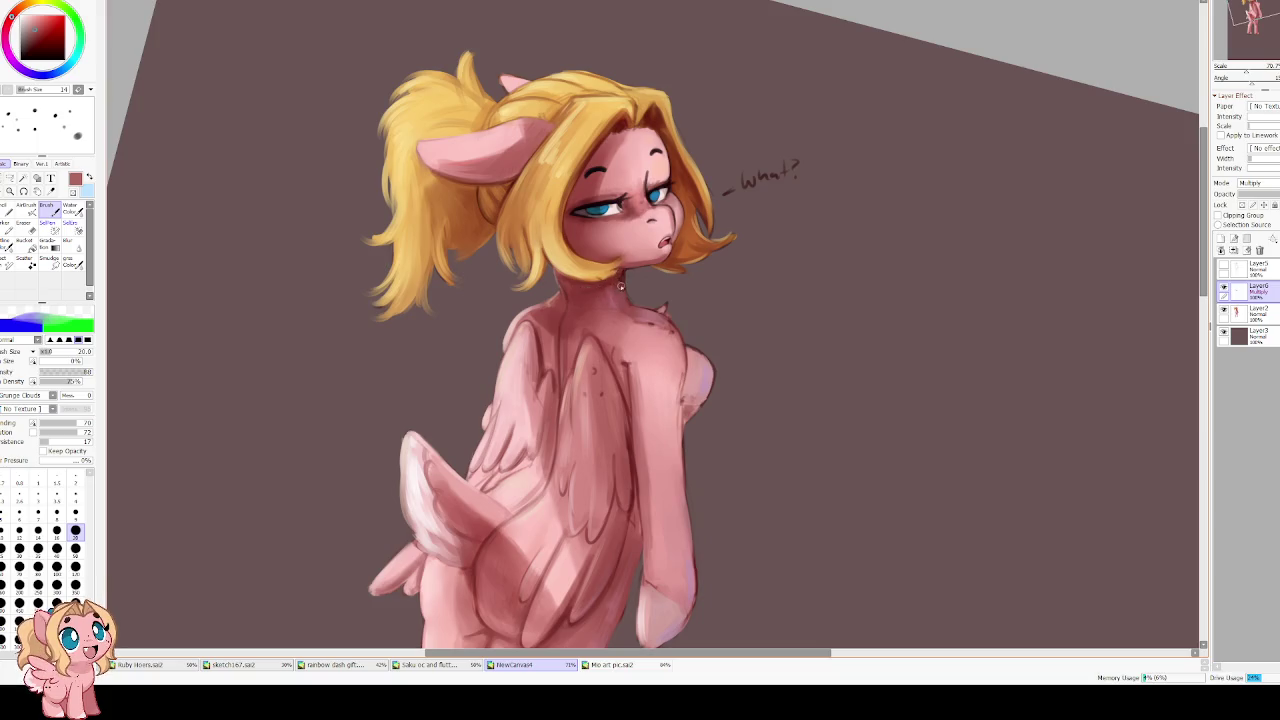
key(Delete)
key(Delete)
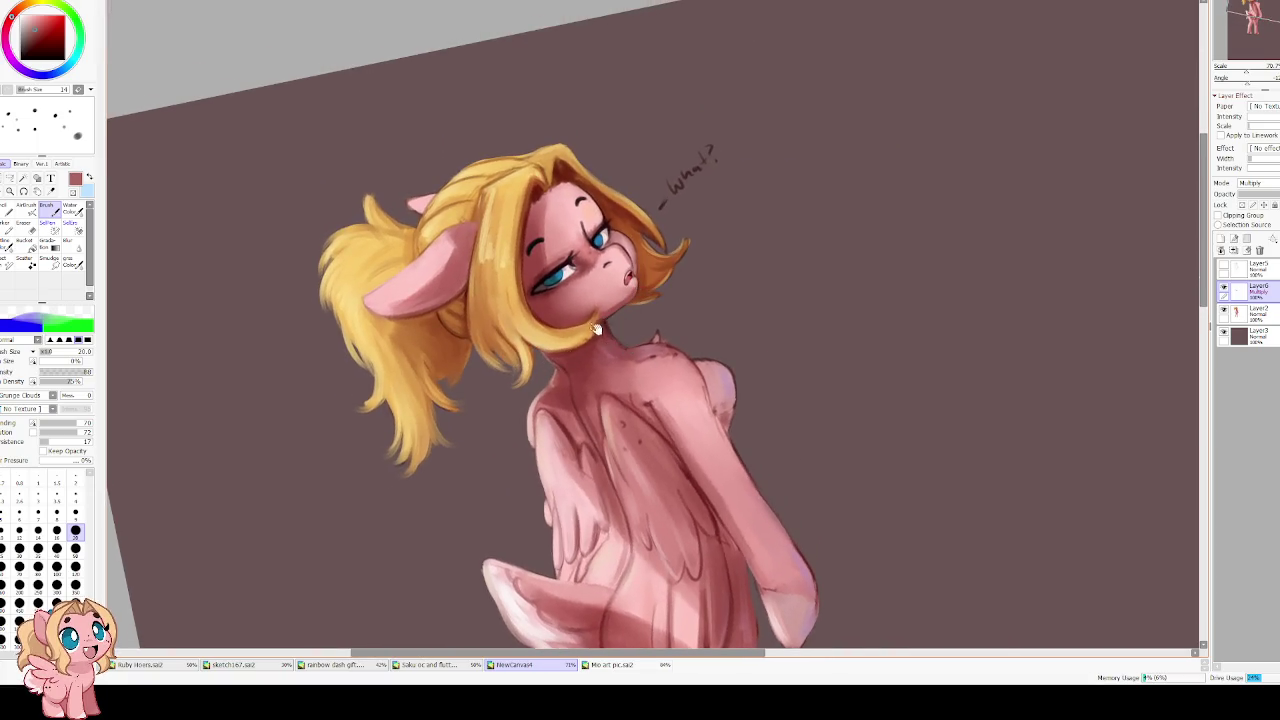
scroll(550, 286, up, 1)
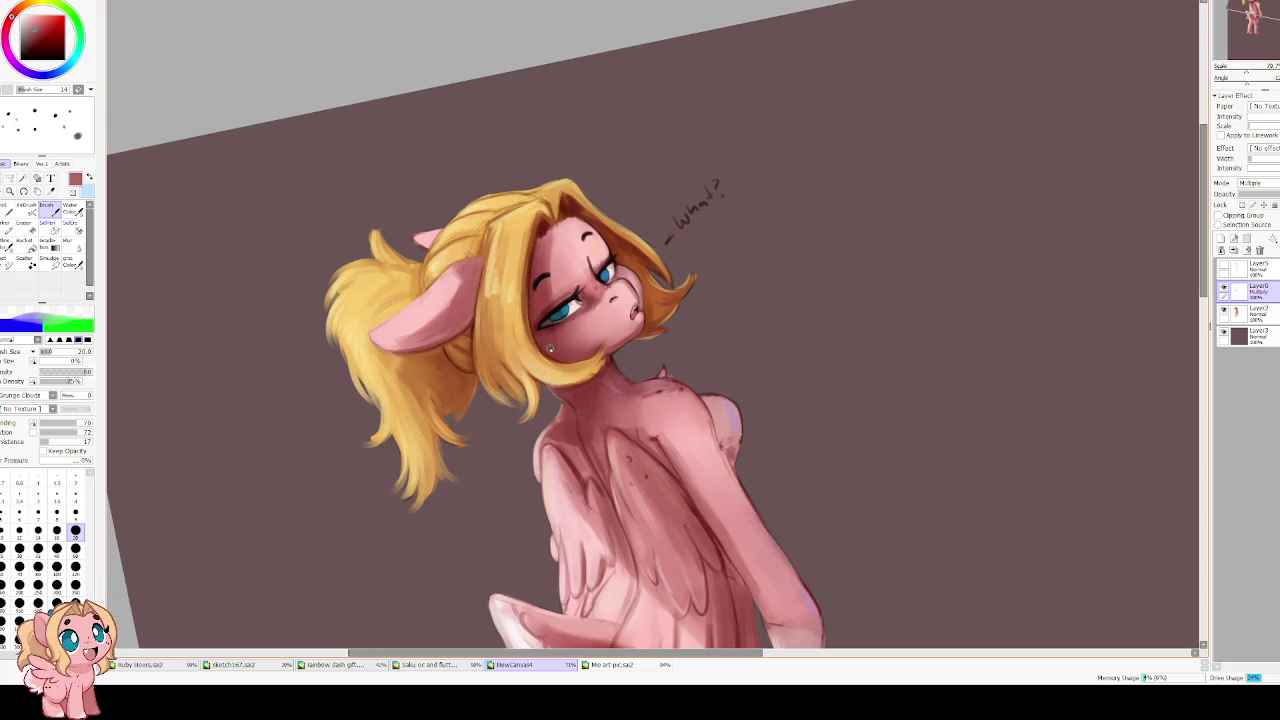
click(75, 549)
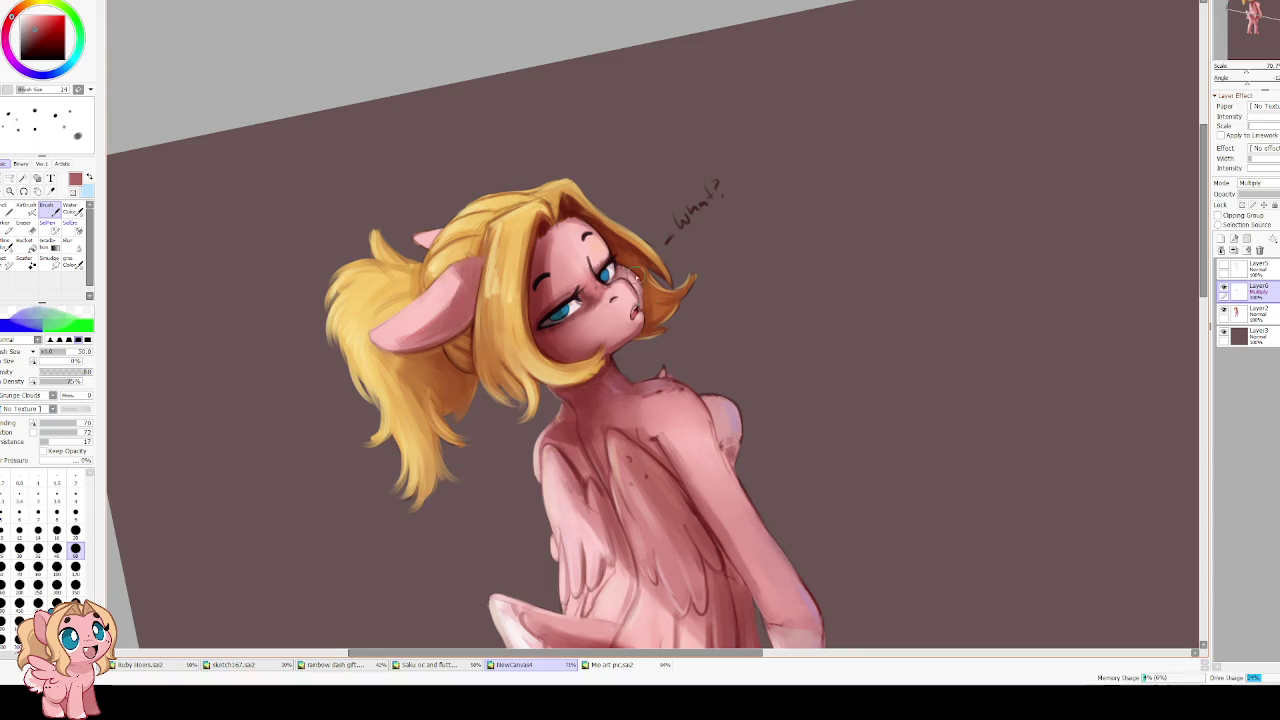
drag(543, 109, 442, 121)
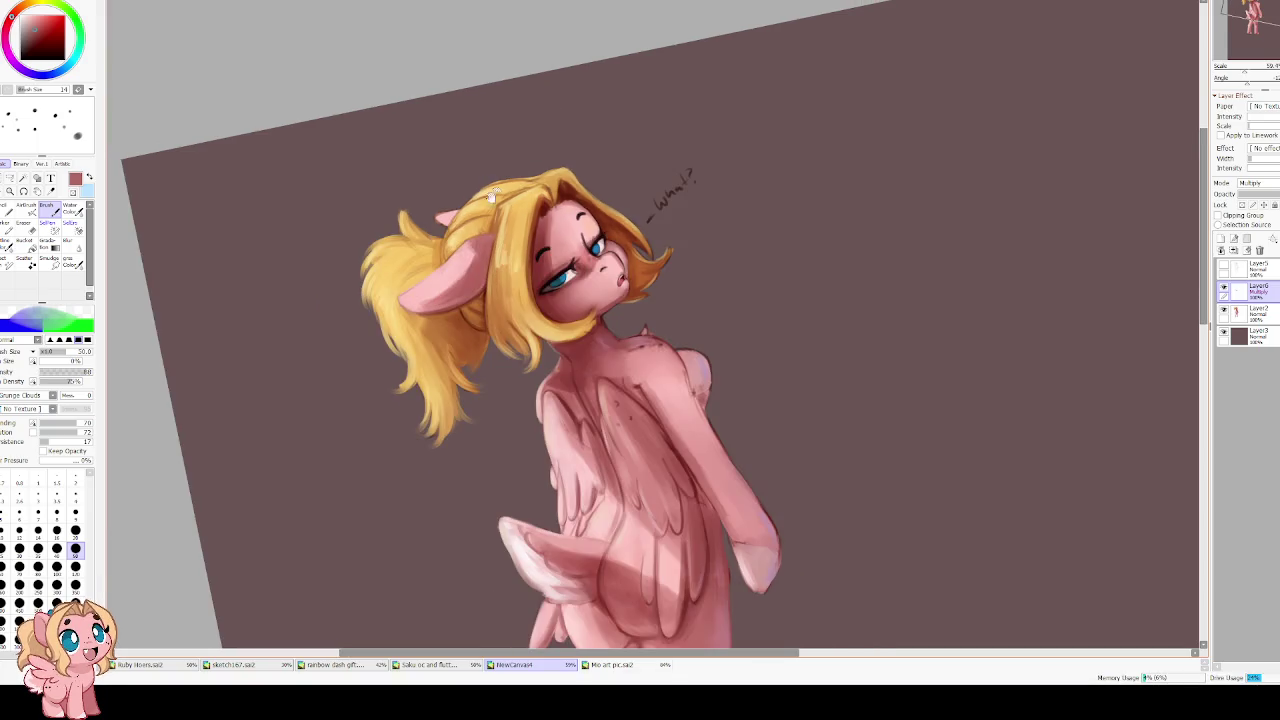
scroll(442, 121, down, 2)
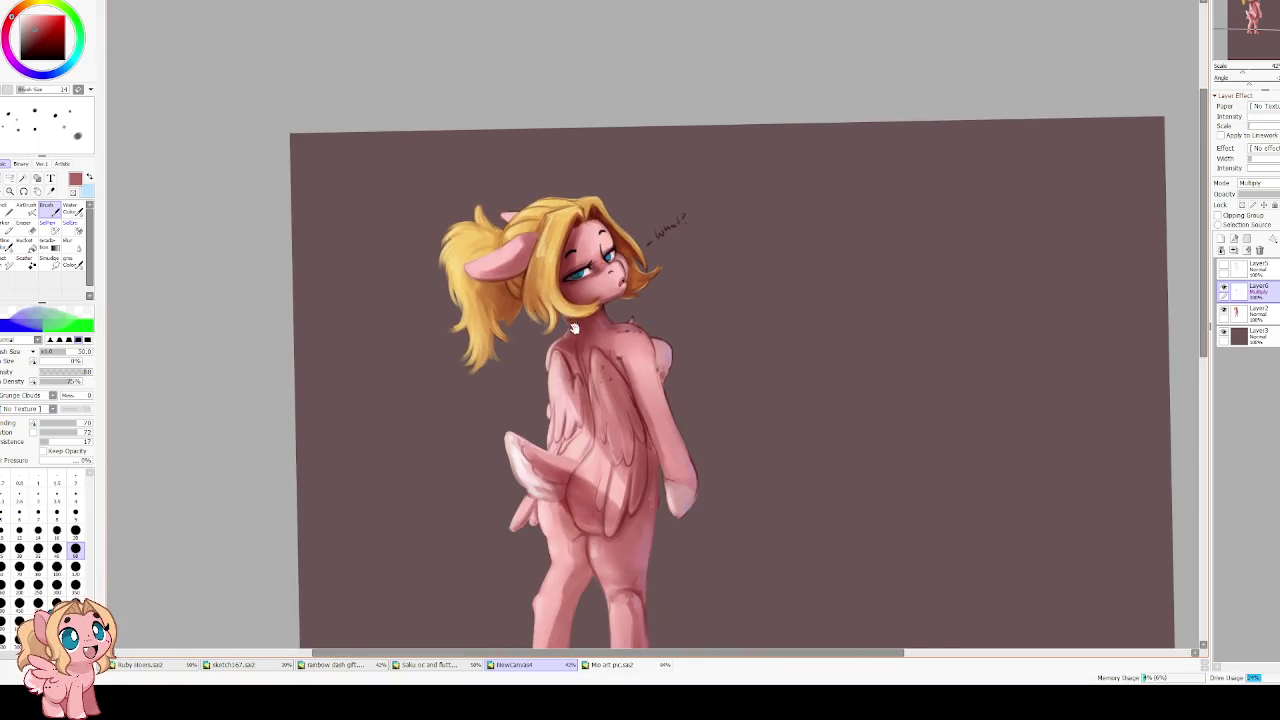
scroll(498, 234, up, 1)
scroll(498, 234, up, 1)
Merge the multiply shading layer (Layer6) down into the pony's Layer2
key(h)
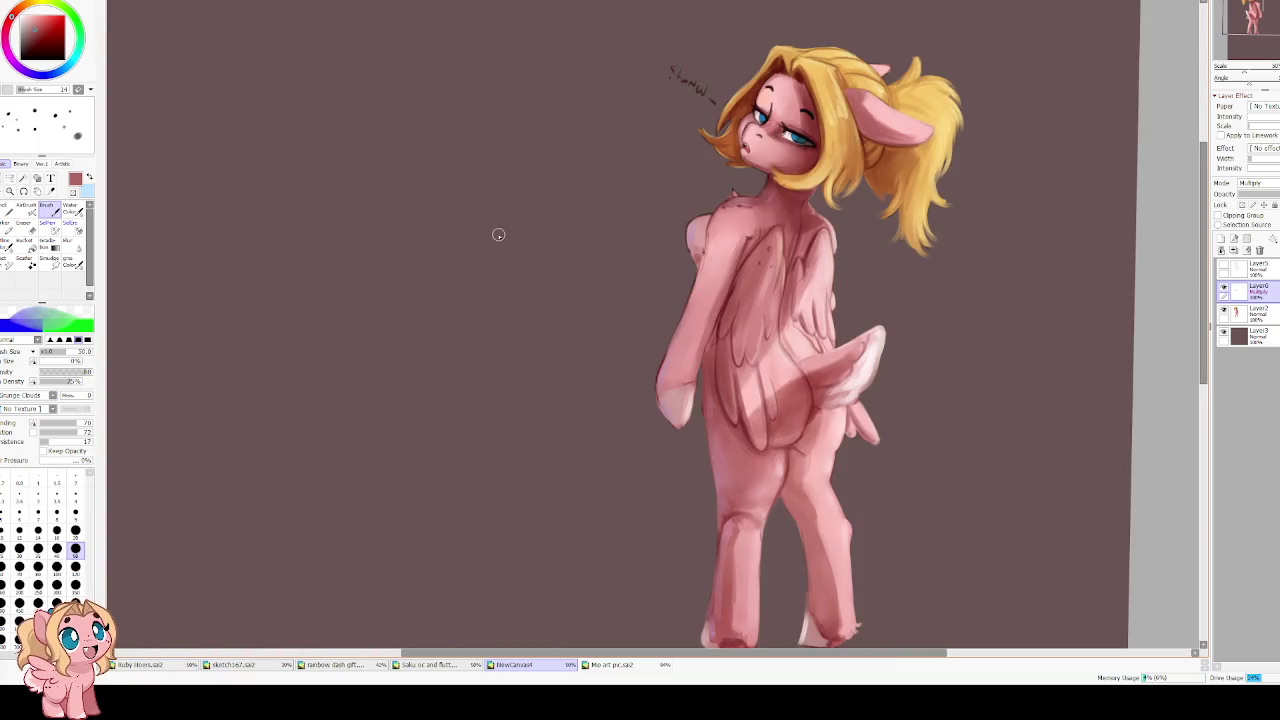
key(h)
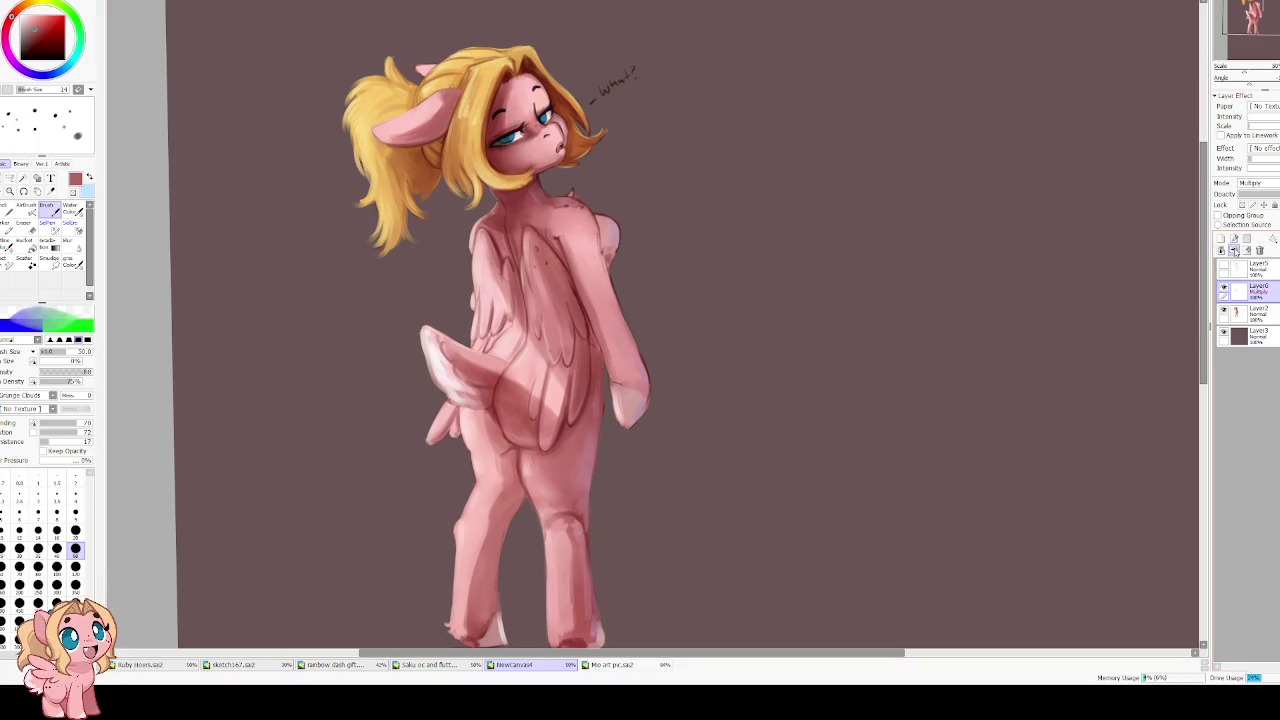
click(1233, 250)
scroll(620, 150, up, 1)
scroll(661, 149, up, 2)
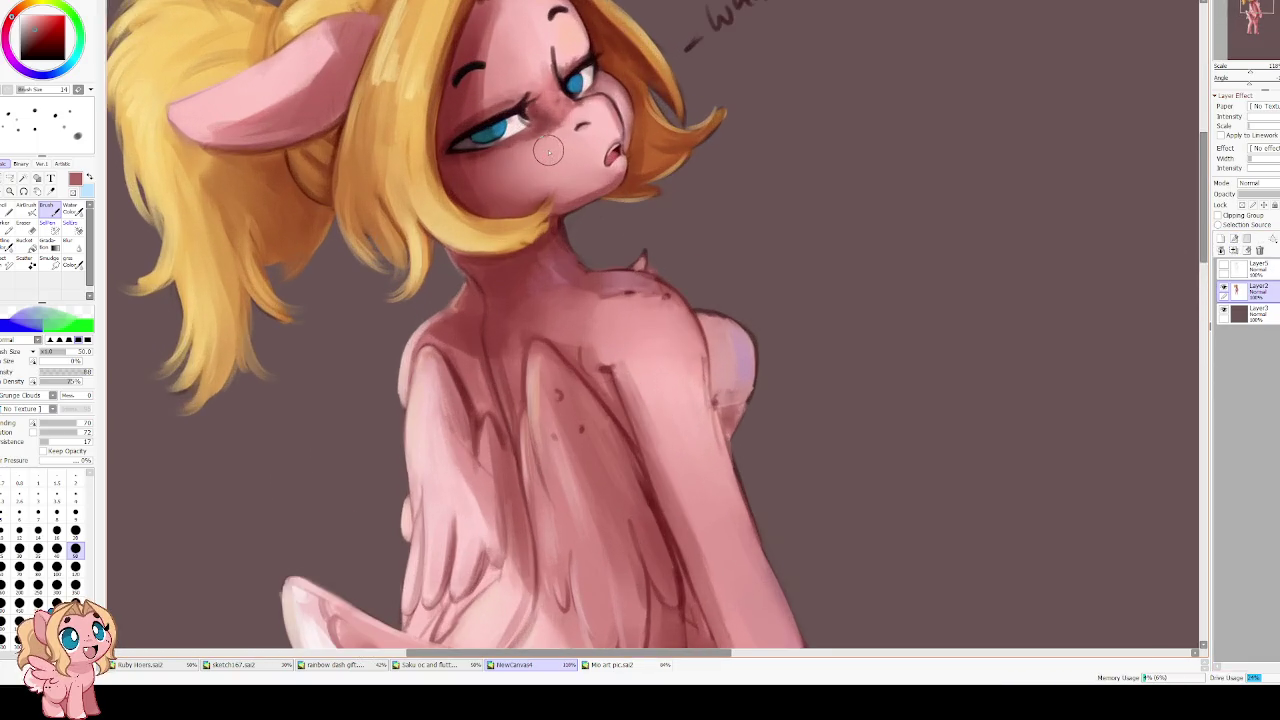
Blend the neck under the chin with a small Water Color brush at lowered blending and dilution
key(v)
key(bracketleft)
key(bracketleft)
key(bracketleft)
key(bracketleft)
key(bracketleft)
alt+click(501, 182)
key(bracketleft)
key(bracketleft)
key(bracketleft)
key(bracketleft)
key(bracketleft)
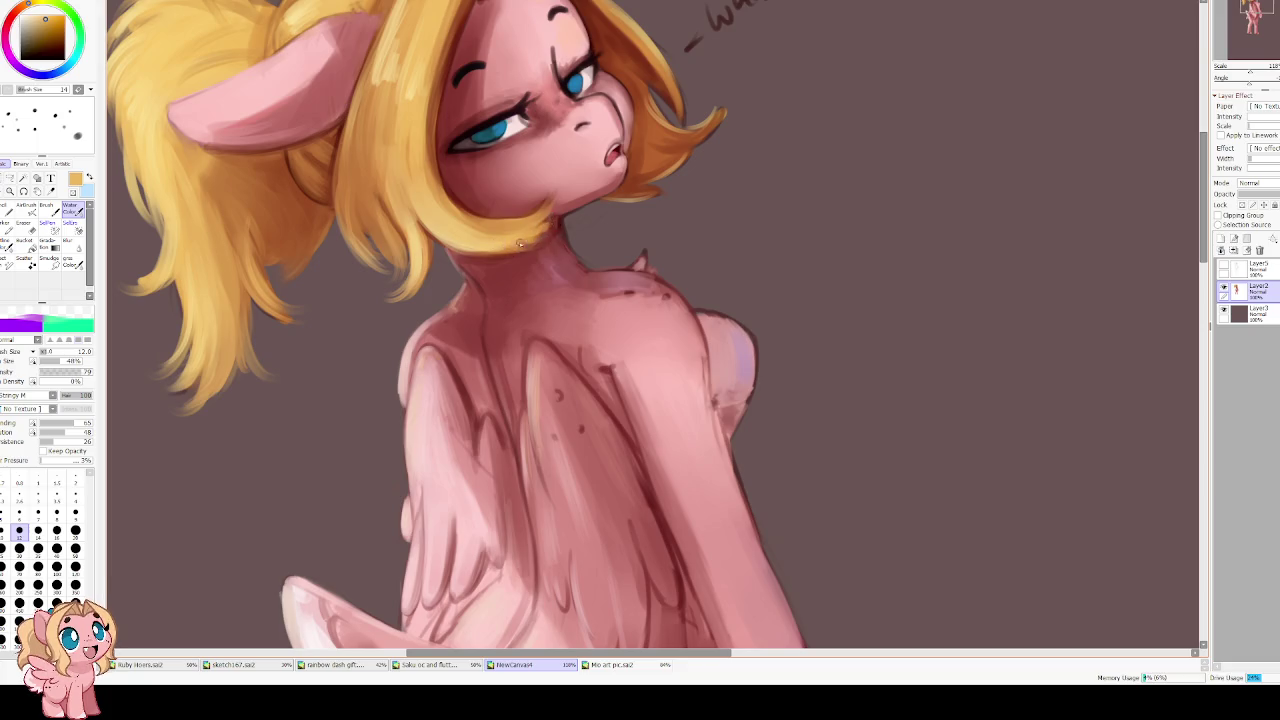
drag(57, 423, 46, 423)
drag(57, 431, 46, 431)
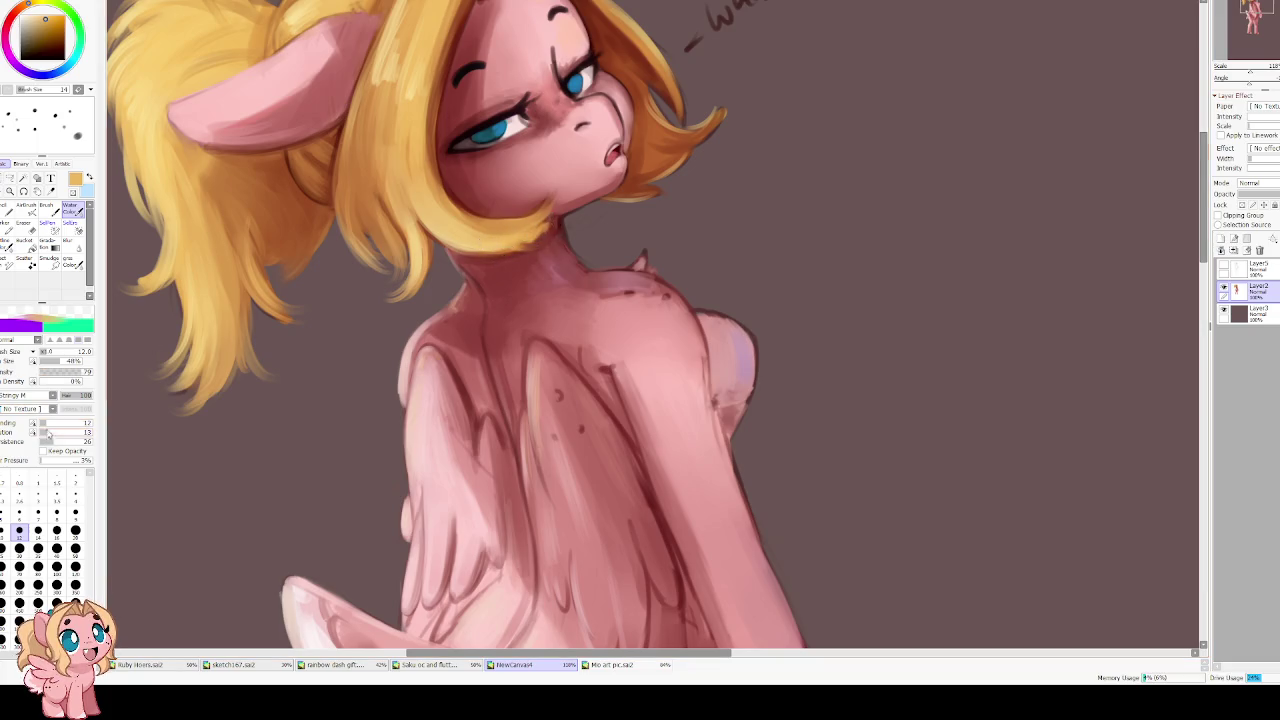
key(Delete)
key(Delete)
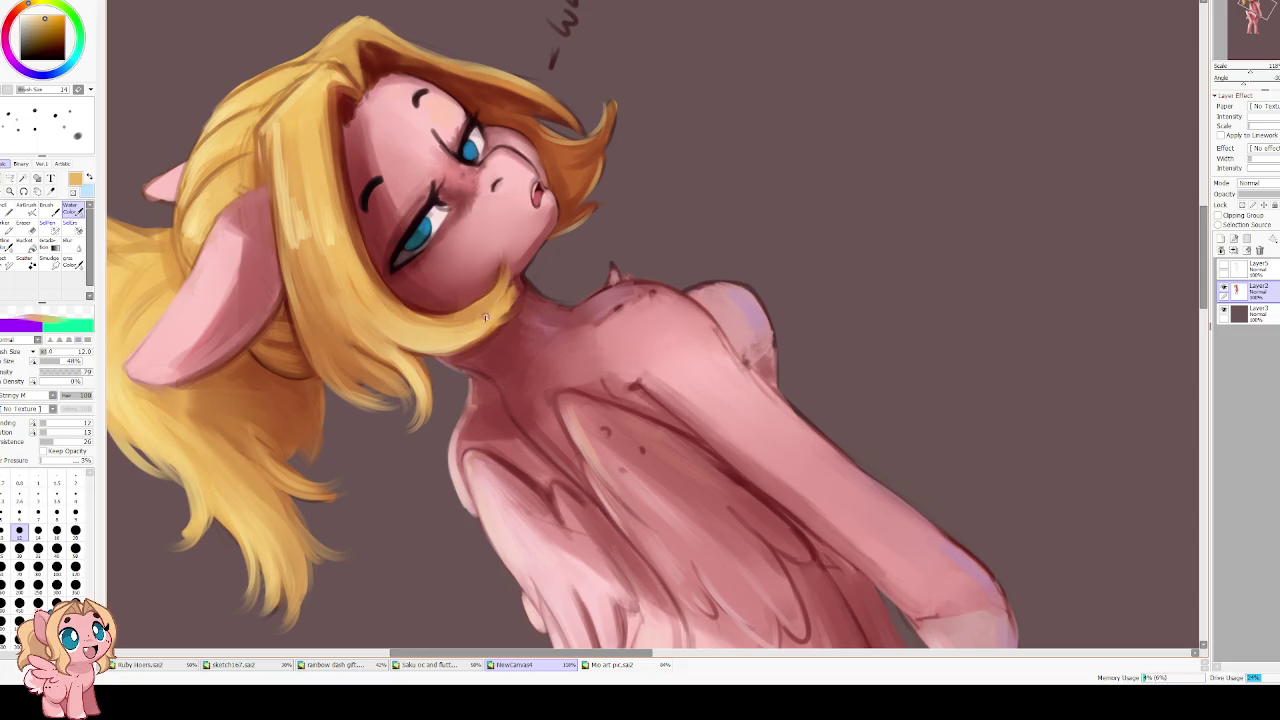
mouse_move(512, 300)
mouse_down()
mouse_move(448, 354)
mouse_move(405, 352)
mouse_up()
drag(510, 343, 466, 350)
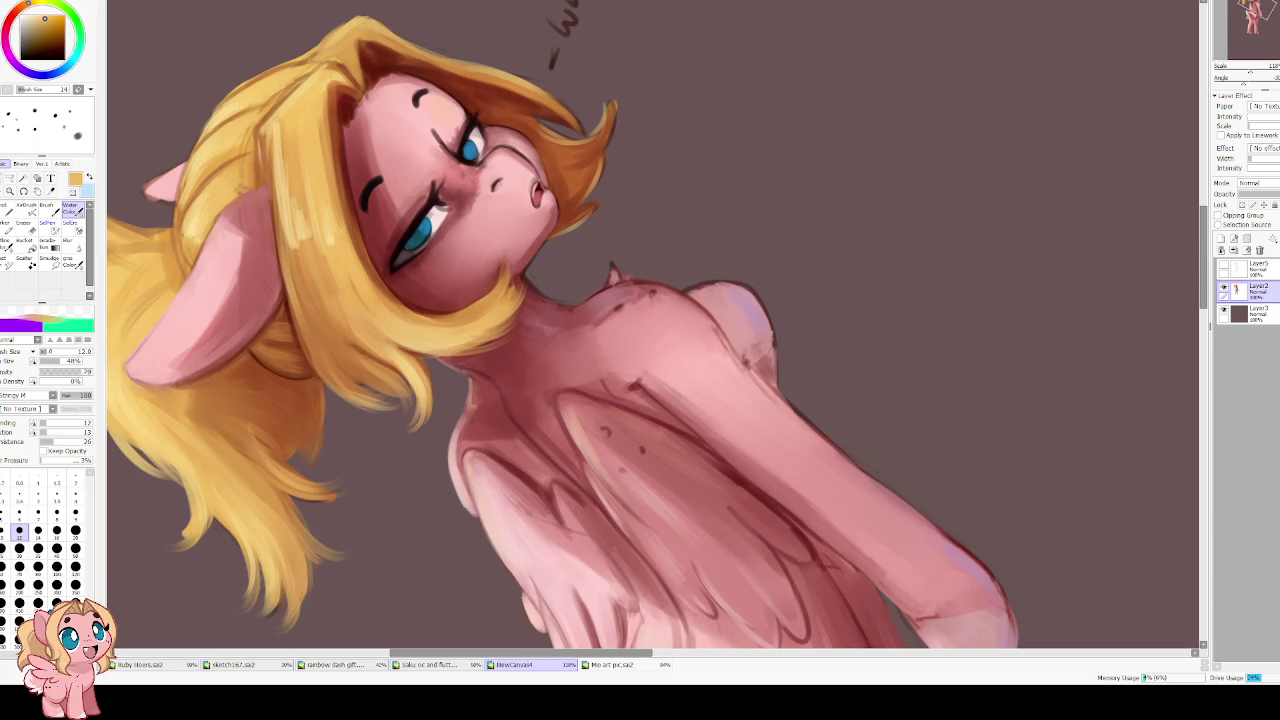
scroll(661, 284, down, 2)
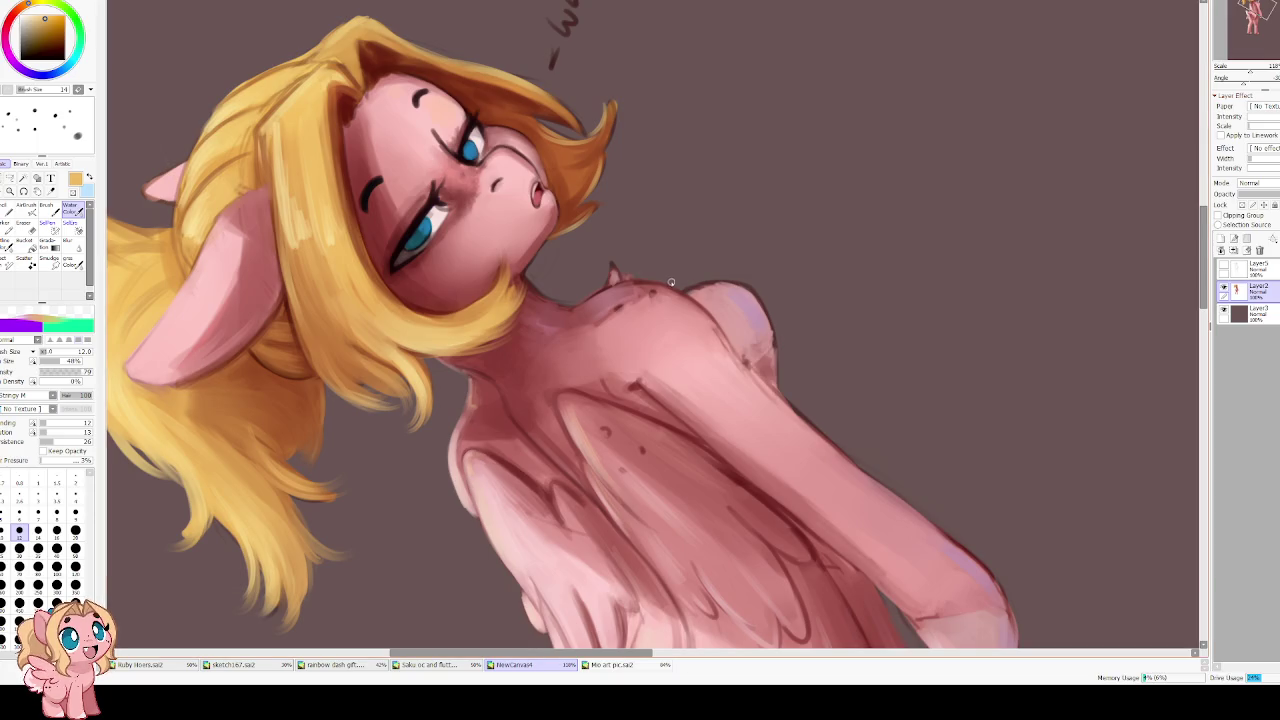
Zoom out and trial-enlarge the pony with a free transform, then cancel it
scroll(661, 284, down, 2)
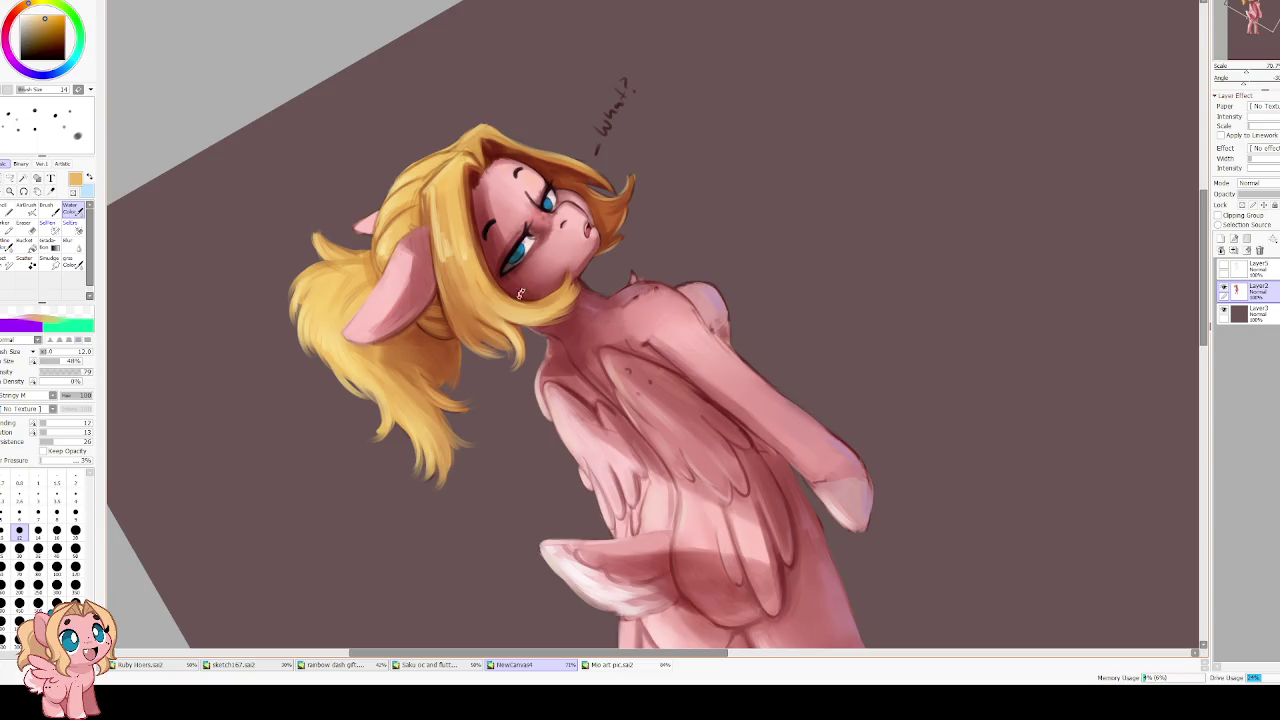
key(Home)
drag(661, 284, 574, 83)
scroll(514, 157, down, 1)
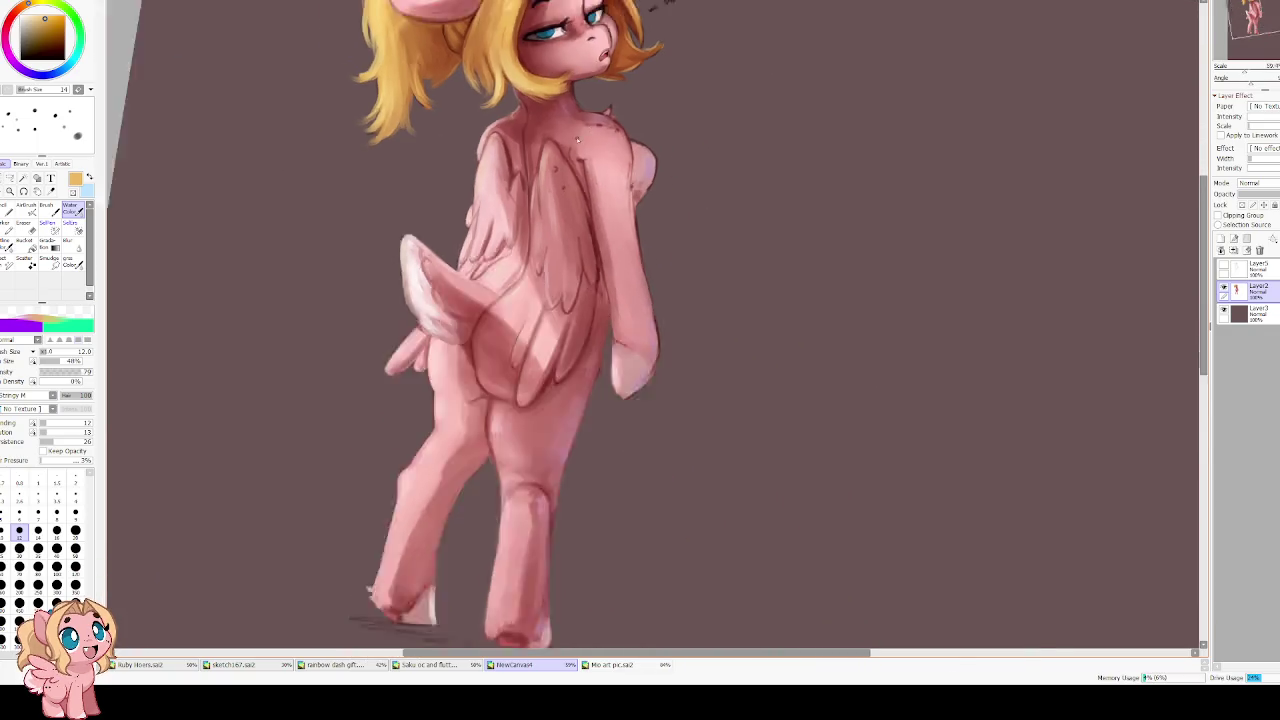
scroll(514, 157, down, 2)
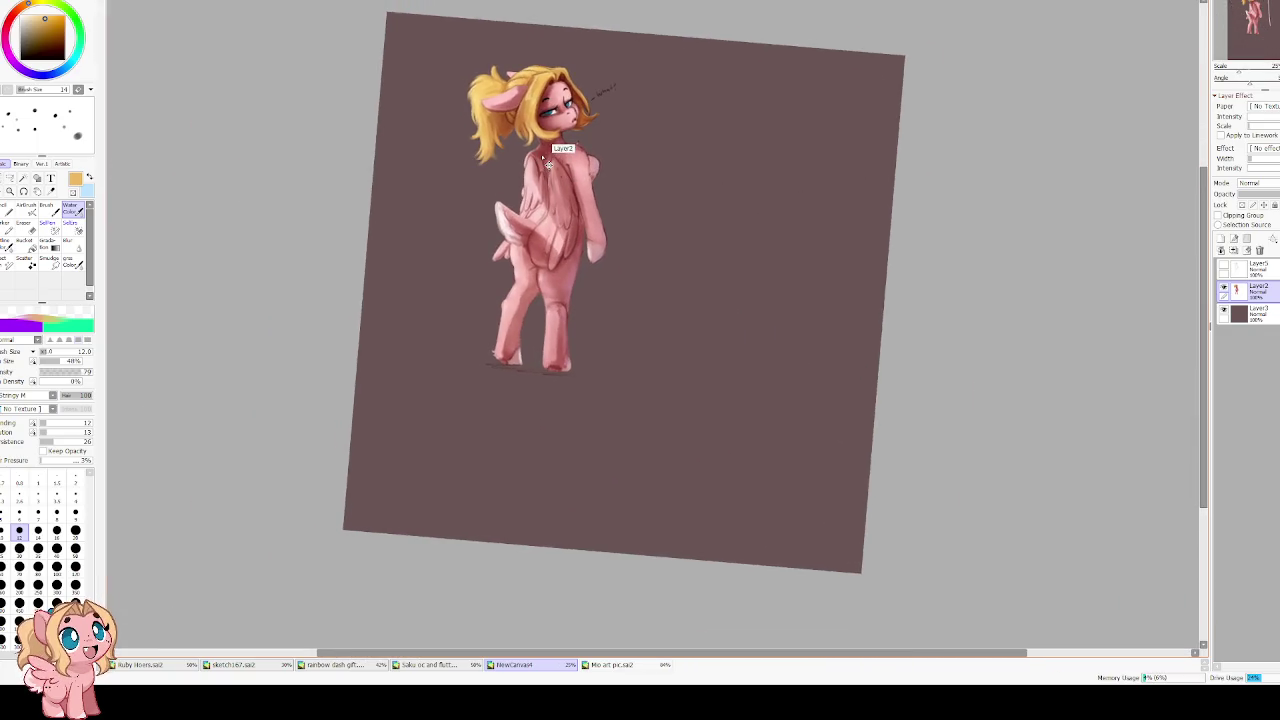
key(ctrl+t)
drag(598, 378, 619, 448)
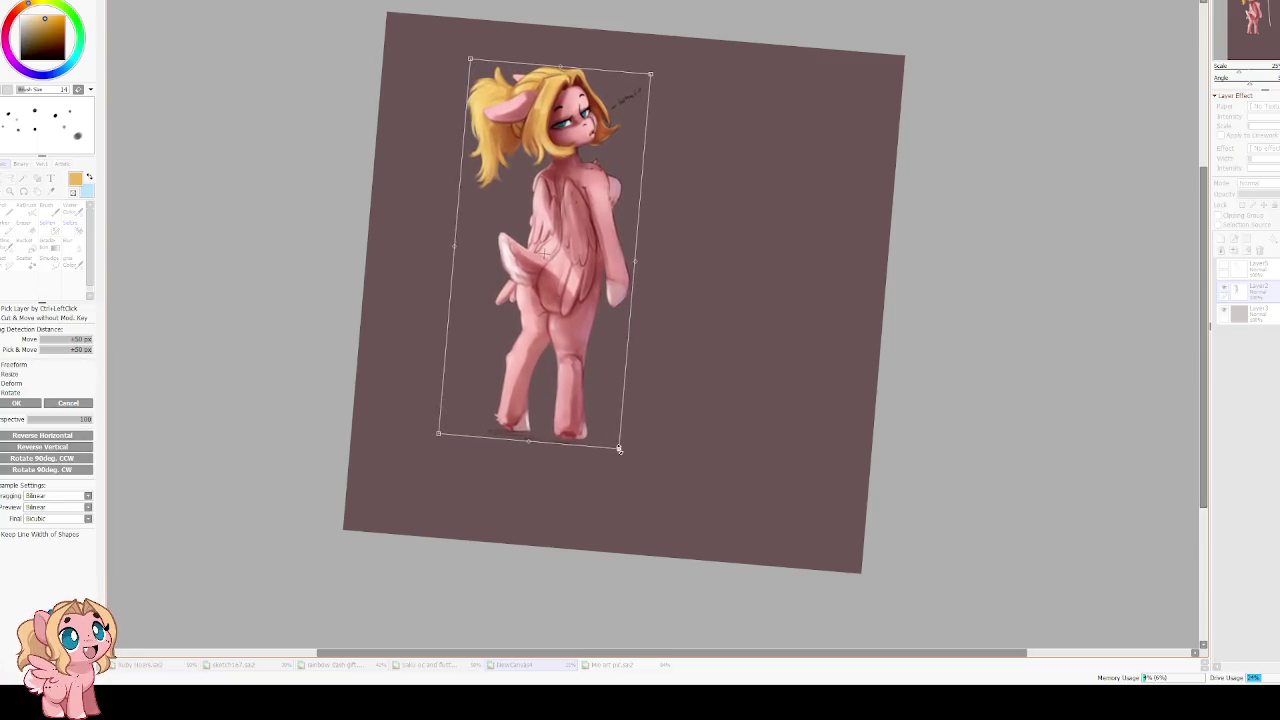
key(Escape)
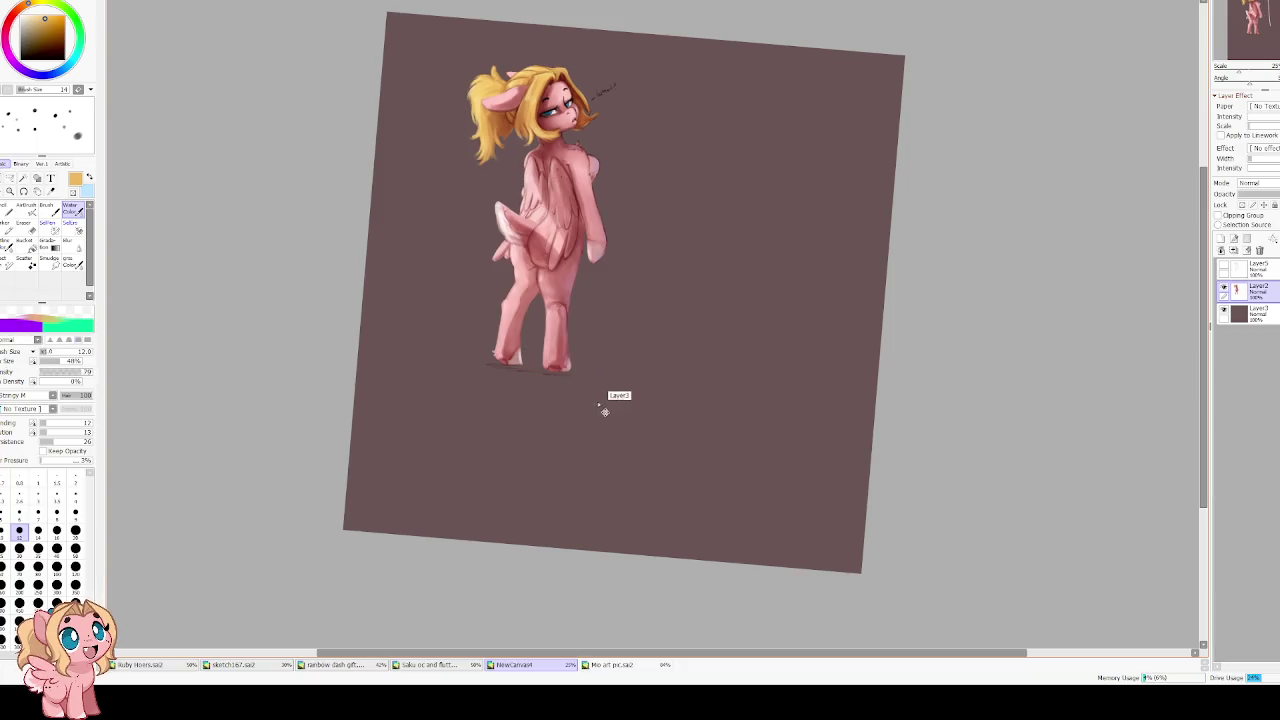
Scale the pony up, shift it toward the upper left, and commit the transform
key(ctrl+t)
drag(599, 381, 616, 413)
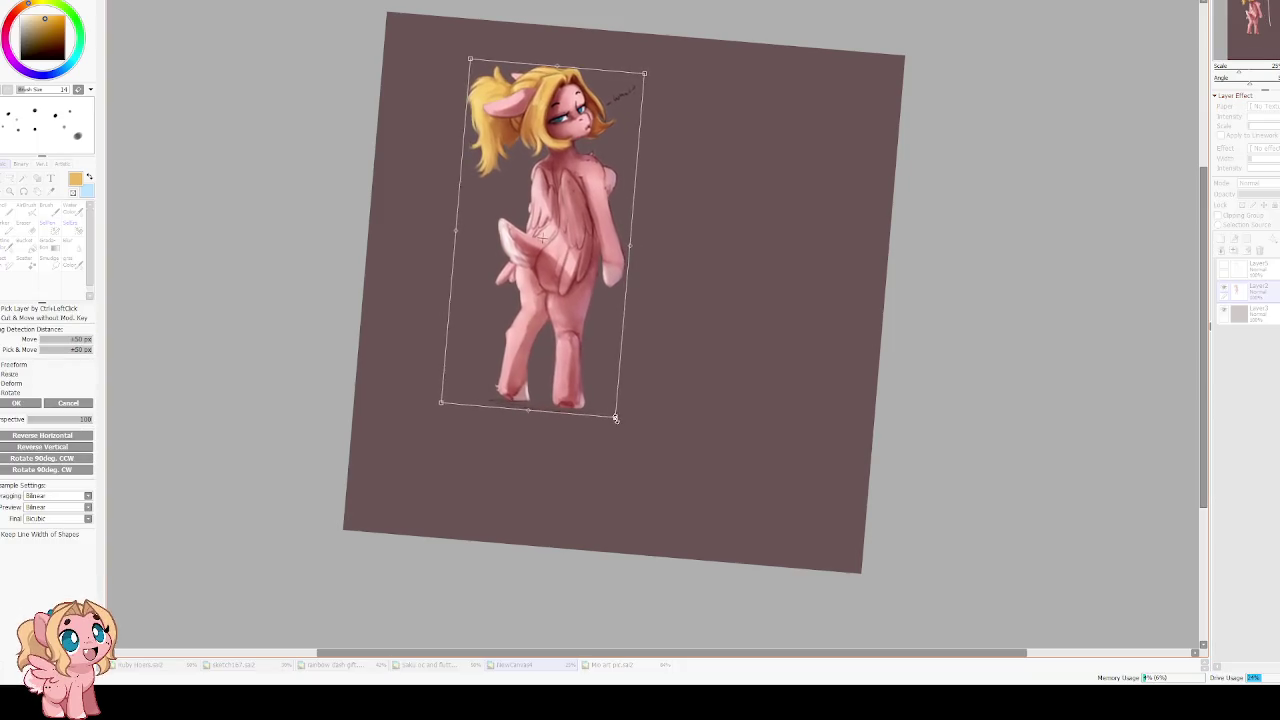
mouse_move(597, 331)
mouse_down()
mouse_move(569, 287)
mouse_move(545, 277)
mouse_up()
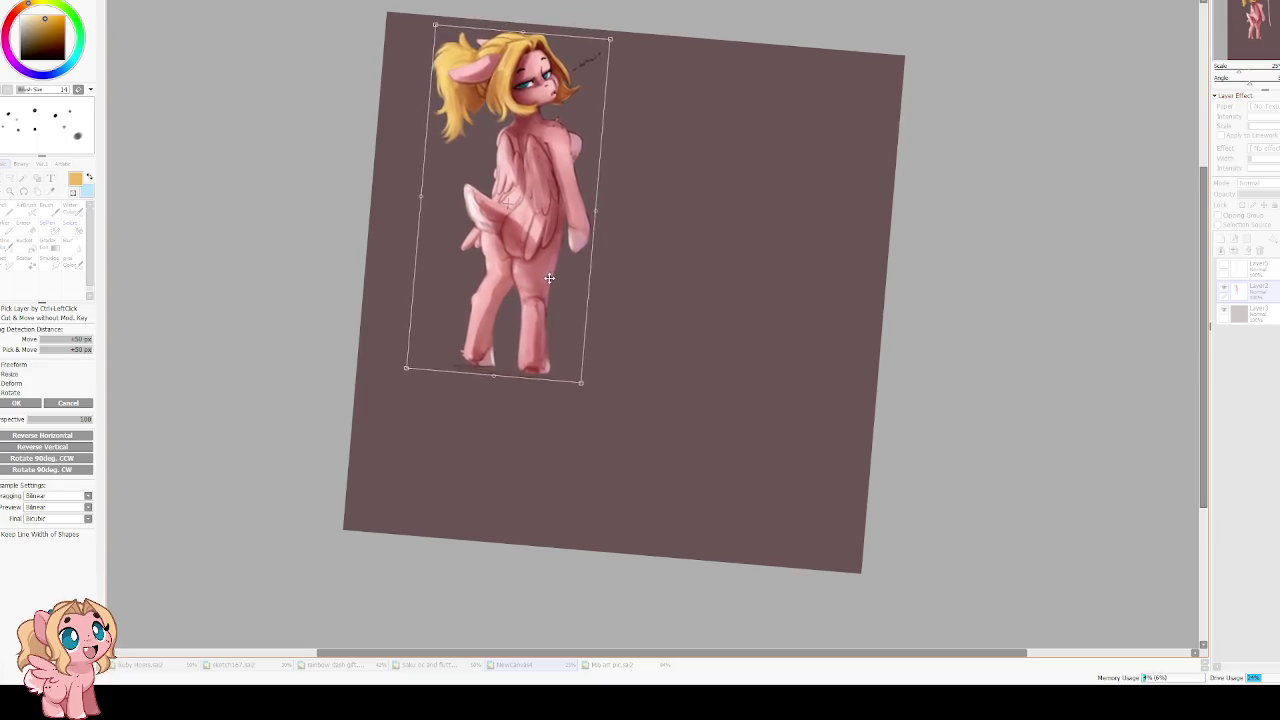
key(Return)
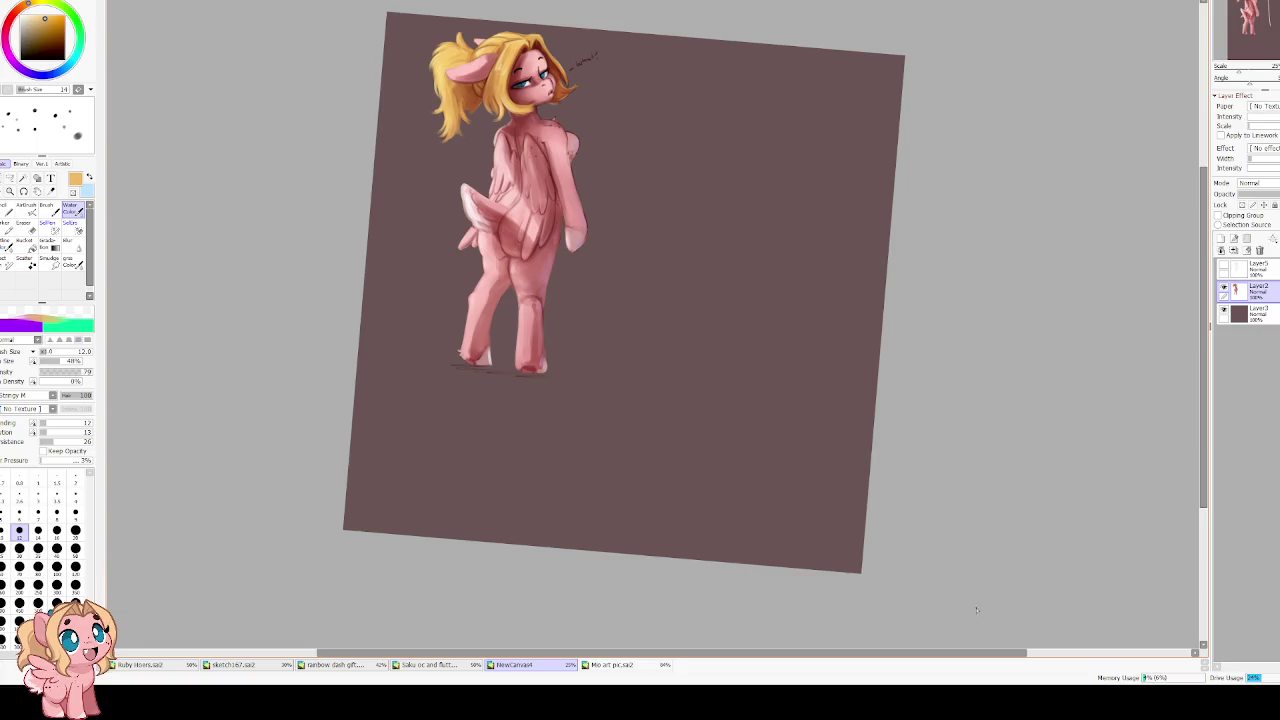
Zoom in on the head and paint darker orange-brown shadow under the chin and jaw
scroll(617, 296, up, 2)
scroll(600, 300, up, 2)
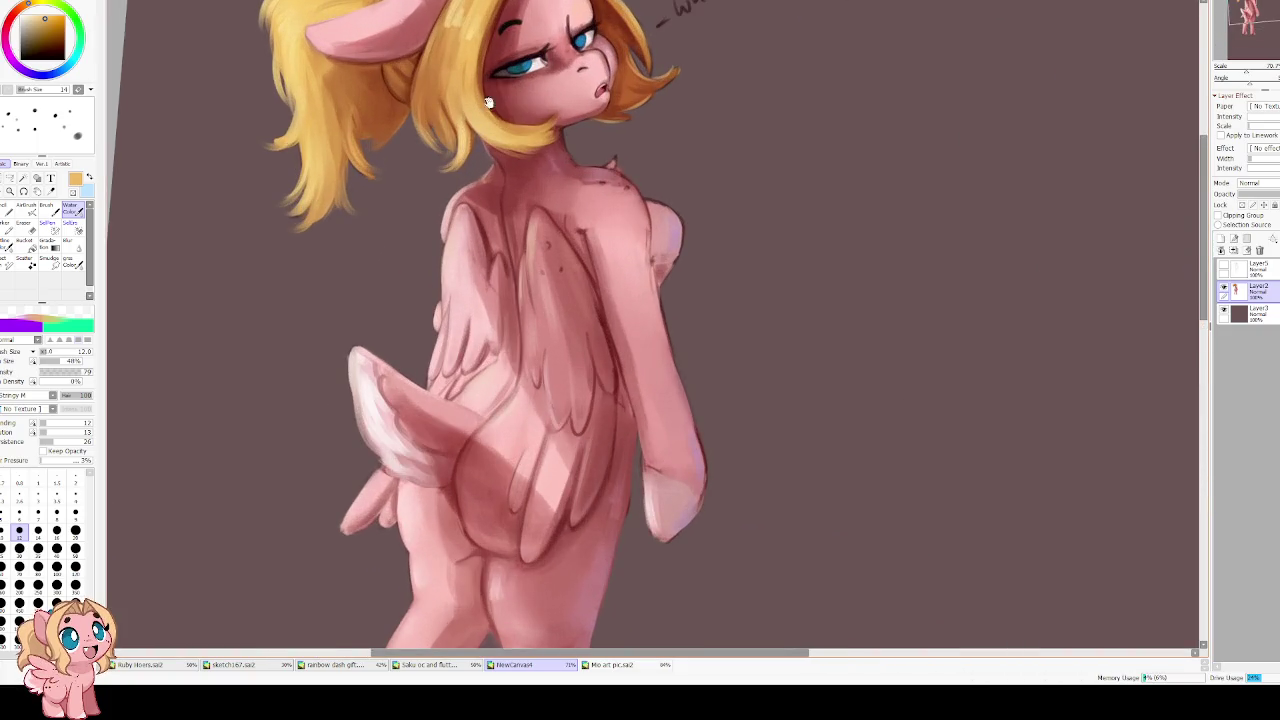
scroll(570, 320, up, 2)
scroll(556, 327, up, 2)
key(h)
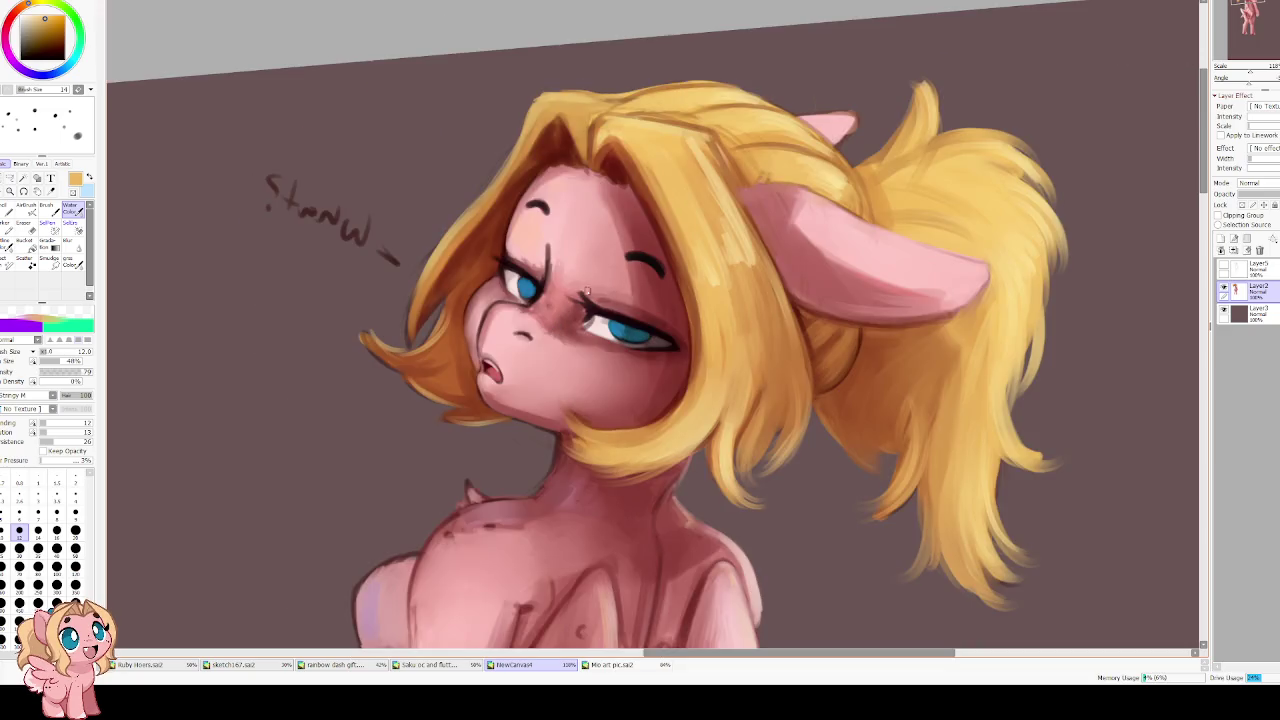
key(h)
drag(689, 302, 665, 288)
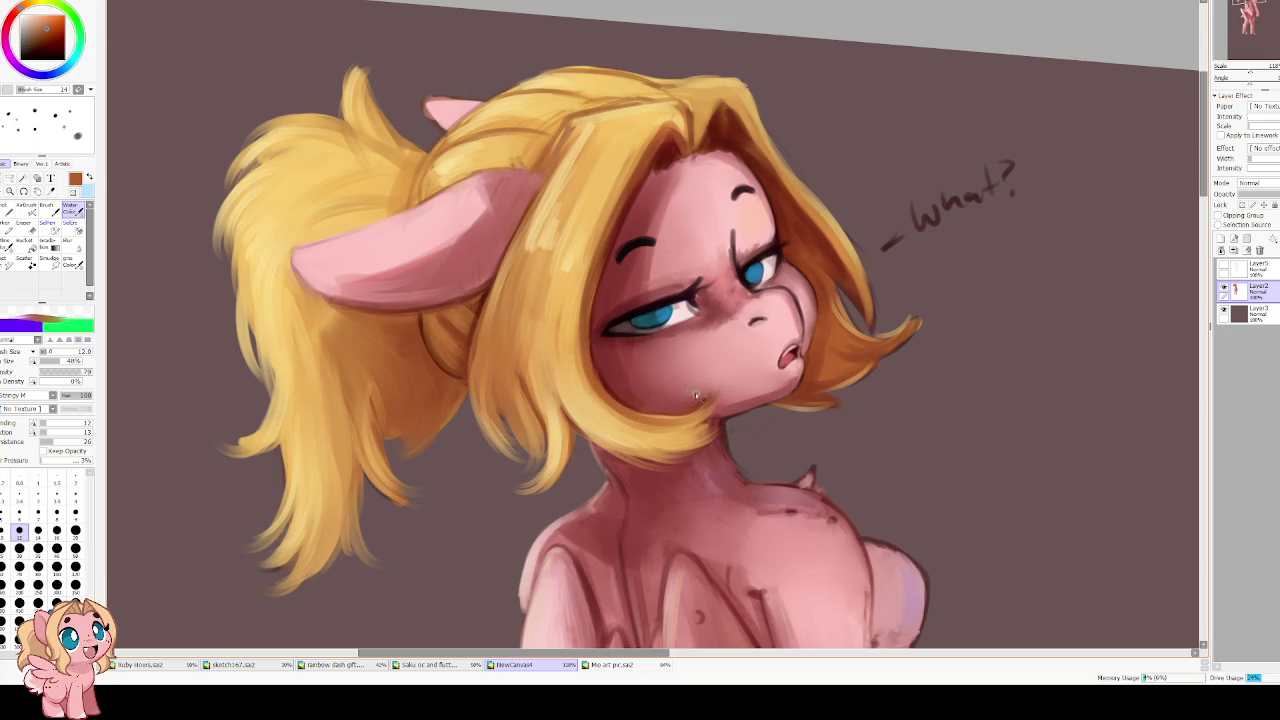
mouse_move(651, 423)
mouse_down()
mouse_move(692, 432)
mouse_move(688, 450)
mouse_up()
scroll(688, 450, down, 2)
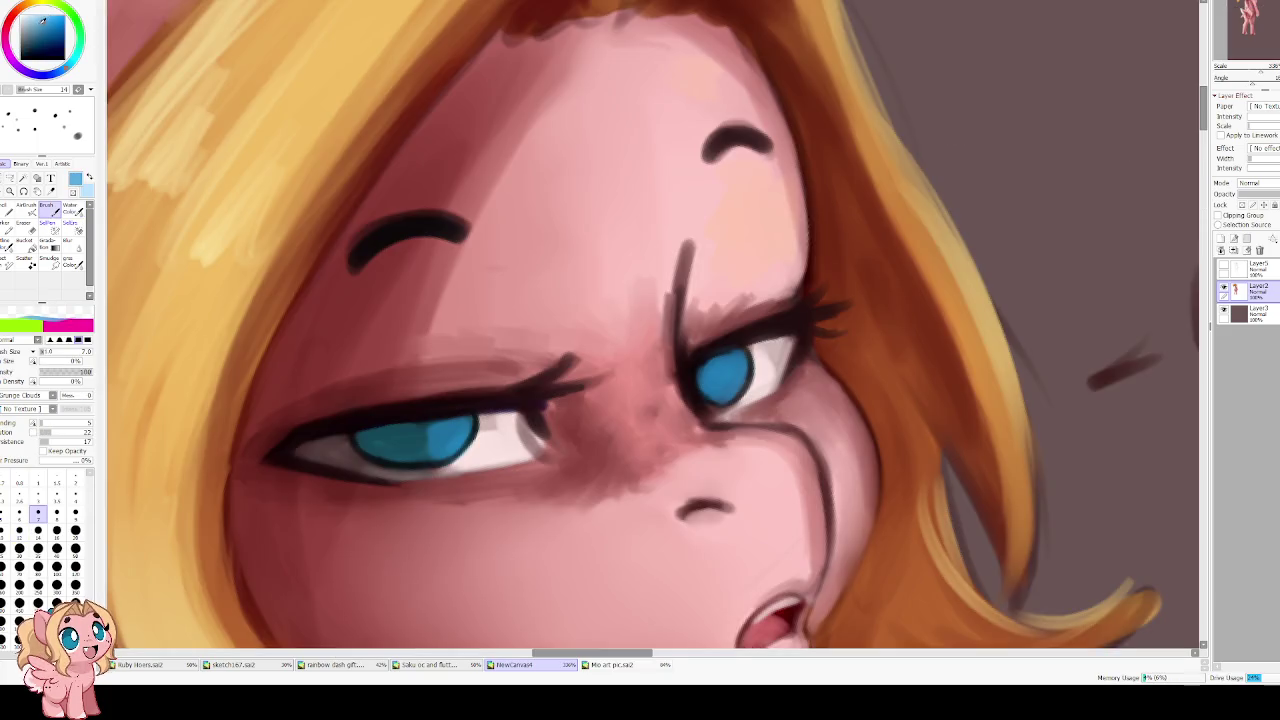
Pick a lighter teal and add light blue highlights to both irises
drag(72, 42, 70, 64)
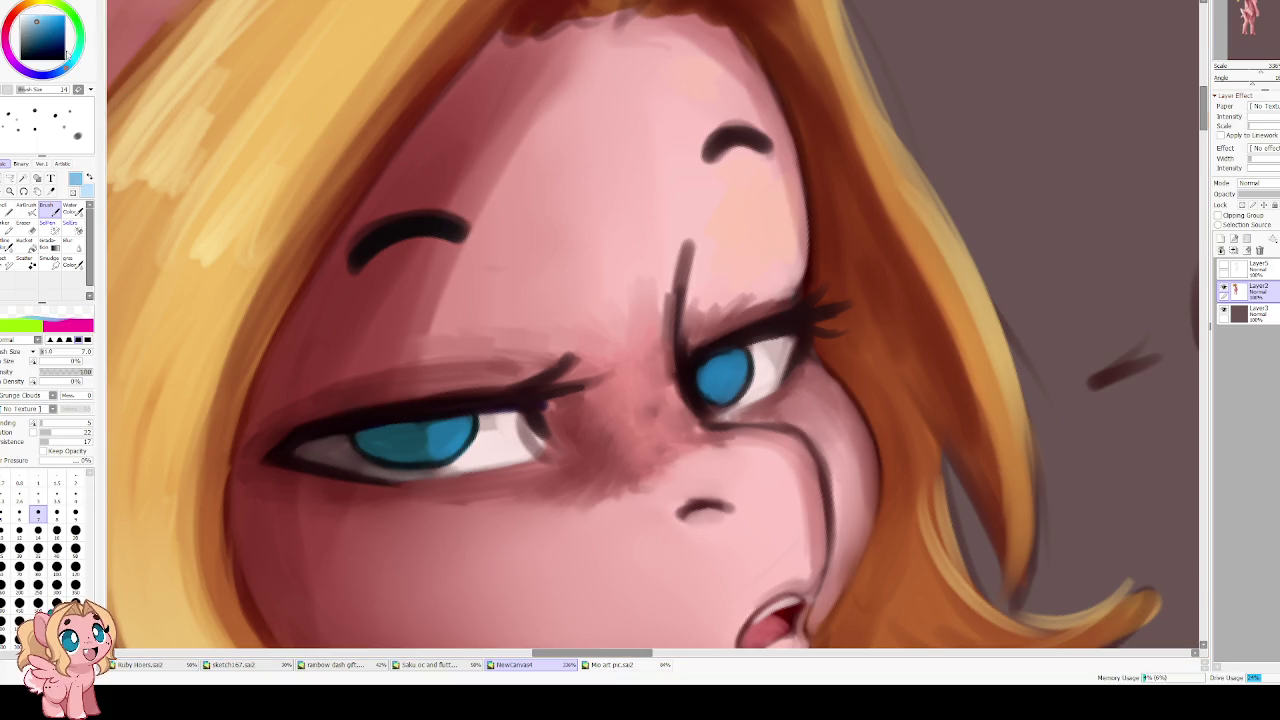
drag(36, 22, 37, 18)
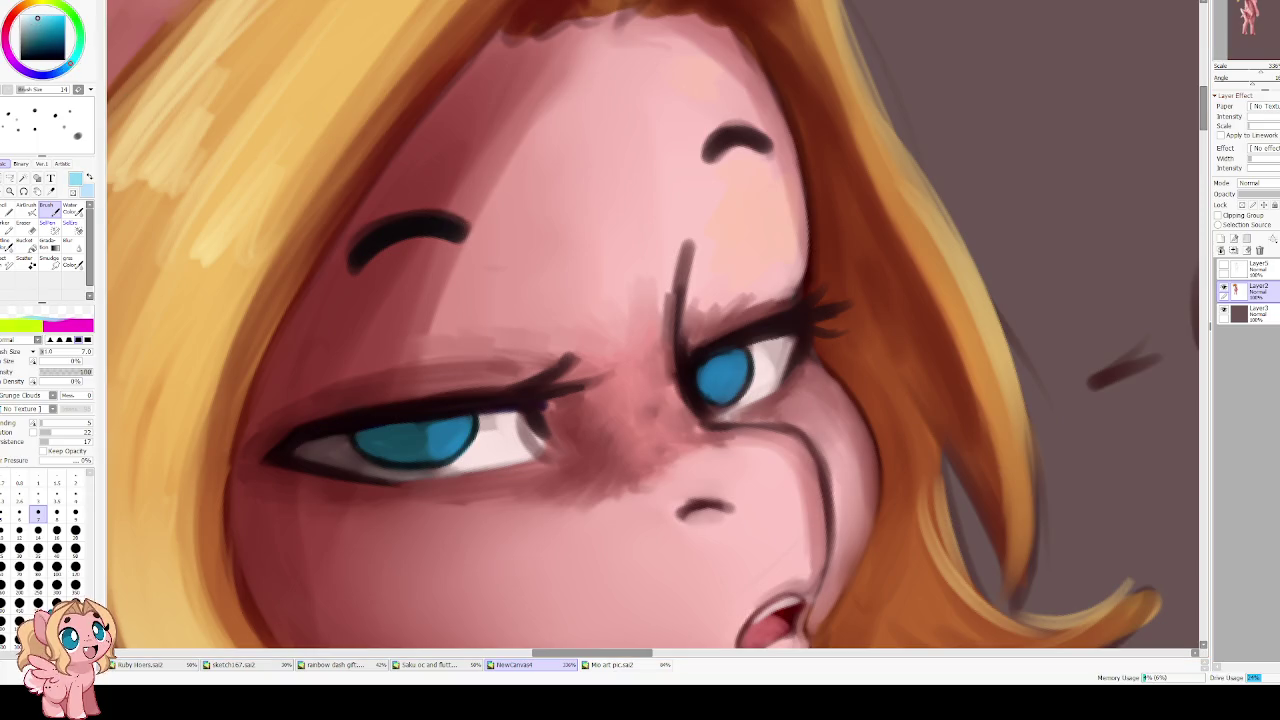
mouse_move(736, 386)
mouse_down()
mouse_move(718, 392)
mouse_move(740, 361)
mouse_up()
drag(447, 447, 450, 427)
key(h)
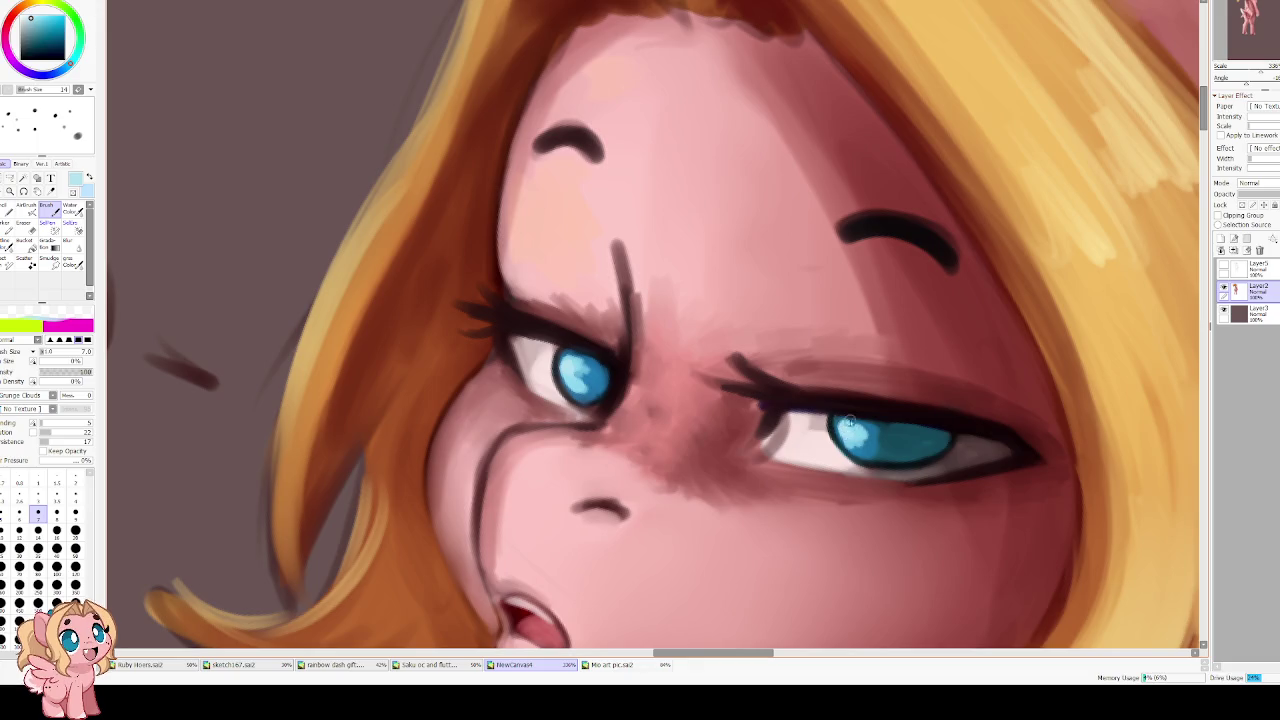
Blur-smooth the right iris, shrinking the blur size from 14 to 5
key(r)
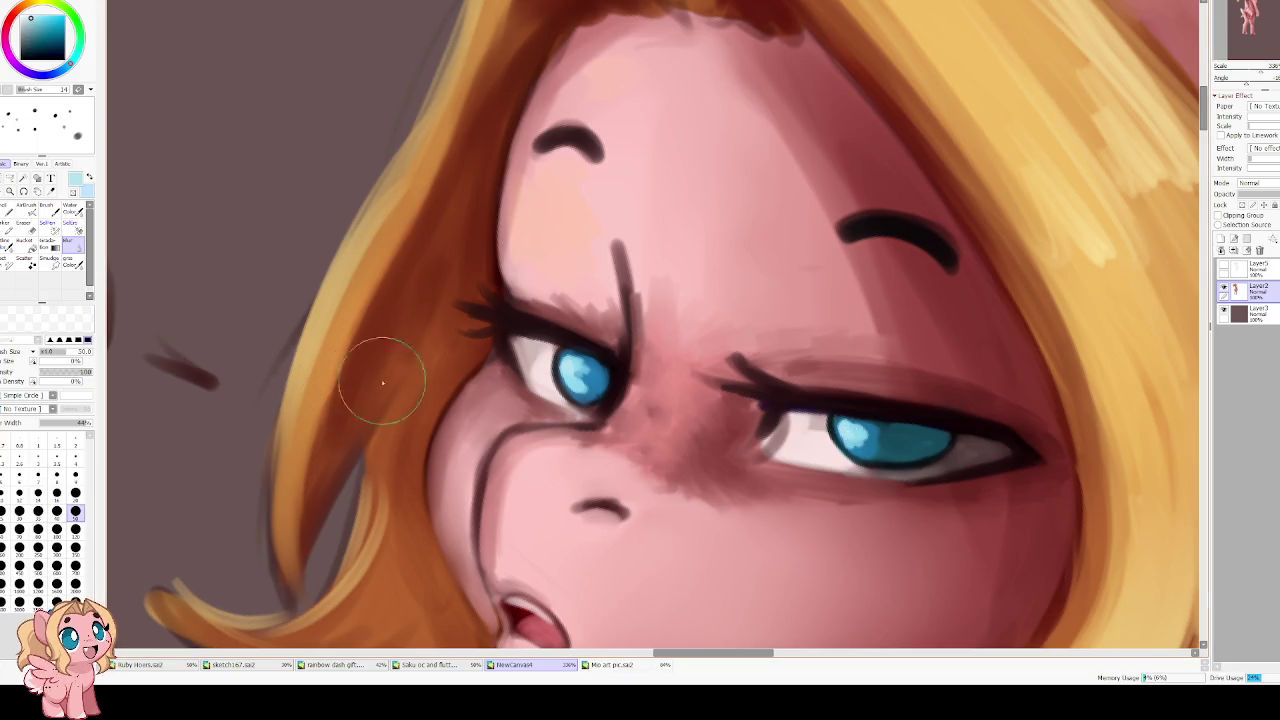
key(bracketleft)
key(bracketleft)
key(bracketleft)
key(bracketleft)
key(bracketleft)
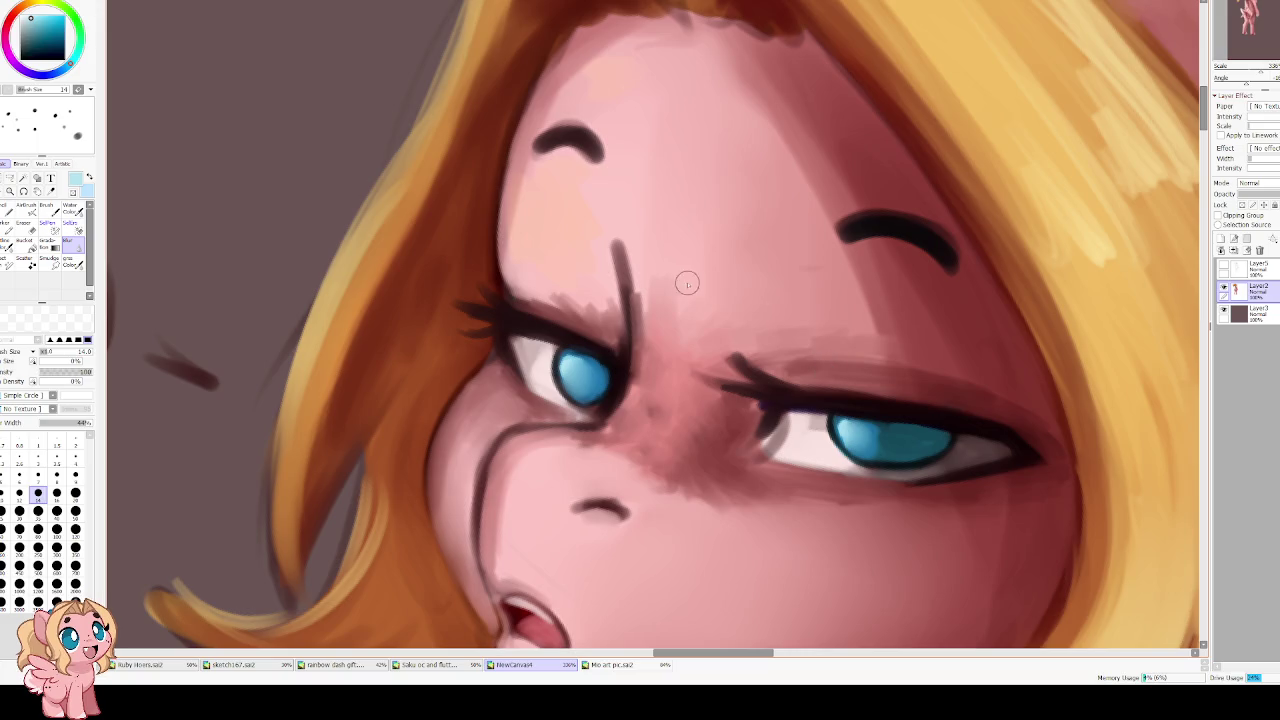
scroll(686, 280, down, 3)
scroll(646, 281, up, 1)
scroll(640, 295, up, 1)
scroll(635, 310, up, 1)
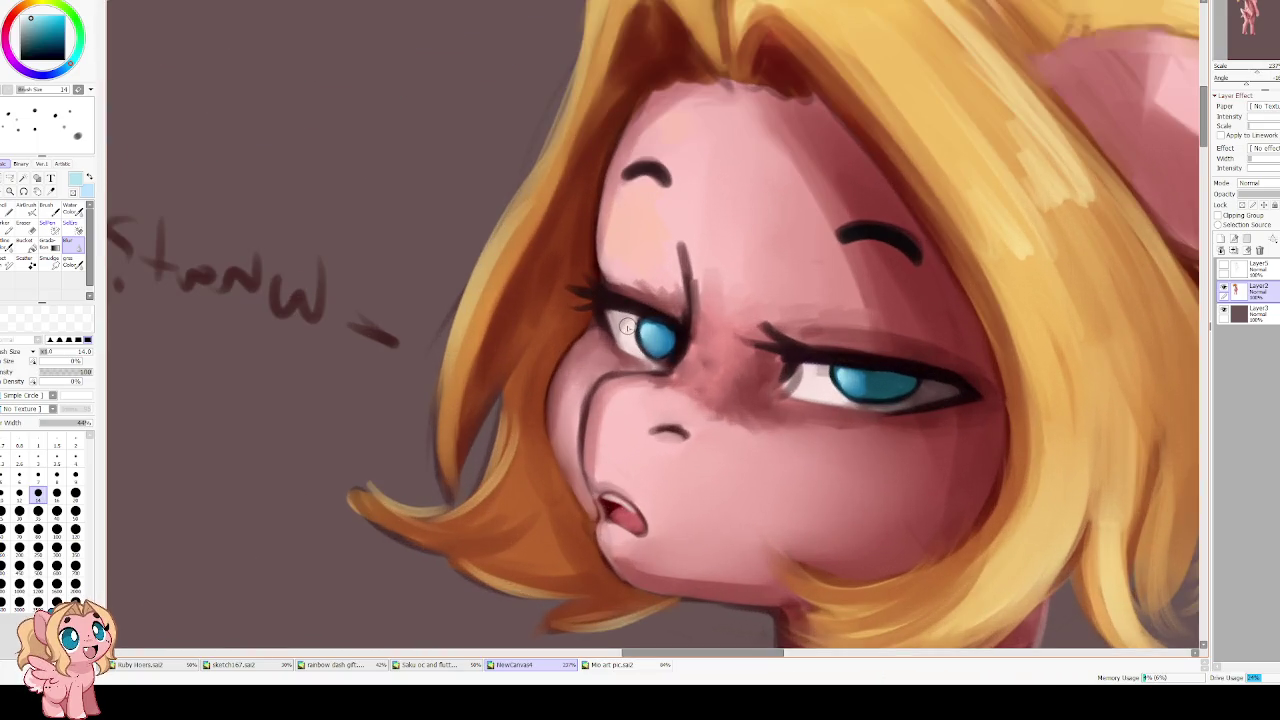
scroll(626, 327, up, 1)
key(h)
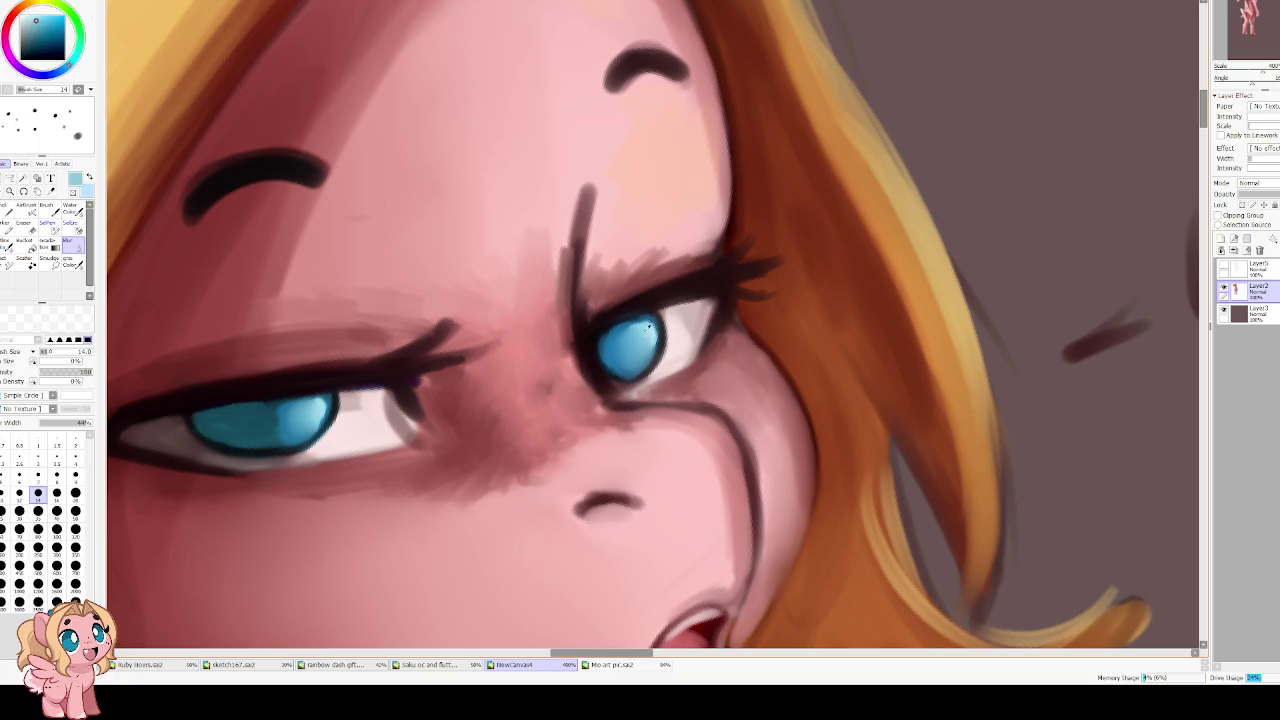
key(bracketleft)
key(bracketleft)
key(bracketleft)
key(bracketleft)
key(bracketleft)
key(bracketleft)
key(bracketleft)
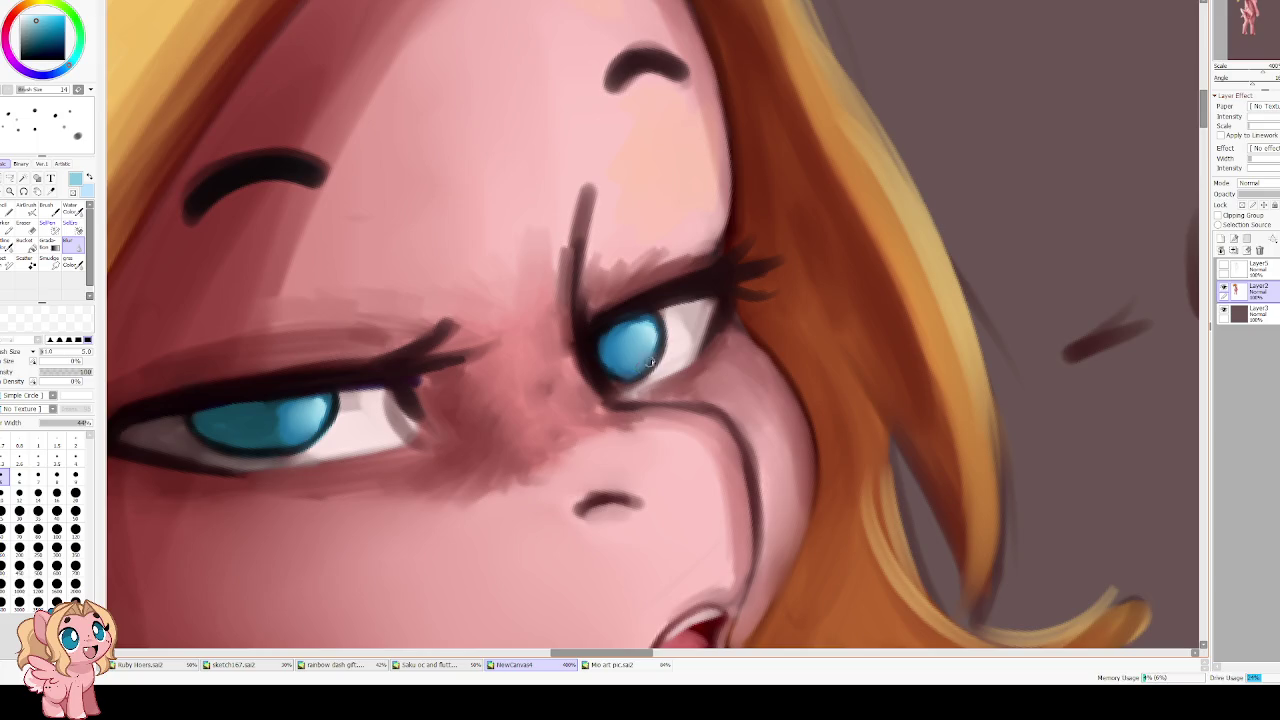
click(70, 210)
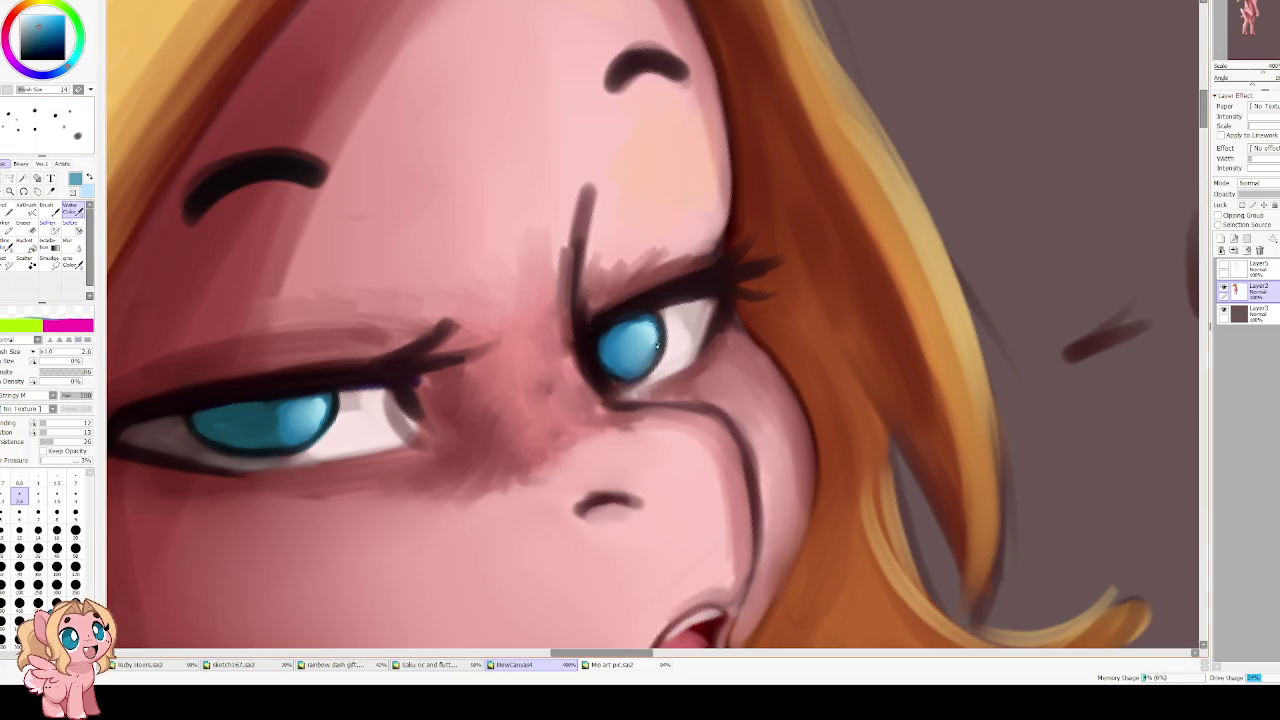
Paint light blue highlight strokes onto the right iris using a colour sampled from it
alt+click(660, 336)
alt+click(652, 323)
mouse_move(652, 322)
mouse_down()
mouse_move(655, 355)
mouse_move(638, 378)
mouse_up()
Outline the left iris edge in dark blue and pick up the dark reddish-brown eye-corner colour
drag(474, 356, 552, 344)
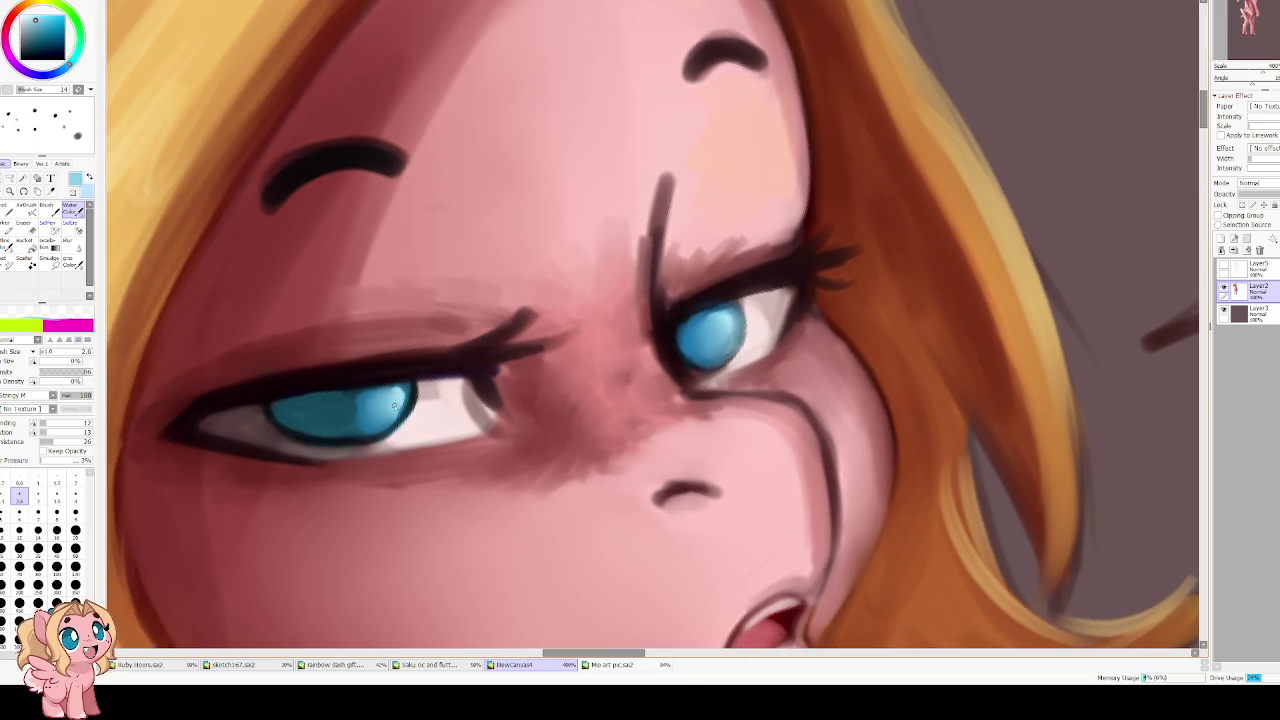
alt+click(372, 421)
drag(362, 442, 410, 386)
alt+click(404, 412)
alt+click(289, 420)
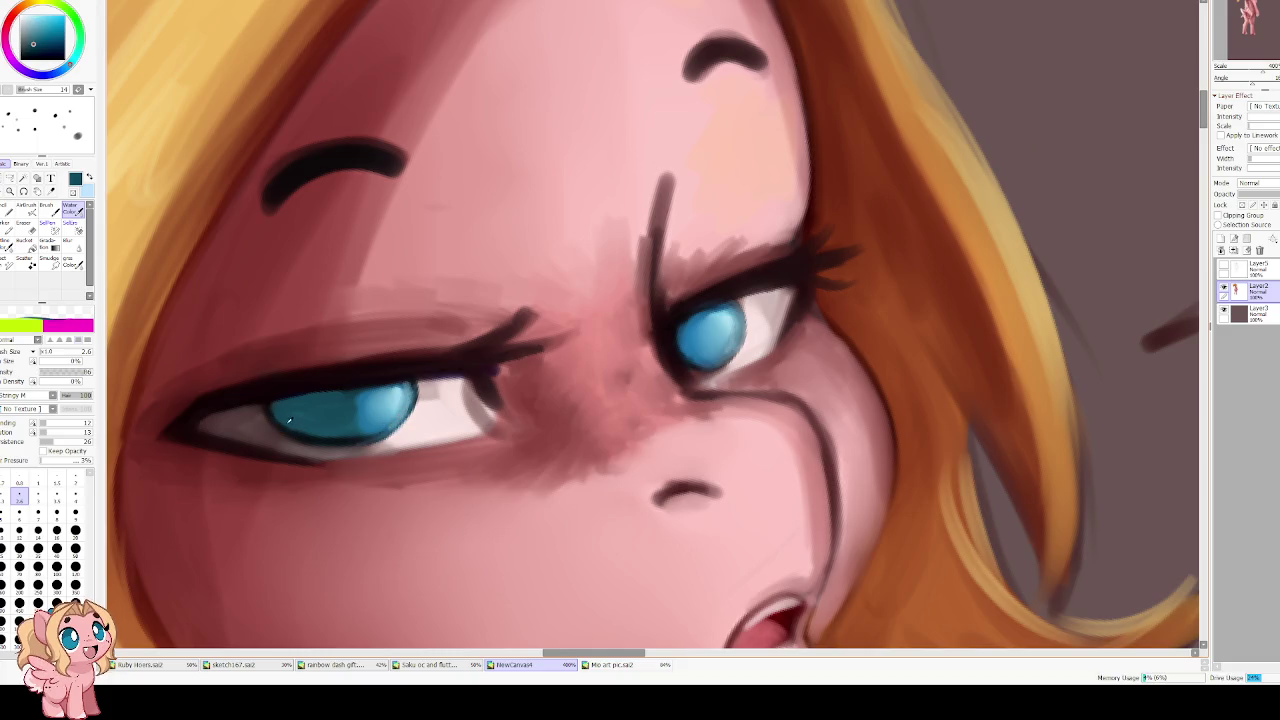
alt+click(262, 415)
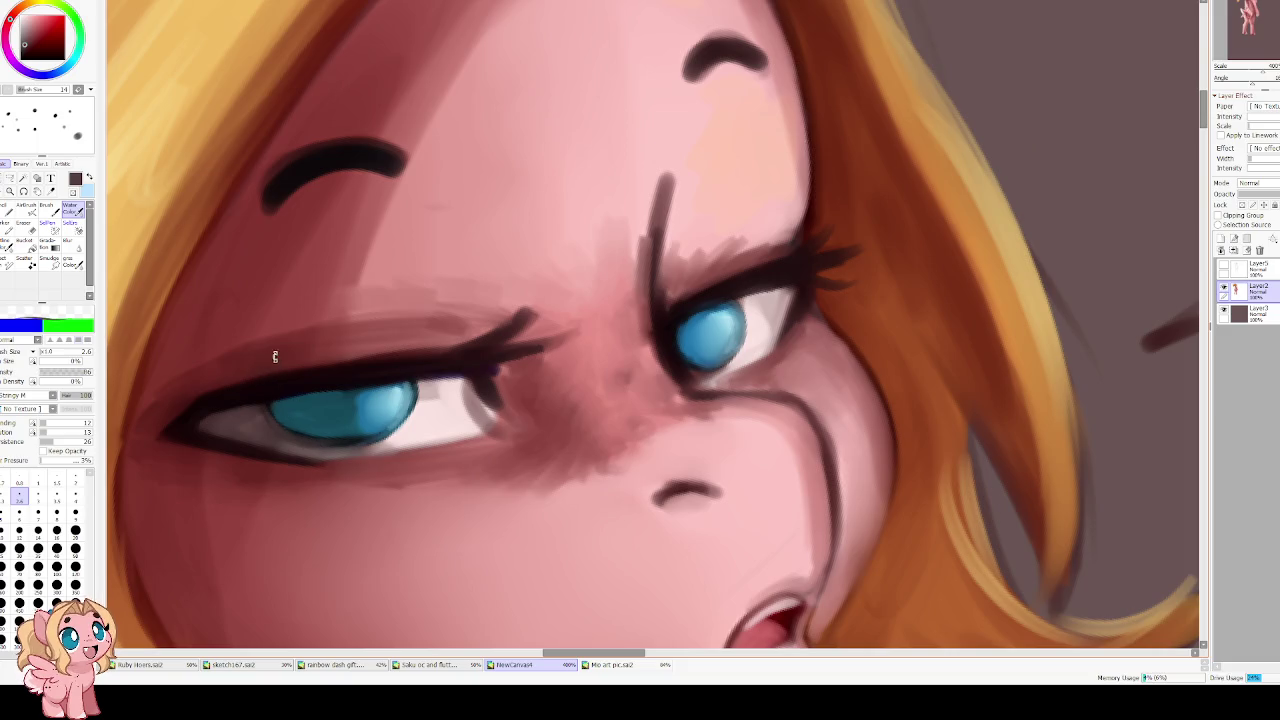
key(Delete)
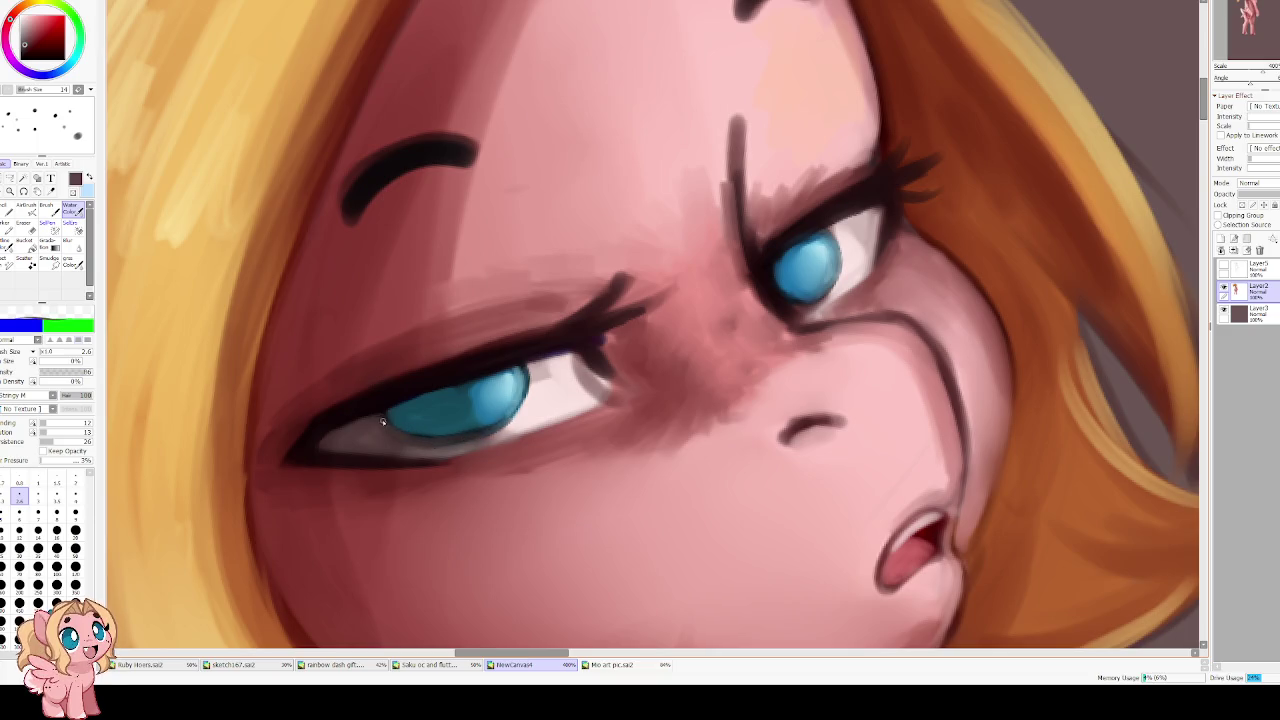
Darken the left eye's lower eyelid line with the sampled dark lash colour
alt+click(307, 427)
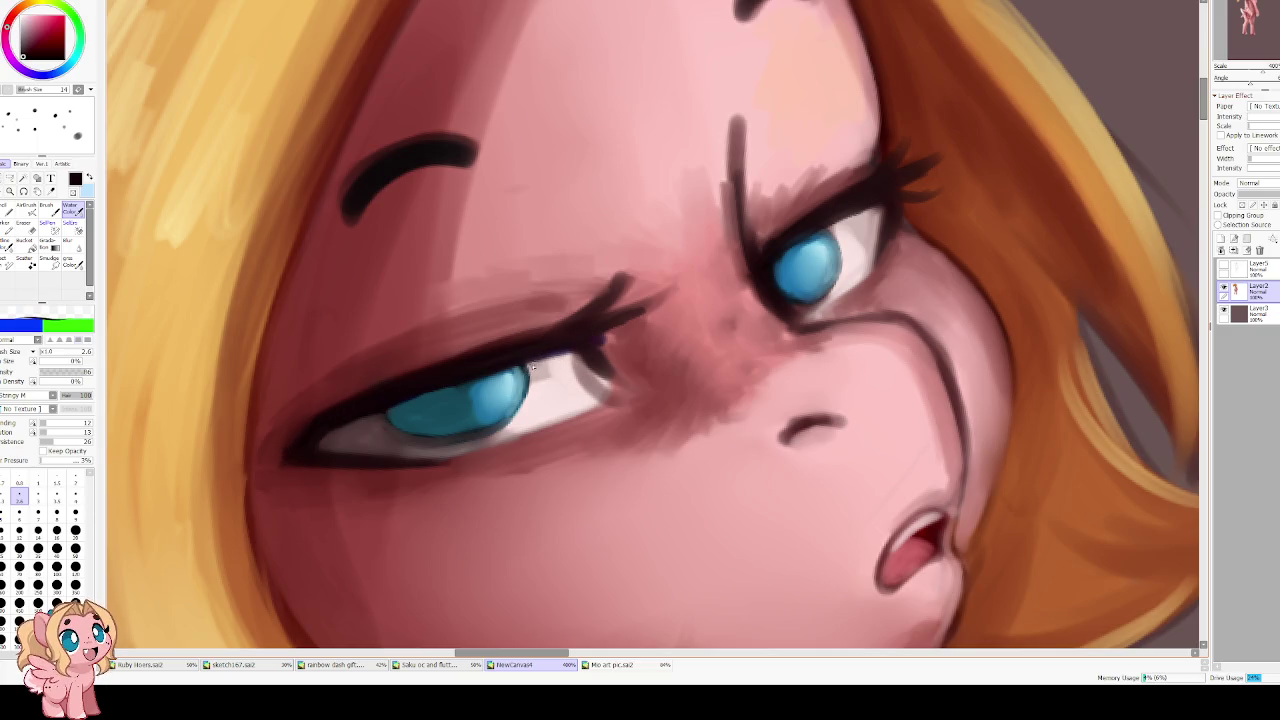
alt+click(481, 383)
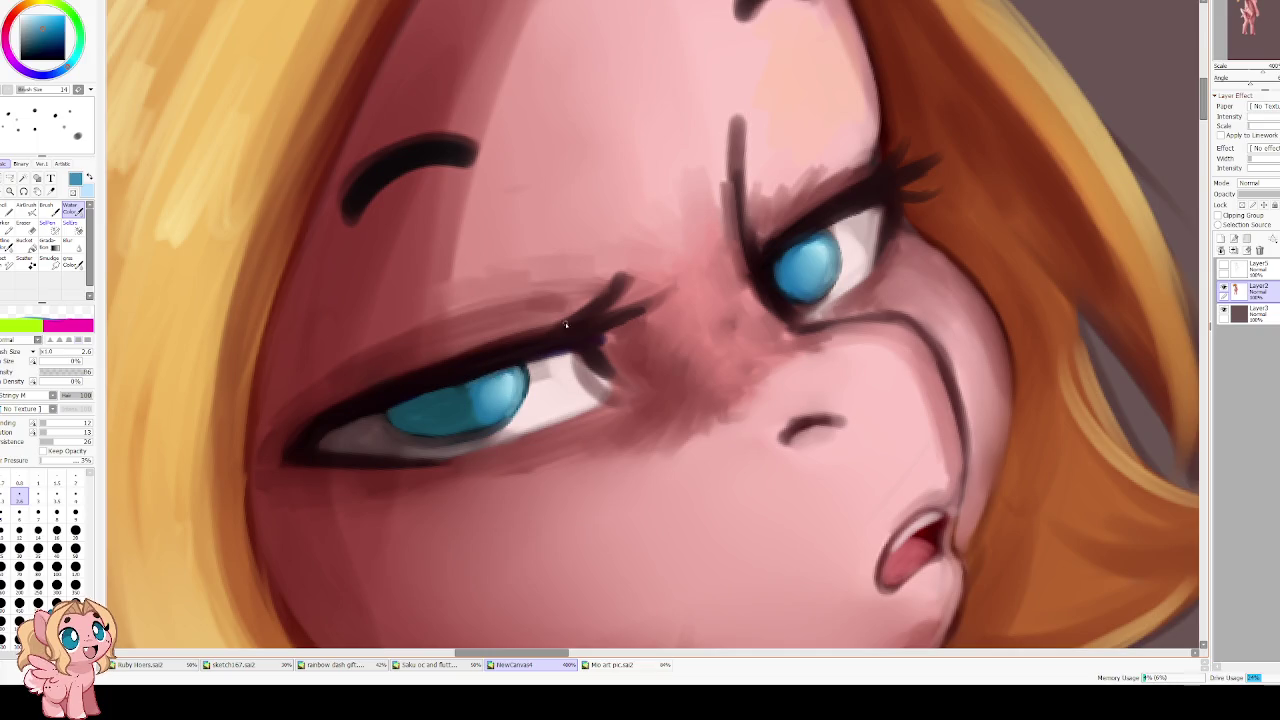
drag(530, 148, 589, 340)
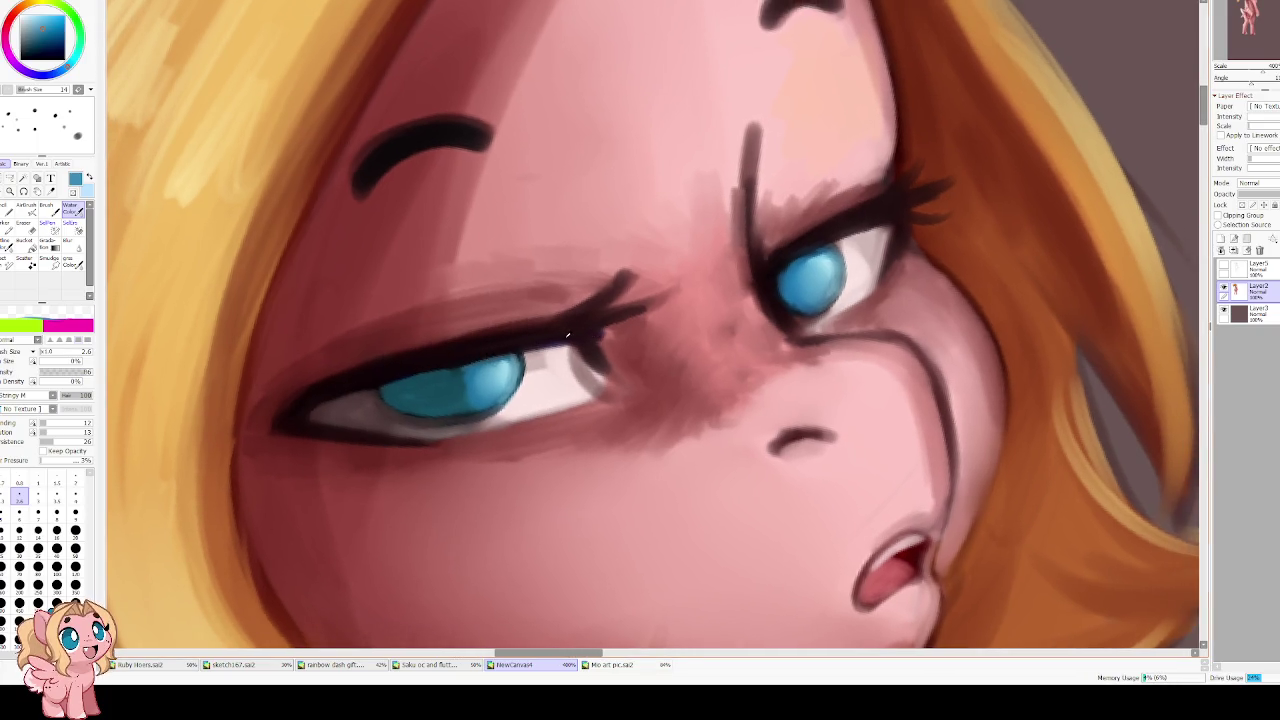
alt+click(567, 336)
alt+click(420, 366)
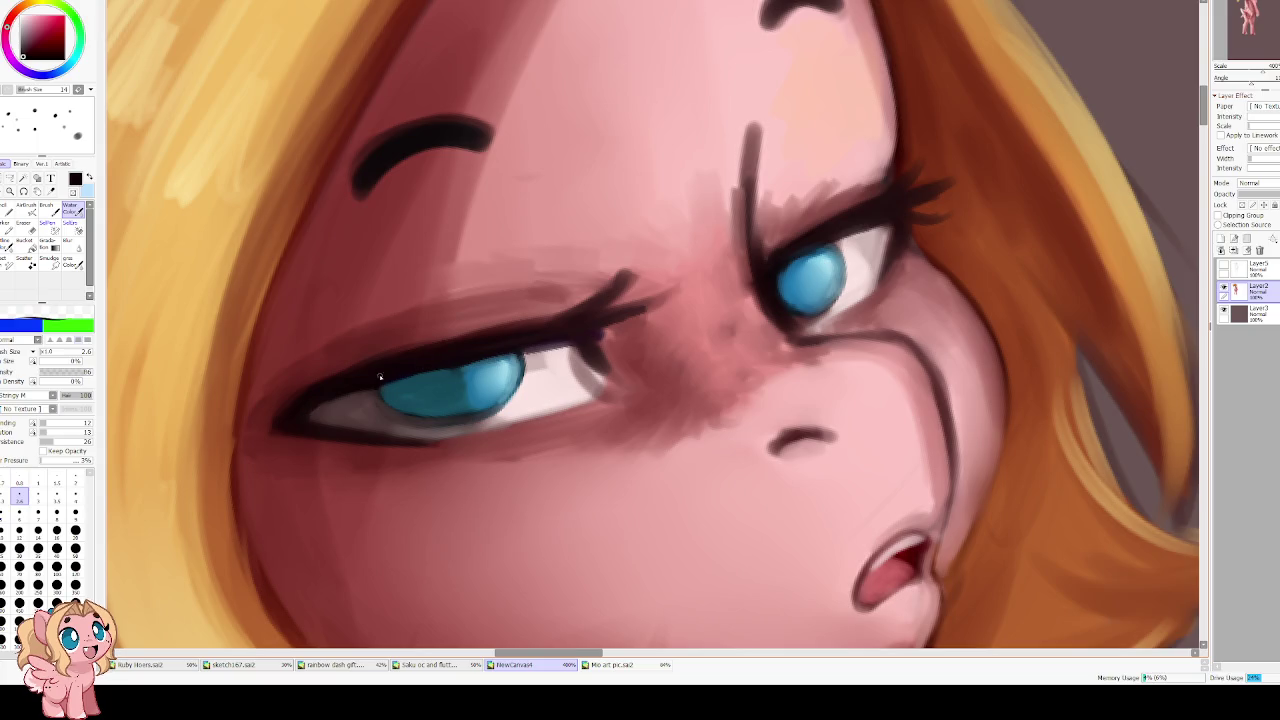
drag(316, 433, 417, 440)
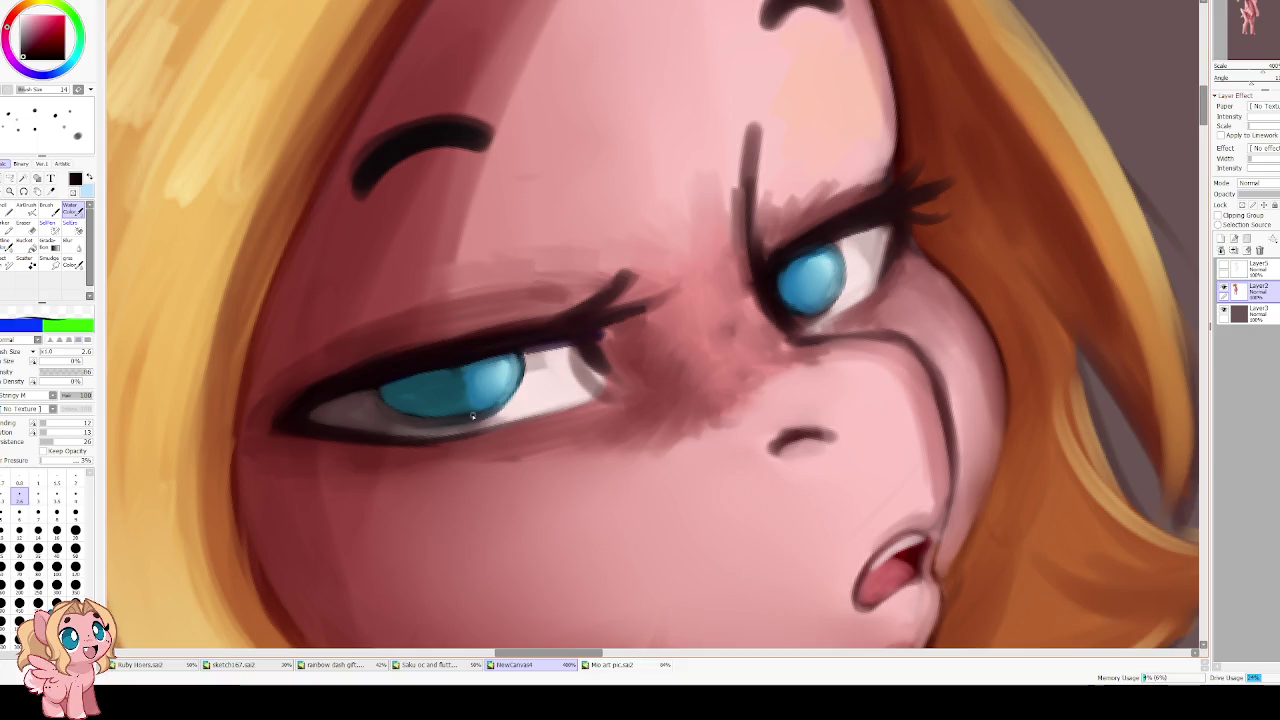
Brighten the eye-white corner in pale pink and extend the dark lower lid line leftward
scroll(488, 422, up, 1)
alt+click(488, 406)
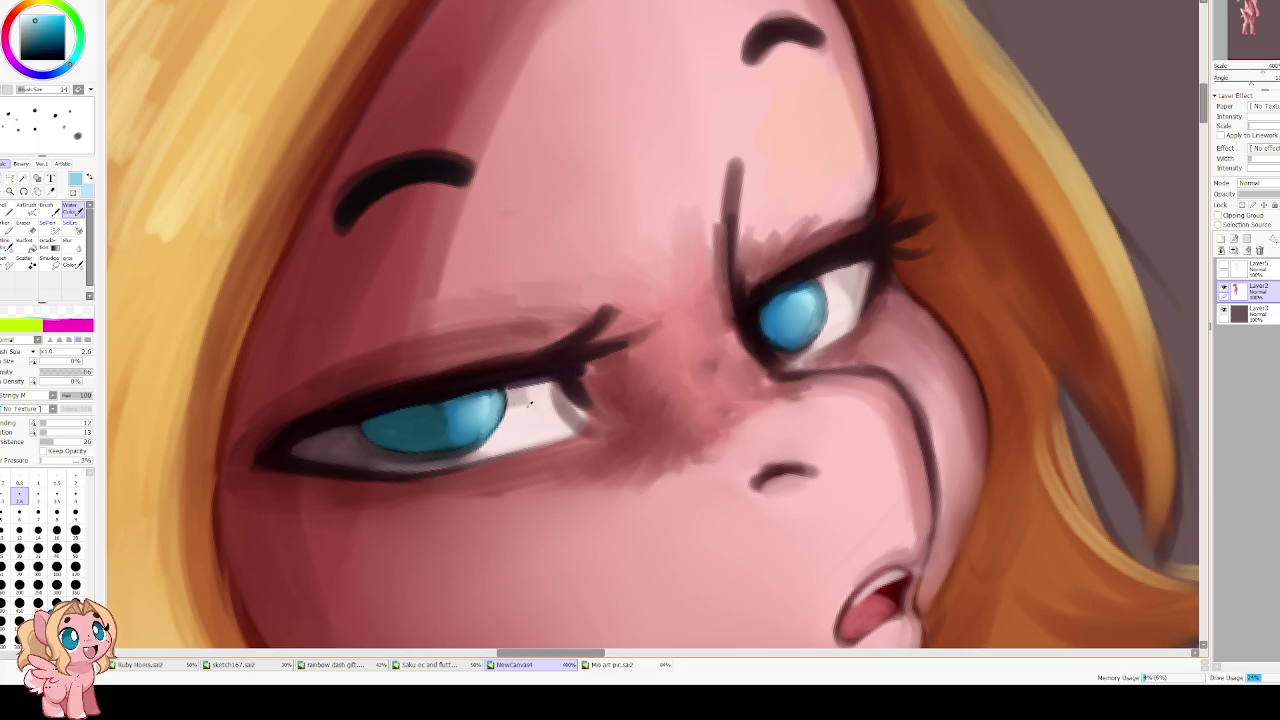
alt+click(522, 403)
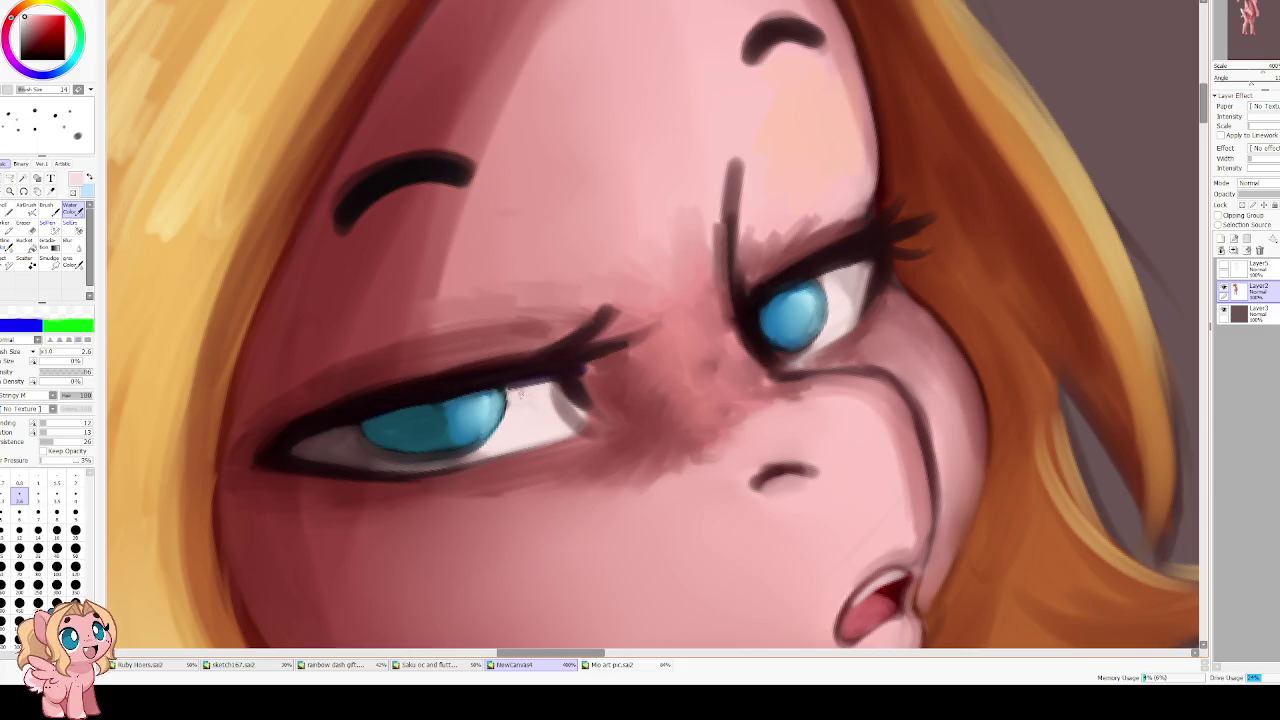
drag(550, 405, 575, 425)
alt+click(583, 403)
drag(565, 436, 490, 463)
Repaint the eye-white corner at brush size 6 and reinforce the dark inner eye corner
alt+click(556, 408)
key(bracketright)
key(bracketright)
key(bracketright)
key(bracketright)
key(bracketright)
drag(556, 392, 578, 426)
alt+click(577, 391)
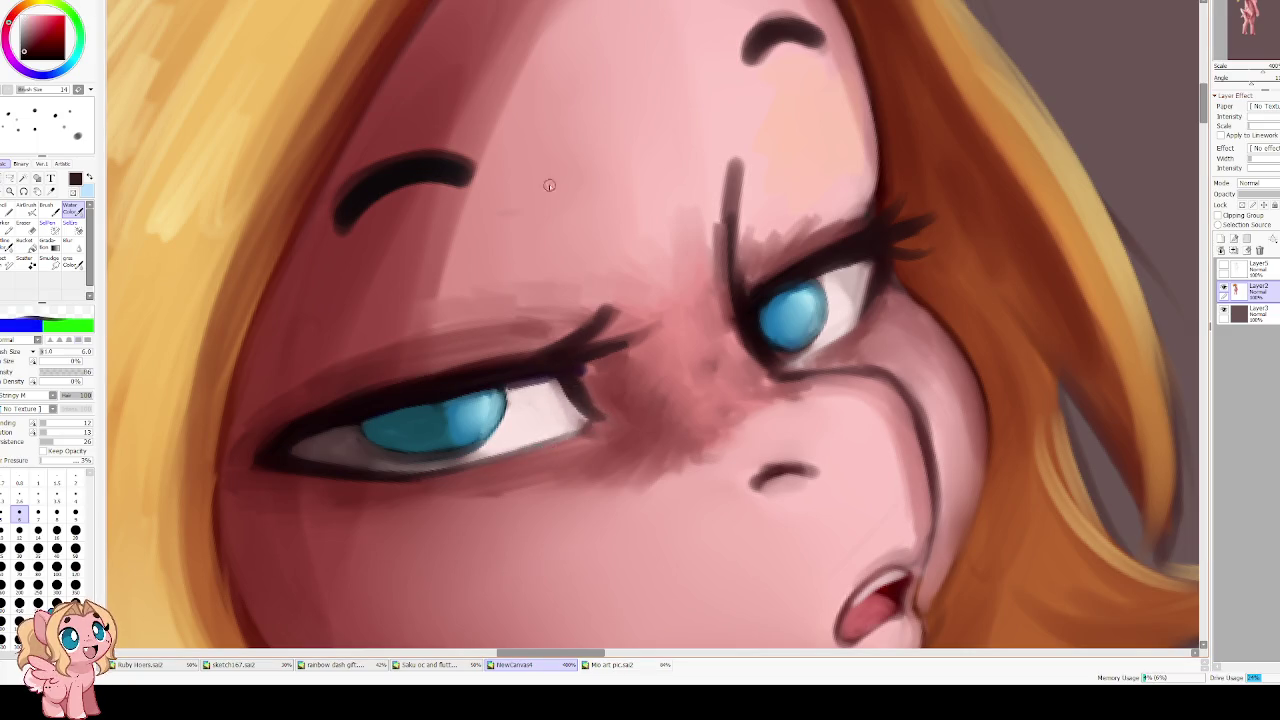
drag(60, 423, 86, 432)
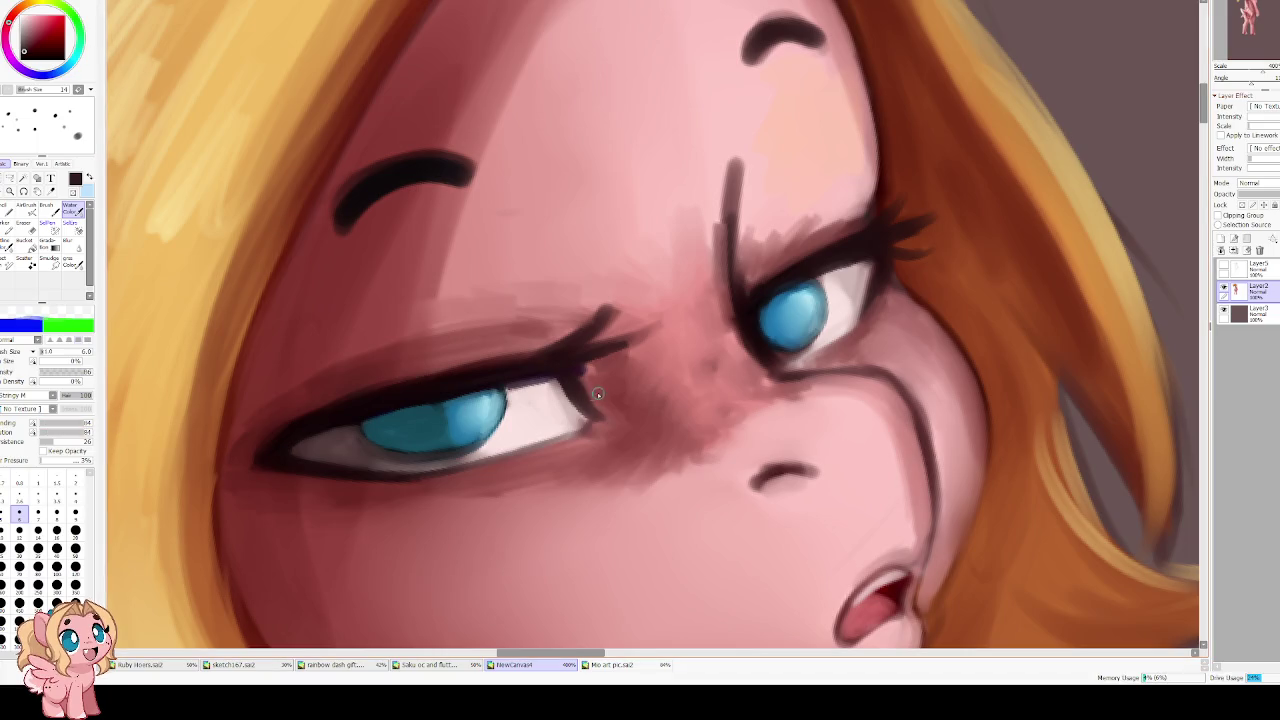
drag(584, 378, 598, 406)
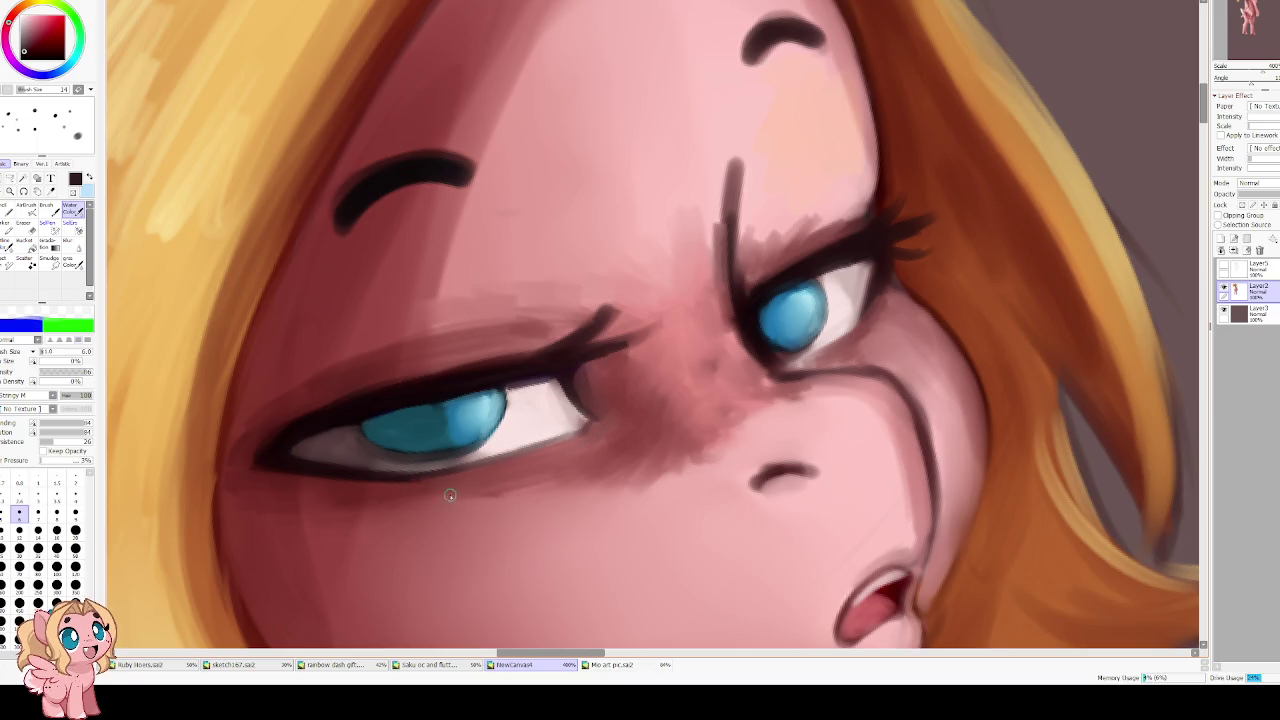
drag(450, 495, 586, 363)
Paint a dark black pupil into the left eye's iris
alt+click(625, 380)
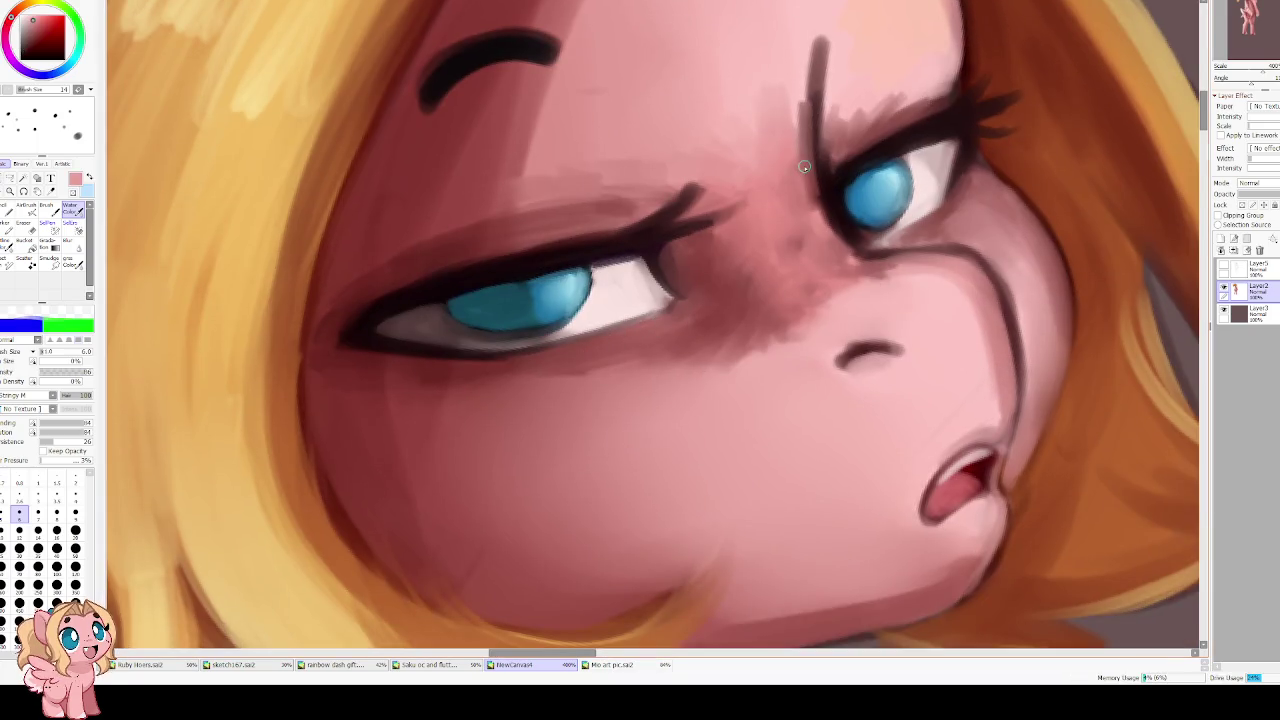
key(bracketright)
key(bracketright)
key(bracketright)
key(bracketright)
key(bracketright)
key(bracketright)
key(bracketright)
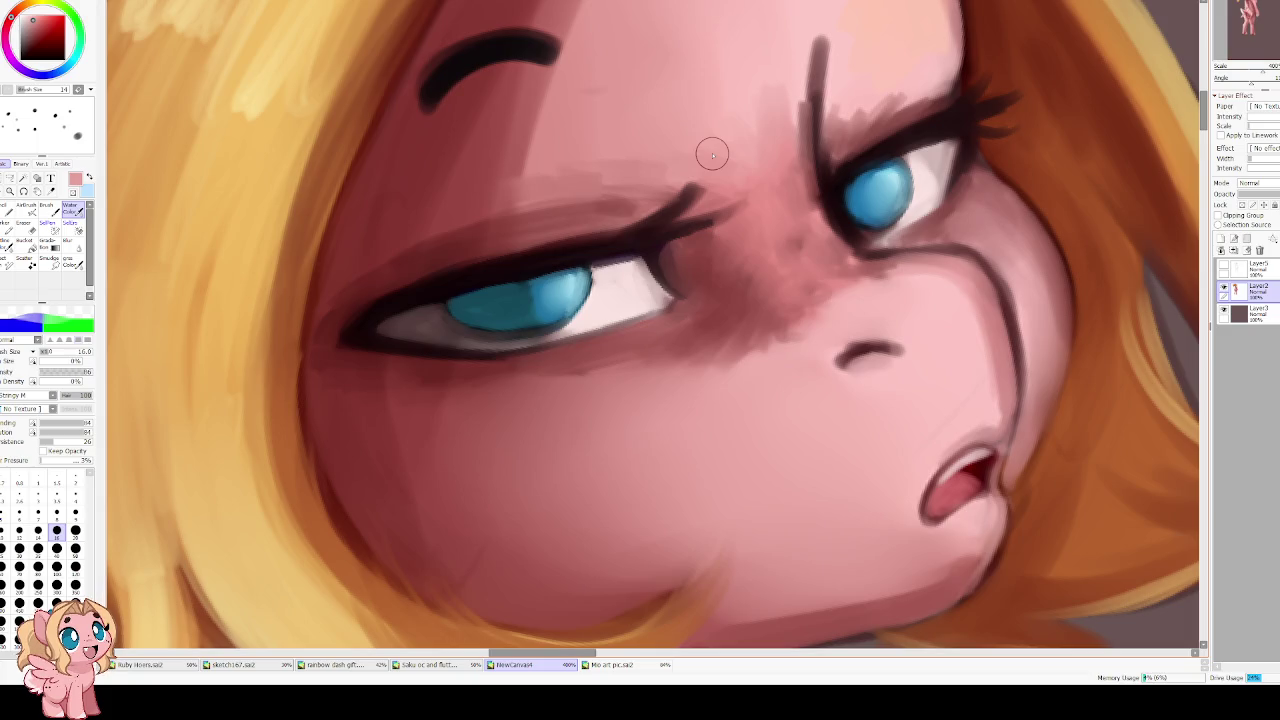
click(54, 73)
key(x)
key(bracketleft)
key(bracketleft)
key(bracketleft)
key(bracketleft)
key(bracketleft)
key(bracketleft)
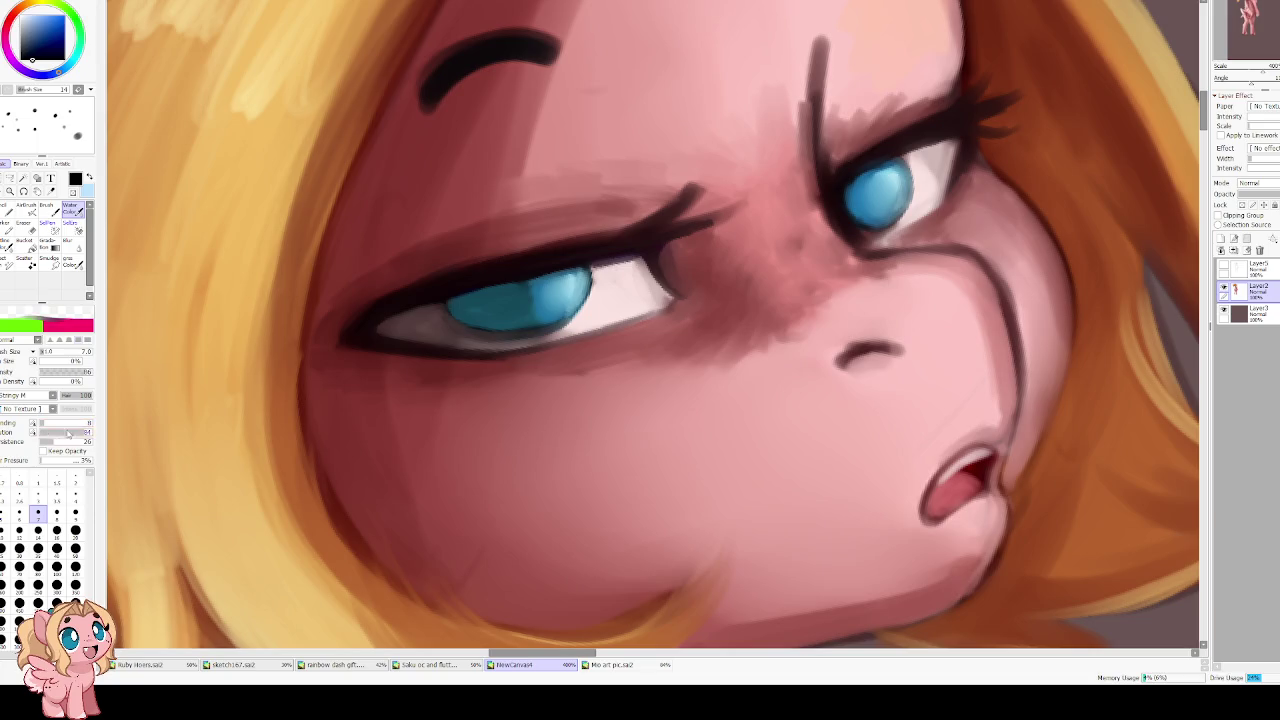
drag(499, 285, 530, 340)
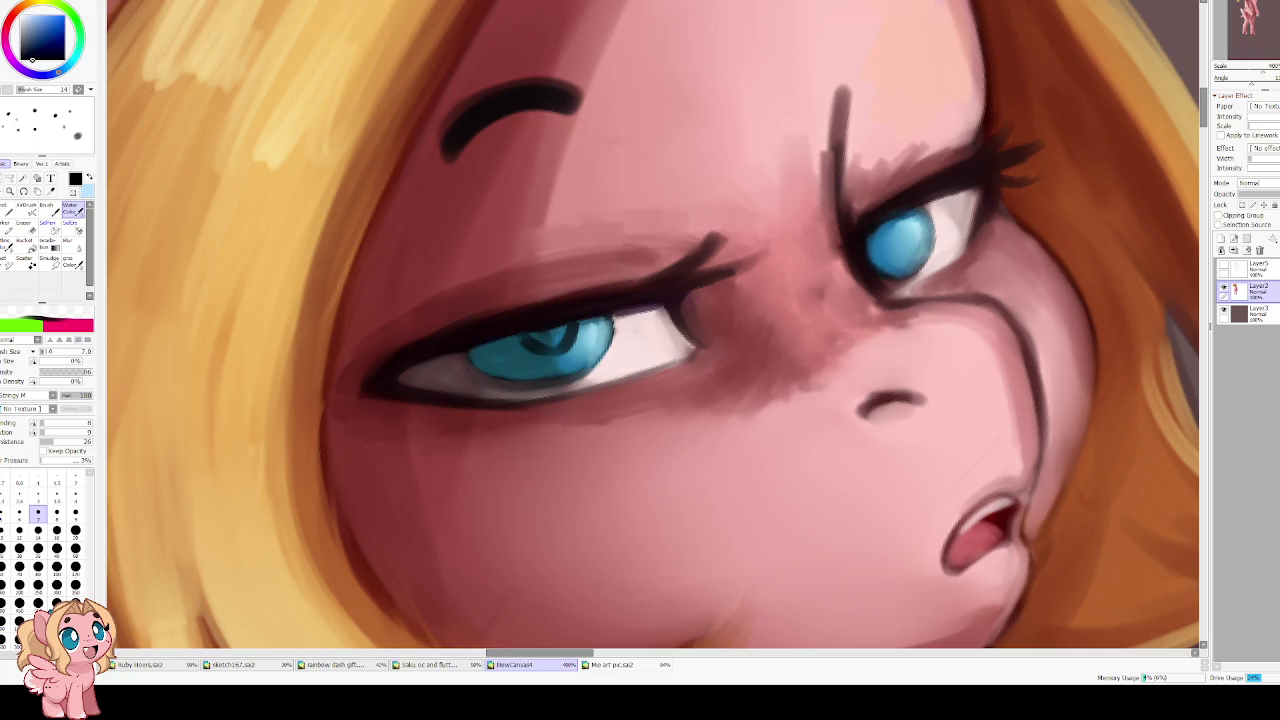
mouse_move(572, 330)
mouse_down()
mouse_move(558, 348)
mouse_move(520, 344)
mouse_move(548, 336)
mouse_move(512, 342)
mouse_up()
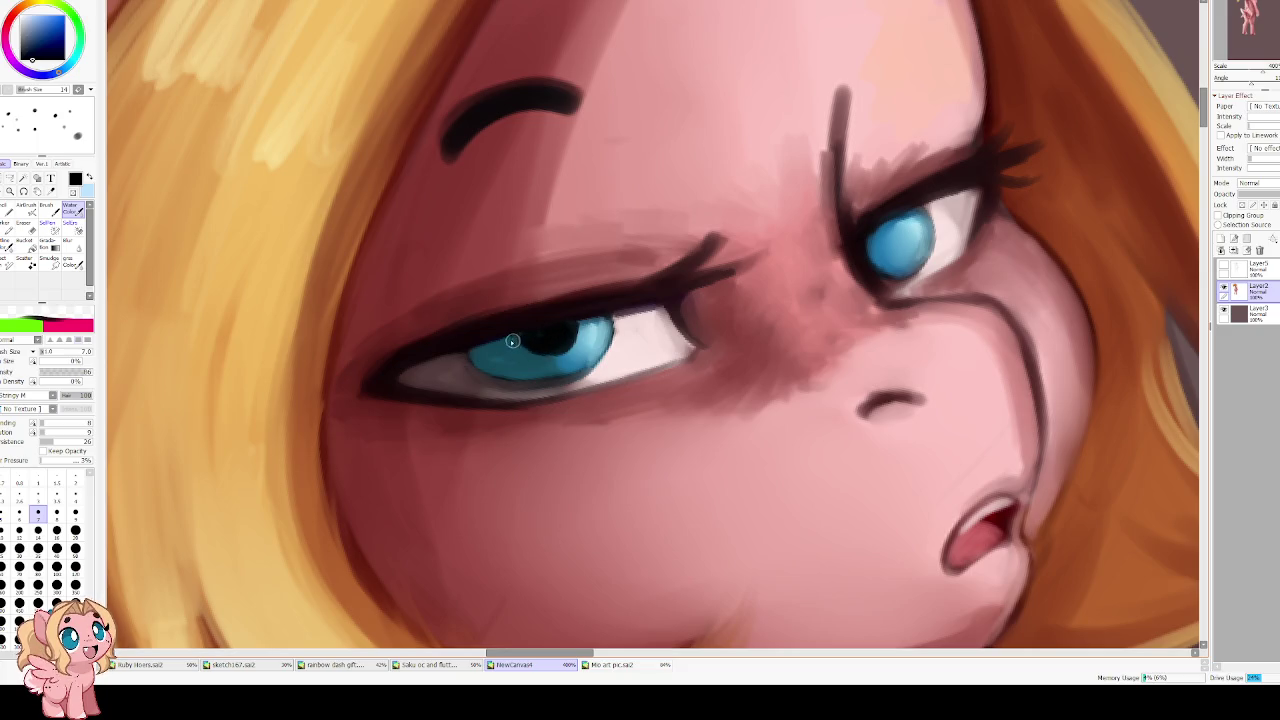
scroll(525, 237, down, 8)
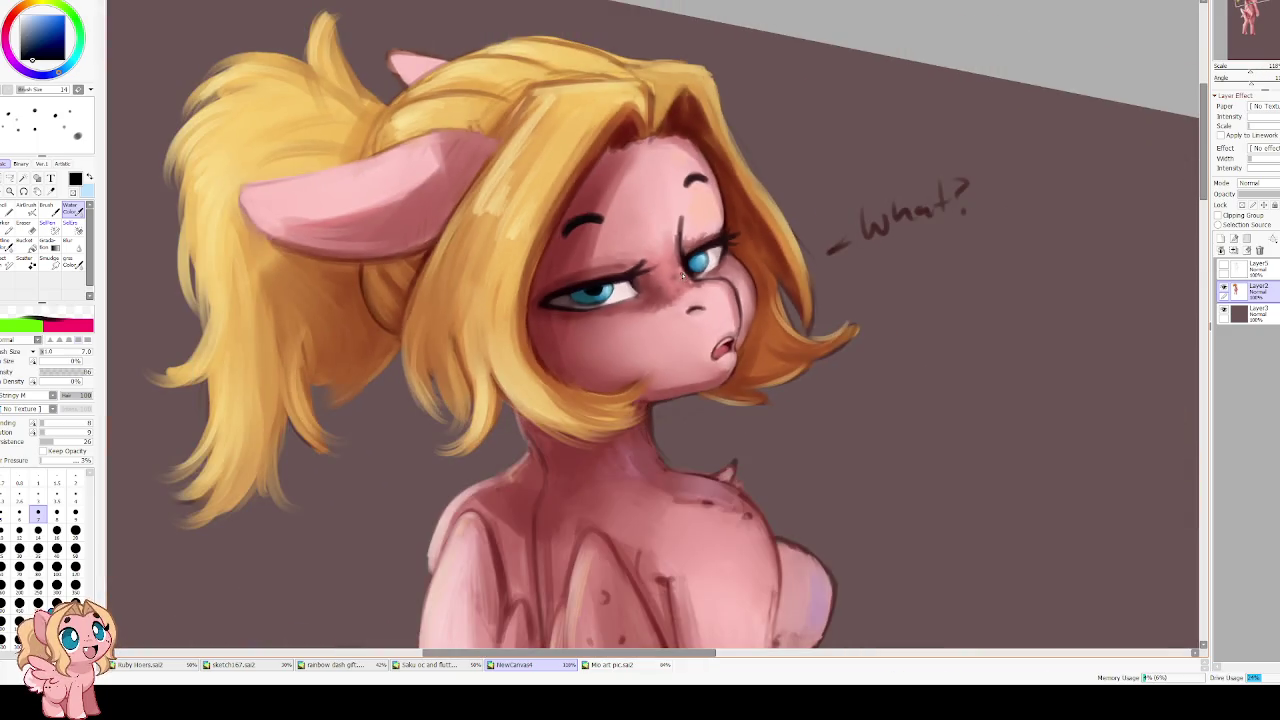
Reset the view onto the left eye and rework its pupil with dark teal strokes
drag(525, 237, 655, 263)
key(Home)
scroll(633, 254, up, 4)
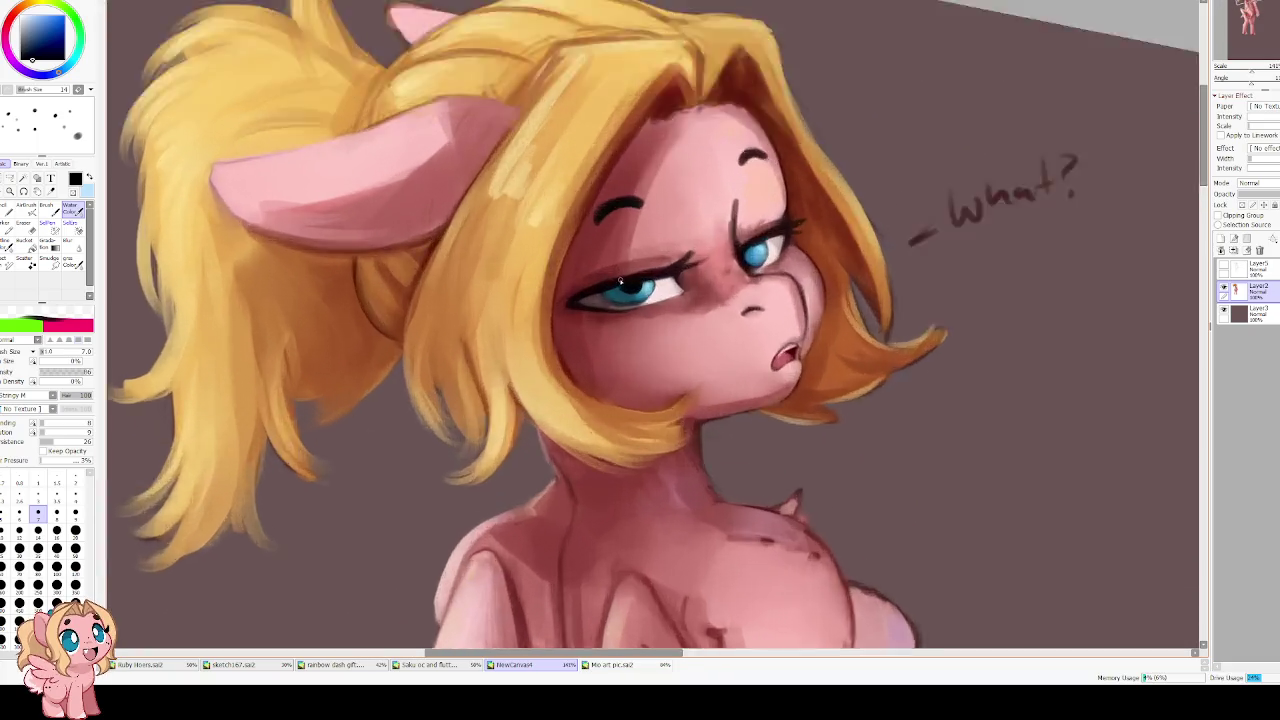
scroll(633, 254, up, 5)
mouse_move(614, 311)
mouse_down()
mouse_move(643, 323)
mouse_move(631, 306)
mouse_move(660, 338)
mouse_move(640, 300)
mouse_move(620, 320)
mouse_move(651, 323)
mouse_move(613, 305)
mouse_move(650, 340)
mouse_move(680, 296)
mouse_move(620, 325)
mouse_up()
alt+click(667, 325)
alt+click(632, 278)
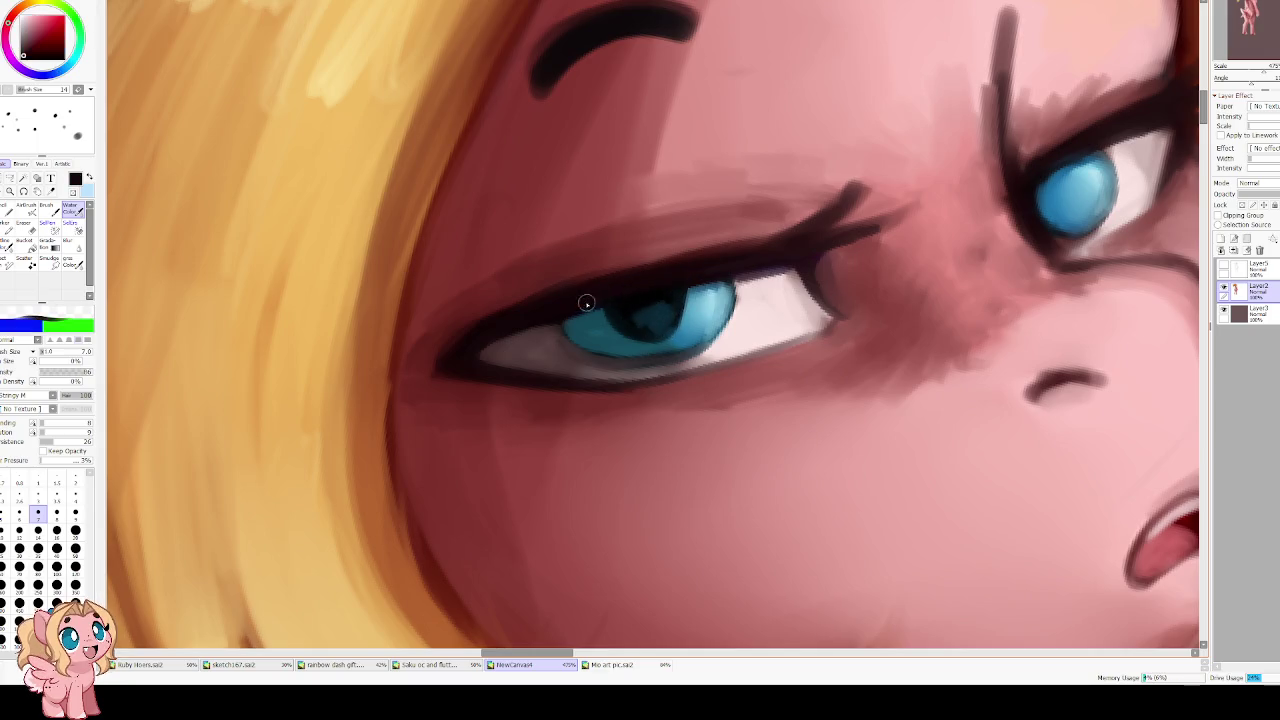
alt+click(623, 296)
mouse_move(627, 321)
mouse_down()
mouse_move(643, 323)
mouse_move(614, 314)
mouse_move(631, 322)
mouse_up()
Set the brush size to 3.5 and pick a dark red-brown colour
click(45, 53)
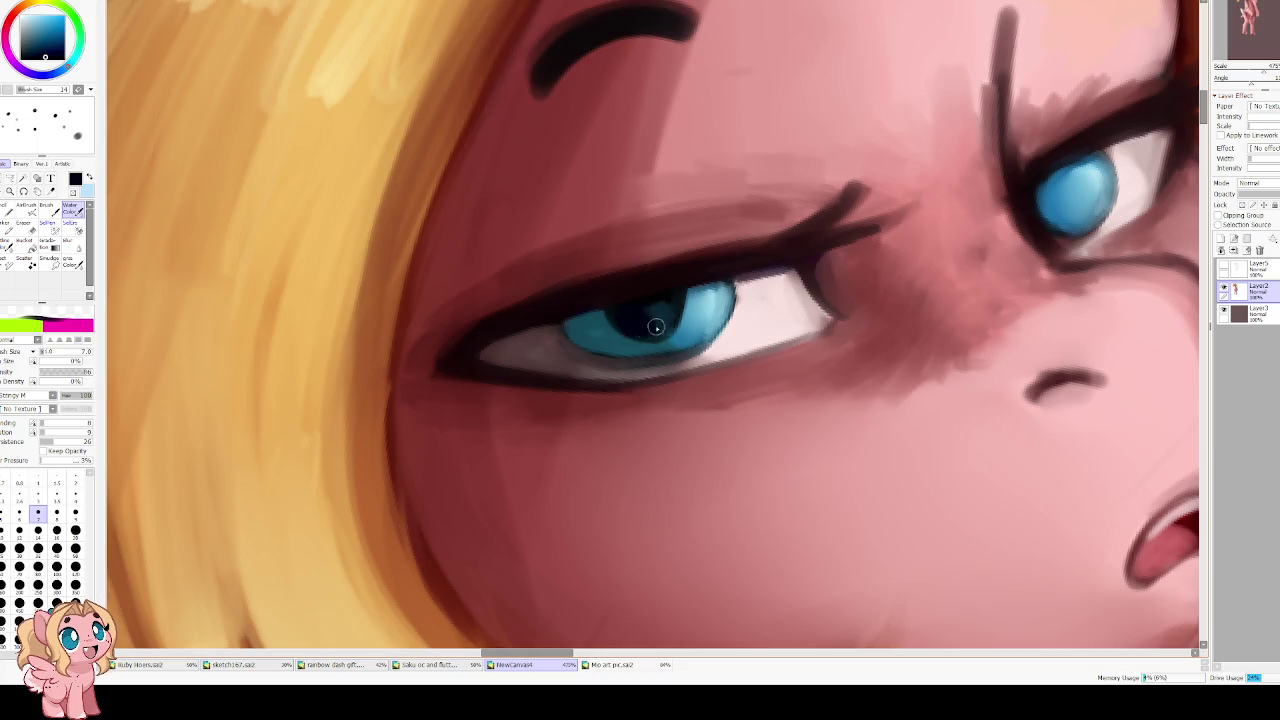
click(75, 494)
mouse_move(38, 77)
mouse_down()
mouse_move(8, 52)
mouse_move(7, 30)
mouse_up()
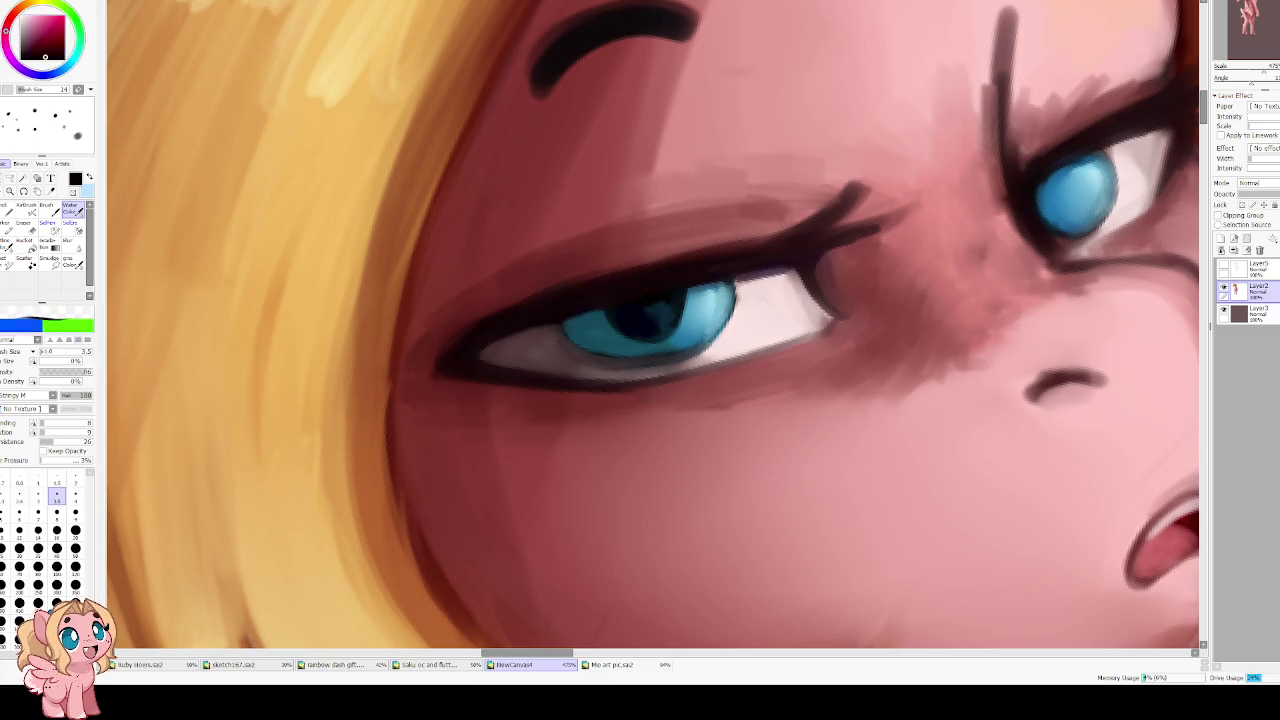
click(29, 43)
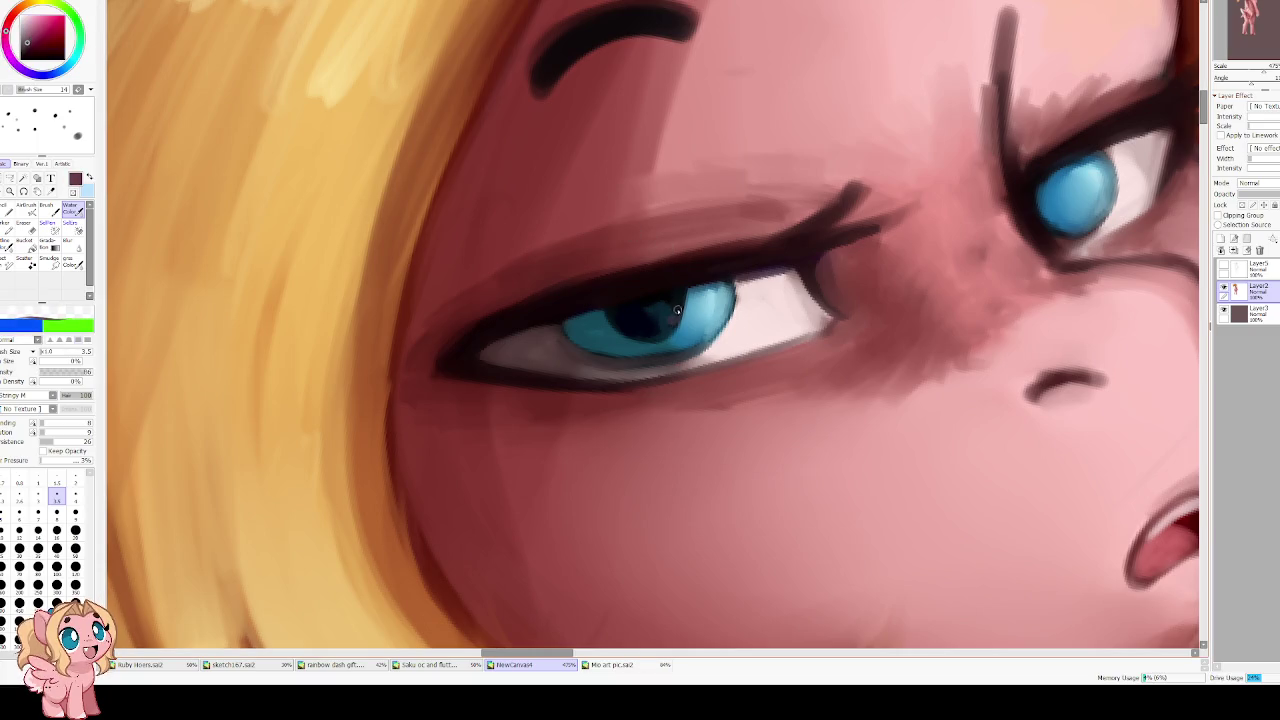
scroll(651, 310, right, 3)
scroll(651, 310, up, 1)
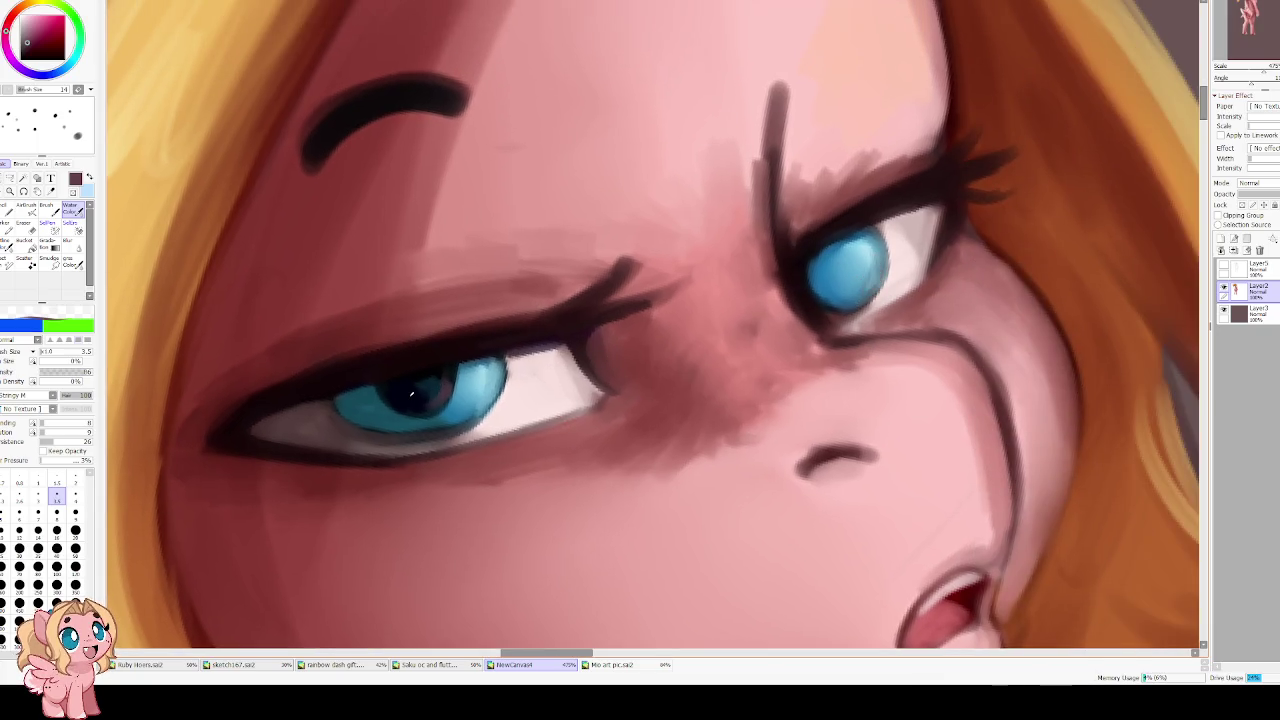
Paint a matching dark pupil into the far eye at brush size 7 using the near eye's pupil colour
alt+click(400, 387)
click(38, 513)
mouse_move(838, 240)
mouse_down()
mouse_move(830, 298)
mouse_move(826, 244)
mouse_move(845, 300)
mouse_move(845, 232)
mouse_up()
scroll(786, 113, down, 5)
key(h)
scroll(498, 321, up, 3)
scroll(498, 321, up, 2)
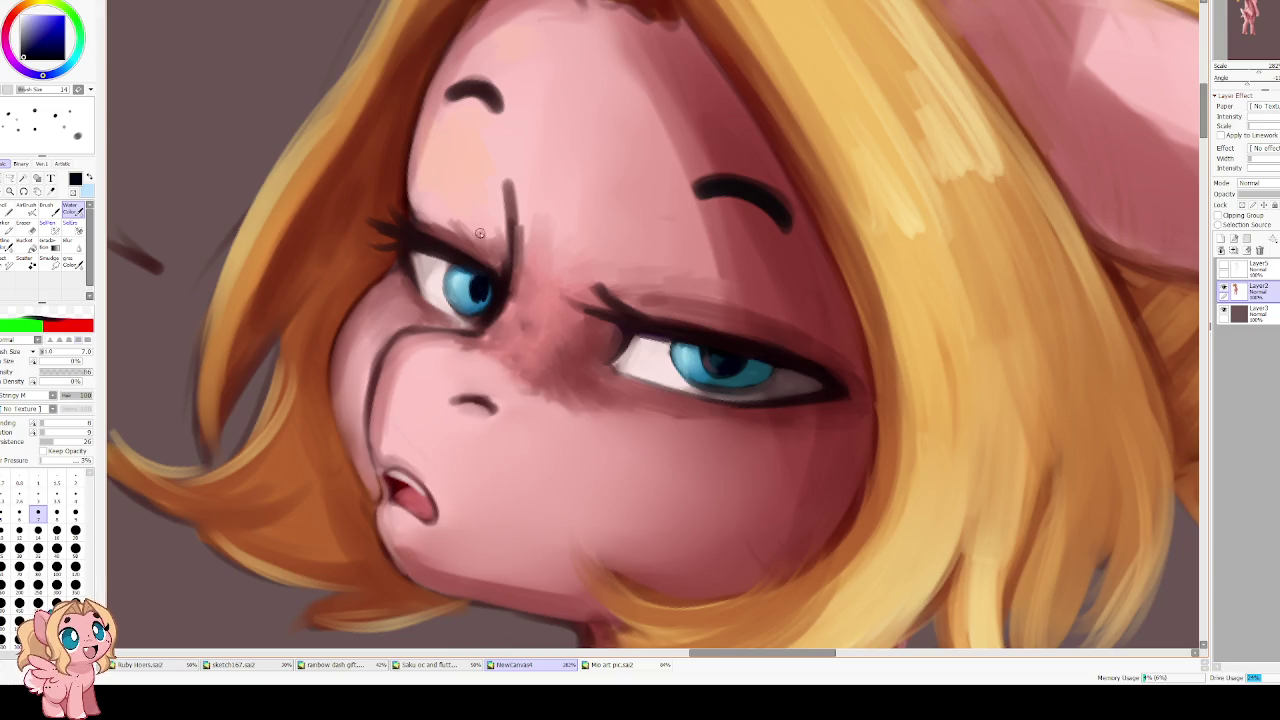
Brighten the far eye's iris with bright blue strokes
key(h)
scroll(571, 237, down, 3)
scroll(584, 194, down, 3)
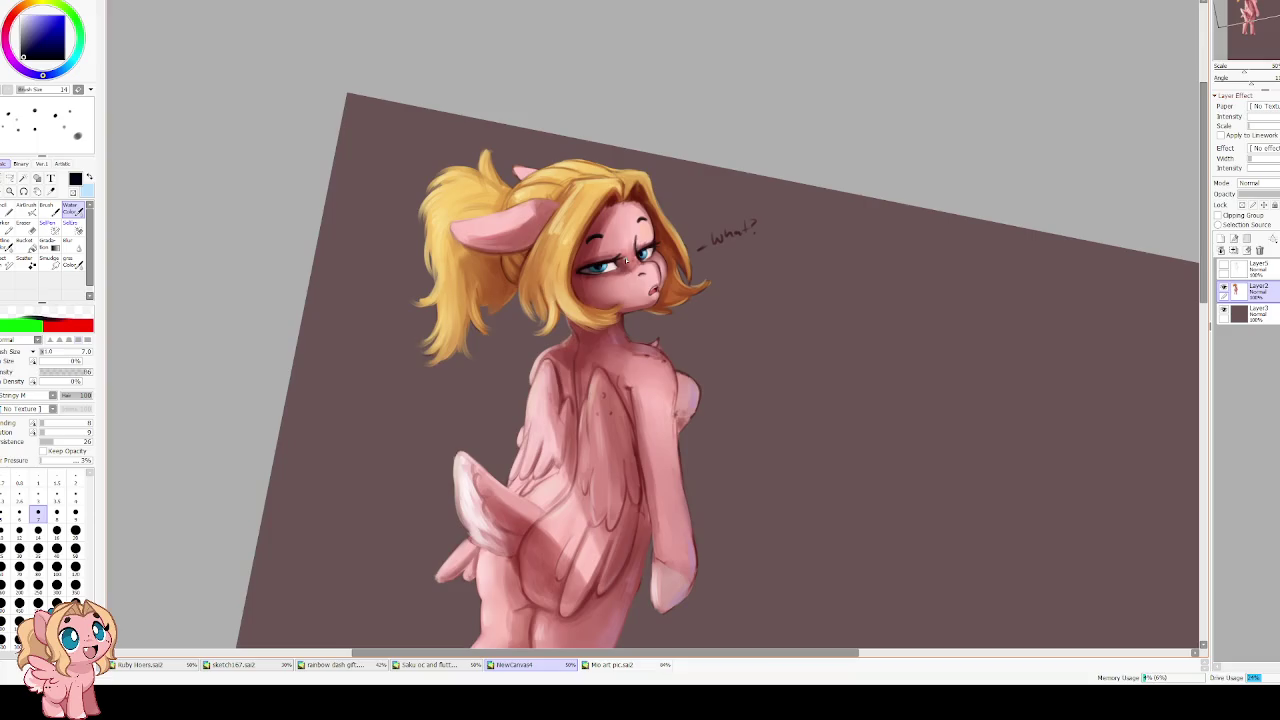
scroll(640, 240, up, 2)
scroll(640, 240, up, 2)
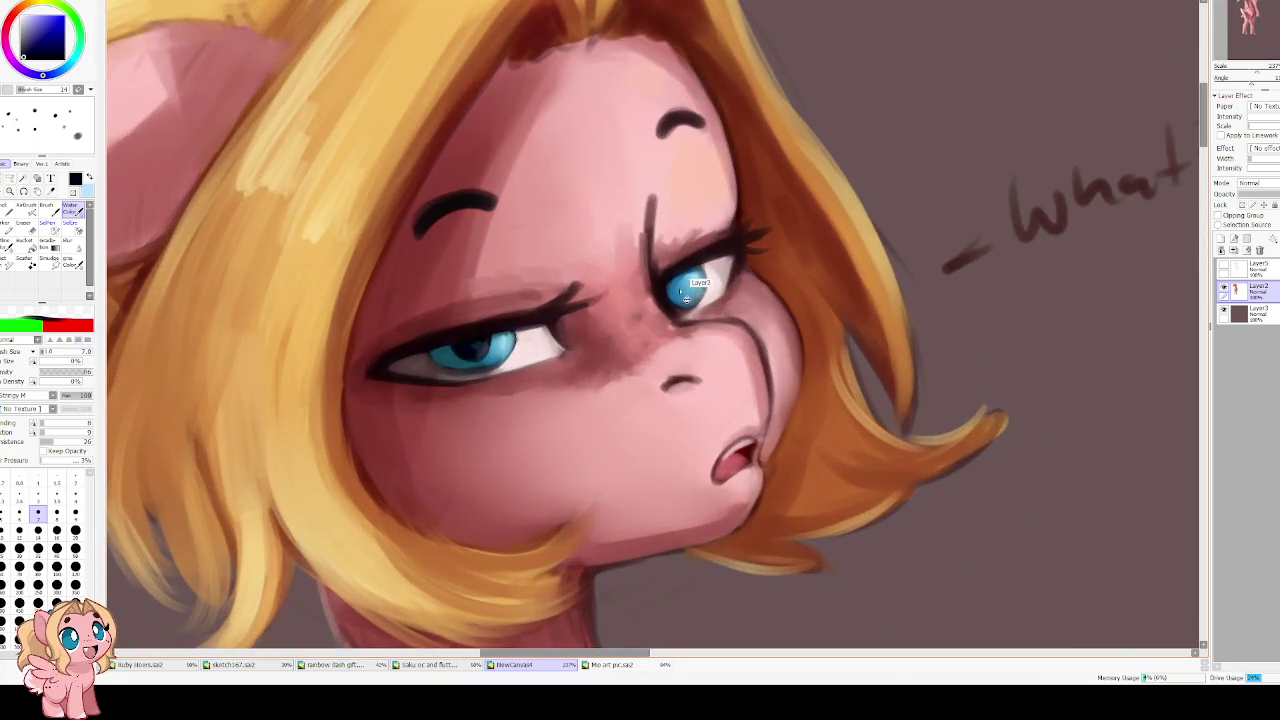
drag(680, 286, 676, 300)
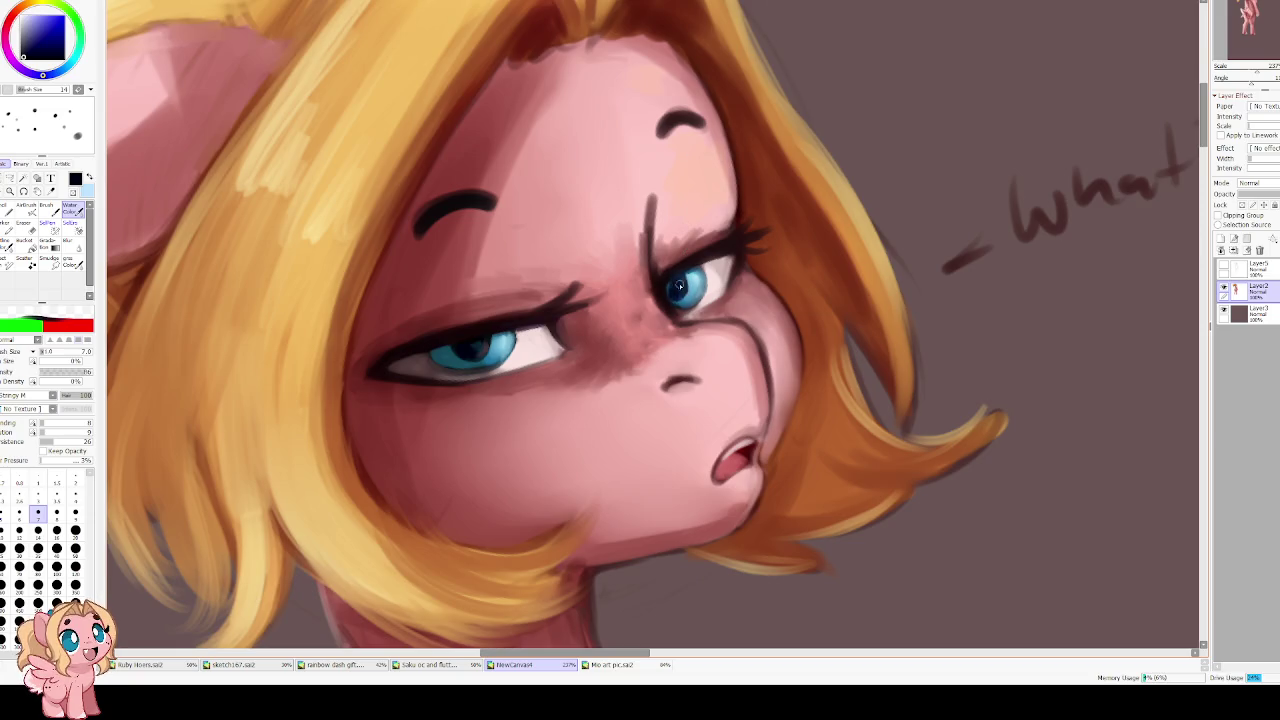
drag(677, 283, 684, 284)
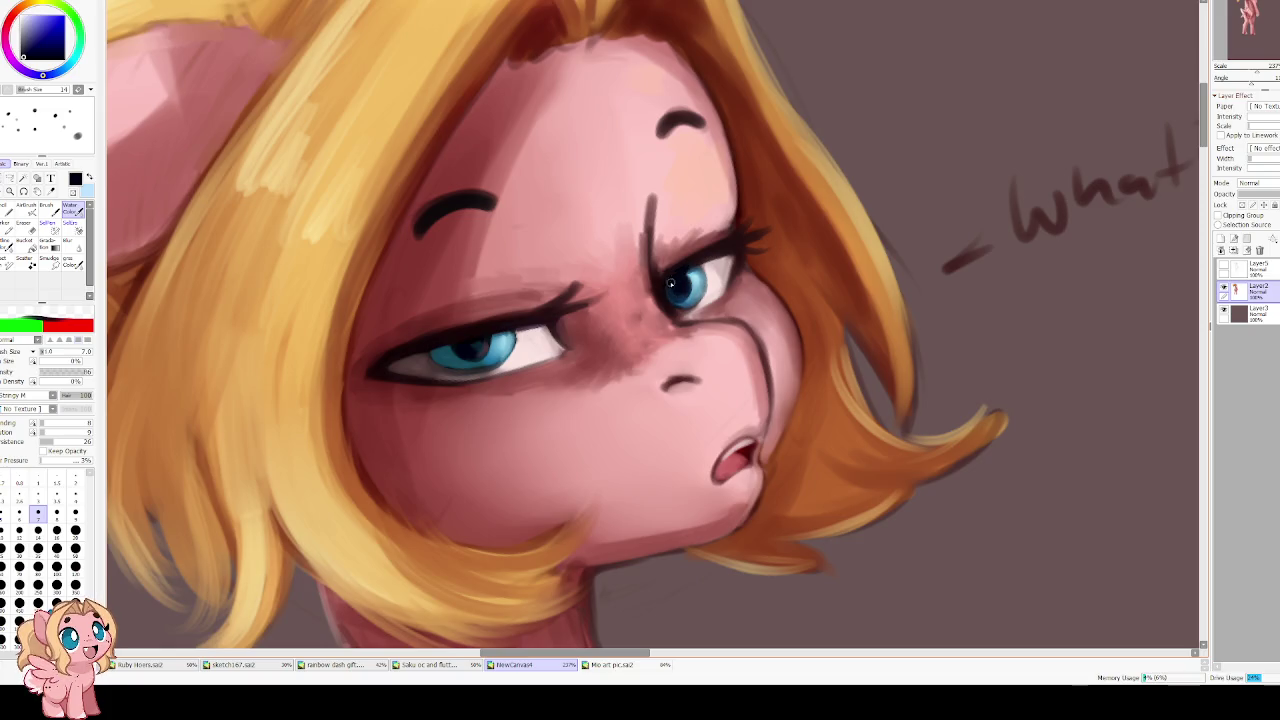
Mirror the view and sample teal and navy colours from the far eye
key(h)
scroll(650, 212, down, 5)
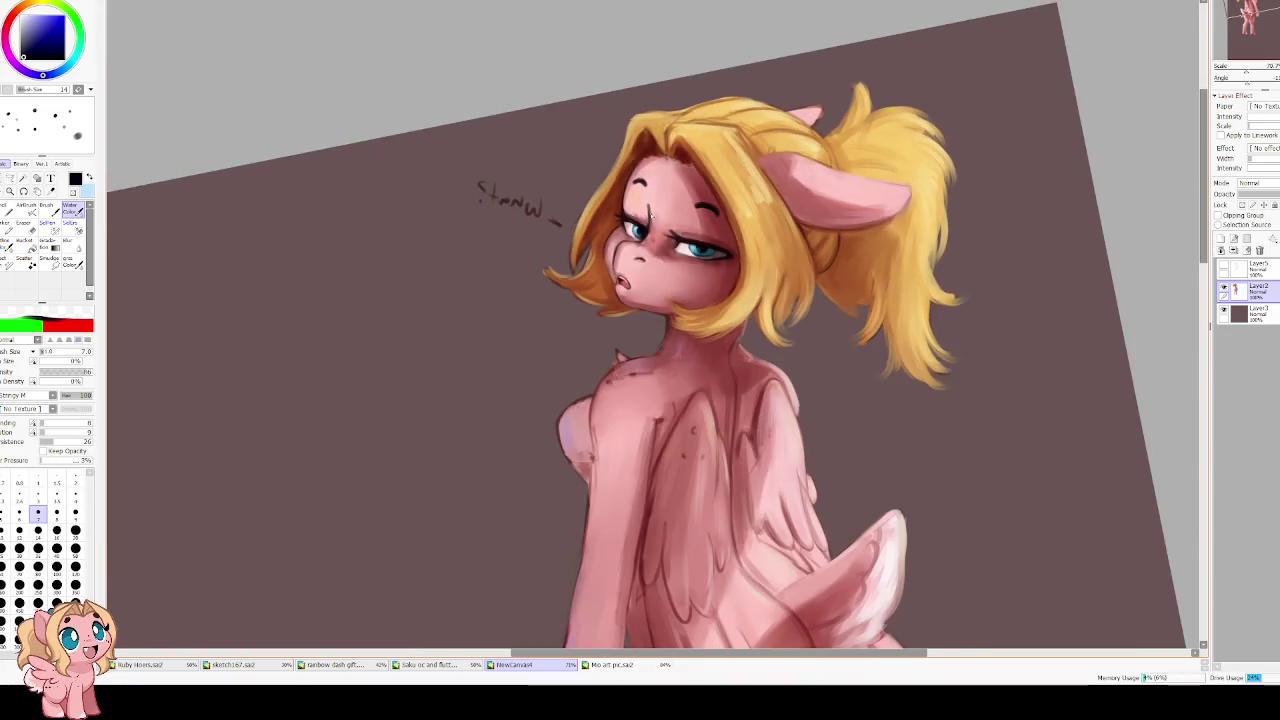
scroll(651, 211, up, 1)
scroll(660, 205, up, 2)
scroll(672, 196, up, 2)
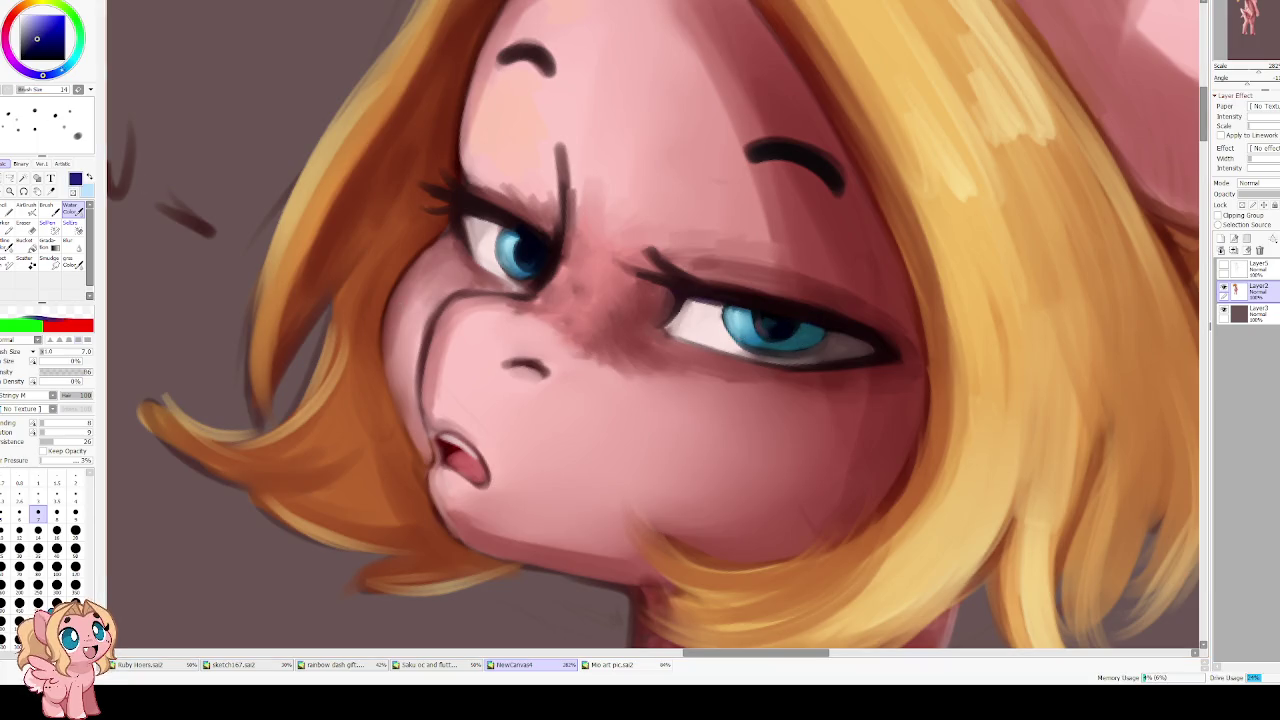
alt+click(557, 250)
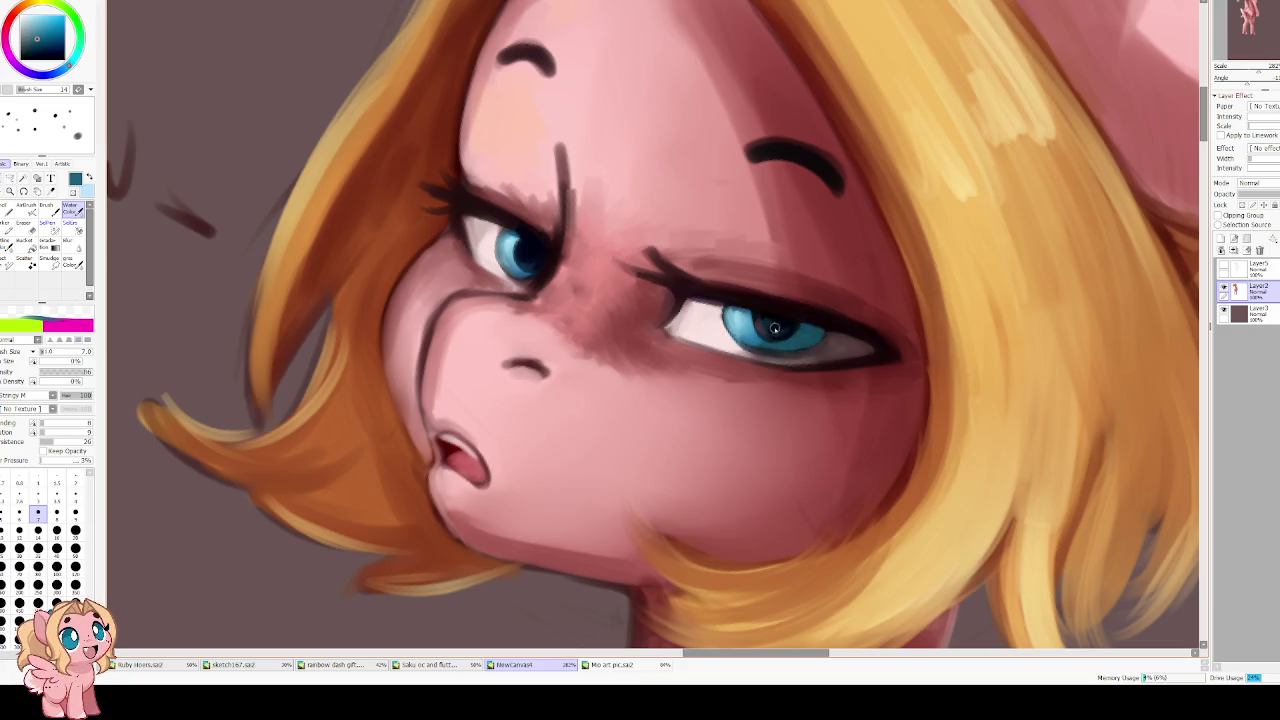
alt+click(526, 263)
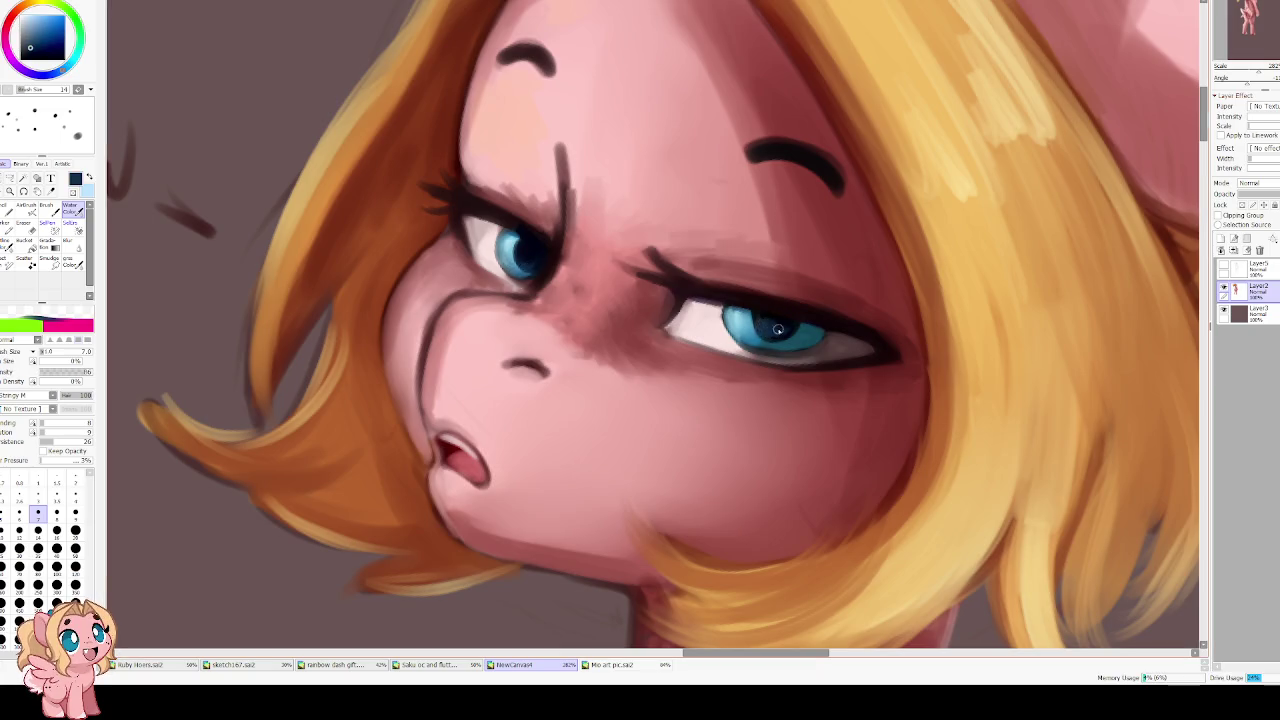
Pick a lighter teal at brush size 4 and add a new layer above Layer2
key(Insert)
key(Delete)
alt+click(514, 372)
key(bracketleft)
key(bracketleft)
key(bracketleft)
click(1220, 238)
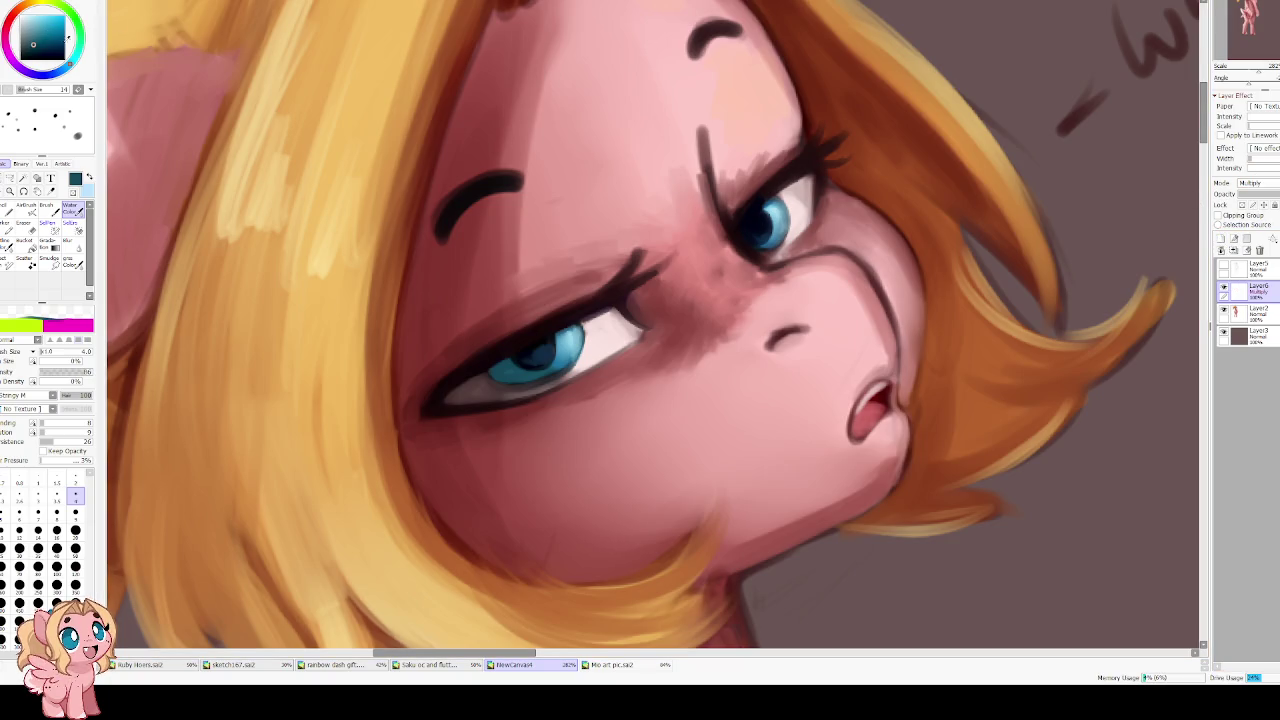
Paint a dark brownish shadow along the near eye's lash line with the Water Color brush
key(Home)
scroll(800, 205, down, 2)
alt+click(427, 127)
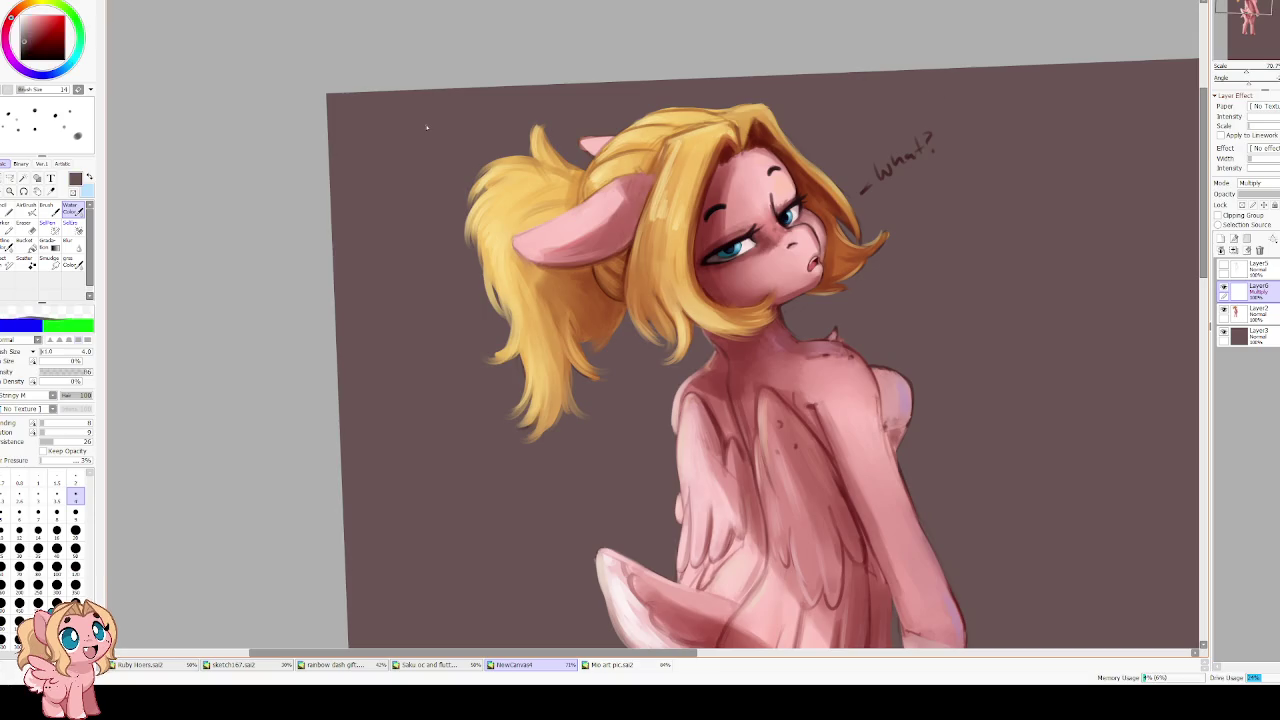
scroll(959, 281, up, 1)
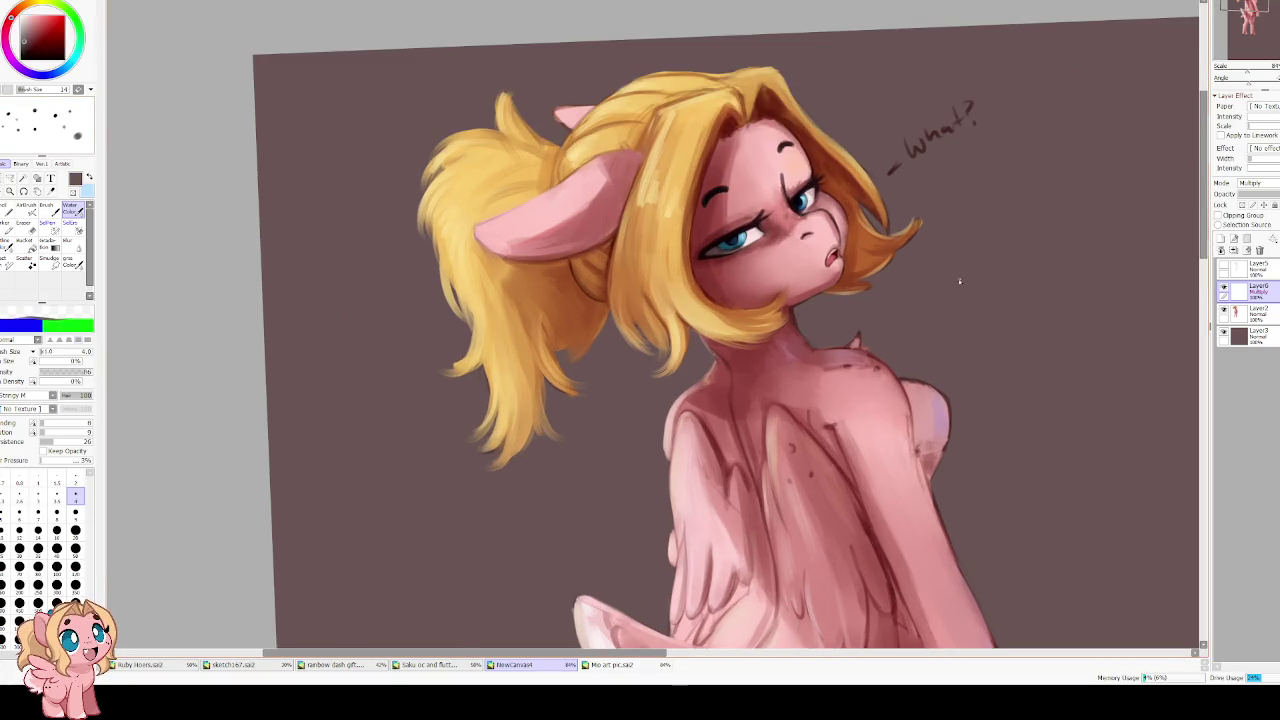
scroll(736, 207, up, 3)
scroll(653, 298, up, 1)
key(bracketright)
key(bracketright)
key(bracketright)
key(bracketright)
key(bracketright)
key(bracketright)
key(bracketright)
key(bracketright)
key(bracketright)
key(bracketright)
key(bracketright)
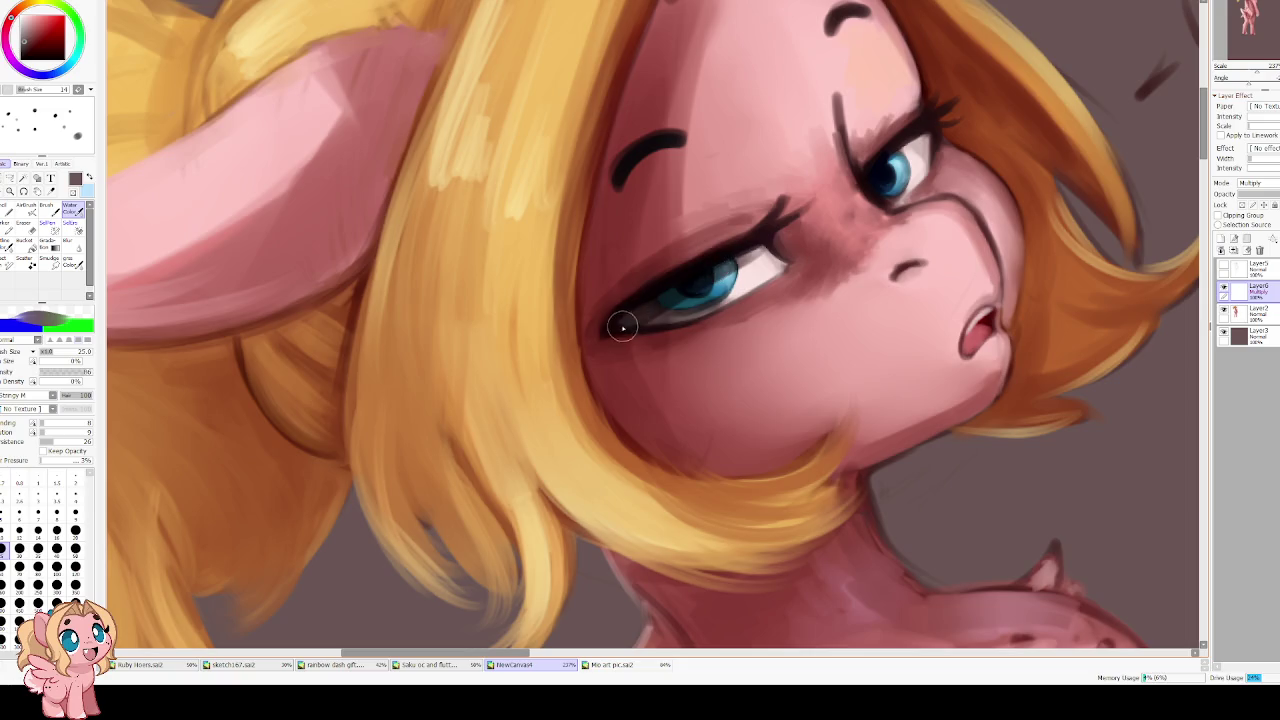
drag(929, 100, 804, 205)
key(bracketleft)
key(bracketleft)
key(bracketleft)
key(bracketleft)
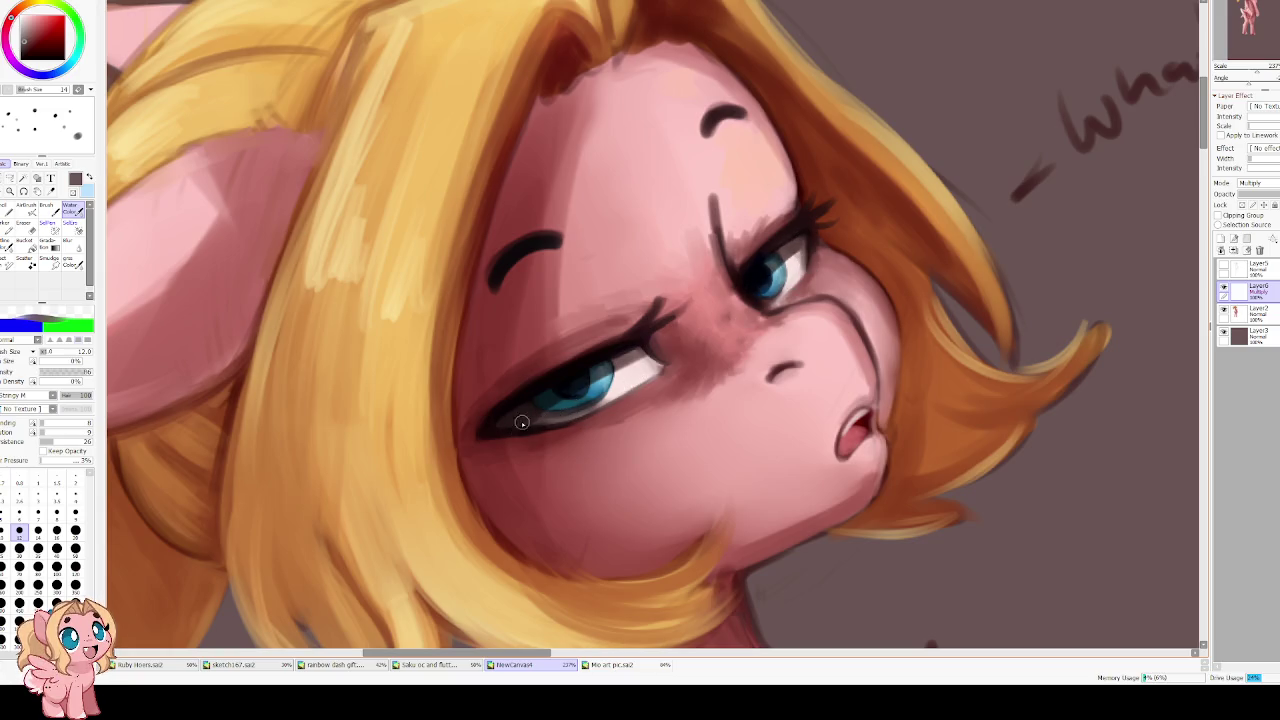
mouse_move(500, 398)
mouse_down()
mouse_move(636, 326)
mouse_move(678, 364)
mouse_up()
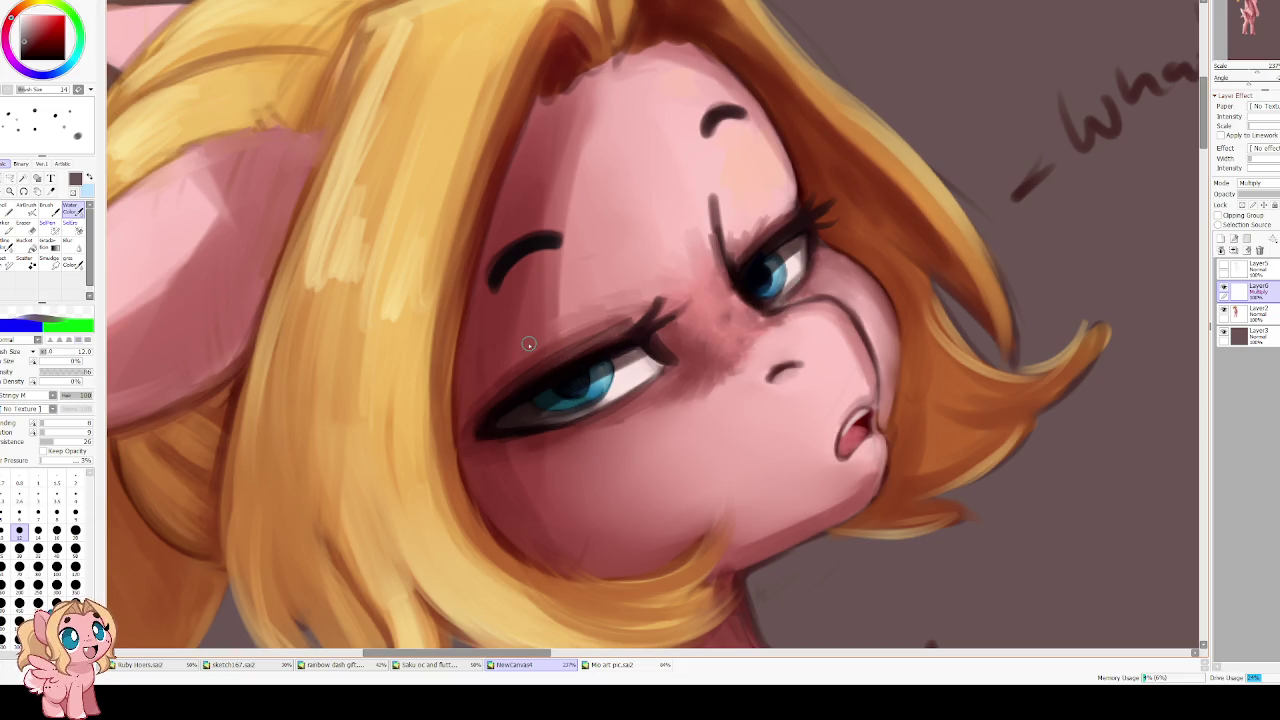
Soften the lash shadow by blurring it and erasing the excess
key(b)
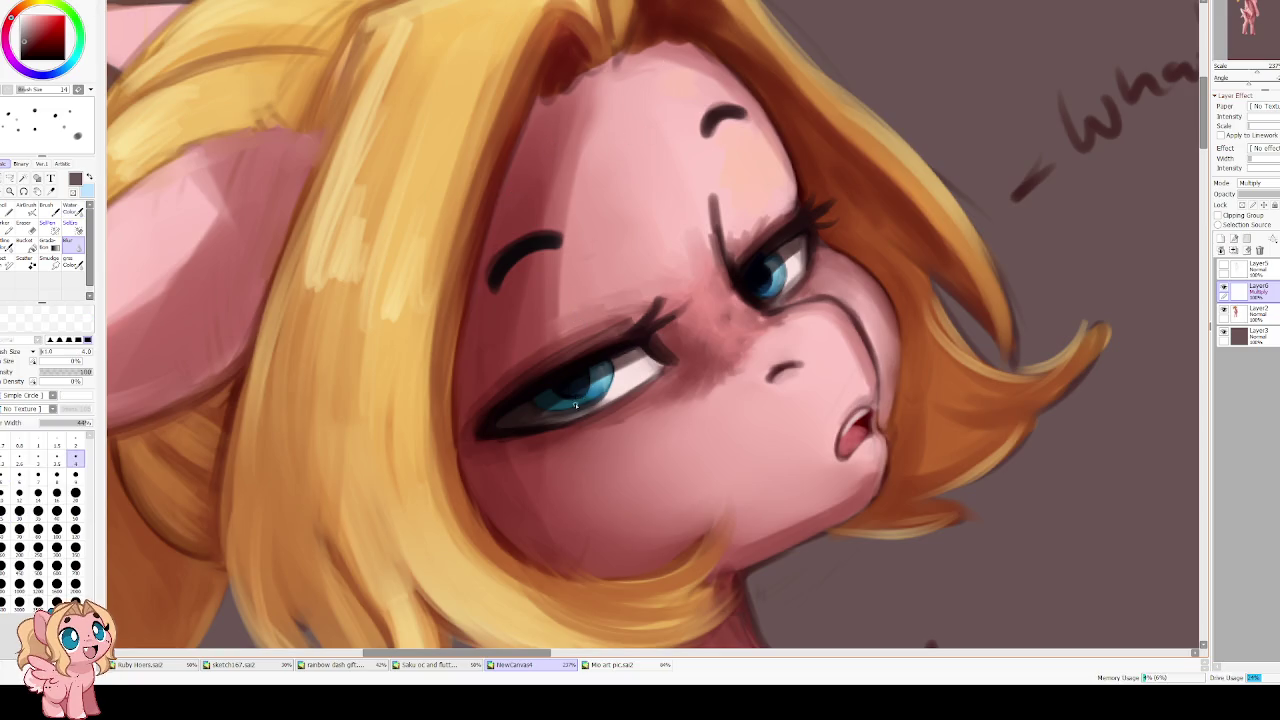
key(v)
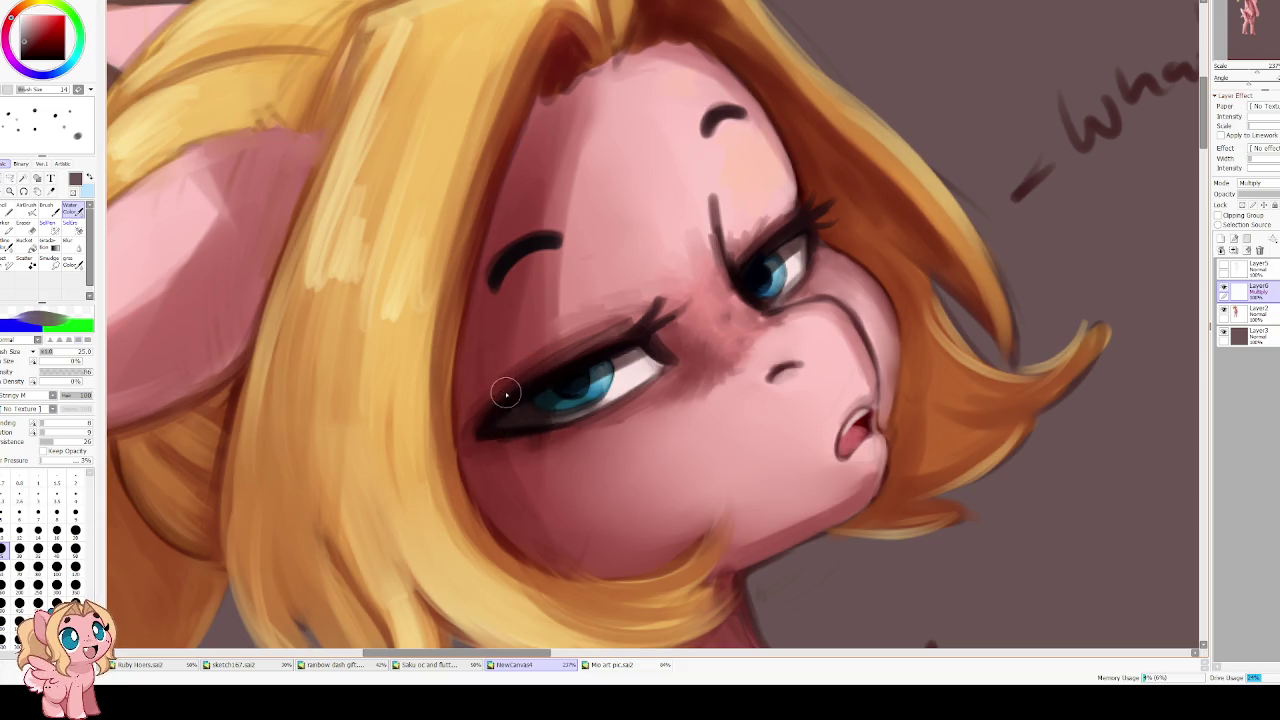
key(e)
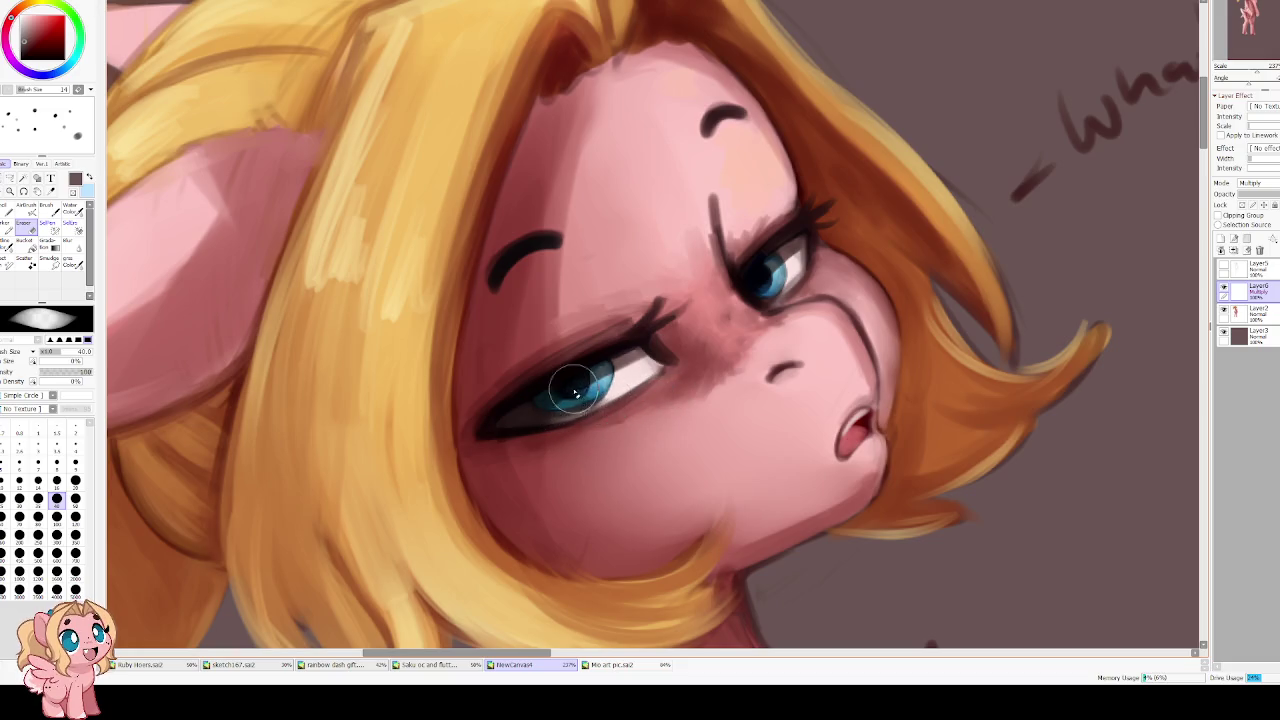
key(e)
Switch to a red-brown shading colour and reduce the brush to about 14
alt+click(558, 422)
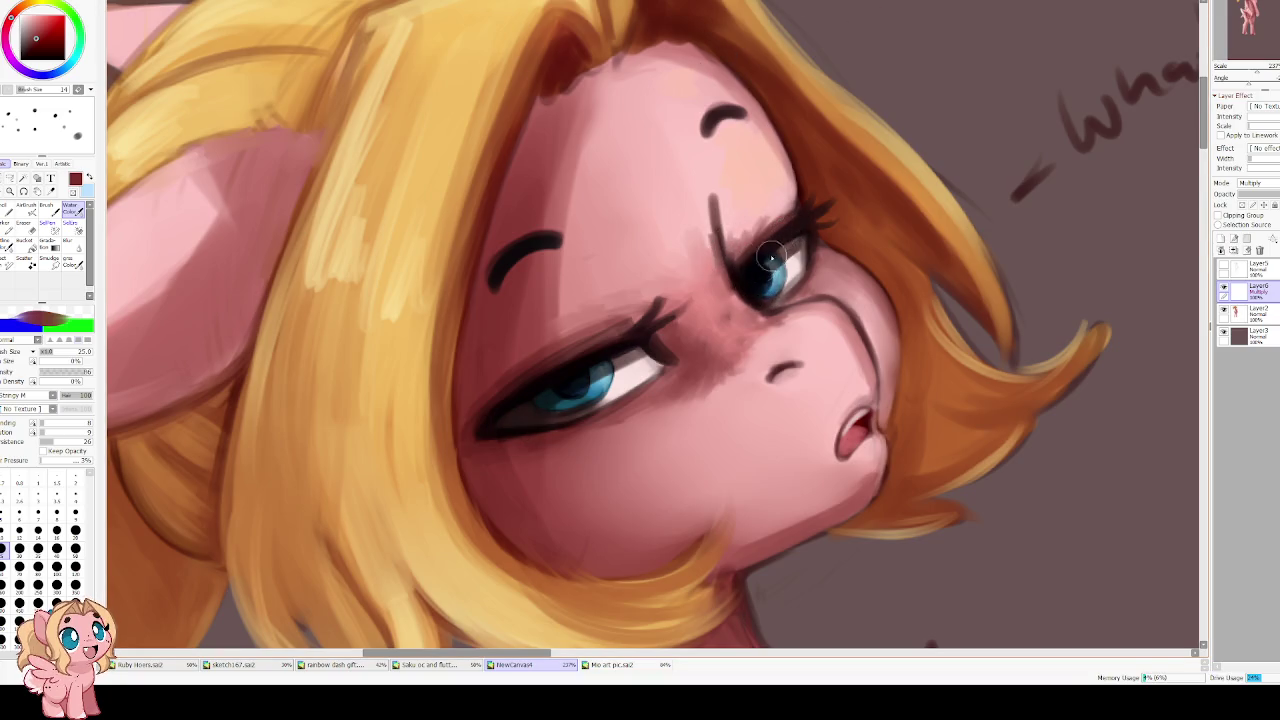
scroll(587, 221, down, 2)
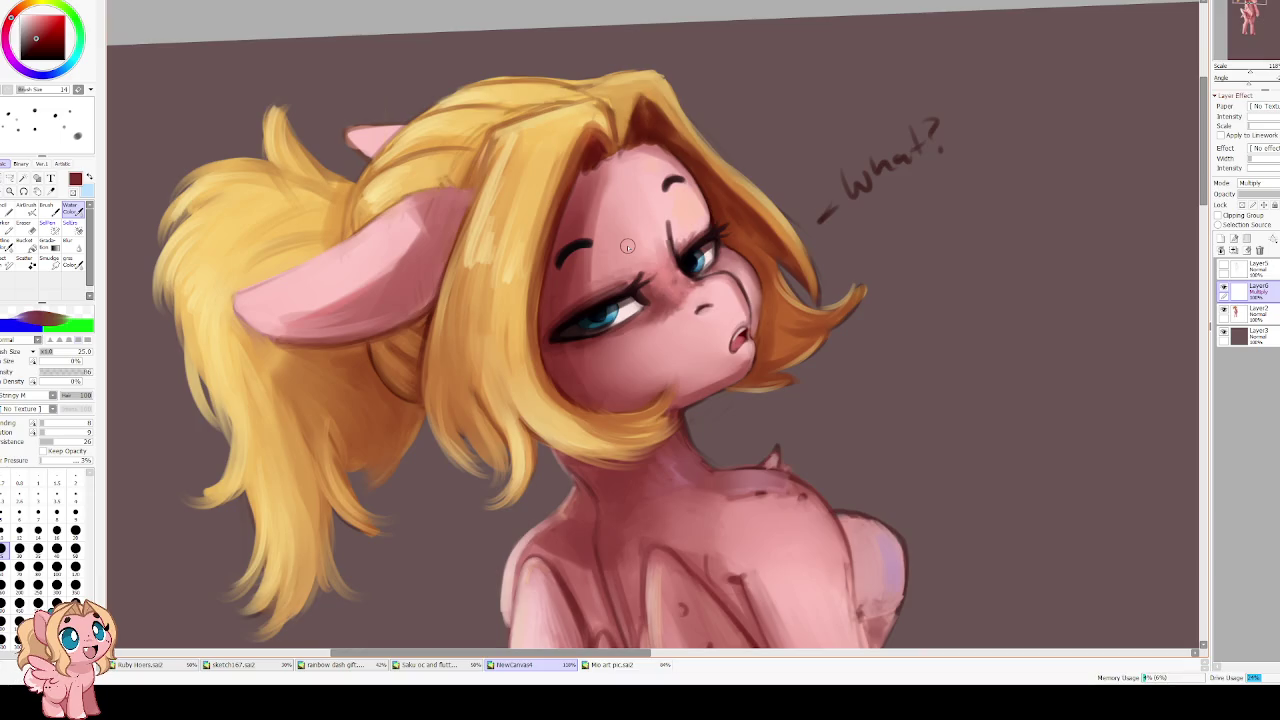
scroll(627, 246, up, 1)
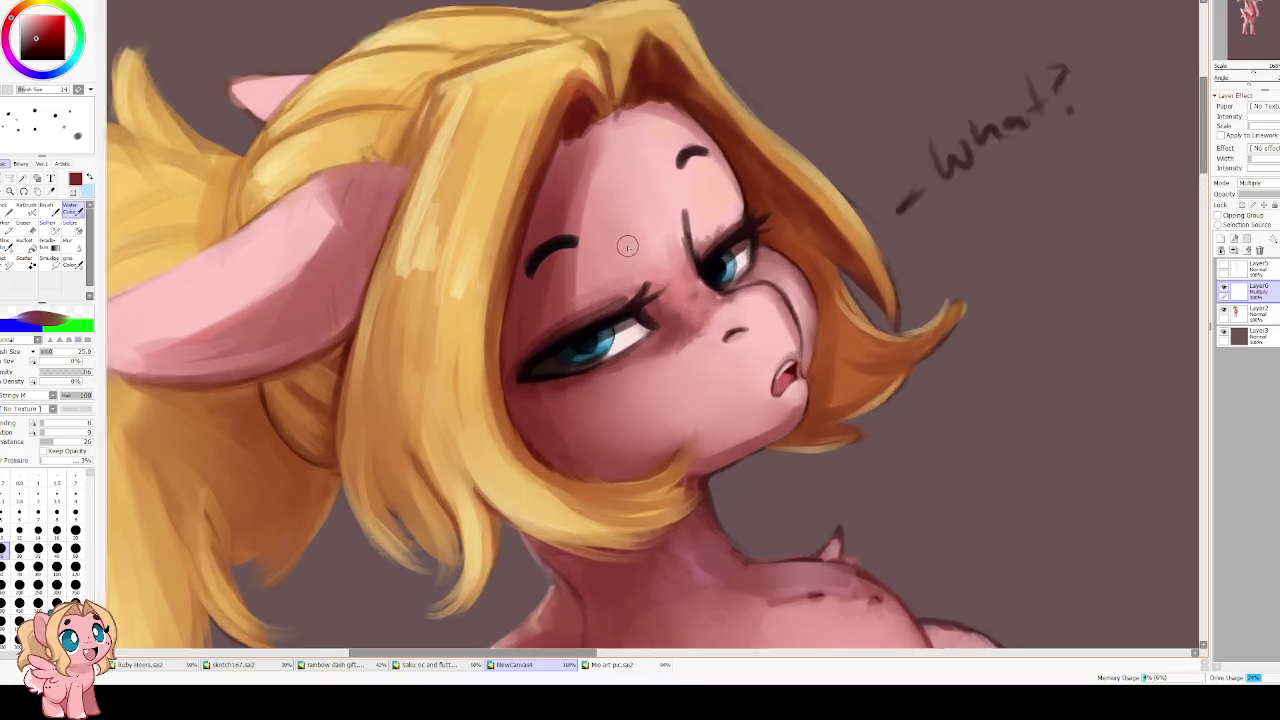
scroll(627, 246, up, 1)
scroll(627, 246, down, 1)
key(bracketleft)
key(bracketleft)
key(bracketleft)
scroll(636, 316, up, 1)
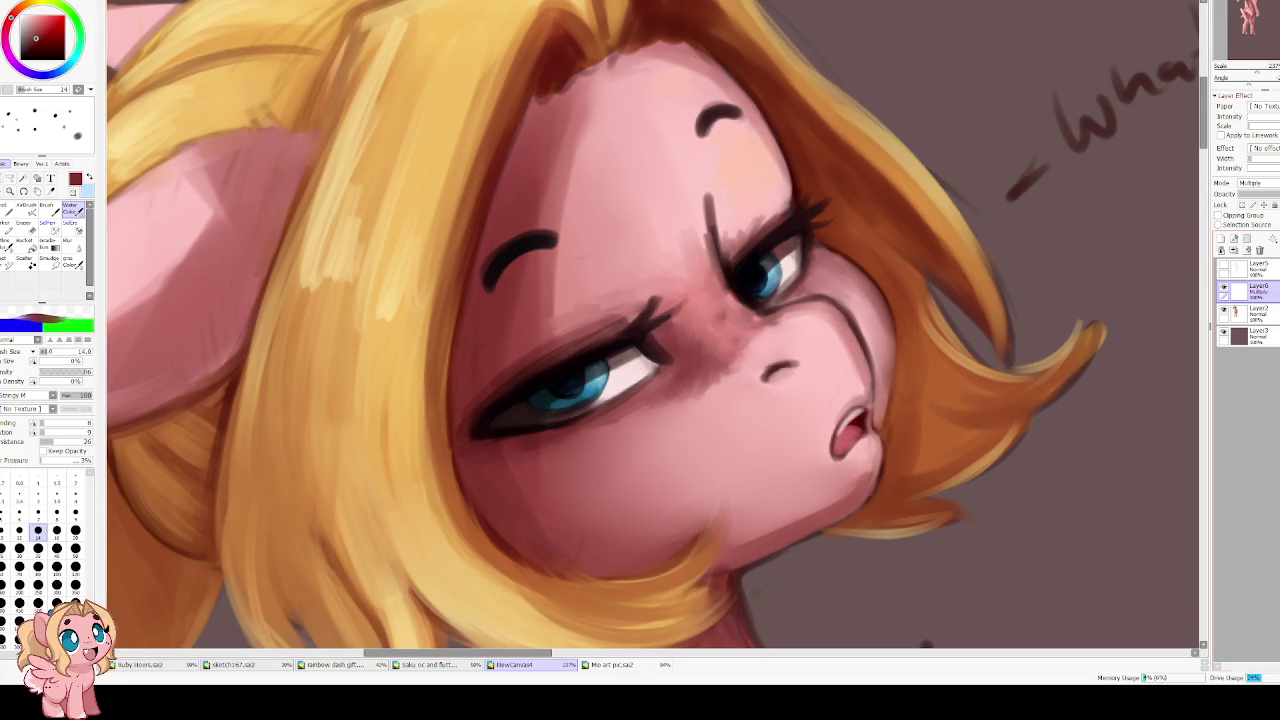
Merge the shading layer down into Layer2, then sample the pink skin and cyan iris colours
click(1233, 250)
alt+click(574, 337)
key(bracketleft)
key(bracketleft)
key(bracketleft)
key(bracketleft)
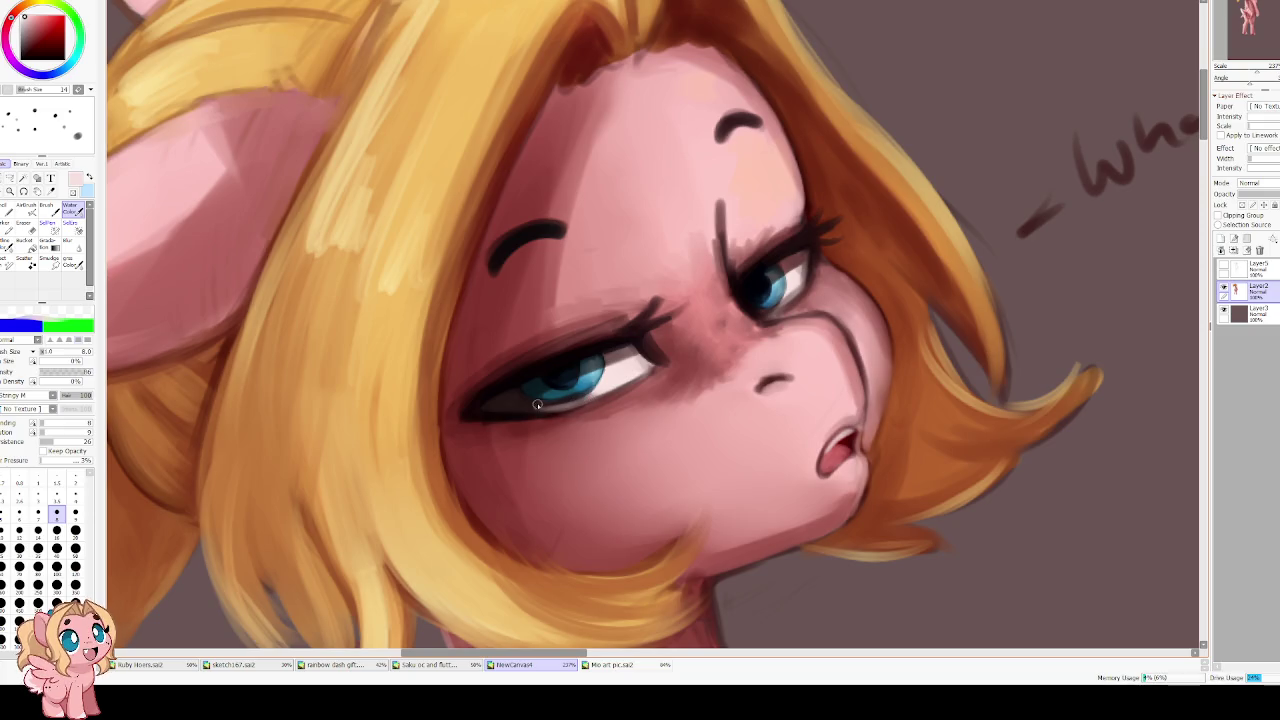
alt+click(580, 384)
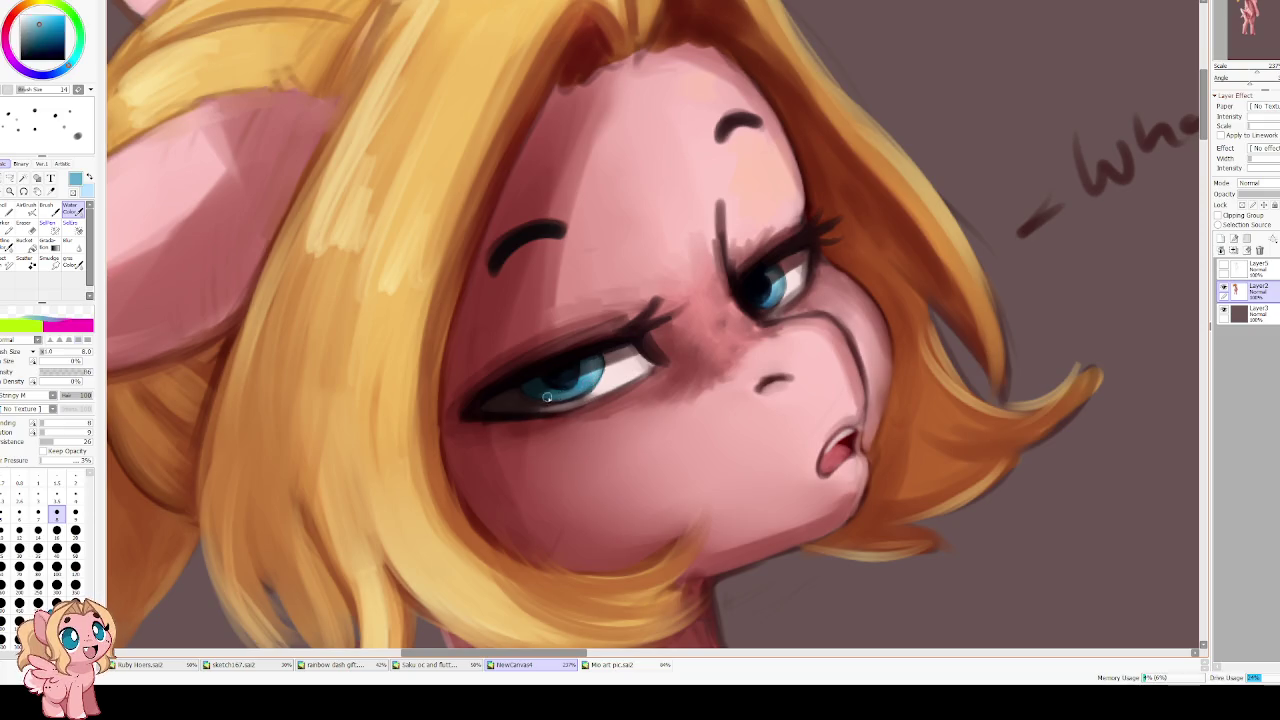